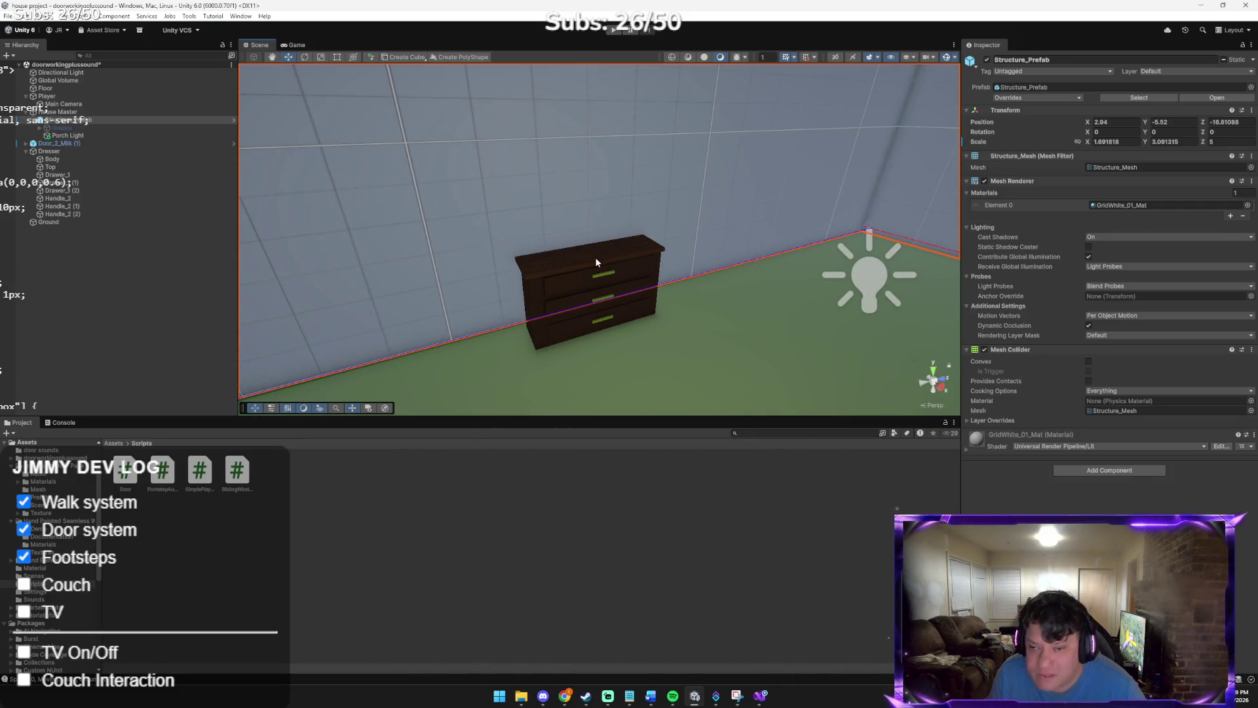
Give the dresser a first rotation adjustment with the Rotate tool, then orbit the view
{"action": "left_click", "coordinate": [144, 152]}
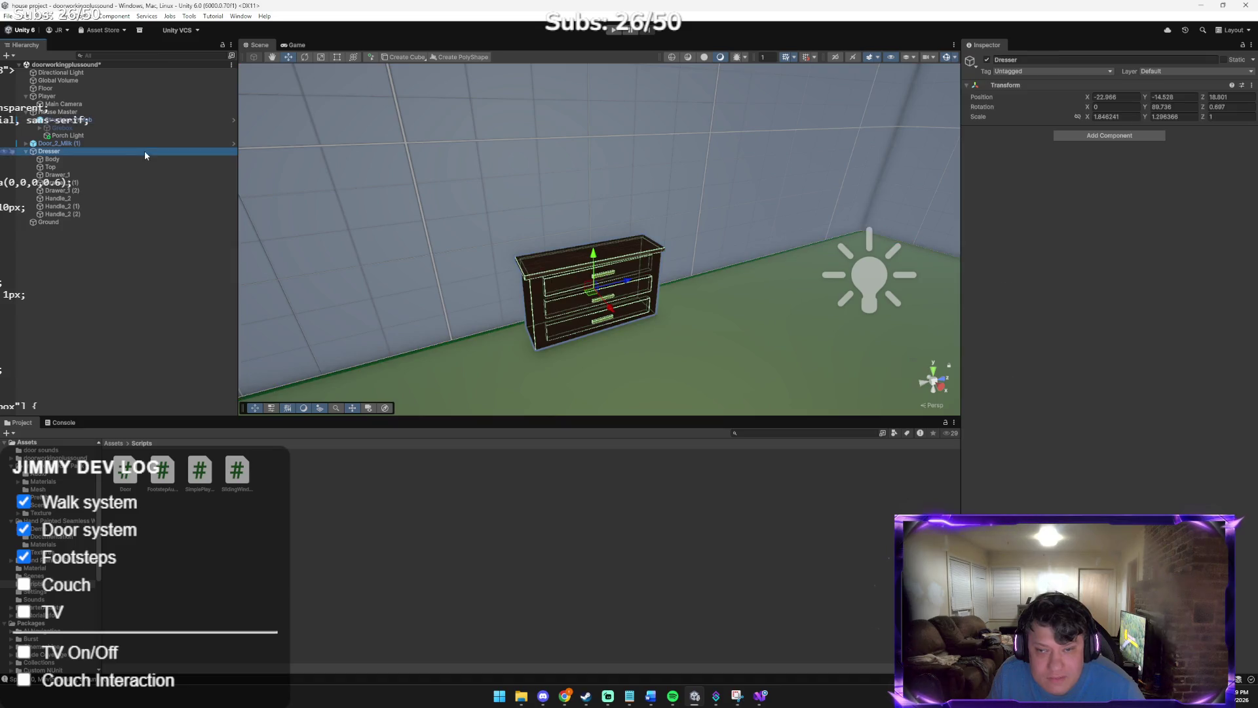
{"action": "key", "text": "e"}
{"action": "left_click_drag", "start_coordinate": [628, 294], "coordinate": [630, 272]}
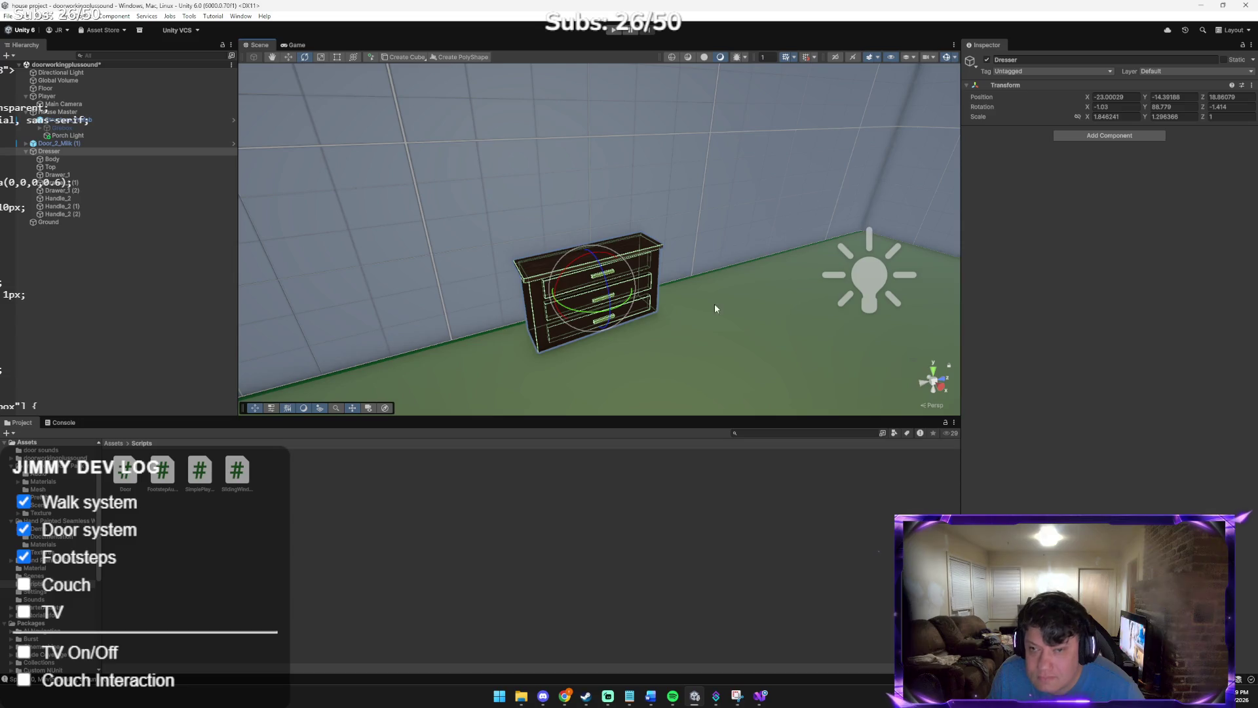
{"action": "left_click", "coordinate": [676, 309]}
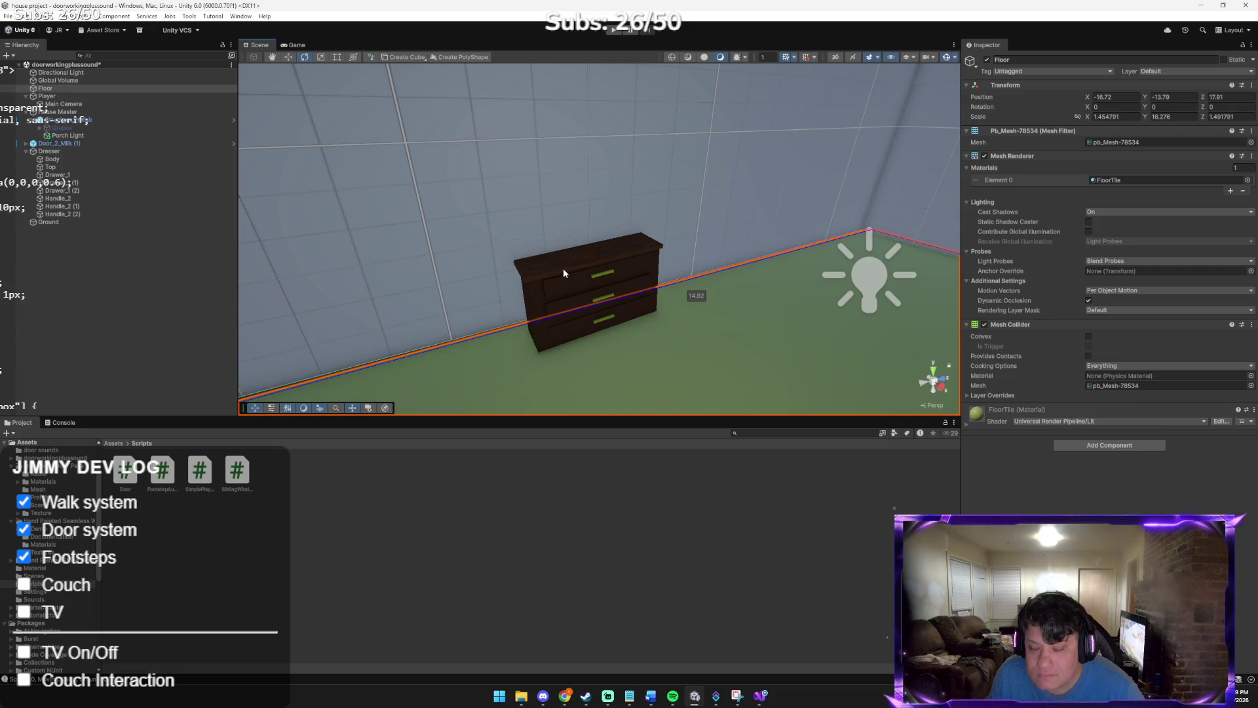
{"action": "left_click_drag", "start_coordinate": [633, 320], "coordinate": [806, 313]}
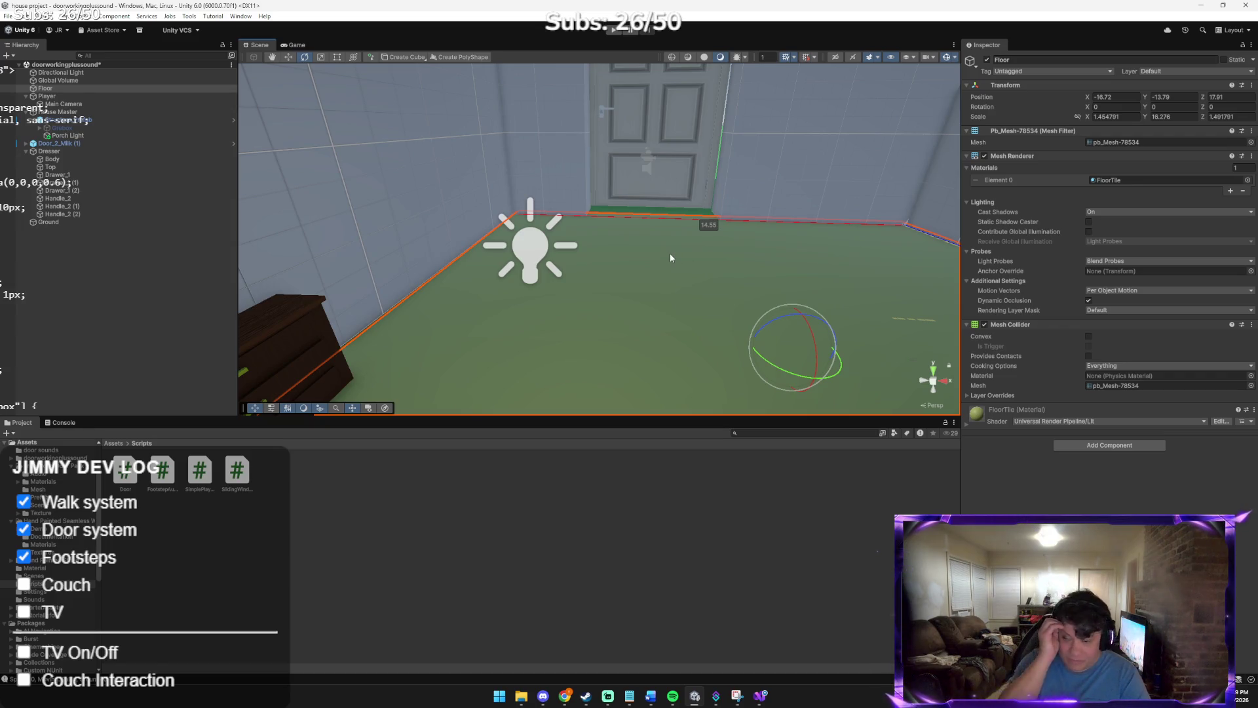
{"action": "mouse_move", "coordinate": [642, 245]}
{"action": "left_mouse_down"}
{"action": "mouse_move", "coordinate": [682, 275]}
{"action": "mouse_move", "coordinate": [560, 277]}
{"action": "left_mouse_up"}
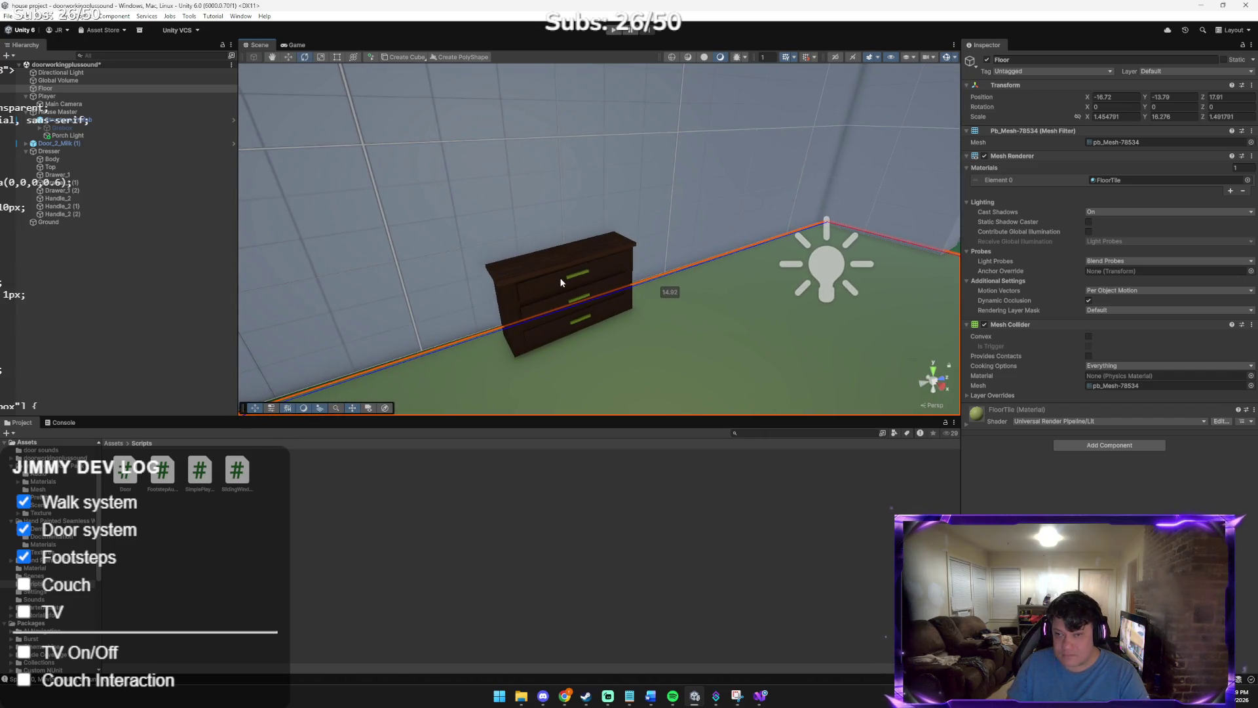
Reselect the dresser and fine-tune its tilt so it levels out against the wall
{"action": "left_click", "coordinate": [158, 150]}
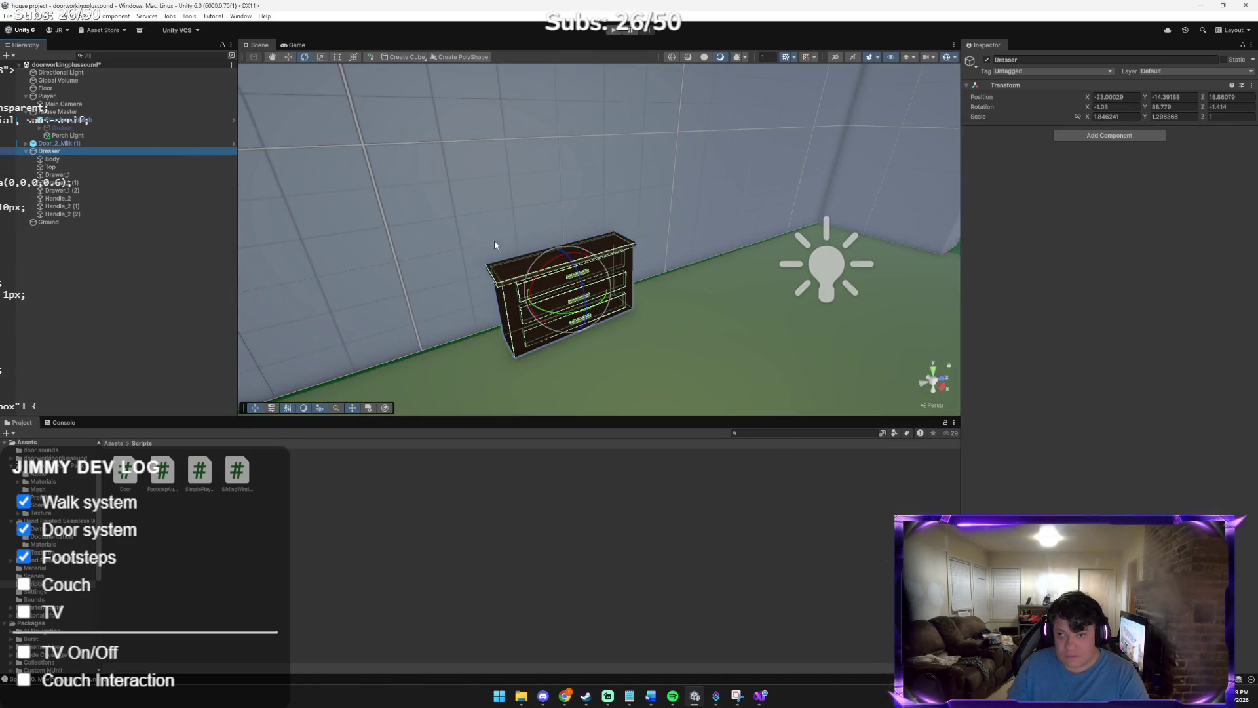
{"action": "left_click_drag", "start_coordinate": [557, 292], "coordinate": [541, 272]}
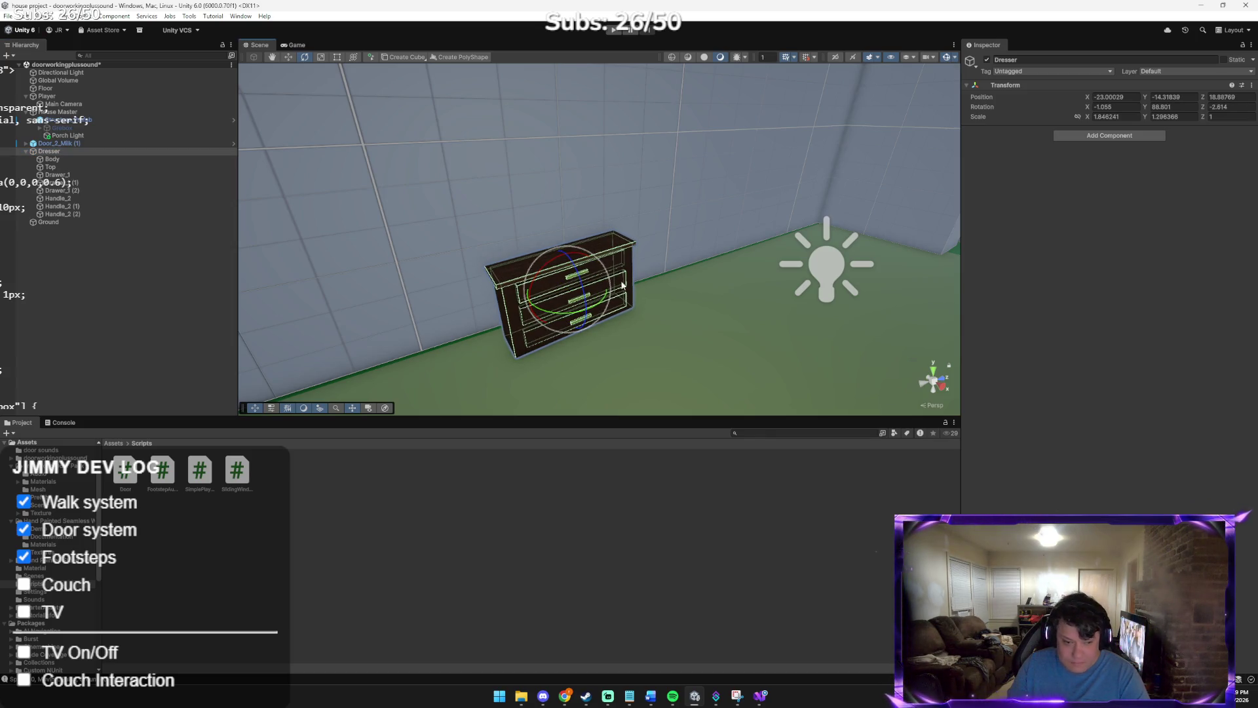
{"action": "left_click_drag", "start_coordinate": [565, 250], "coordinate": [569, 253]}
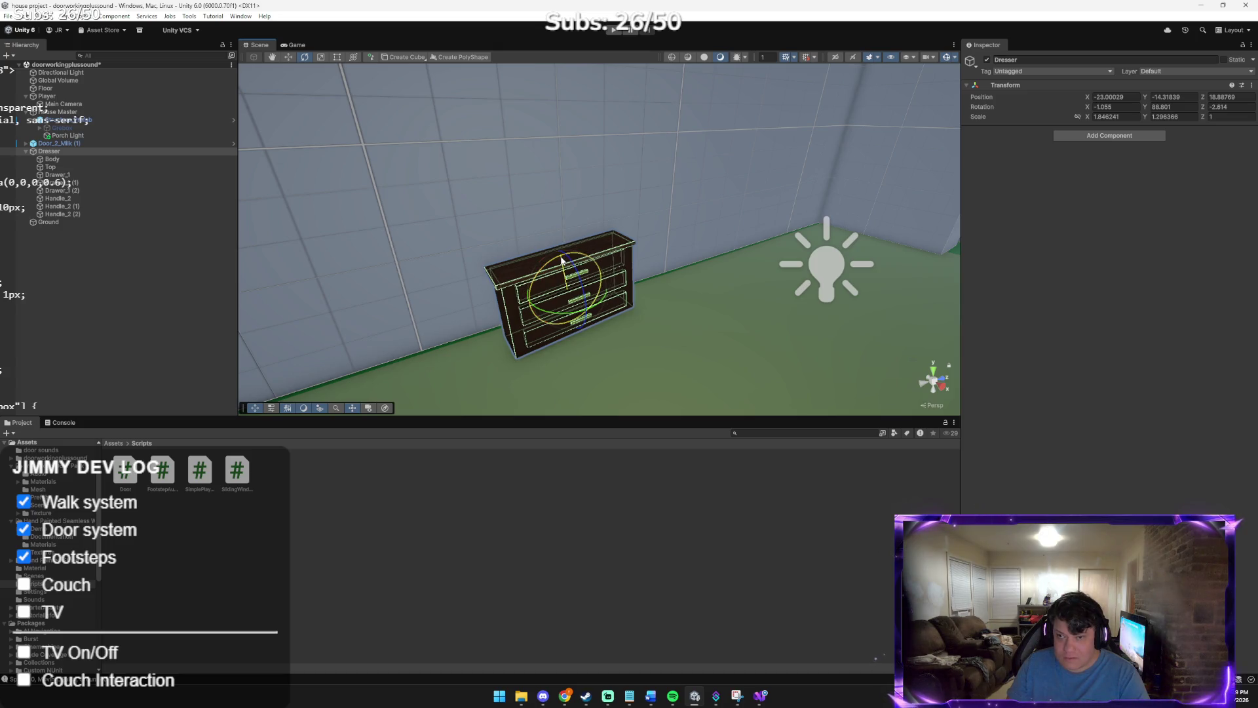
{"action": "mouse_move", "coordinate": [707, 305]}
{"action": "left_mouse_down"}
{"action": "mouse_move", "coordinate": [896, 325]}
{"action": "mouse_move", "coordinate": [738, 282]}
{"action": "mouse_move", "coordinate": [616, 272]}
{"action": "mouse_move", "coordinate": [602, 284]}
{"action": "mouse_move", "coordinate": [662, 308]}
{"action": "left_mouse_up"}
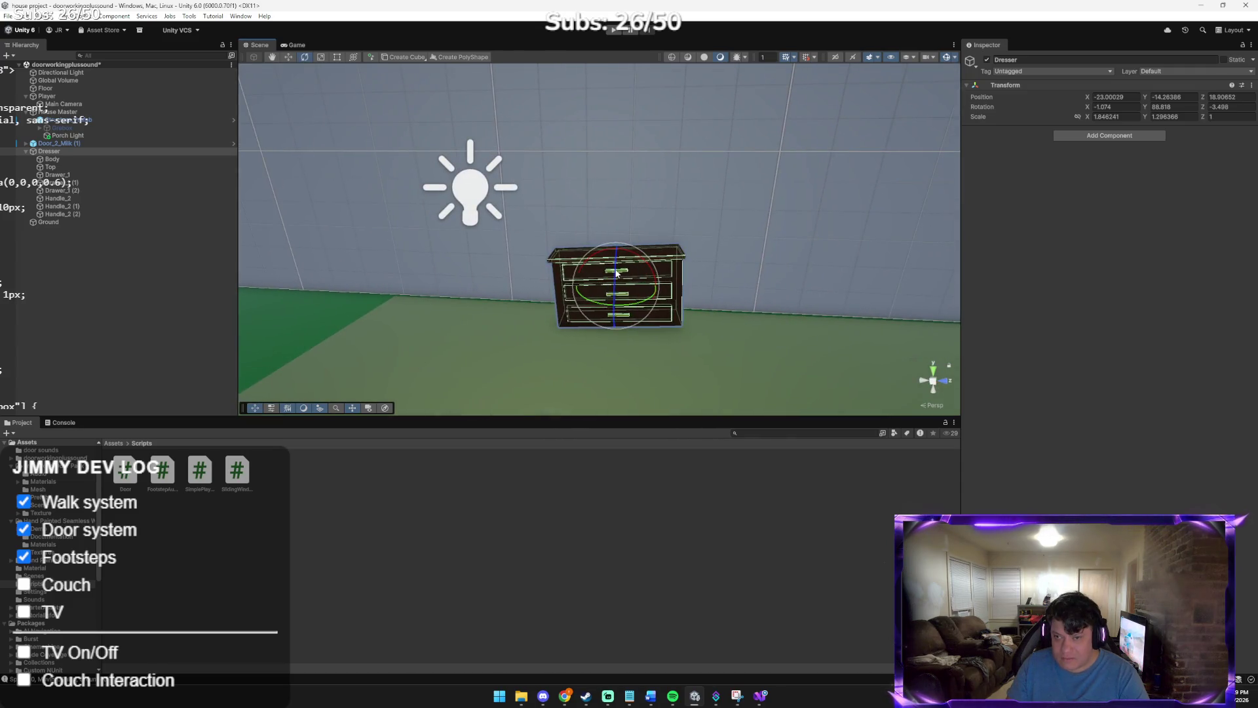
{"action": "left_click_drag", "start_coordinate": [636, 263], "coordinate": [641, 264]}
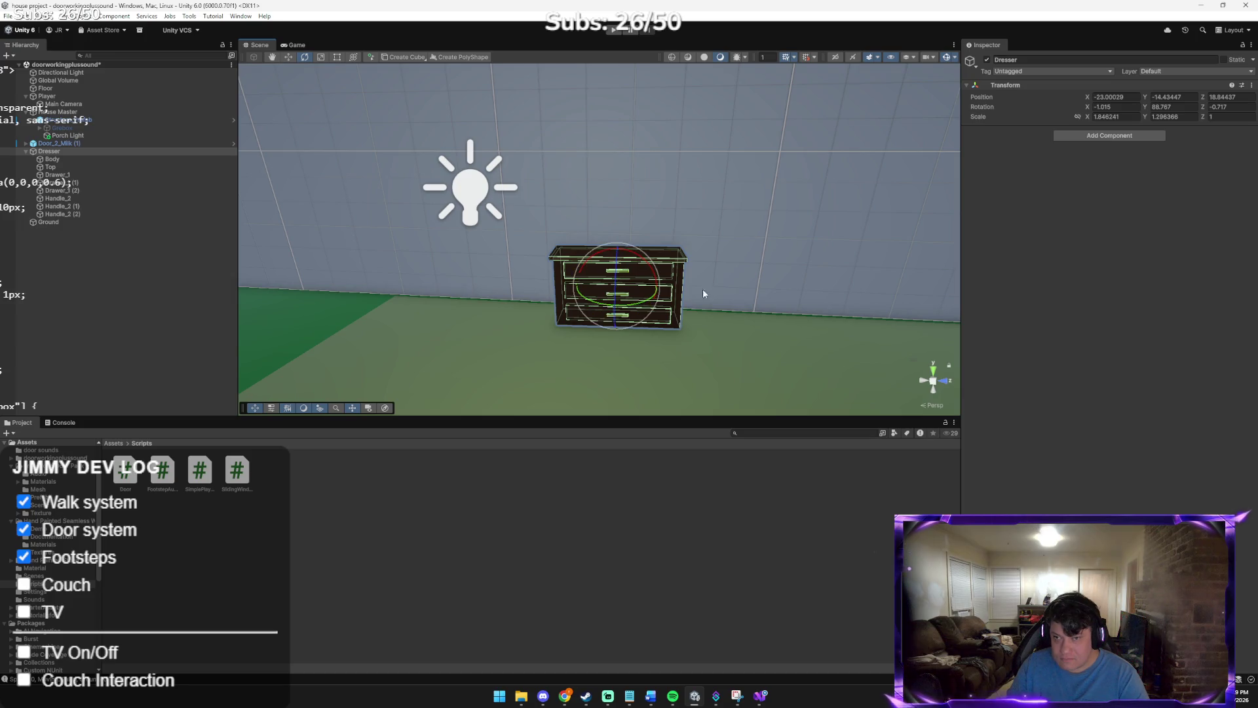
{"action": "mouse_move", "coordinate": [699, 332]}
{"action": "left_mouse_down"}
{"action": "mouse_move", "coordinate": [688, 317]}
{"action": "mouse_move", "coordinate": [708, 310]}
{"action": "mouse_move", "coordinate": [691, 278]}
{"action": "mouse_move", "coordinate": [636, 298]}
{"action": "left_mouse_up"}
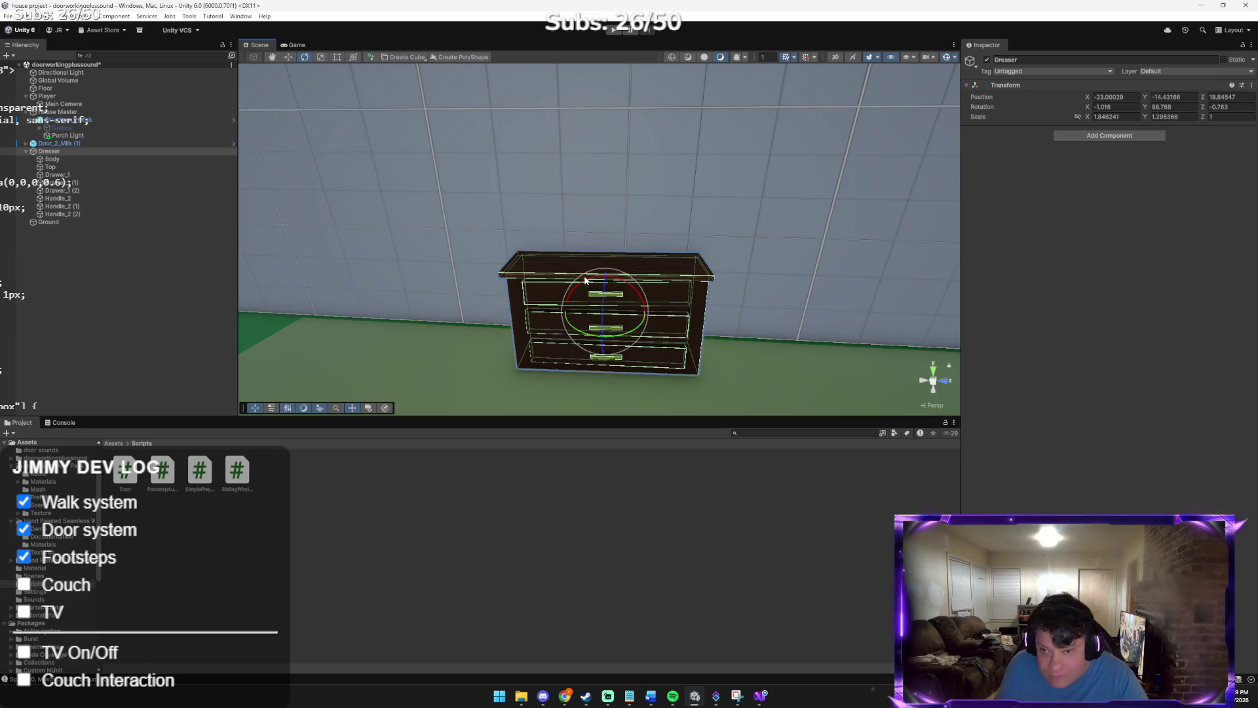
Nudge the dresser down slightly with the Move tool and review the floor and walls
{"action": "key", "text": "w"}
{"action": "left_click_drag", "start_coordinate": [607, 282], "coordinate": [607, 283]}
{"action": "mouse_move", "coordinate": [482, 296]}
{"action": "left_mouse_down"}
{"action": "mouse_move", "coordinate": [457, 287]}
{"action": "mouse_move", "coordinate": [525, 334]}
{"action": "left_mouse_up"}
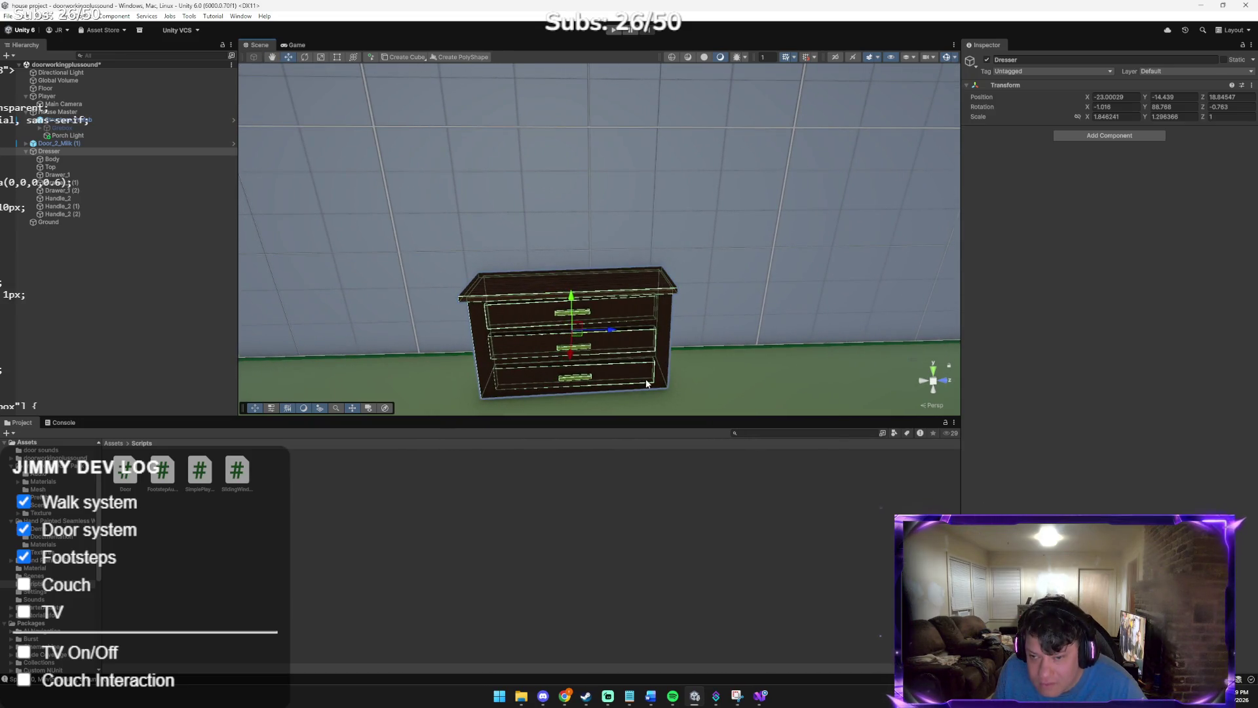
{"action": "left_click", "coordinate": [725, 368]}
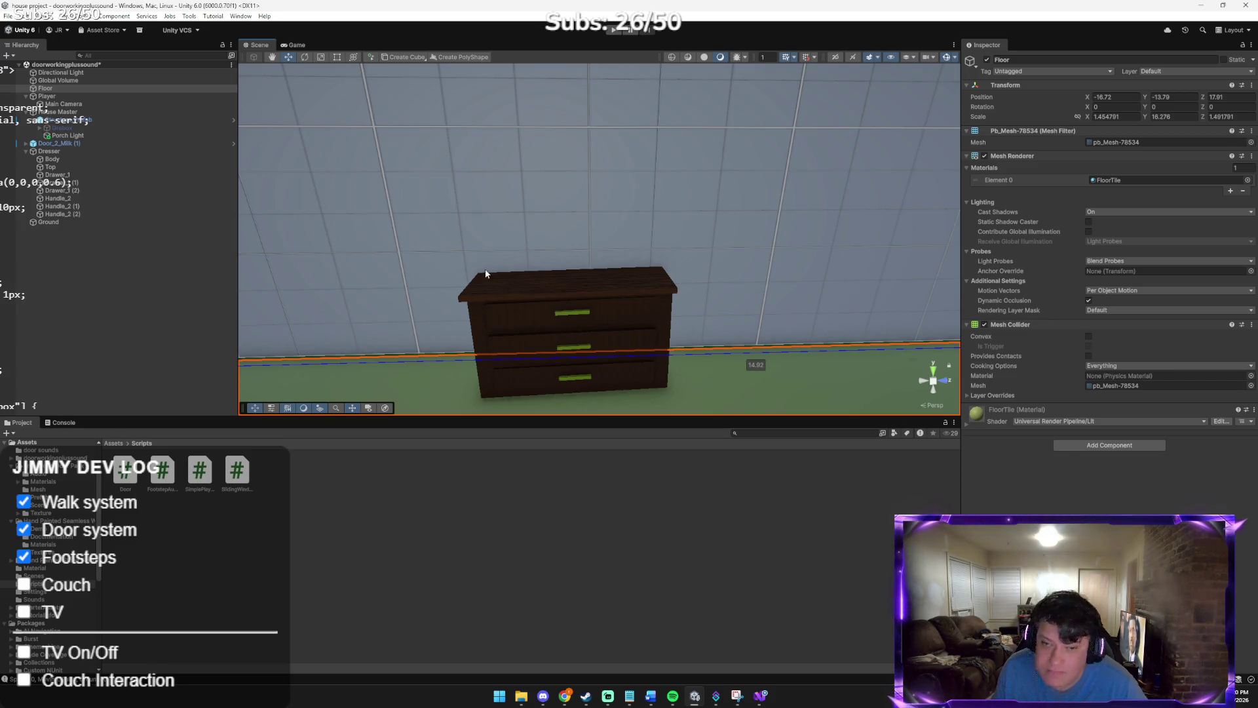
{"action": "mouse_move", "coordinate": [427, 298]}
{"action": "left_mouse_down"}
{"action": "mouse_move", "coordinate": [261, 301]}
{"action": "mouse_move", "coordinate": [525, 288]}
{"action": "left_mouse_up"}
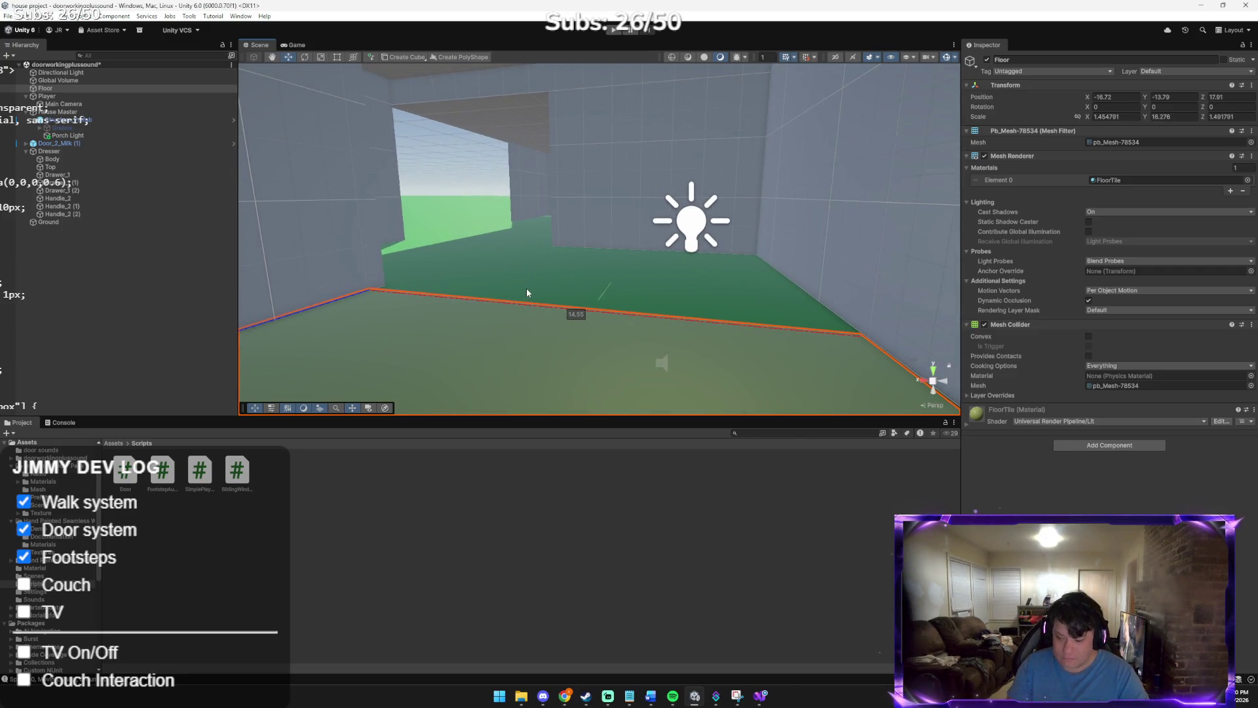
{"action": "key", "text": "alt+Tab"}
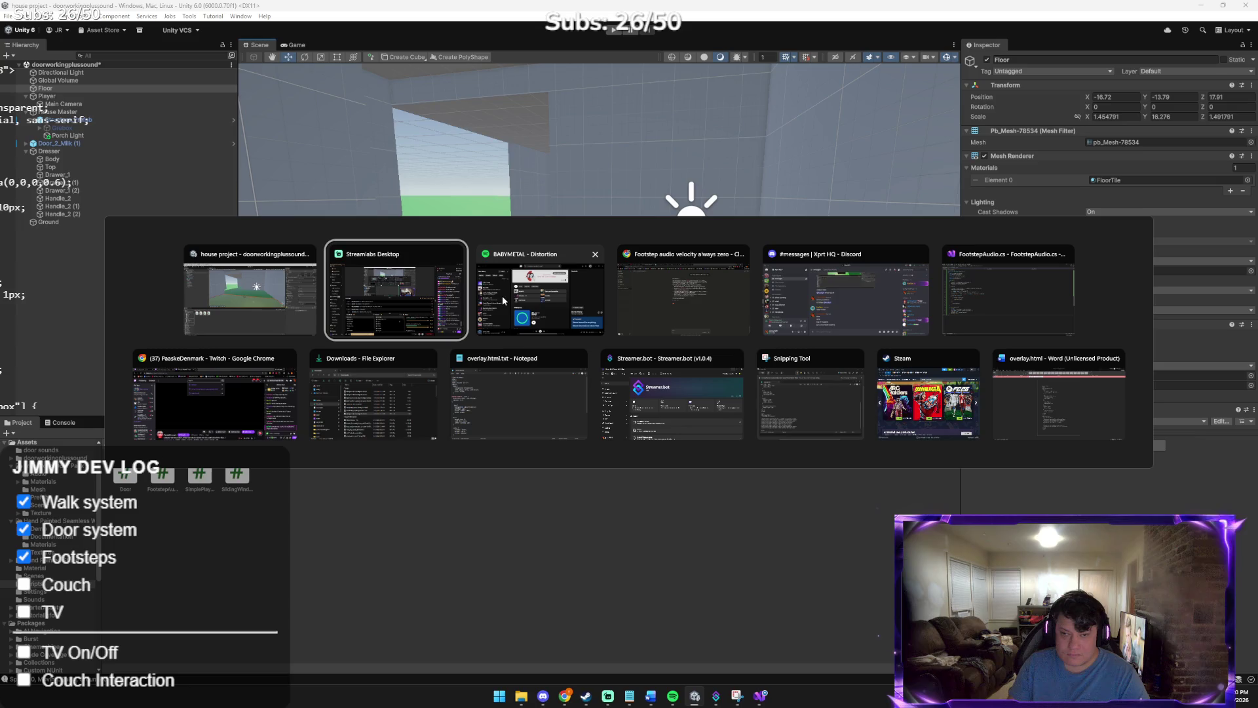
{"action": "left_click", "coordinate": [614, 338]}
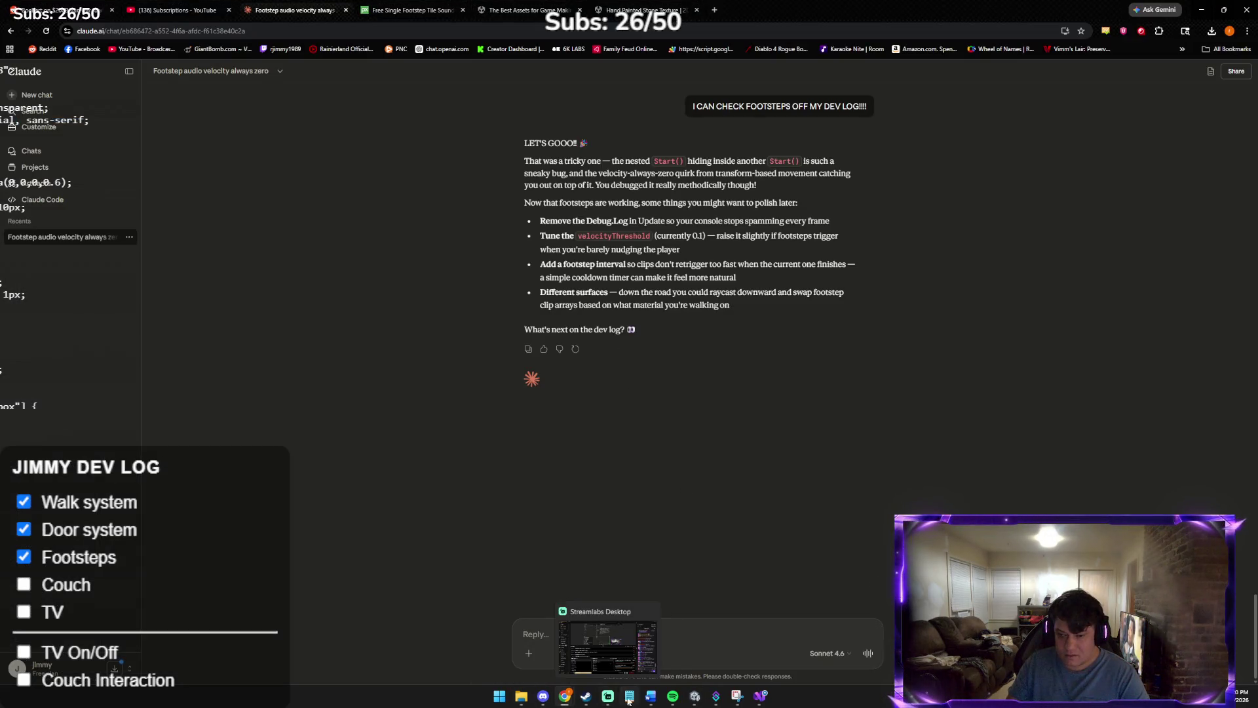
{"action": "mouse_move", "coordinate": [673, 696]}
{"action": "mouse_move", "coordinate": [607, 700]}
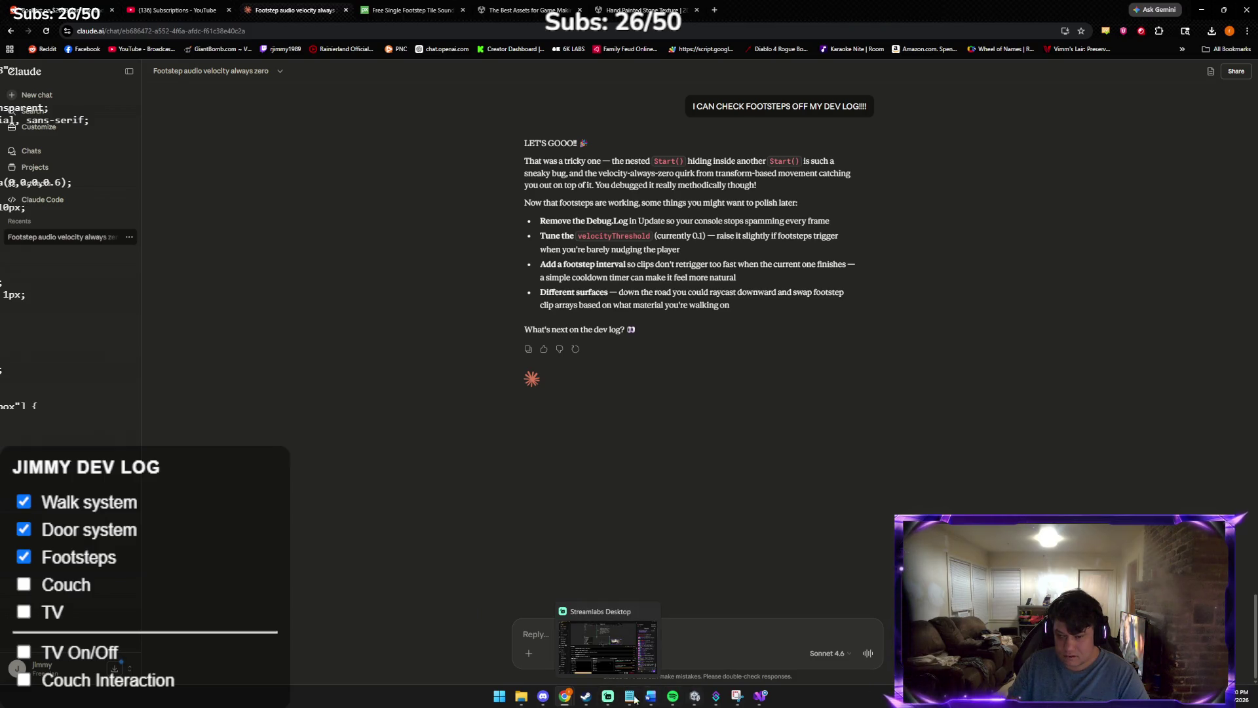
{"action": "mouse_move", "coordinate": [531, 698]}
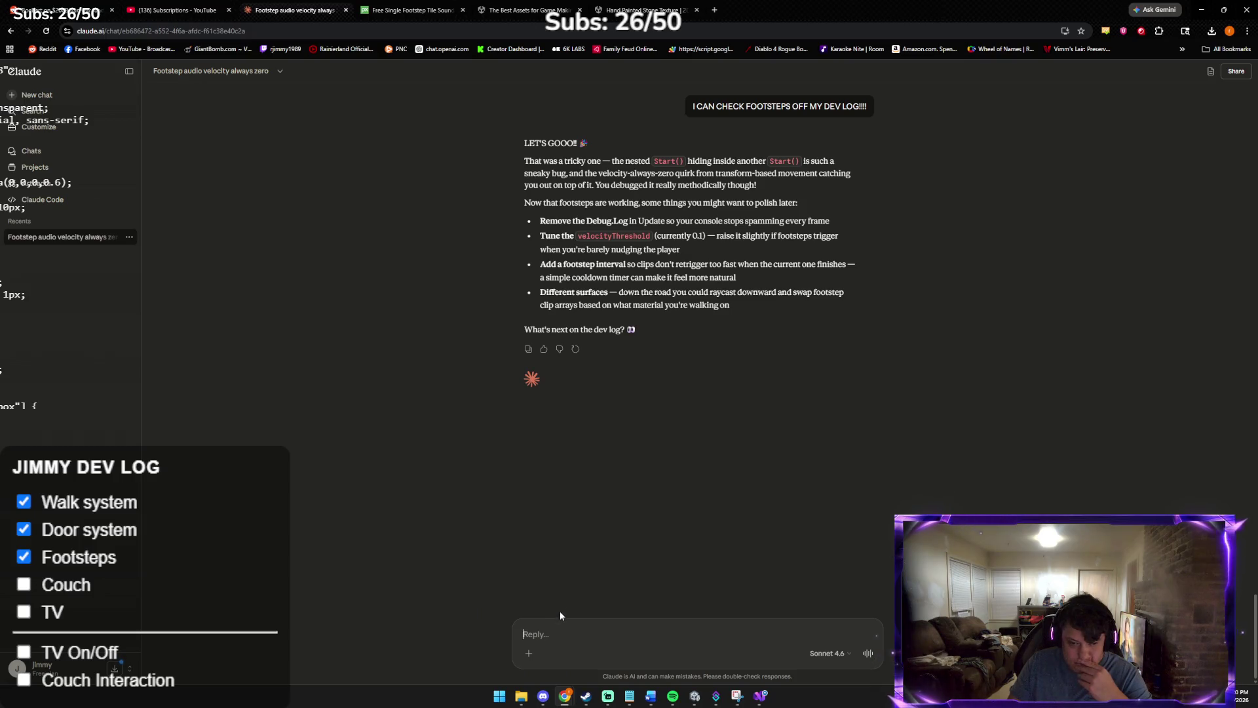
{"action": "left_click", "coordinate": [693, 697]}
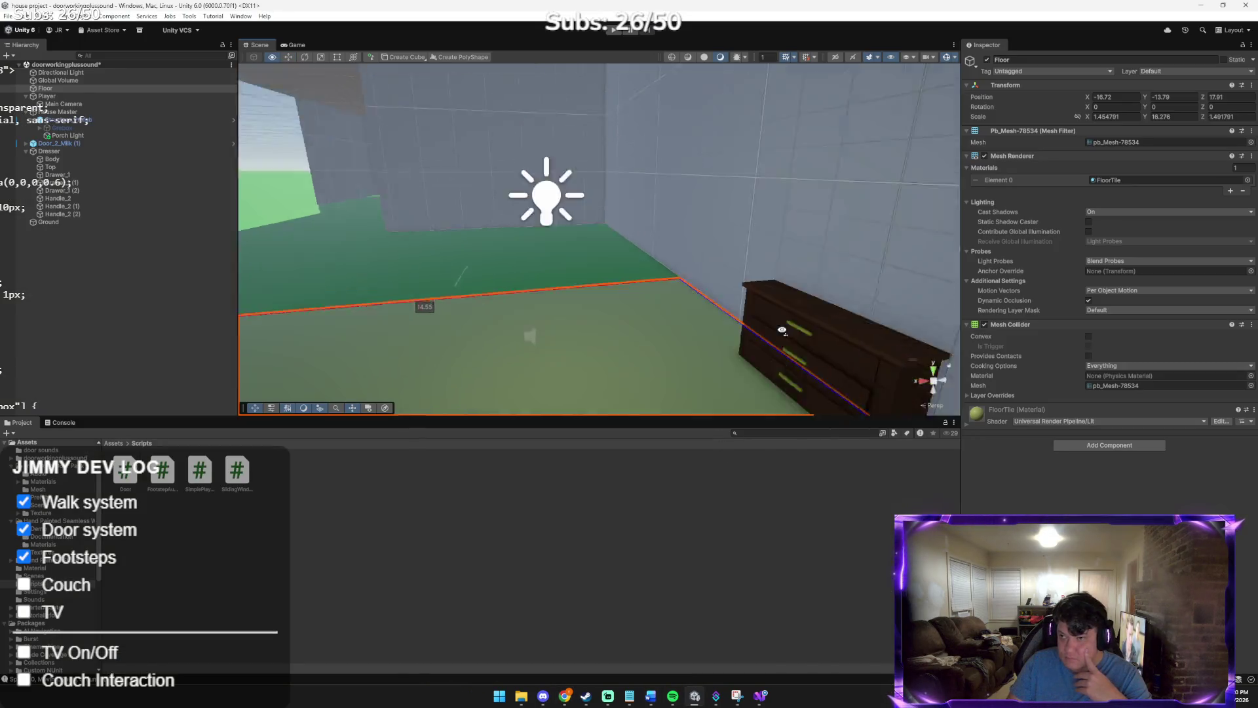
Select the dresser and set its Y rotation to 90
{"action": "left_click", "coordinate": [92, 151]}
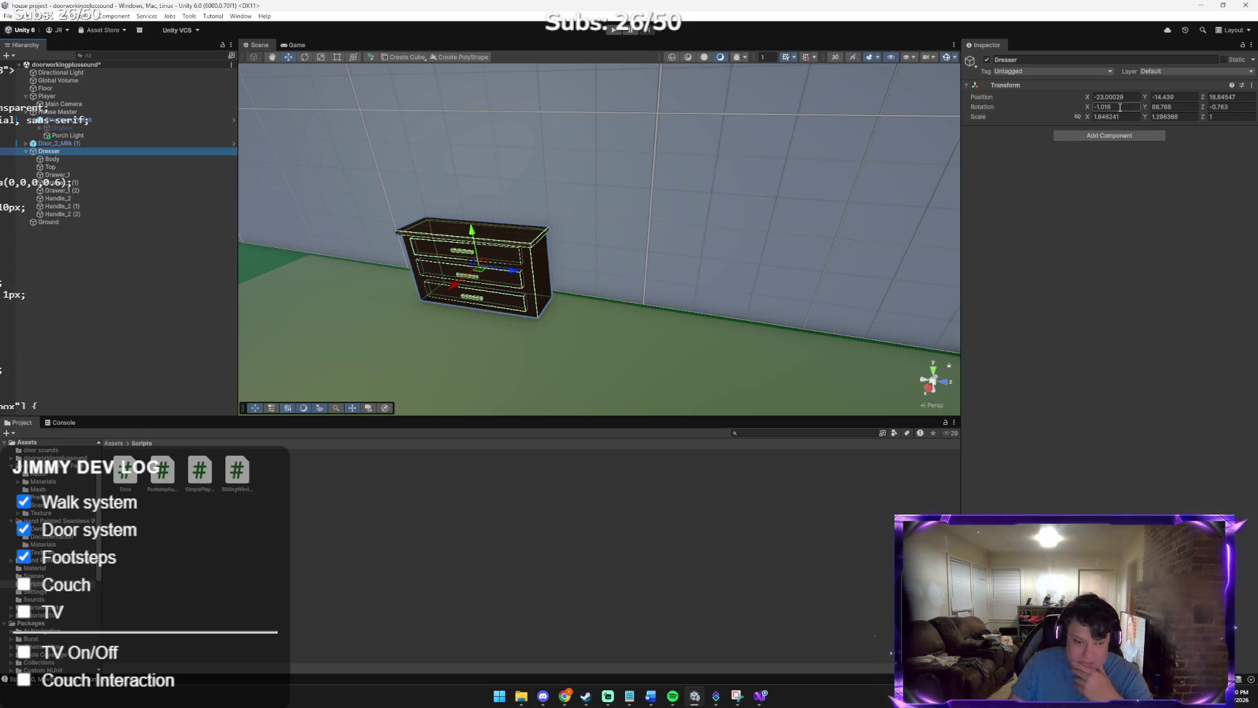
{"action": "left_click", "coordinate": [1120, 107]}
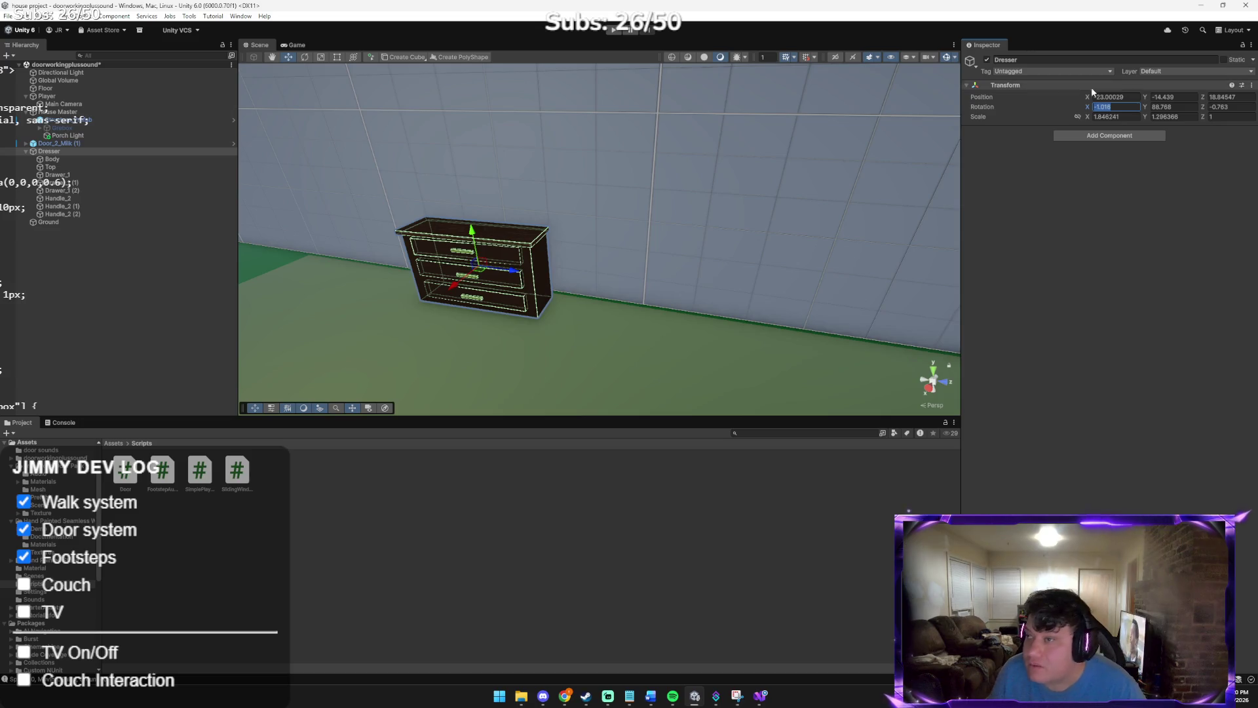
{"action": "left_click", "coordinate": [1181, 106]}
{"action": "type", "text": "90"}
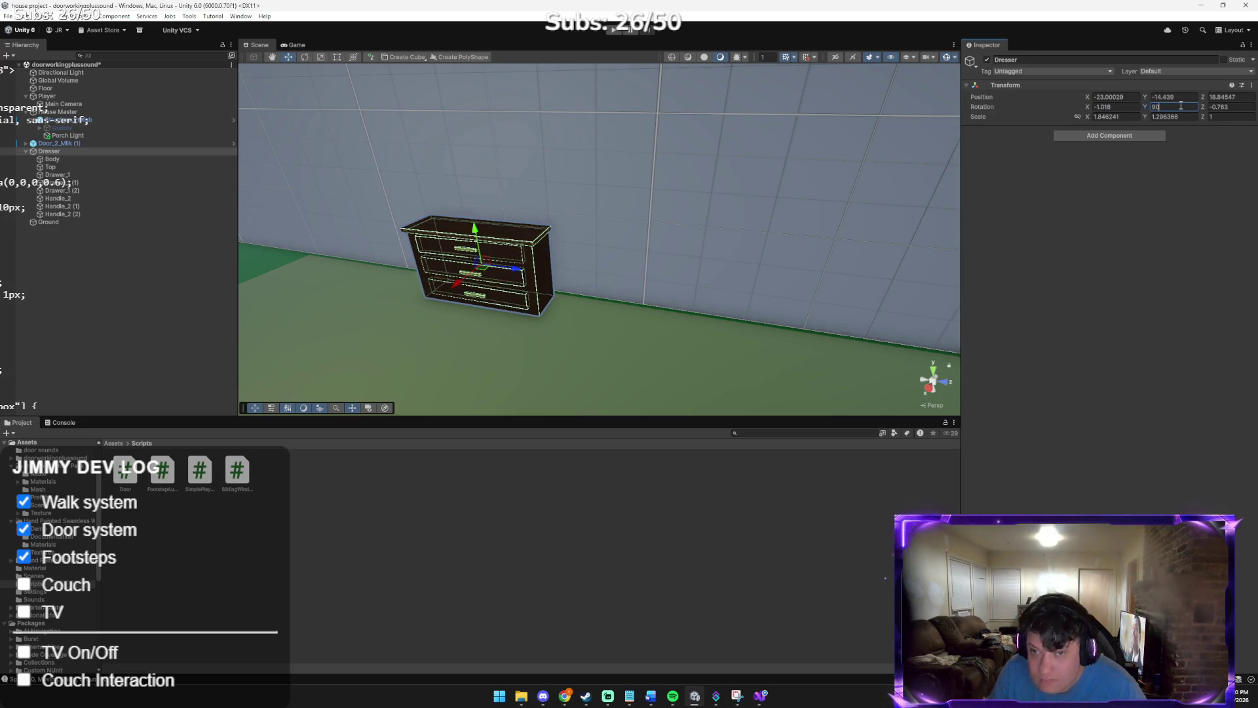
{"action": "mouse_move", "coordinate": [707, 114]}
{"action": "left_mouse_down"}
{"action": "mouse_move", "coordinate": [599, 124]}
{"action": "mouse_move", "coordinate": [741, 101]}
{"action": "mouse_move", "coordinate": [757, 135]}
{"action": "mouse_move", "coordinate": [769, 126]}
{"action": "left_mouse_up"}
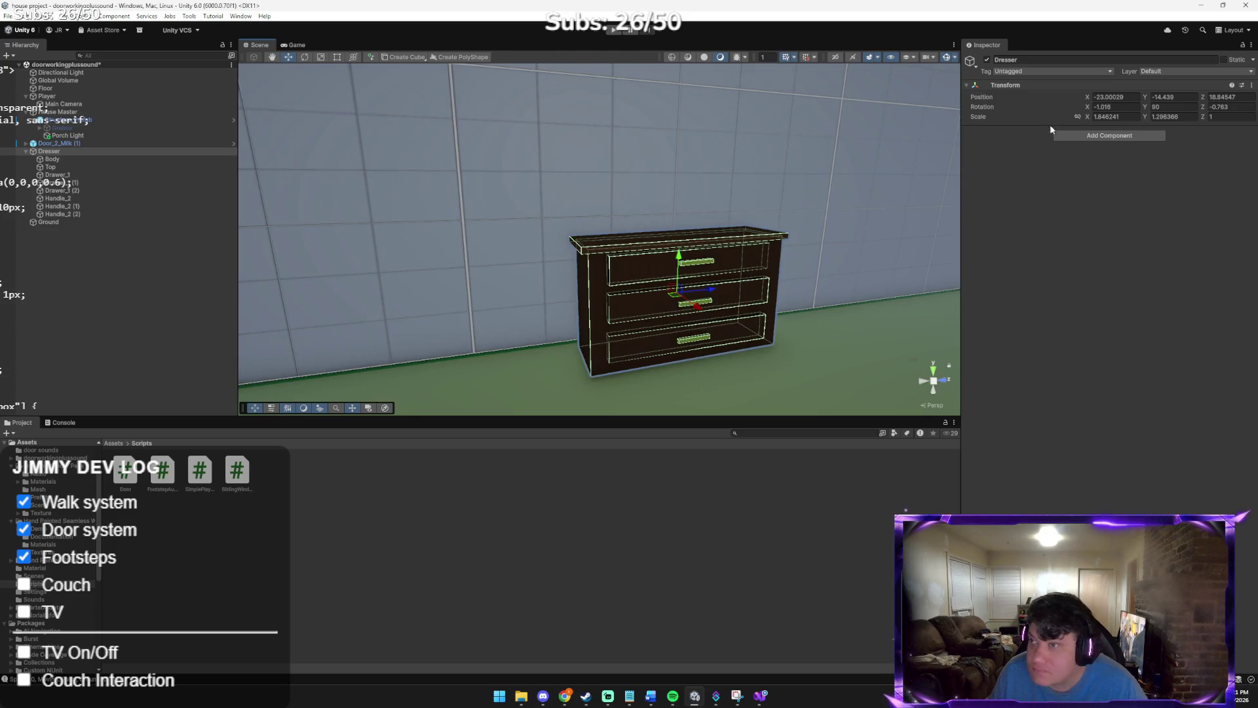
Set the dresser's X and Z rotation to 0 and check it from the front
{"action": "left_click", "coordinate": [1122, 105]}
{"action": "type", "text": "0"}
{"action": "key", "text": "Tab"}
{"action": "key", "text": "Tab"}
{"action": "type", "text": "0"}
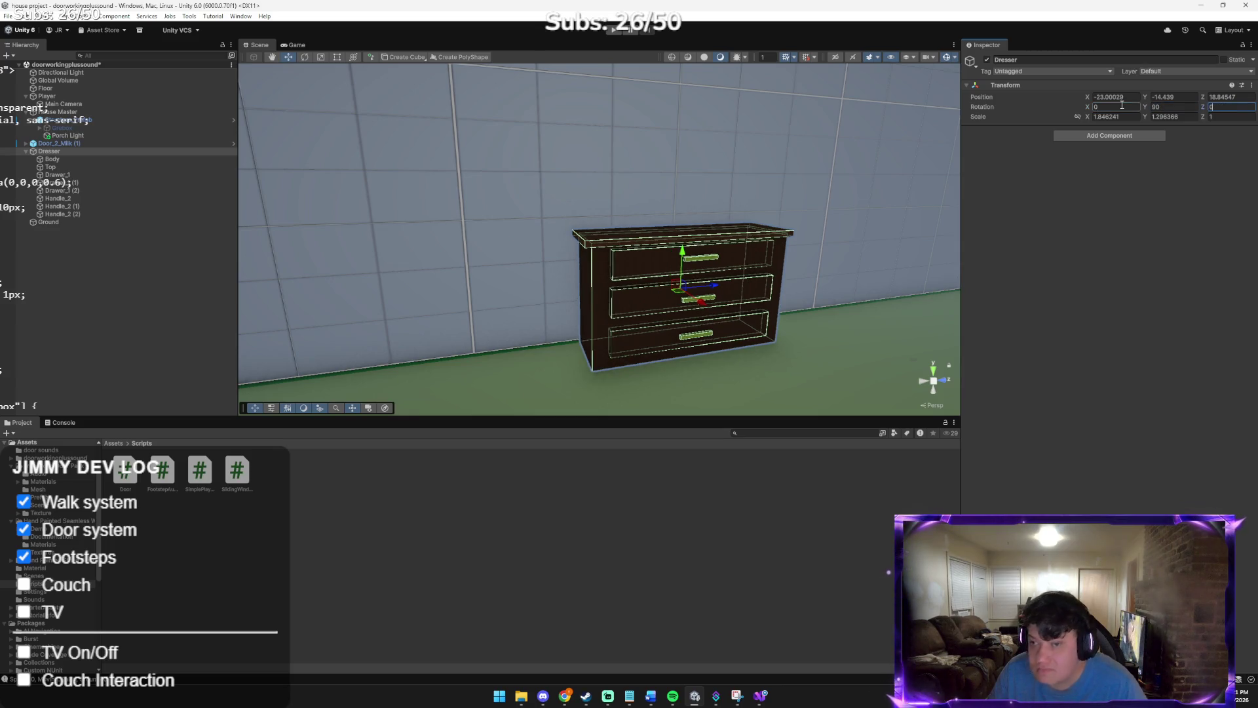
{"action": "mouse_move", "coordinate": [823, 161]}
{"action": "left_mouse_down"}
{"action": "mouse_move", "coordinate": [713, 130]}
{"action": "mouse_move", "coordinate": [763, 155]}
{"action": "left_mouse_up"}
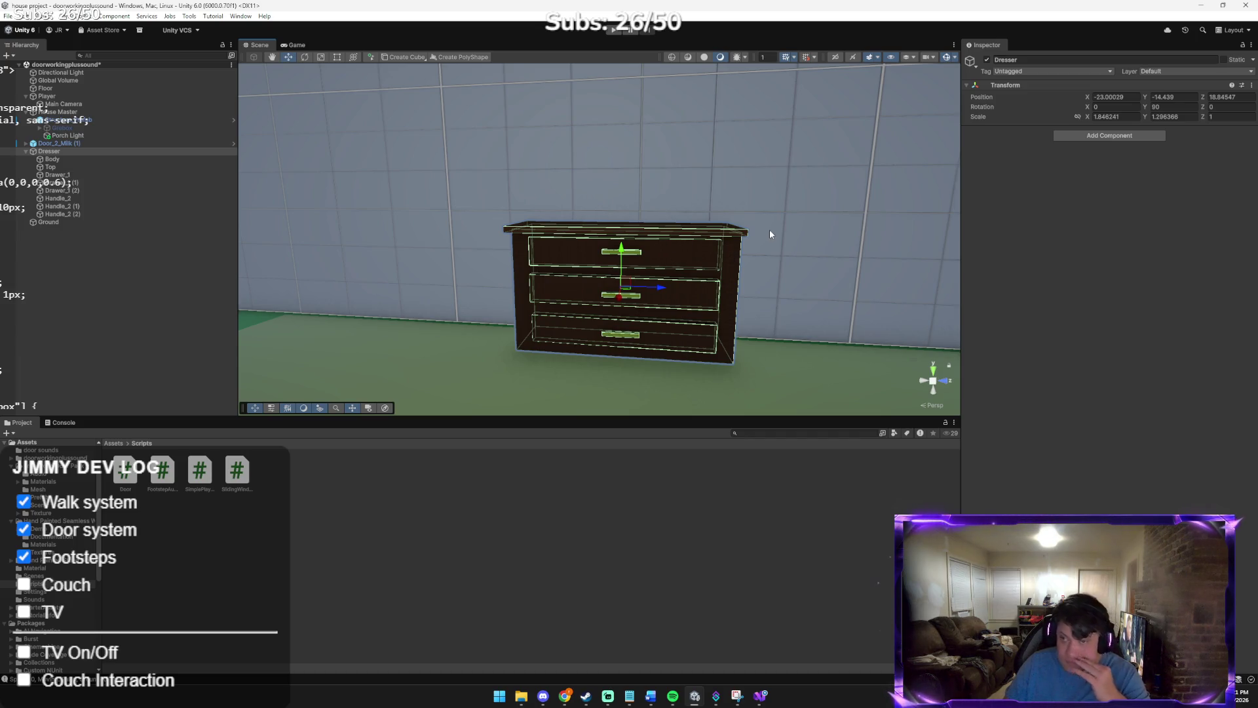
{"action": "left_click", "coordinate": [793, 234]}
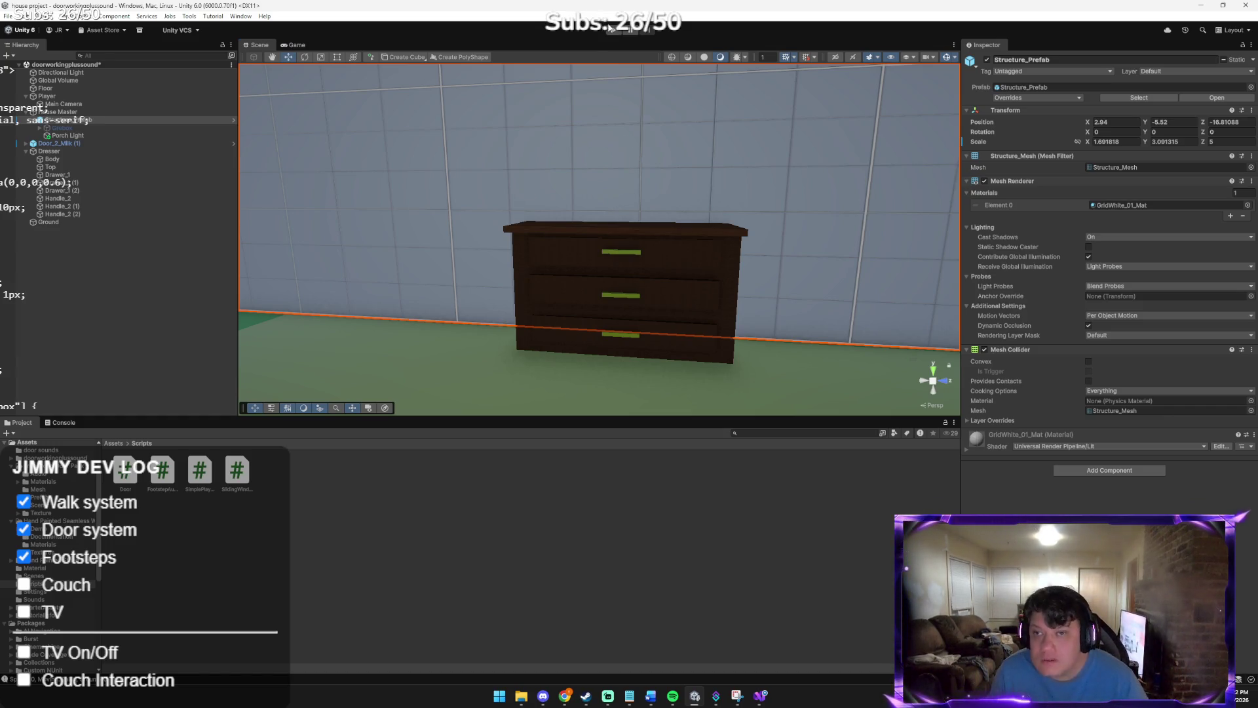
{"action": "left_click", "coordinate": [613, 31]}
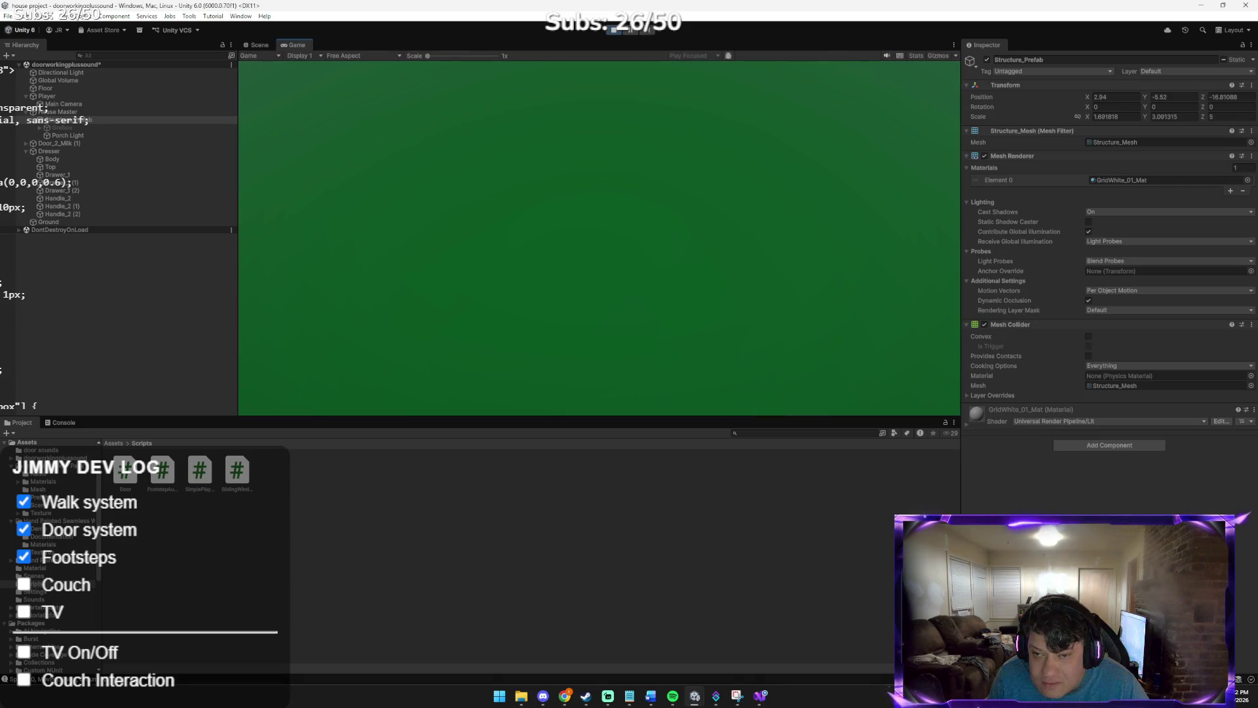
Walk the player up to the door, through the doorway and back, then stop Play mode
{"action": "key", "text": "w"}
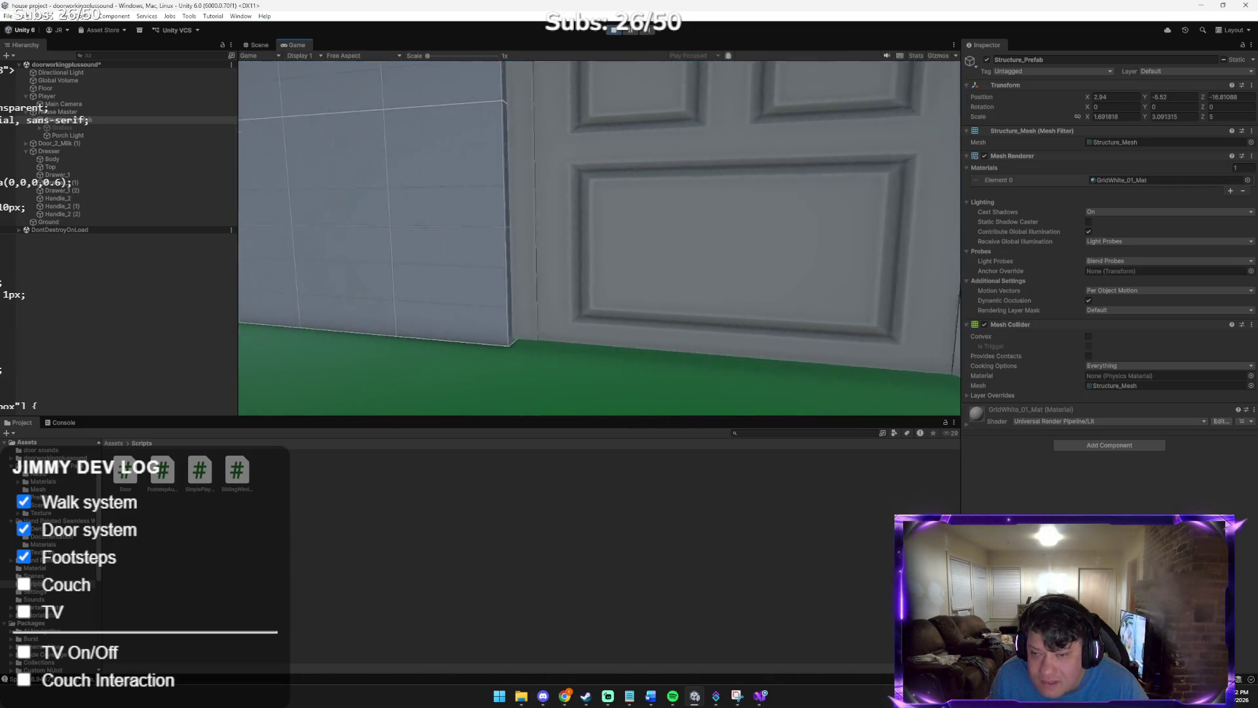
{"action": "key", "text": "e"}
{"action": "key", "text": "w"}
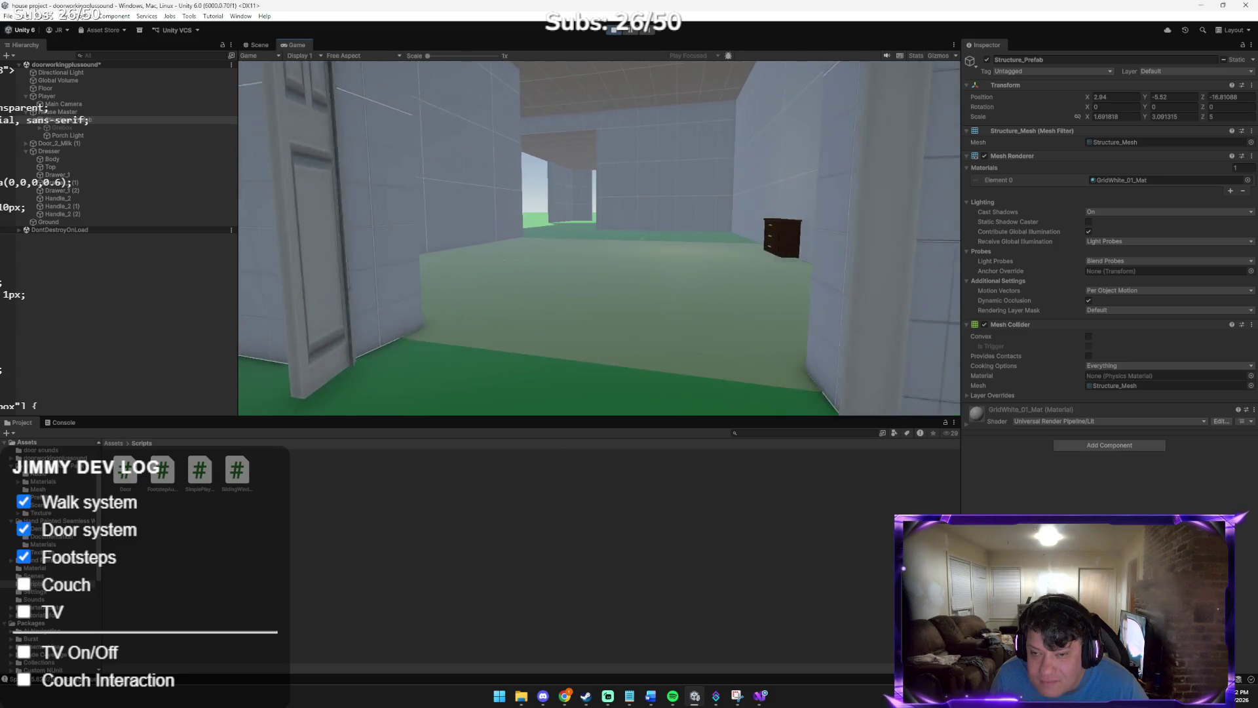
{"action": "key", "text": "w"}
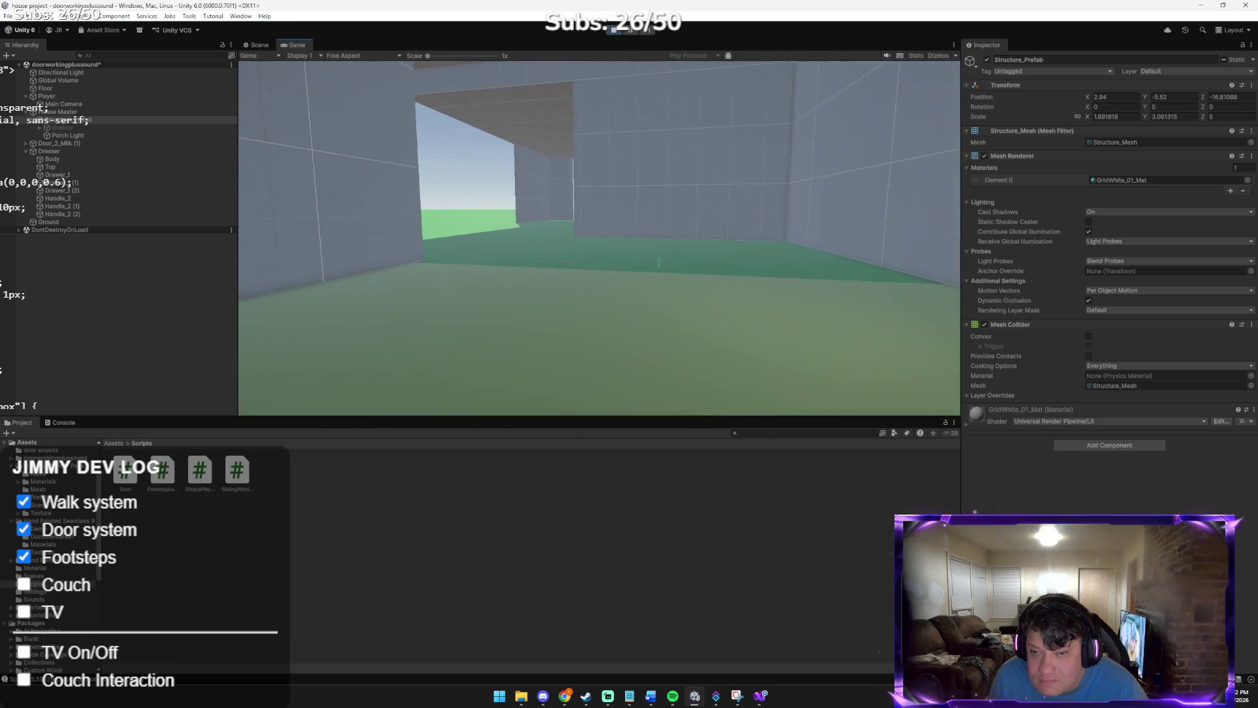
{"action": "key", "text": "w"}
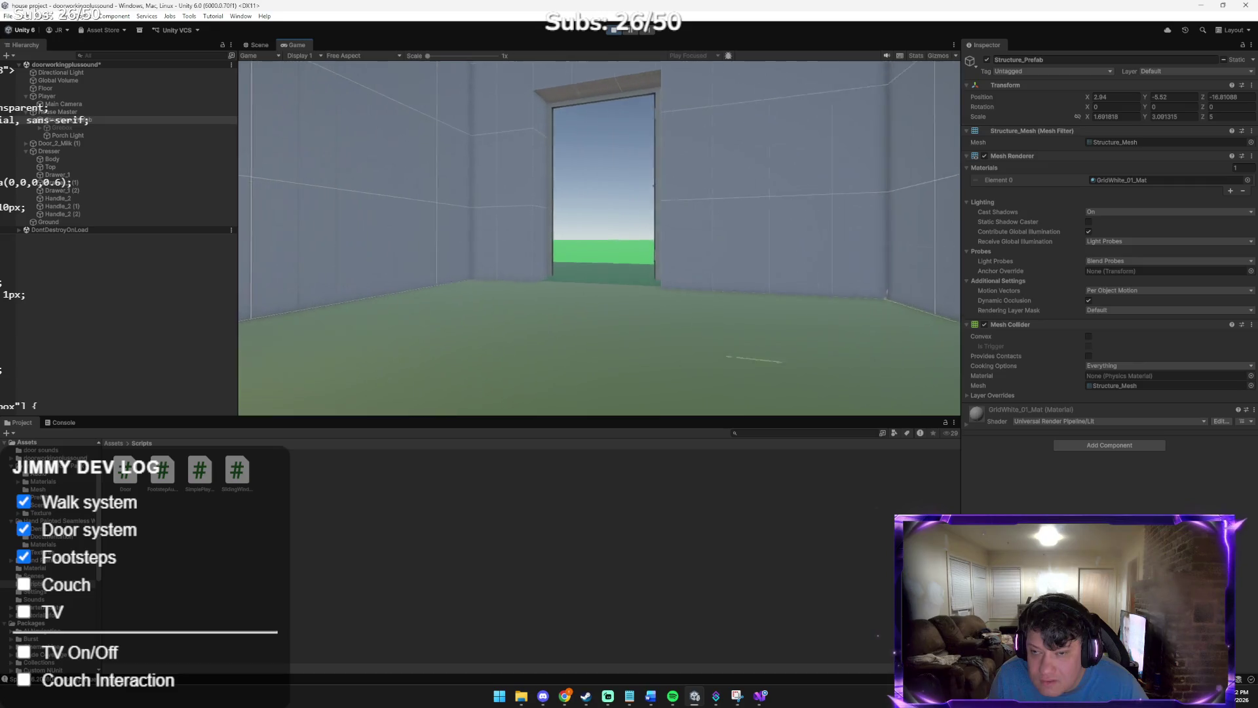
{"action": "key", "text": "w"}
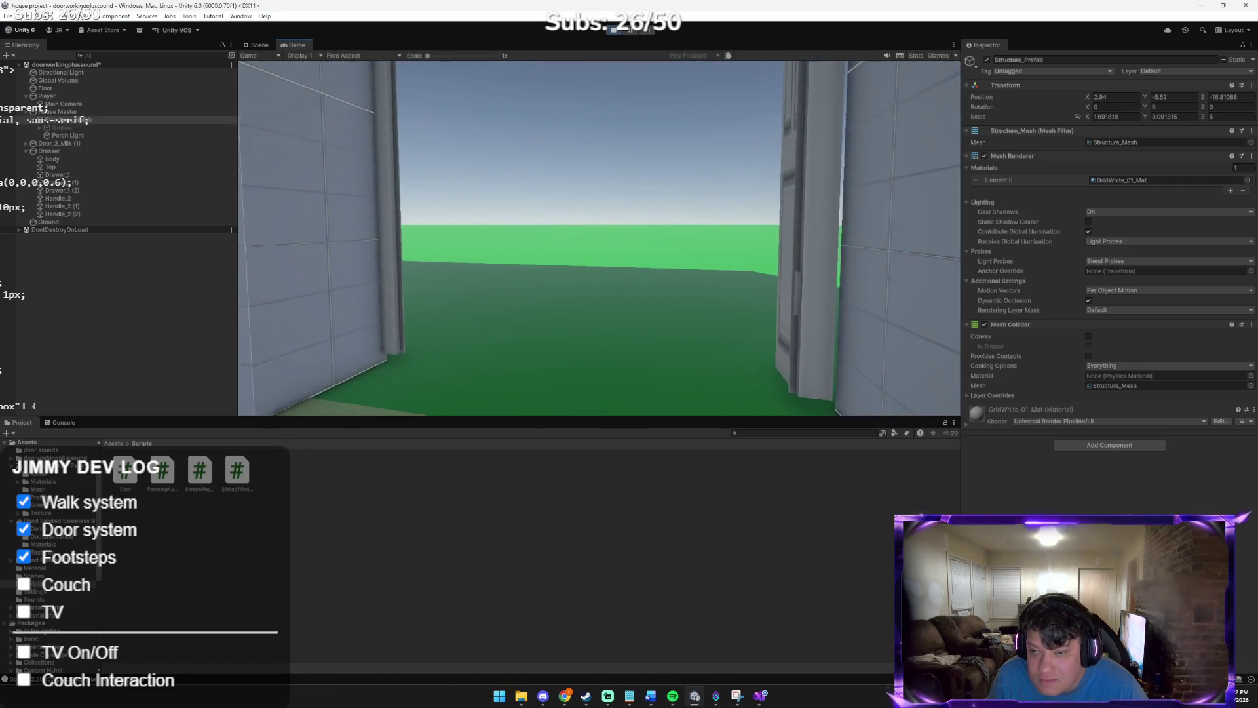
{"action": "key", "text": "w"}
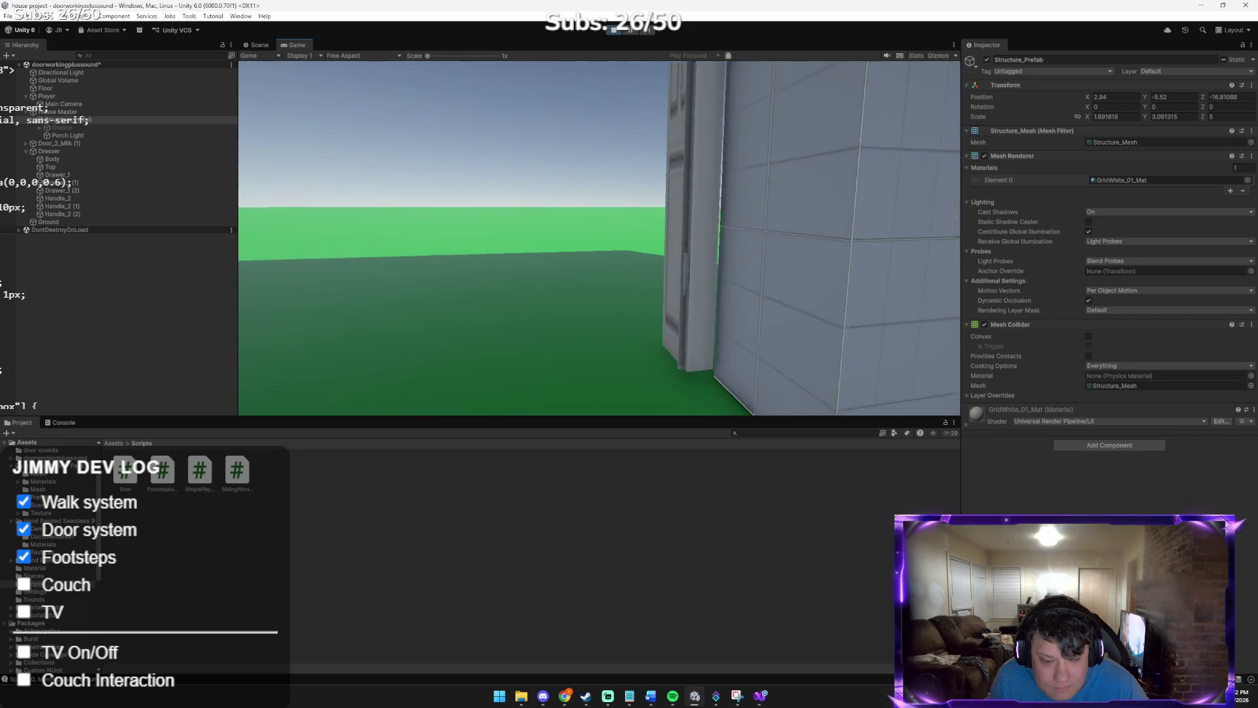
{"action": "key", "text": "s"}
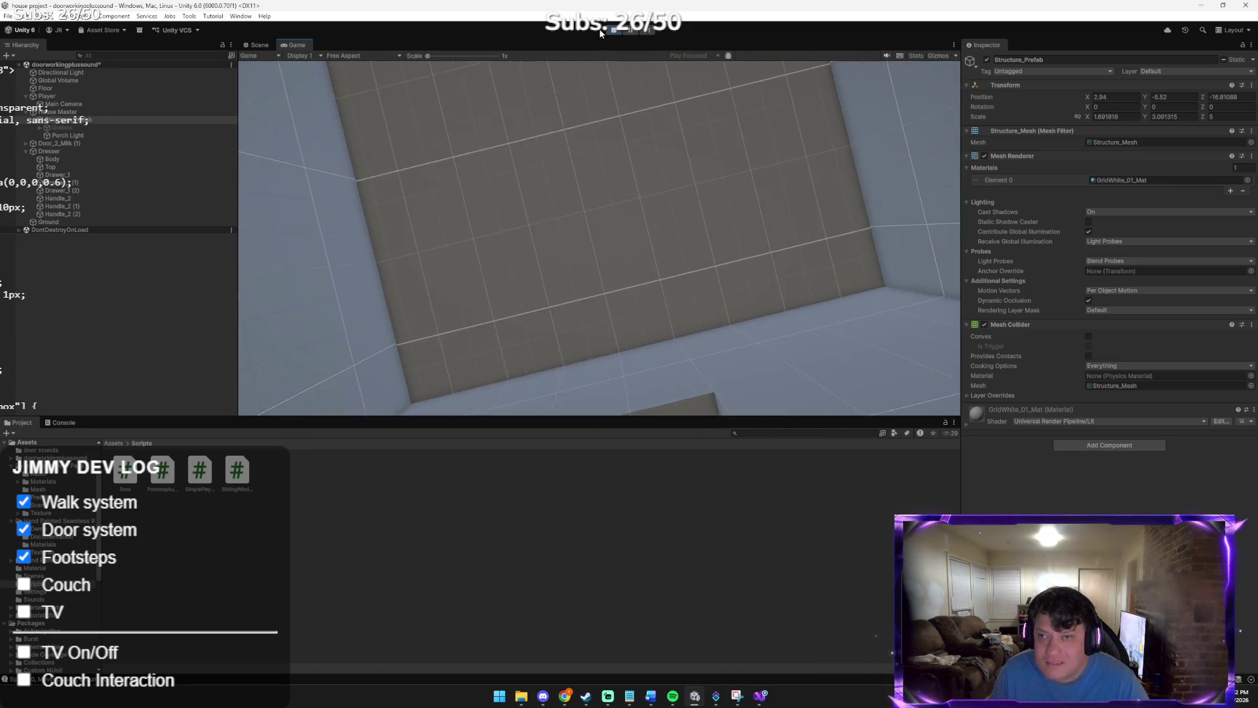
{"action": "left_click", "coordinate": [614, 30]}
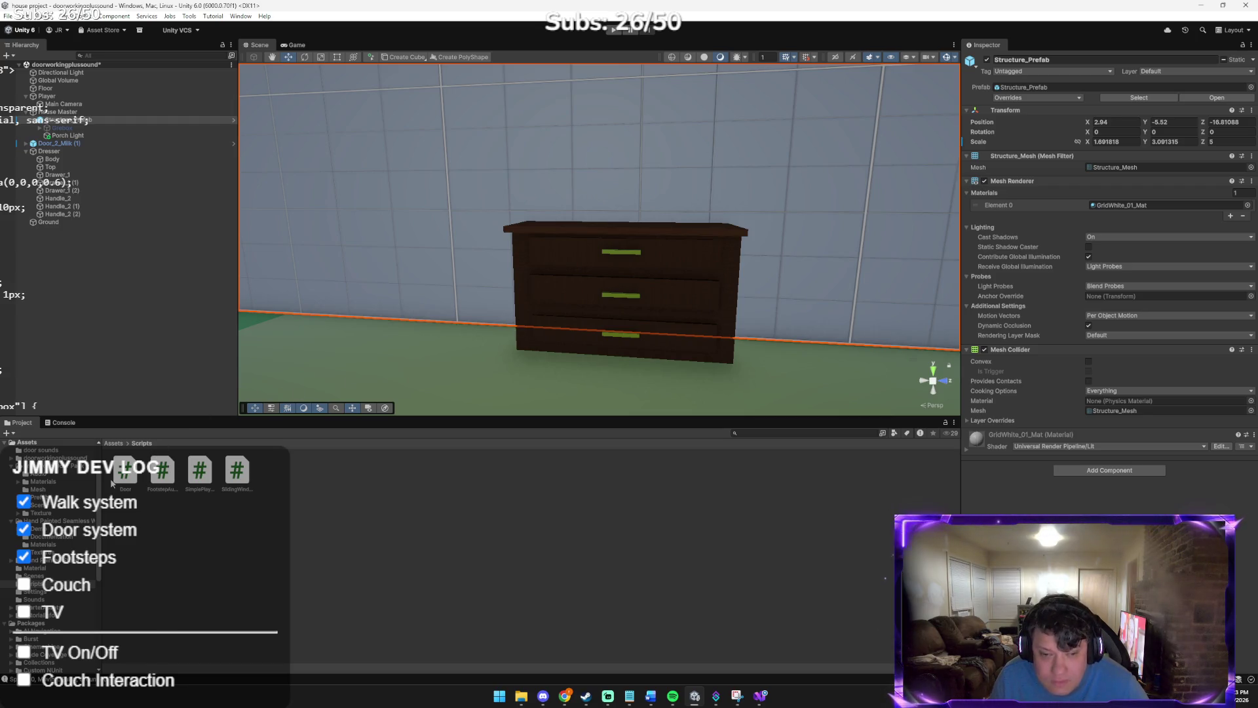
Select door Door_2_Milk (1) and open its Door script in the code editor
{"action": "left_click_drag", "start_coordinate": [266, 341], "coordinate": [598, 292]}
{"action": "left_click", "coordinate": [599, 289]}
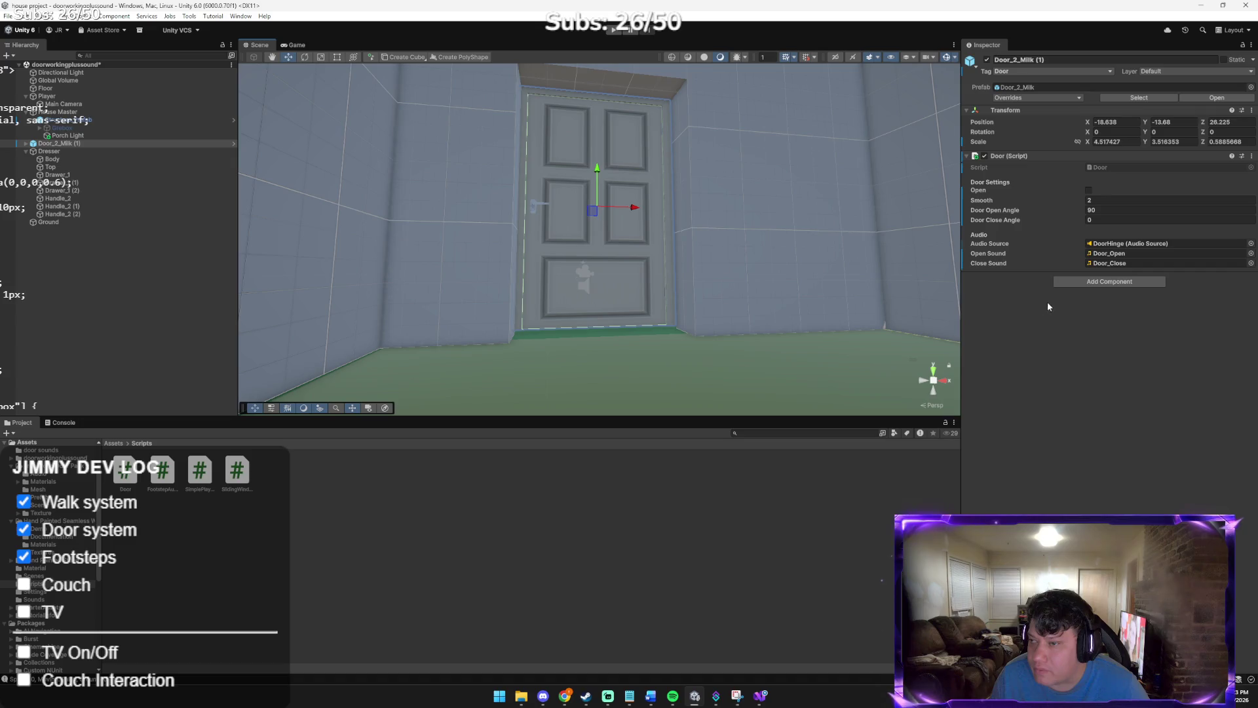
{"action": "double_click", "coordinate": [125, 469]}
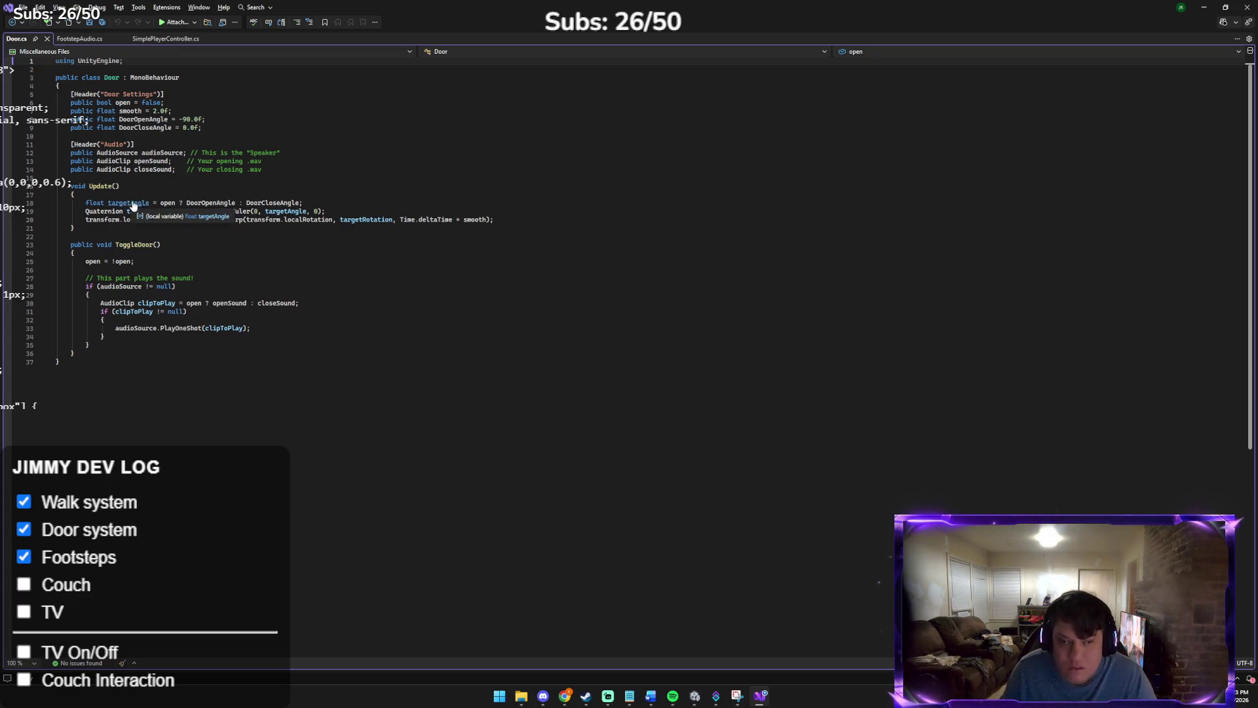
Copy all the Door.cs code and paste it into the Claude chat reply
{"action": "key", "text": "ctrl+a"}
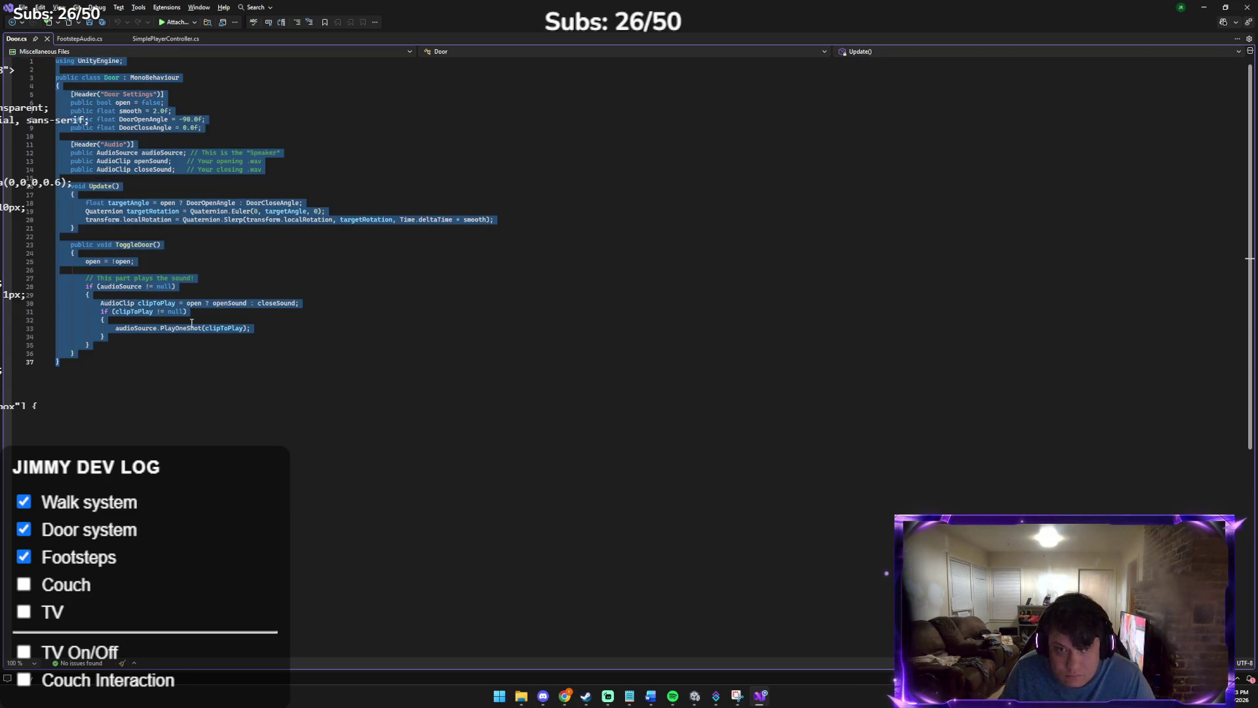
{"action": "mouse_move", "coordinate": [561, 695]}
{"action": "left_click", "coordinate": [550, 663]}
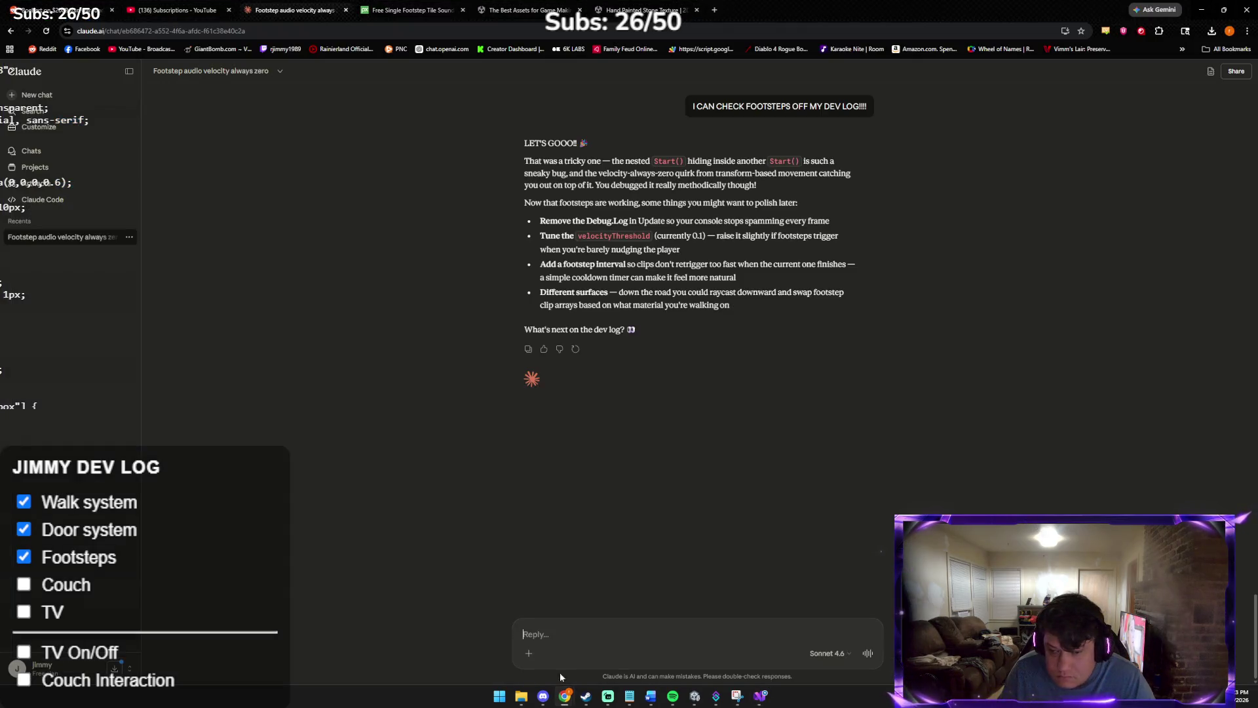
{"action": "key", "text": "ctrl+v"}
Delete the stray character after the pasted Door.cs code, then reselect Door_2_Milk (1) in Unity
{"action": "key", "text": "BackSpace"}
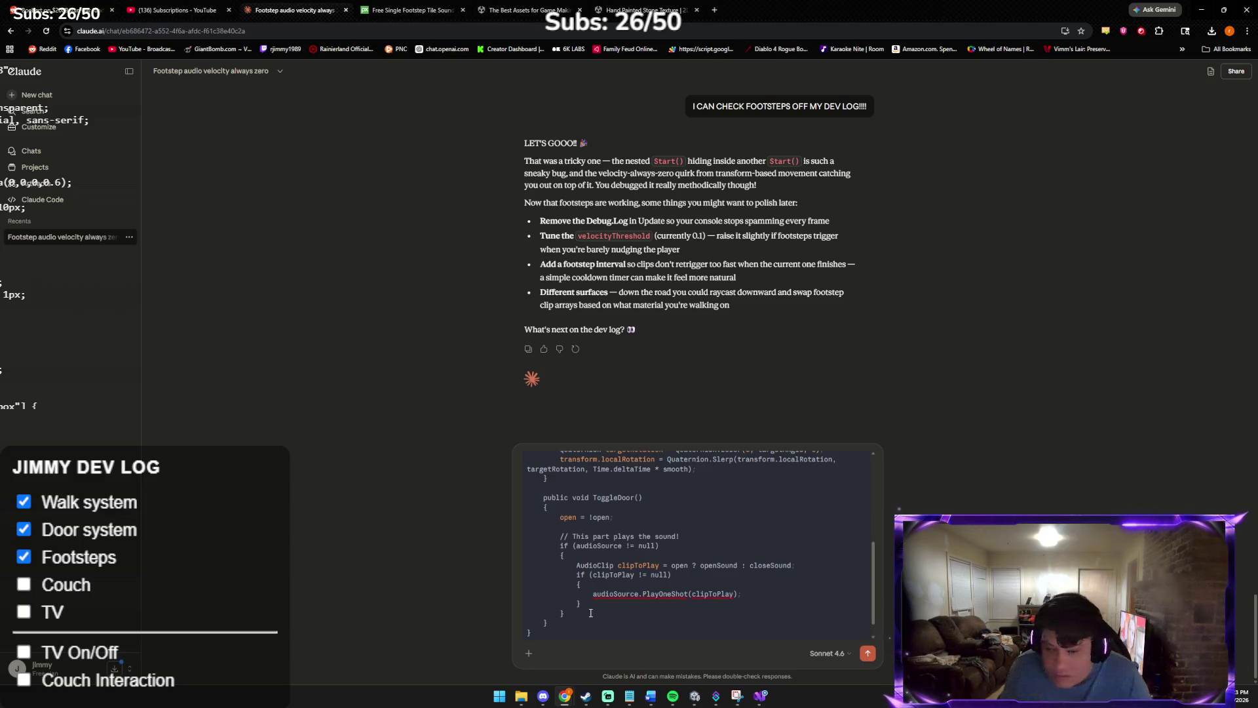
{"action": "mouse_move", "coordinate": [564, 695]}
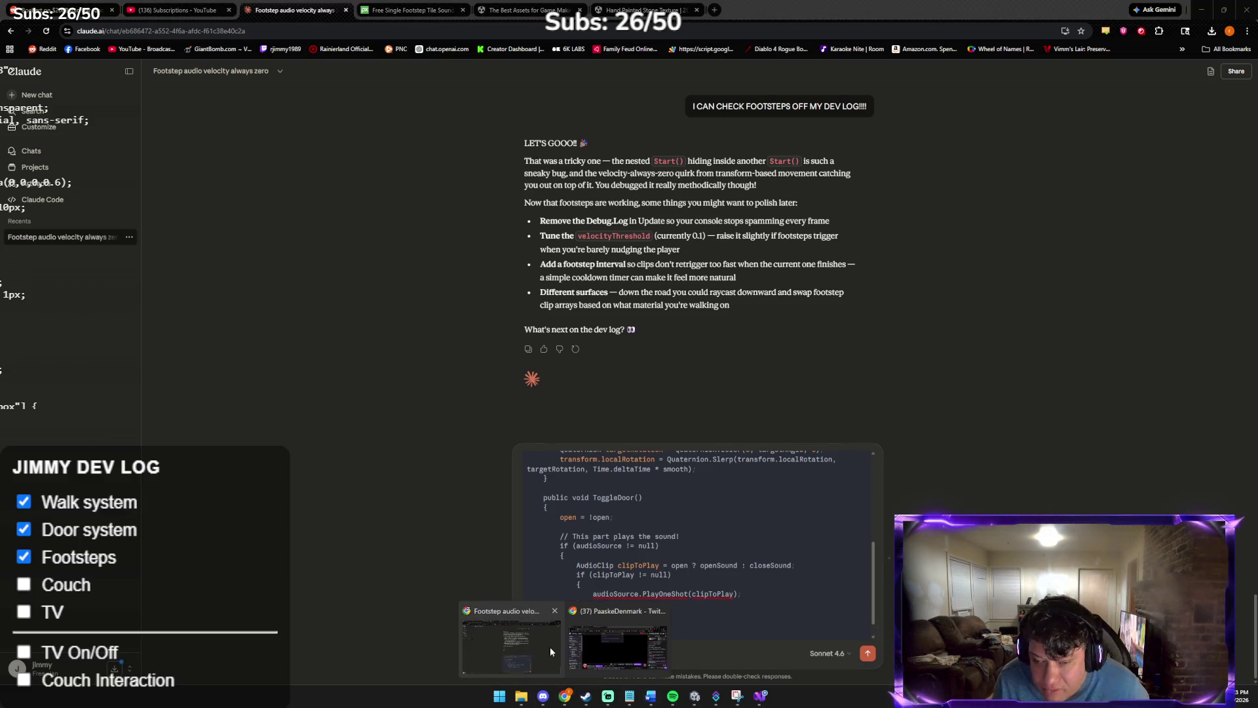
{"action": "mouse_move", "coordinate": [596, 645]}
{"action": "mouse_move", "coordinate": [512, 645]}
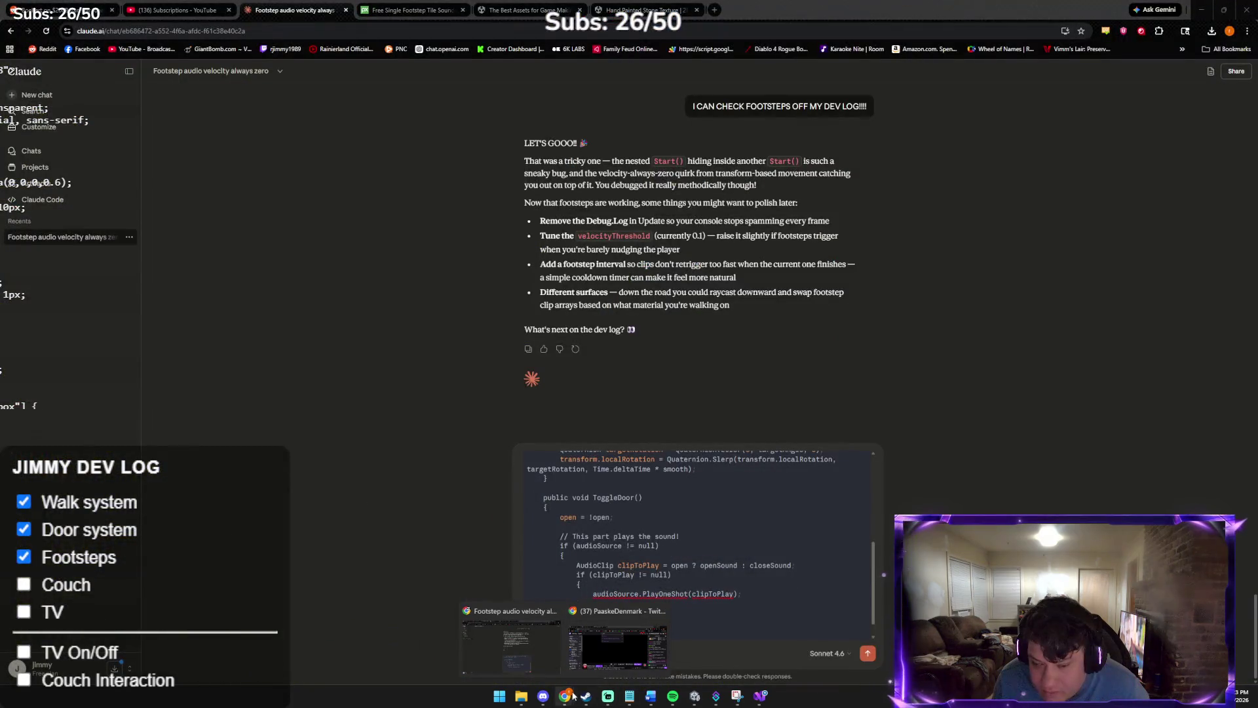
{"action": "left_click", "coordinate": [699, 698]}
{"action": "left_click", "coordinate": [624, 279]}
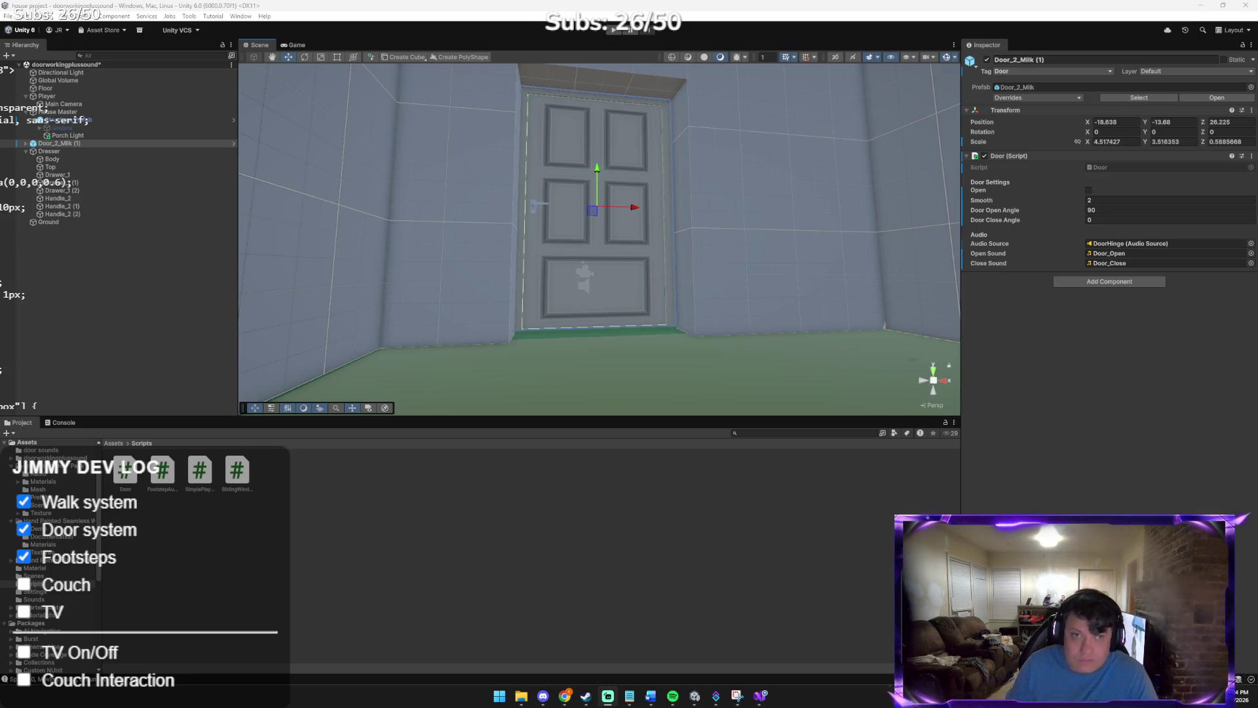
Tick the Door script's Open checkbox and enter Play mode to test it
{"action": "left_click", "coordinate": [1088, 190]}
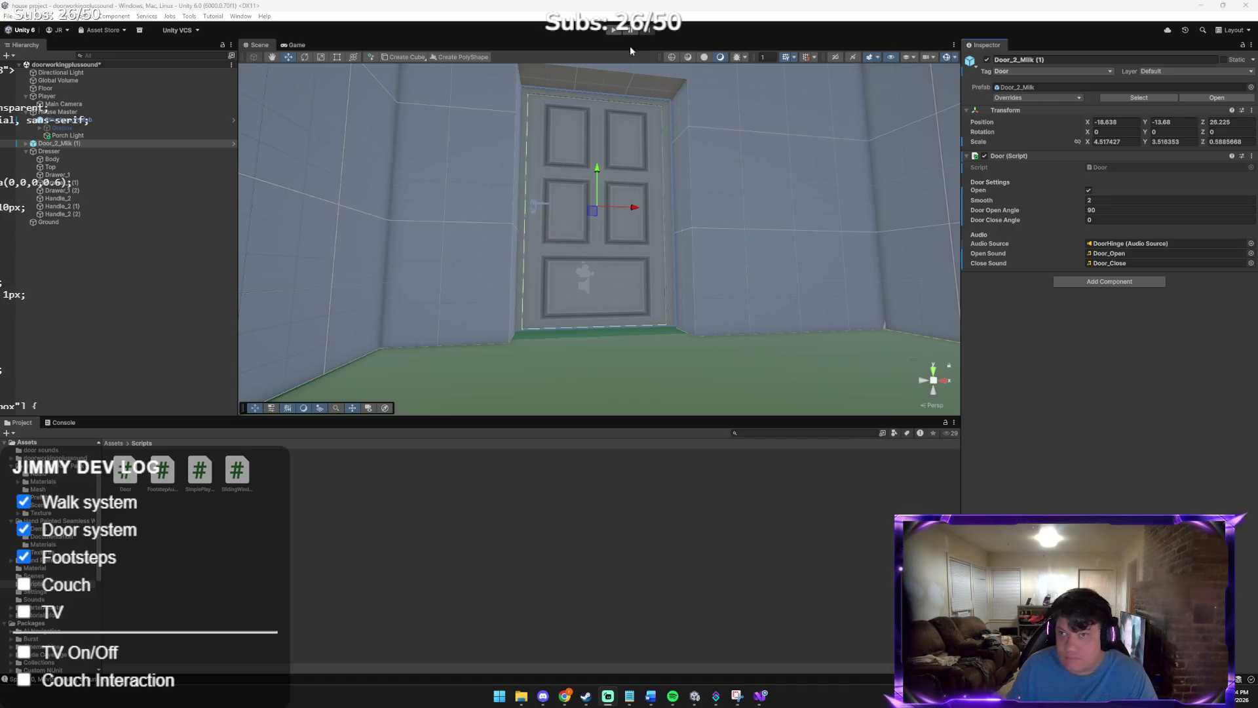
{"action": "left_click", "coordinate": [613, 29]}
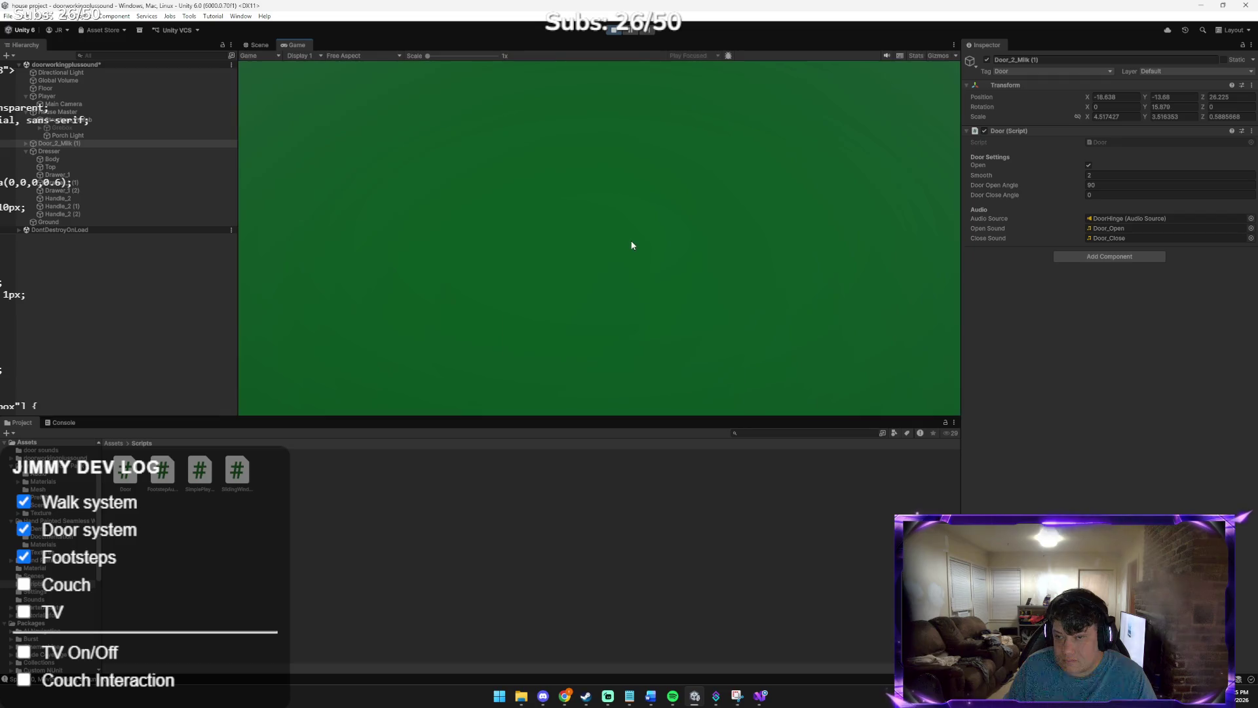
Walk the player to the door, toggle it with E, and pass through the doorway repeatedly
{"action": "key", "text": "w"}
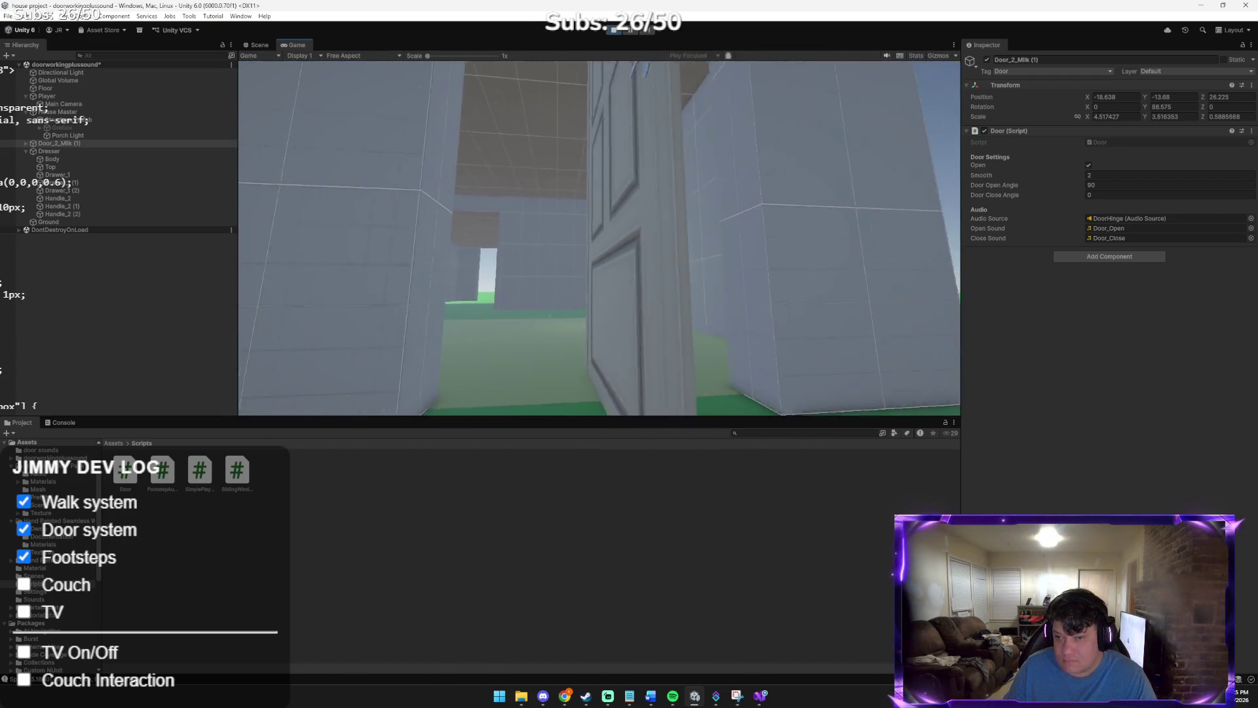
{"action": "key", "text": "w"}
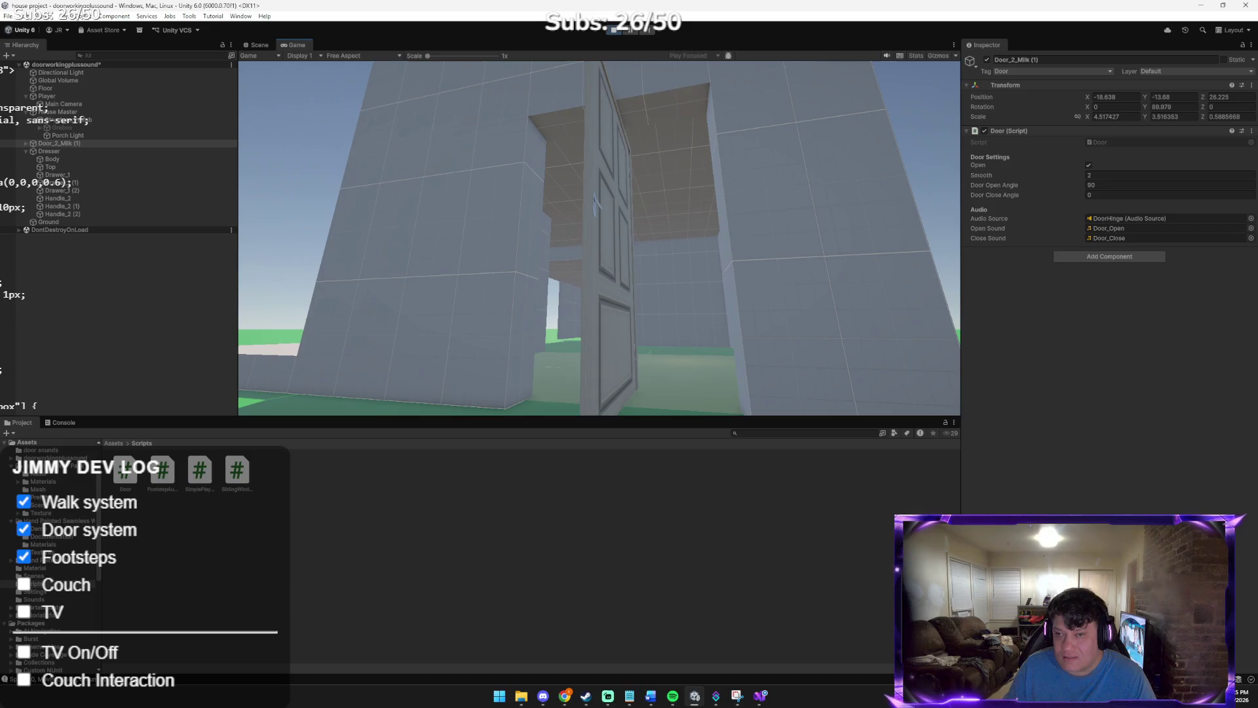
{"action": "key", "text": "w"}
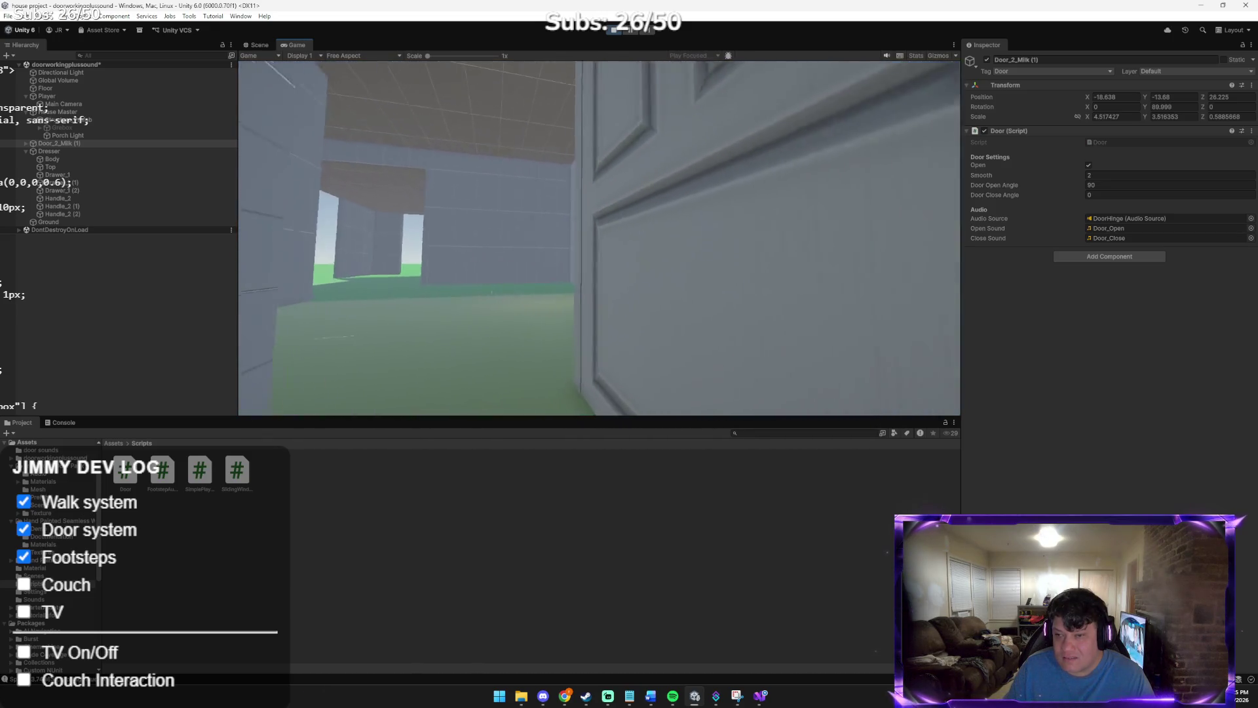
{"action": "key", "text": "w"}
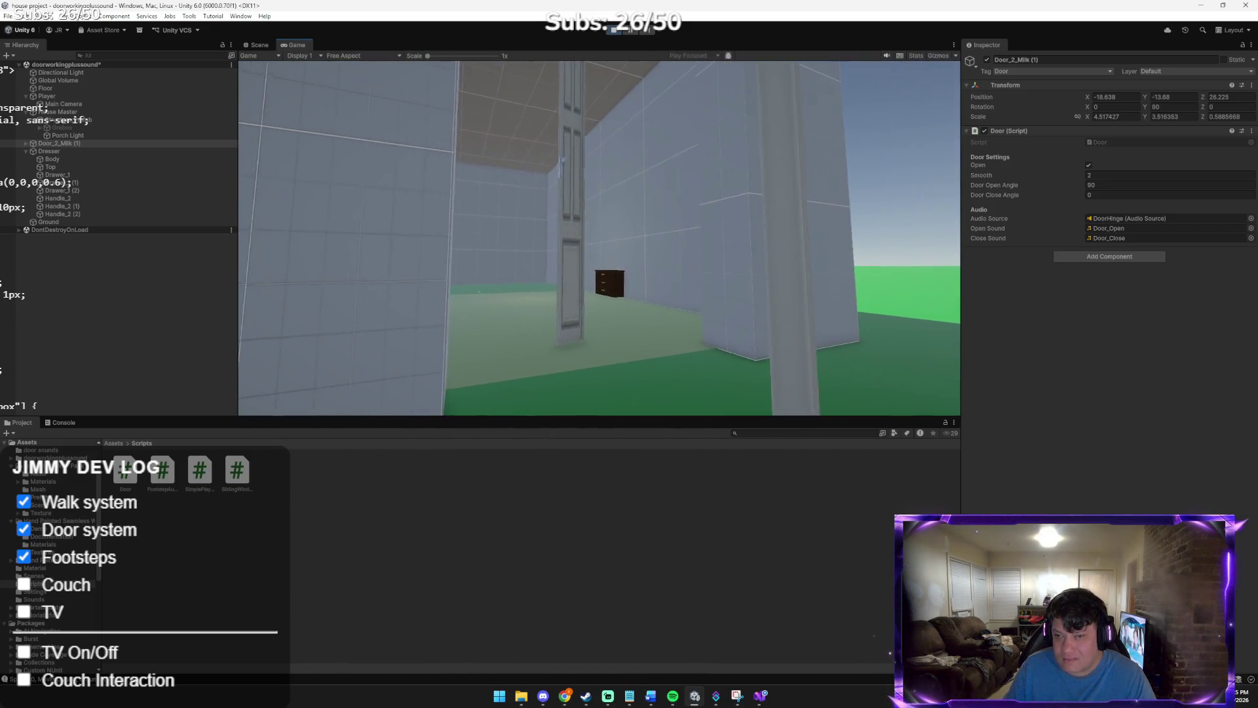
{"action": "key", "text": "w"}
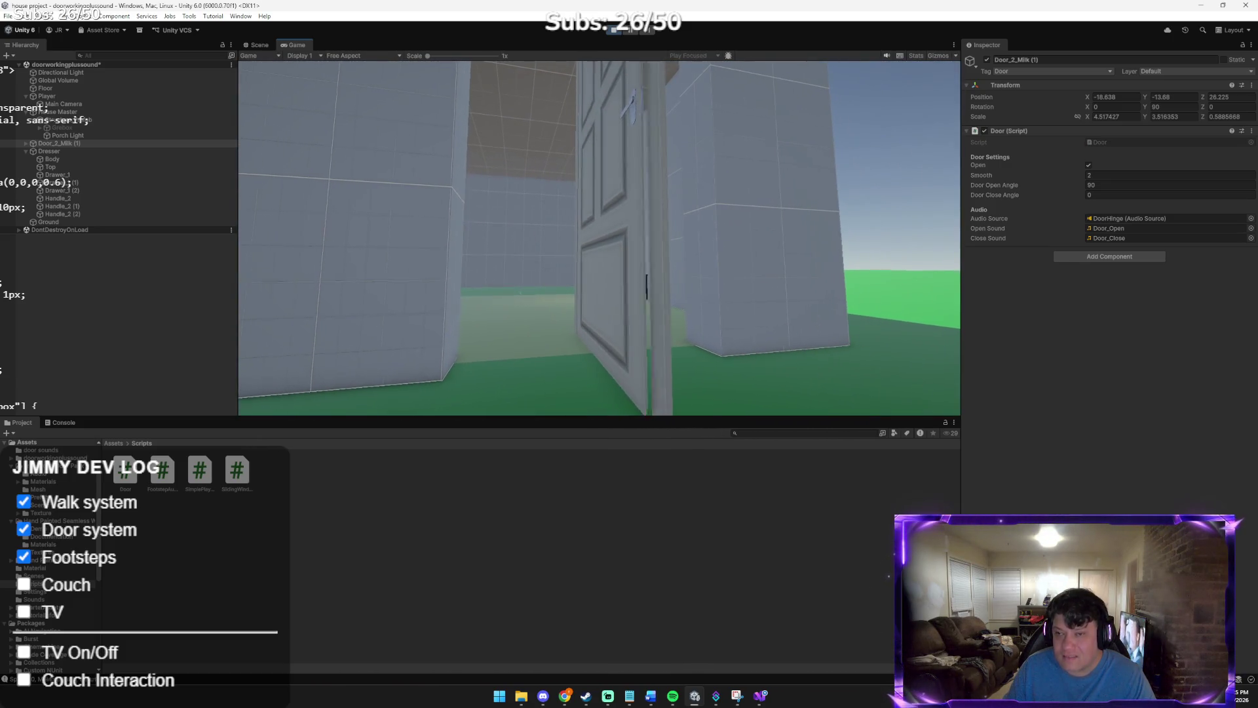
{"action": "key", "text": "e"}
{"action": "key", "text": "w"}
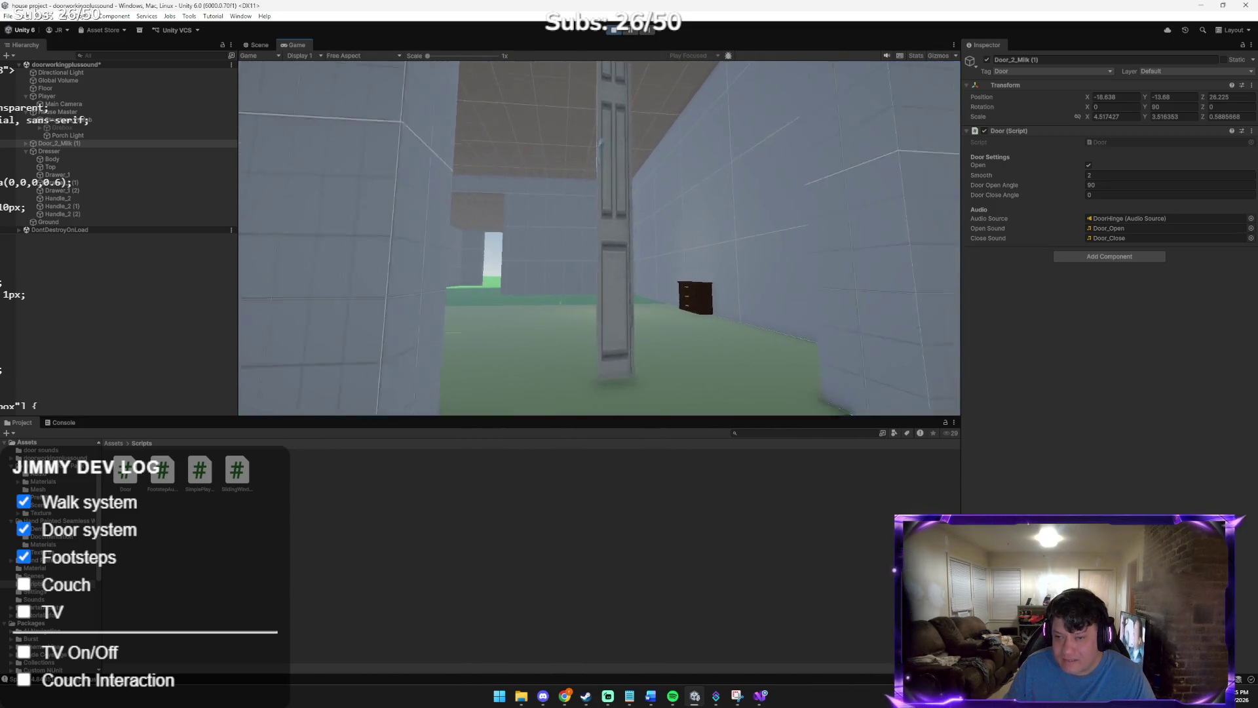
{"action": "key", "text": "e"}
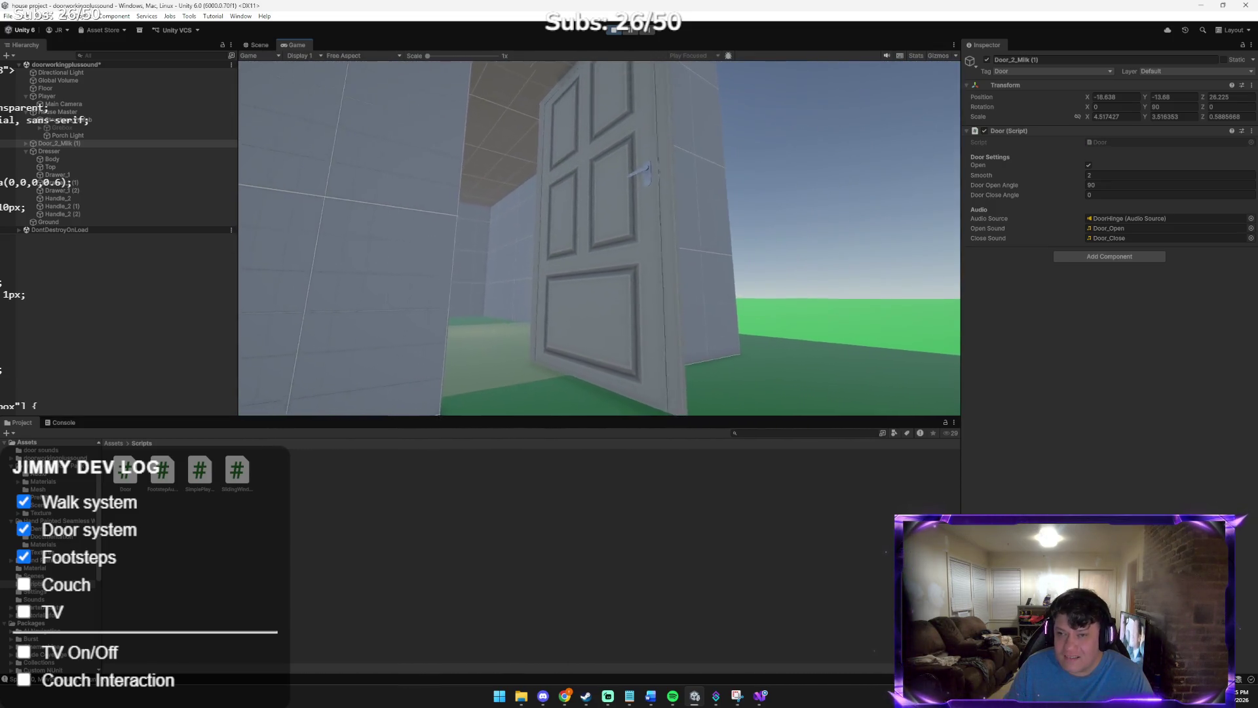
{"action": "key", "text": "w"}
{"action": "key", "text": "w"}
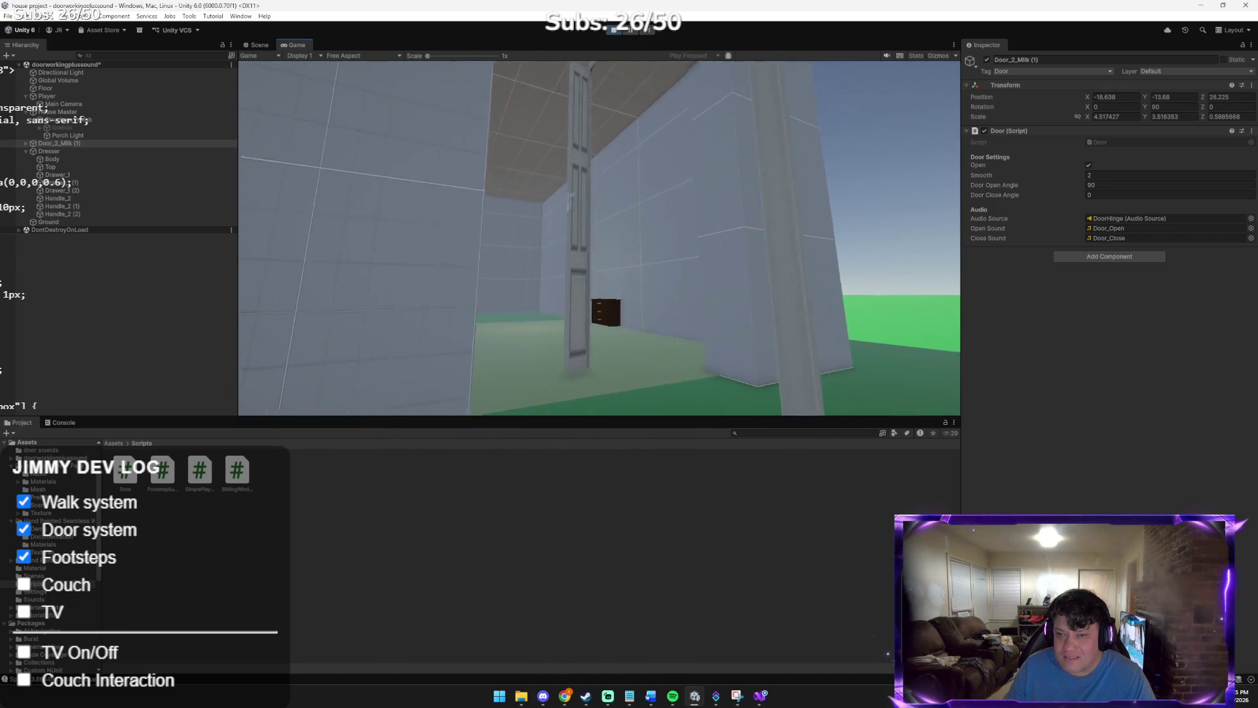
{"action": "key", "text": "s"}
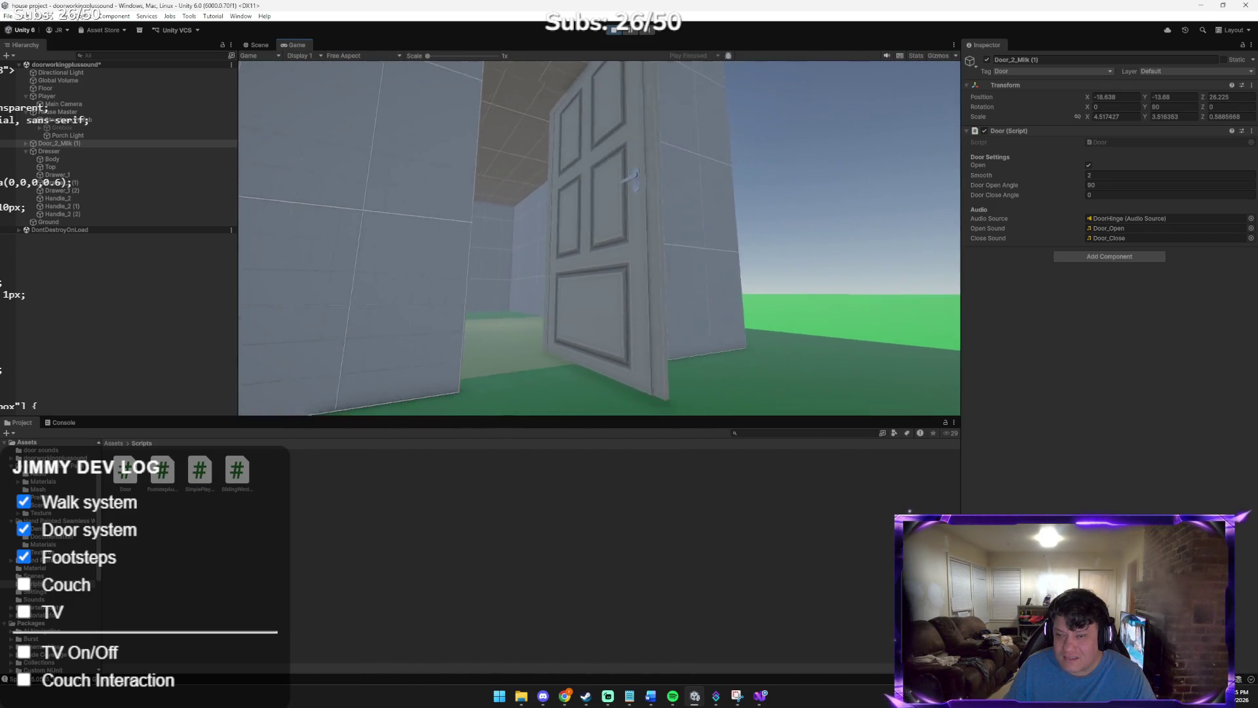
{"action": "key", "text": "w"}
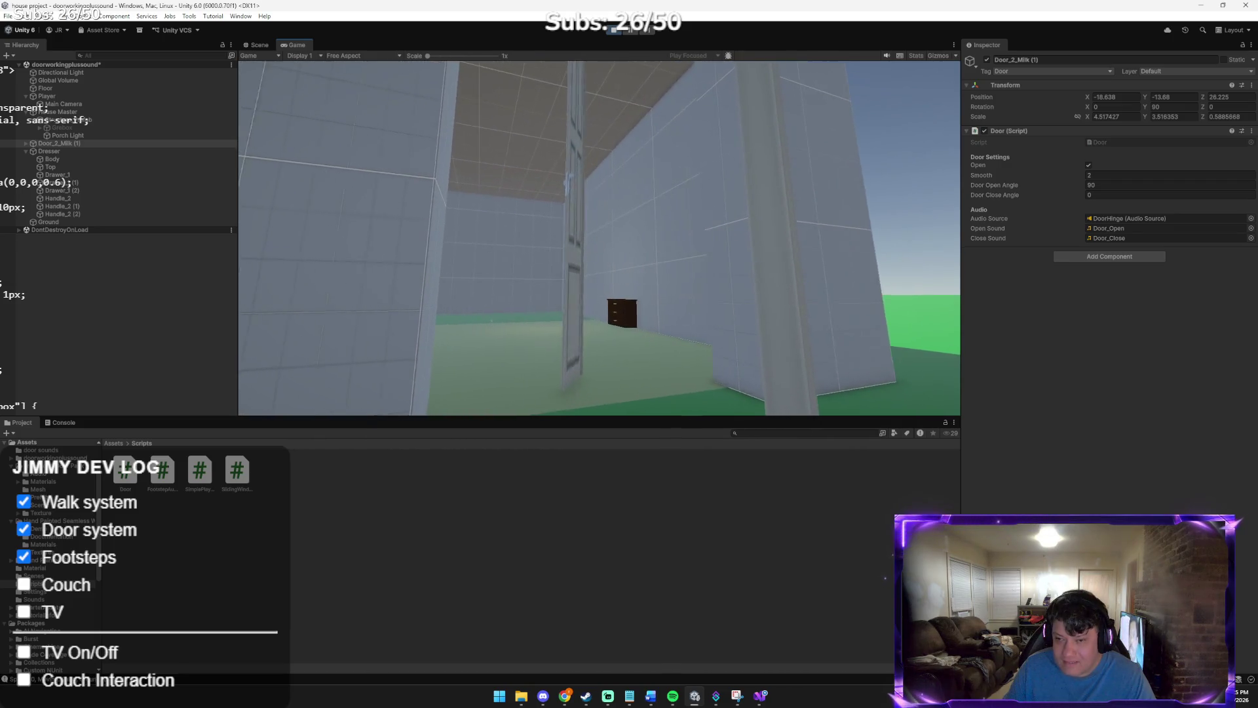
{"action": "key", "text": "s"}
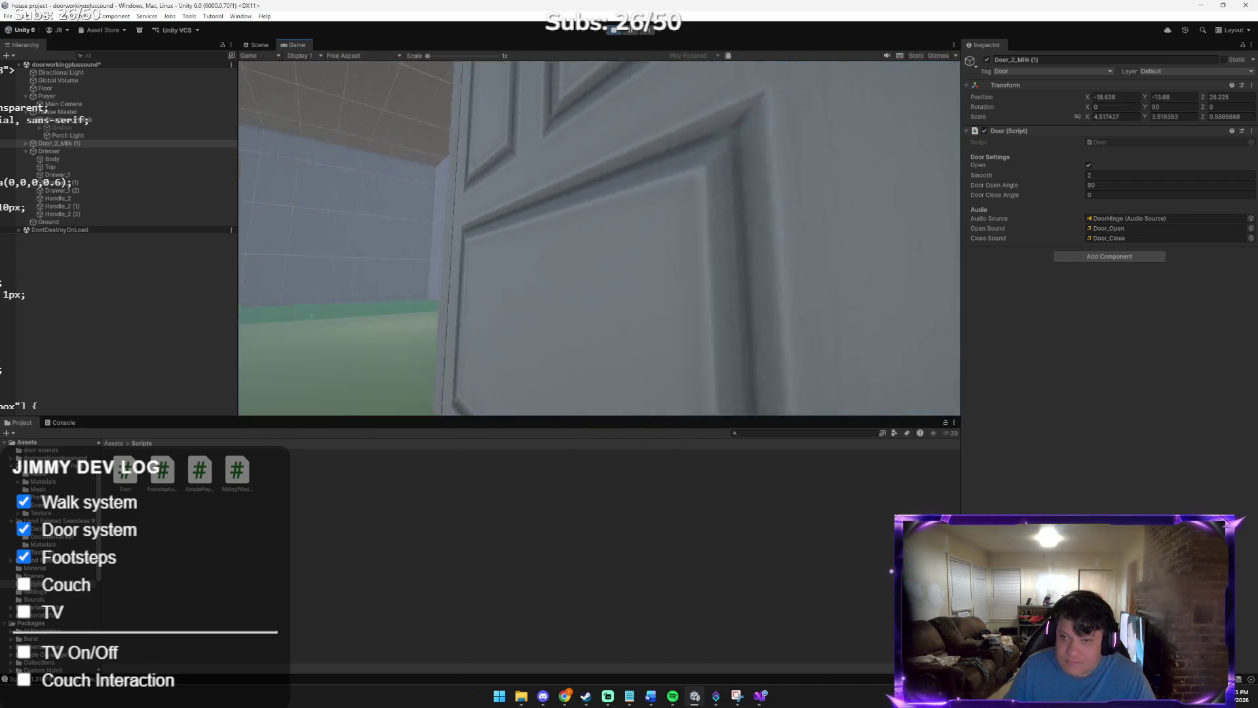
{"action": "key", "text": "w"}
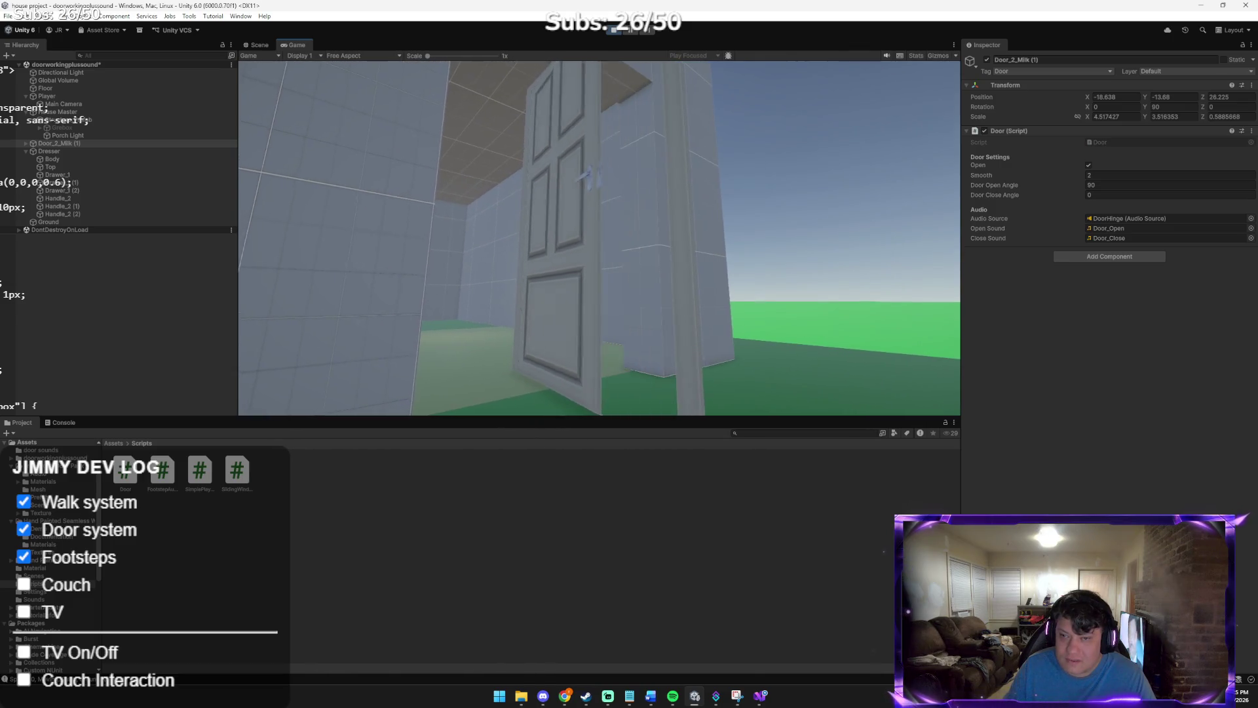
{"action": "key", "text": "s"}
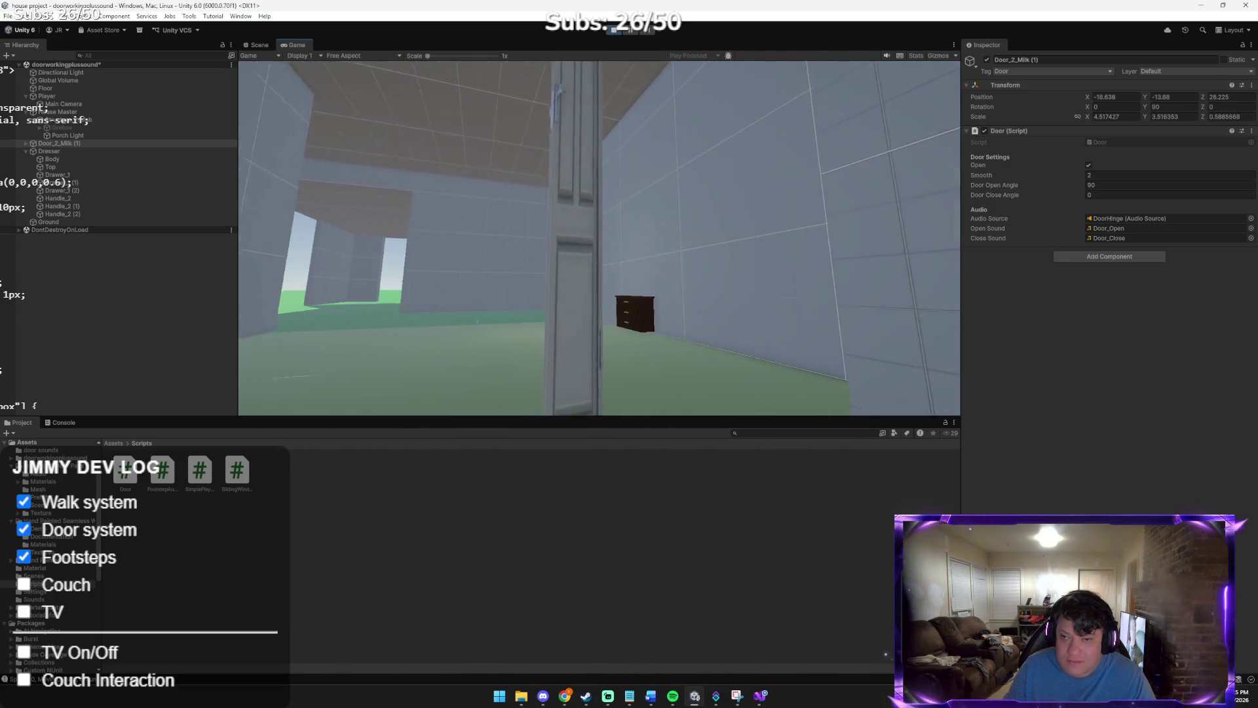
{"action": "key", "text": "s"}
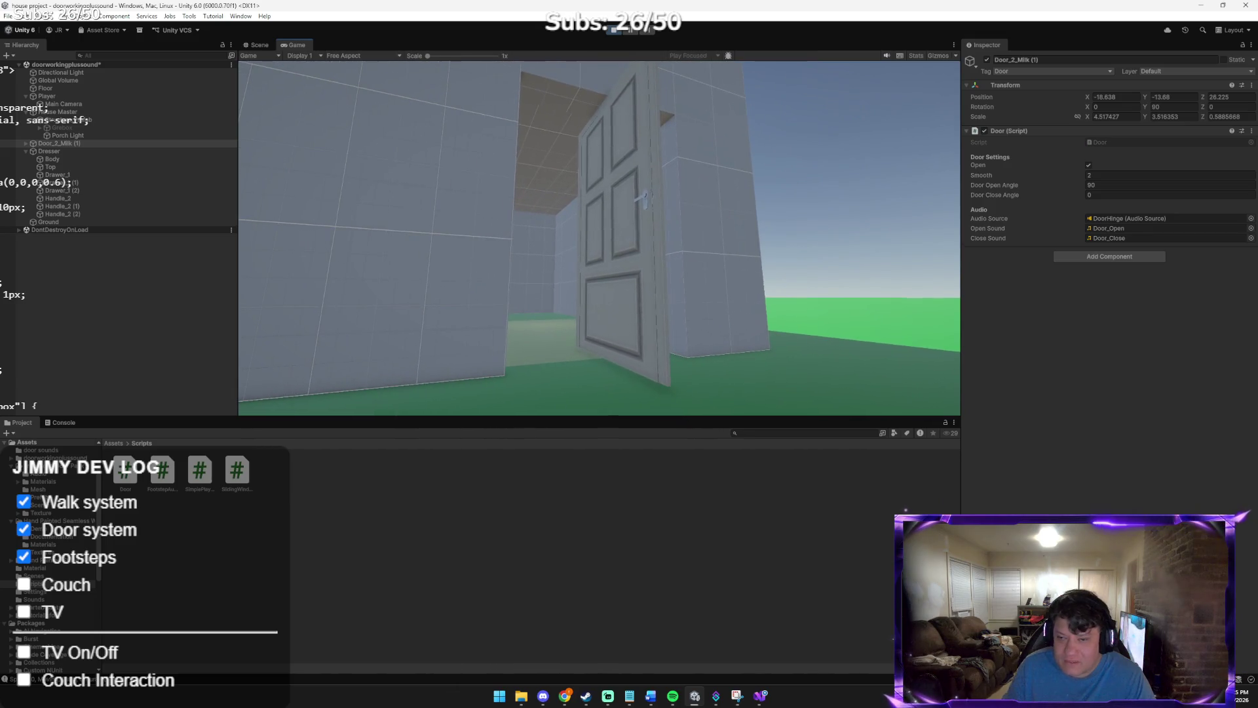
{"action": "key", "text": "w"}
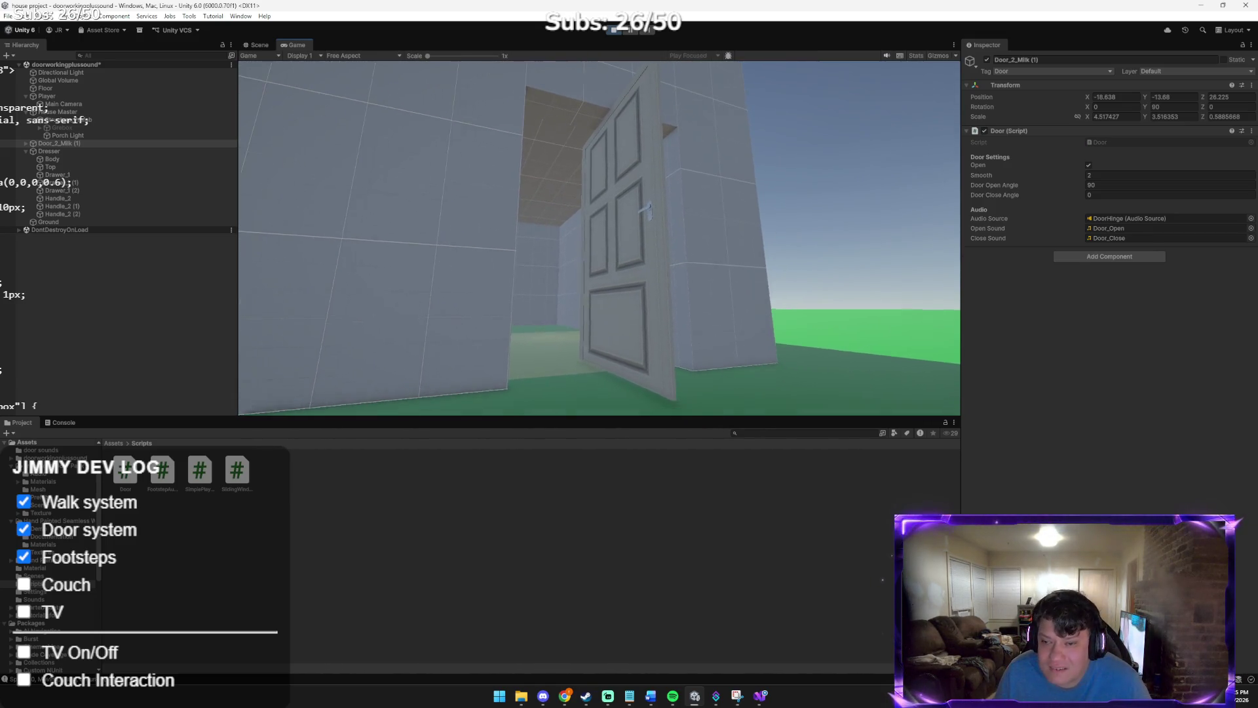
Approach the half-open door again, back away to view it, then stop the play test
{"action": "key", "text": "alt+Tab"}
{"action": "key", "text": "Tab"}
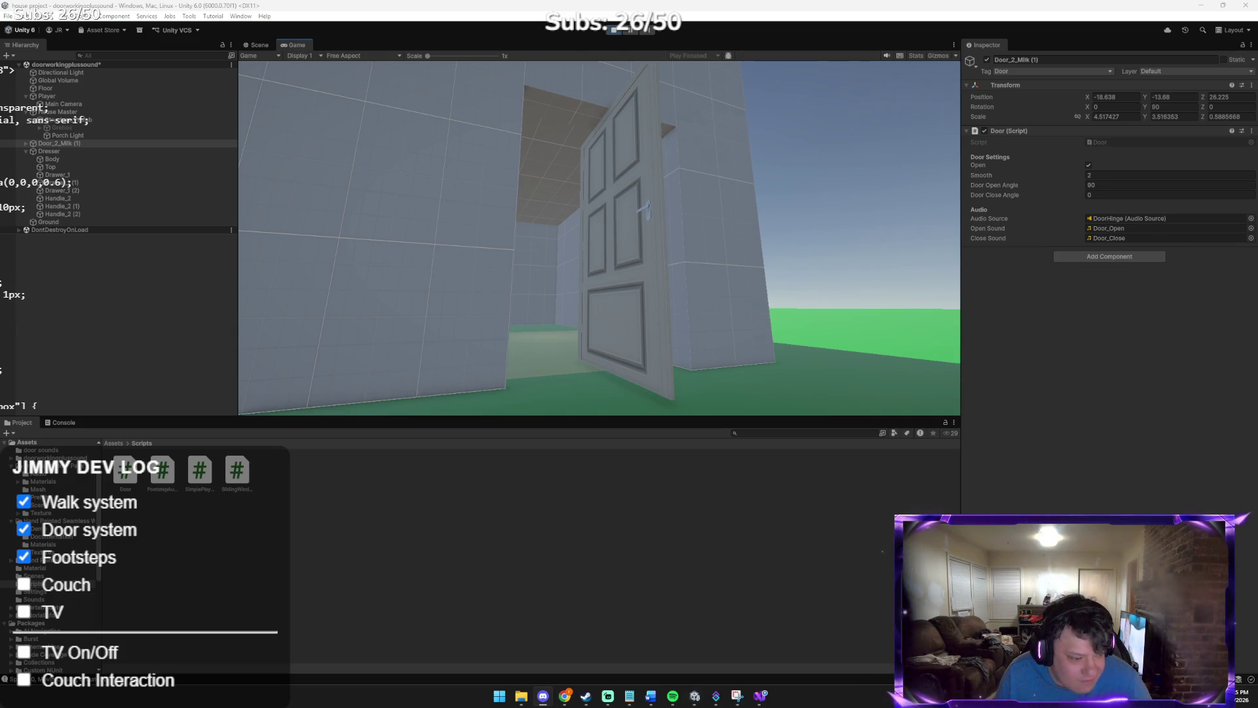
{"action": "key", "text": "w"}
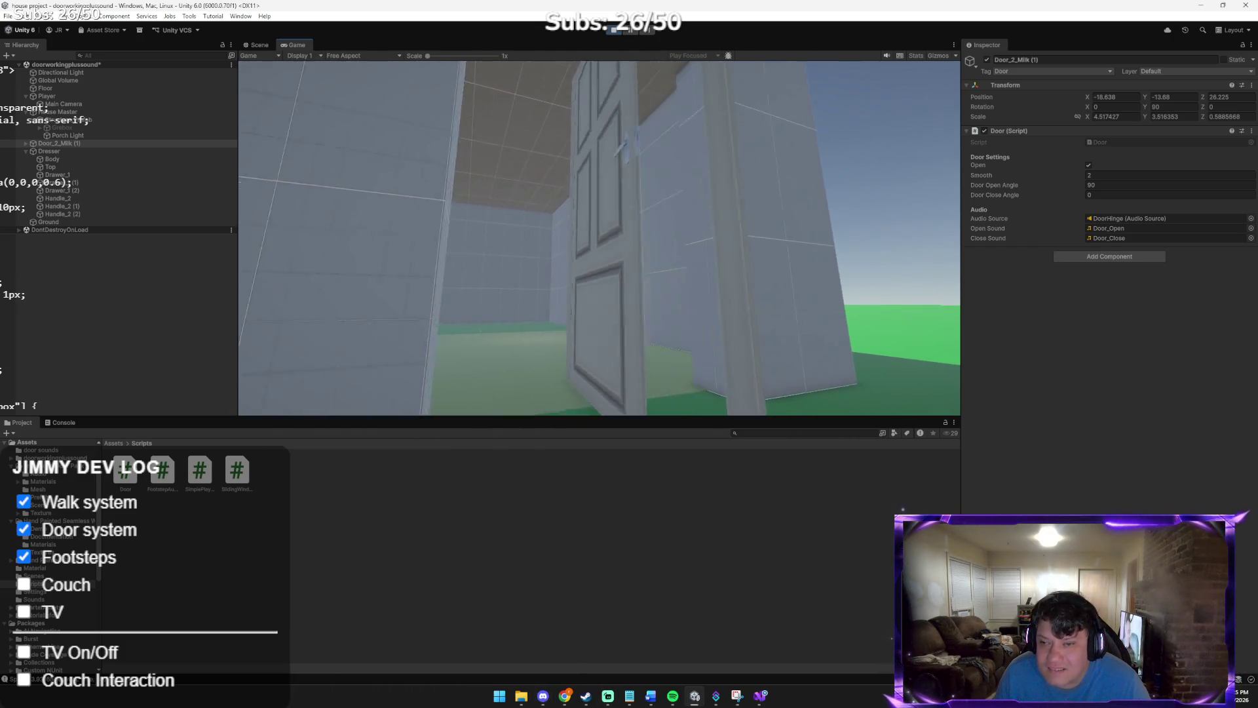
{"action": "key", "text": "w"}
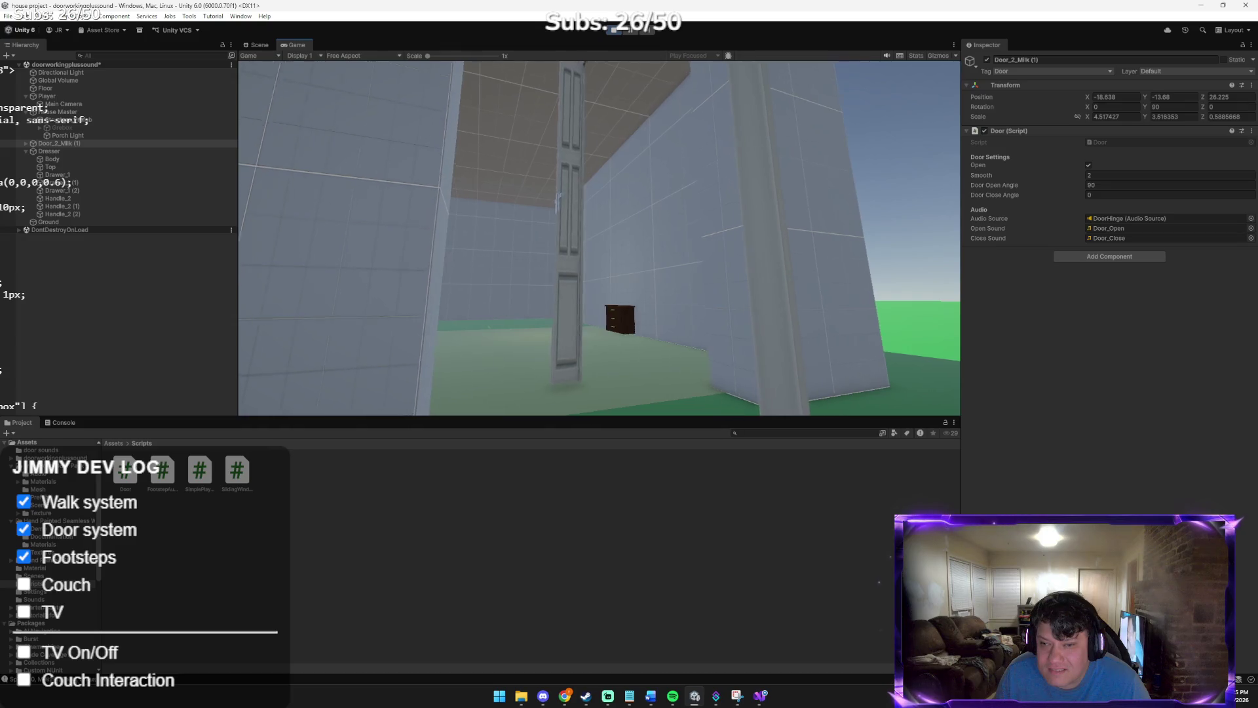
{"action": "key", "text": "w"}
{"action": "key", "text": "s"}
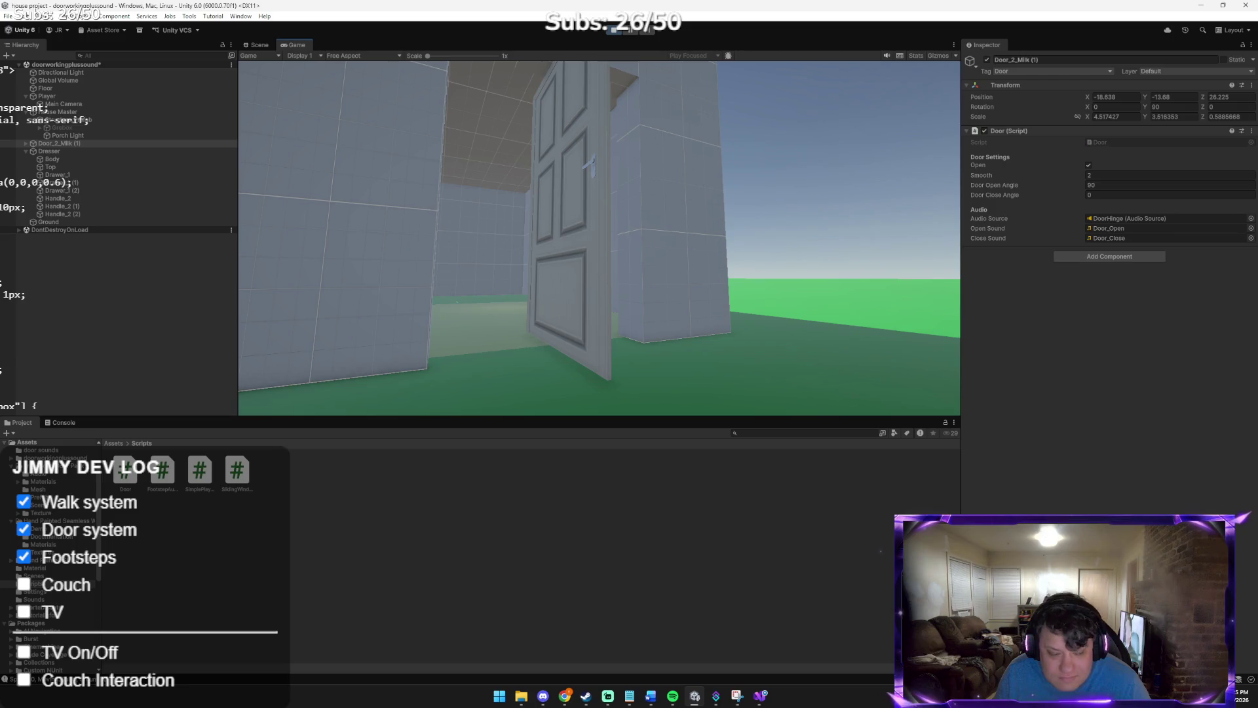
{"action": "mouse_move", "coordinate": [602, 257]}
{"action": "key", "text": "w"}
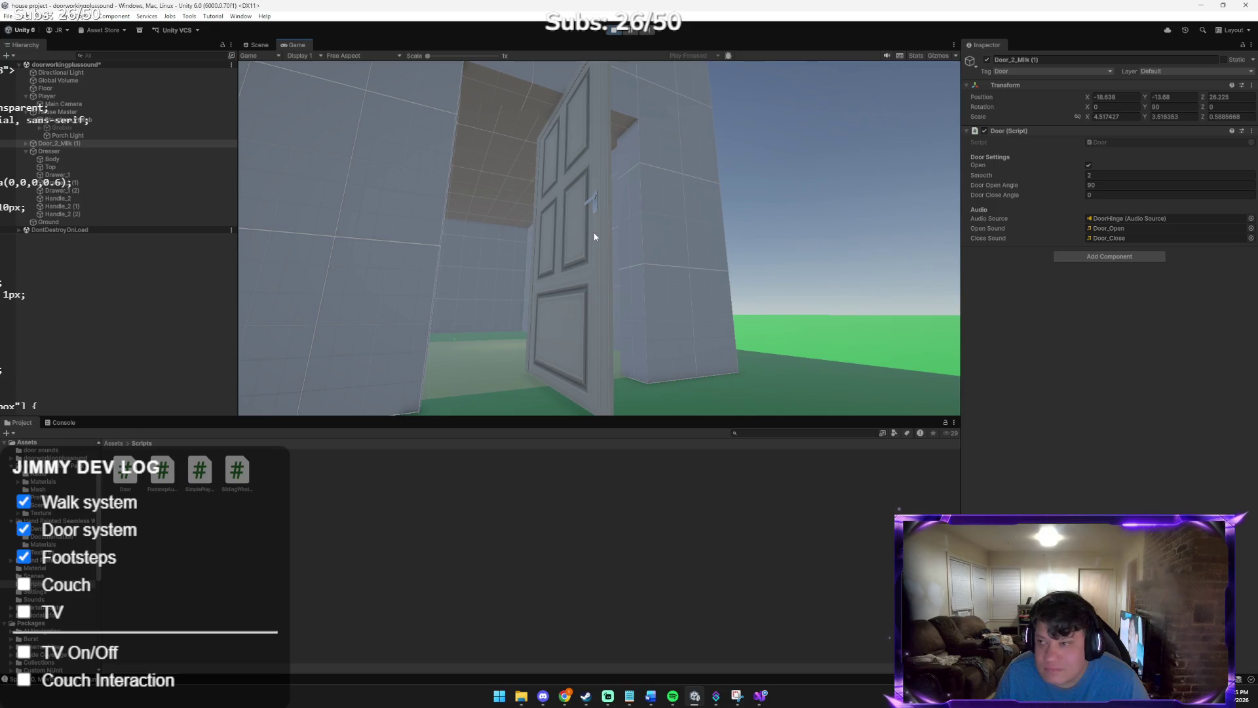
{"action": "key", "text": "w"}
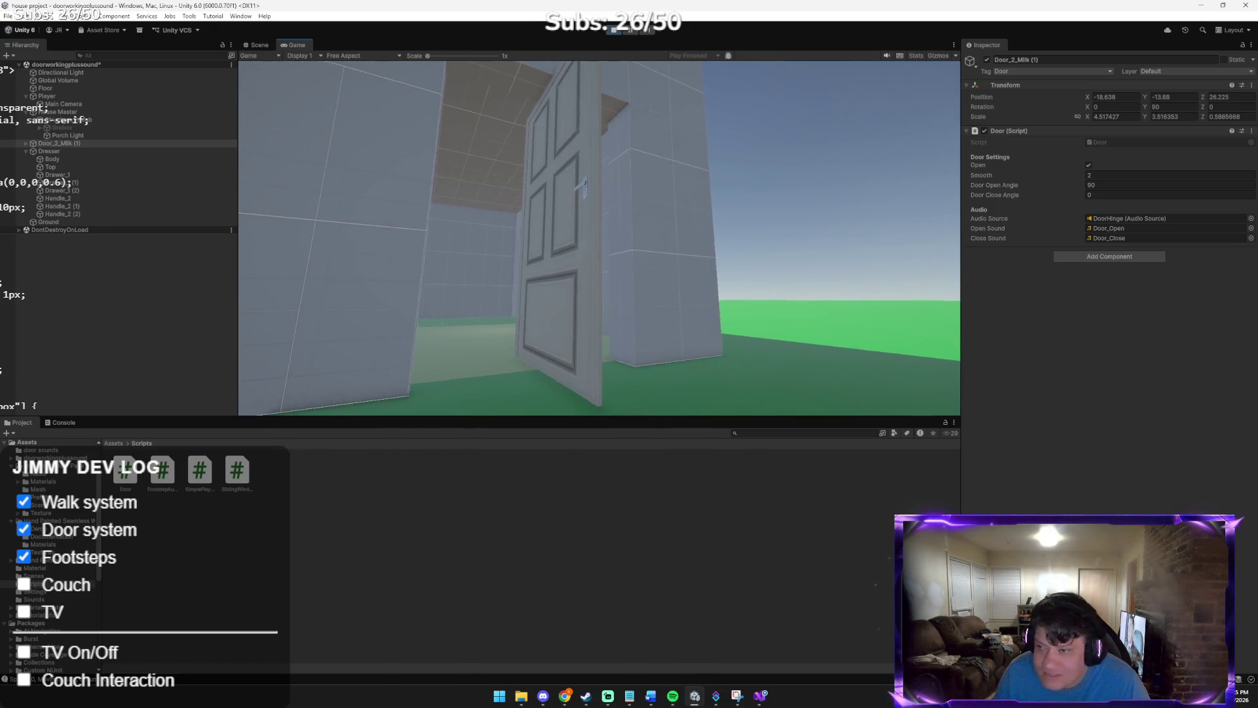
{"action": "key", "text": "s"}
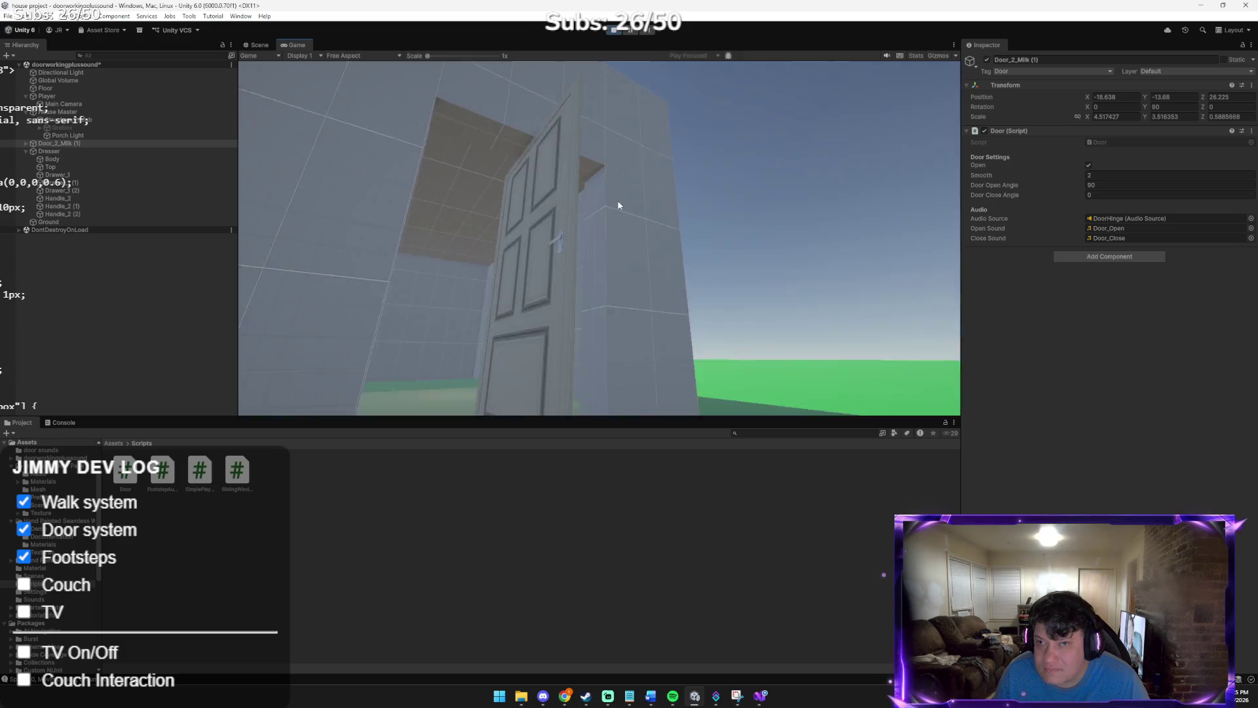
{"action": "mouse_move", "coordinate": [597, 132]}
{"action": "mouse_move", "coordinate": [611, 32]}
{"action": "mouse_move", "coordinate": [490, 258]}
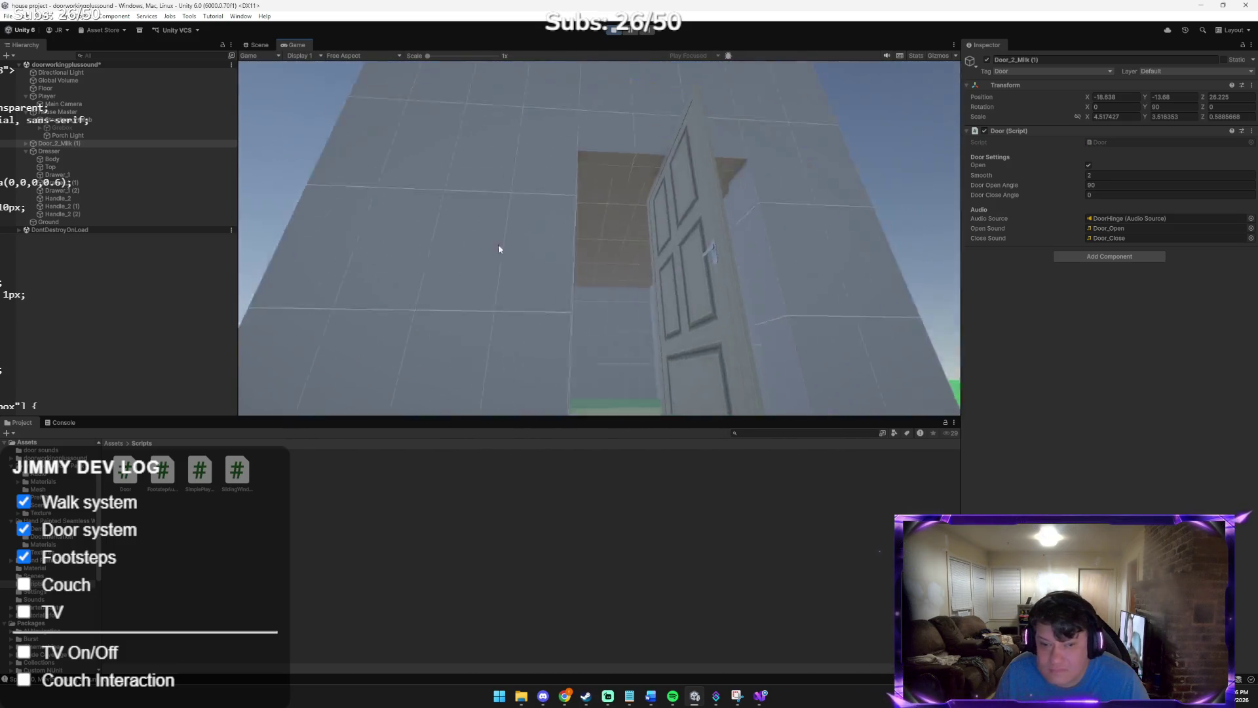
{"action": "mouse_move", "coordinate": [607, 96]}
{"action": "mouse_move", "coordinate": [587, 196]}
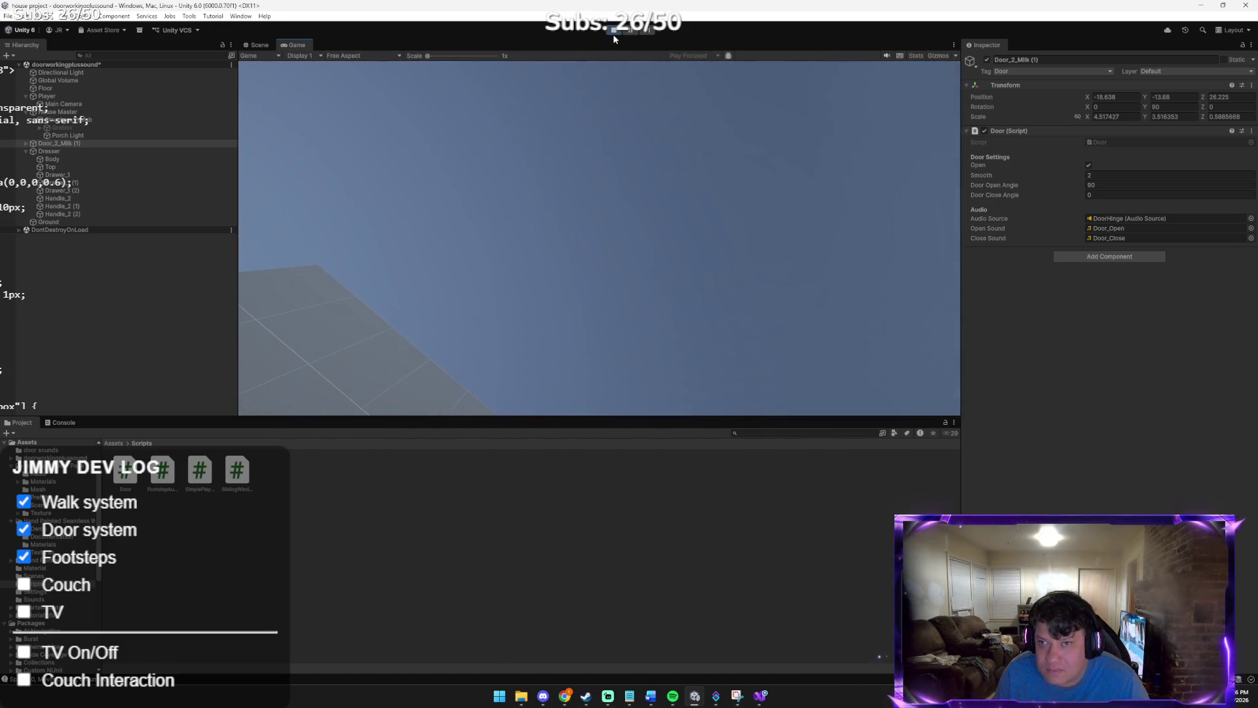
{"action": "left_click", "coordinate": [612, 31]}
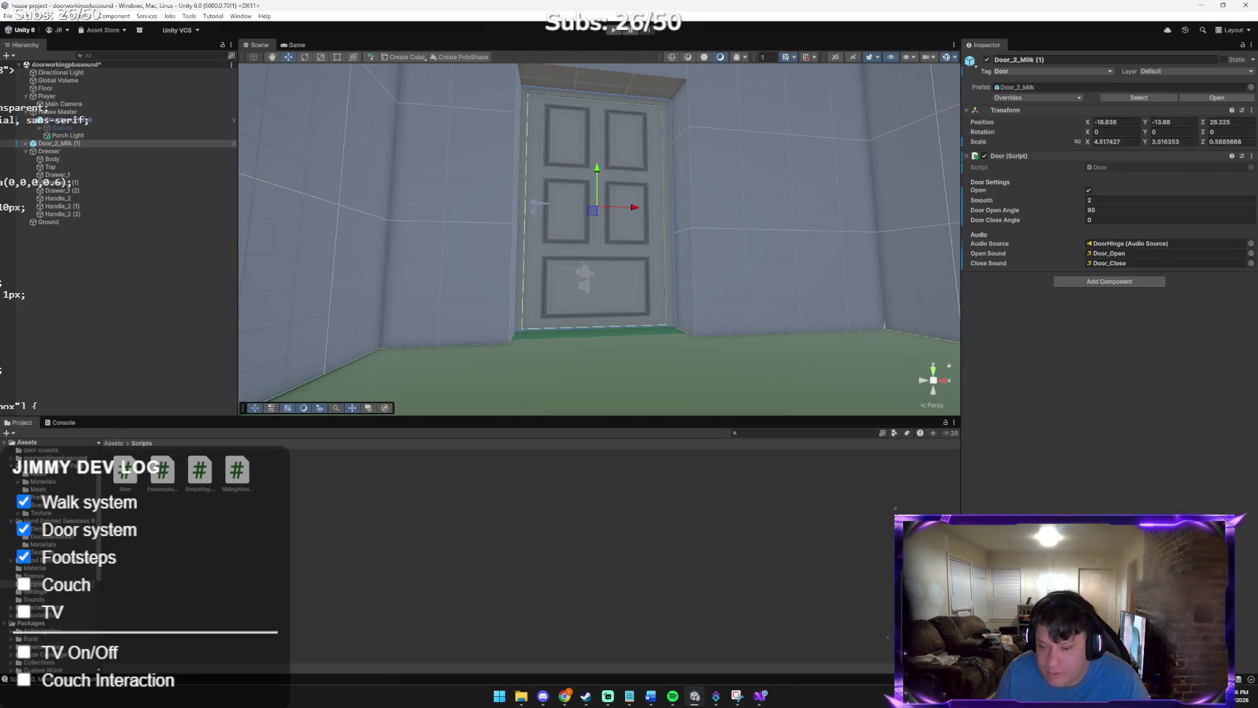
Glance at the Door.cs code, then minimise the code editor
{"action": "left_click", "coordinate": [755, 695]}
{"action": "left_click", "coordinate": [500, 435]}
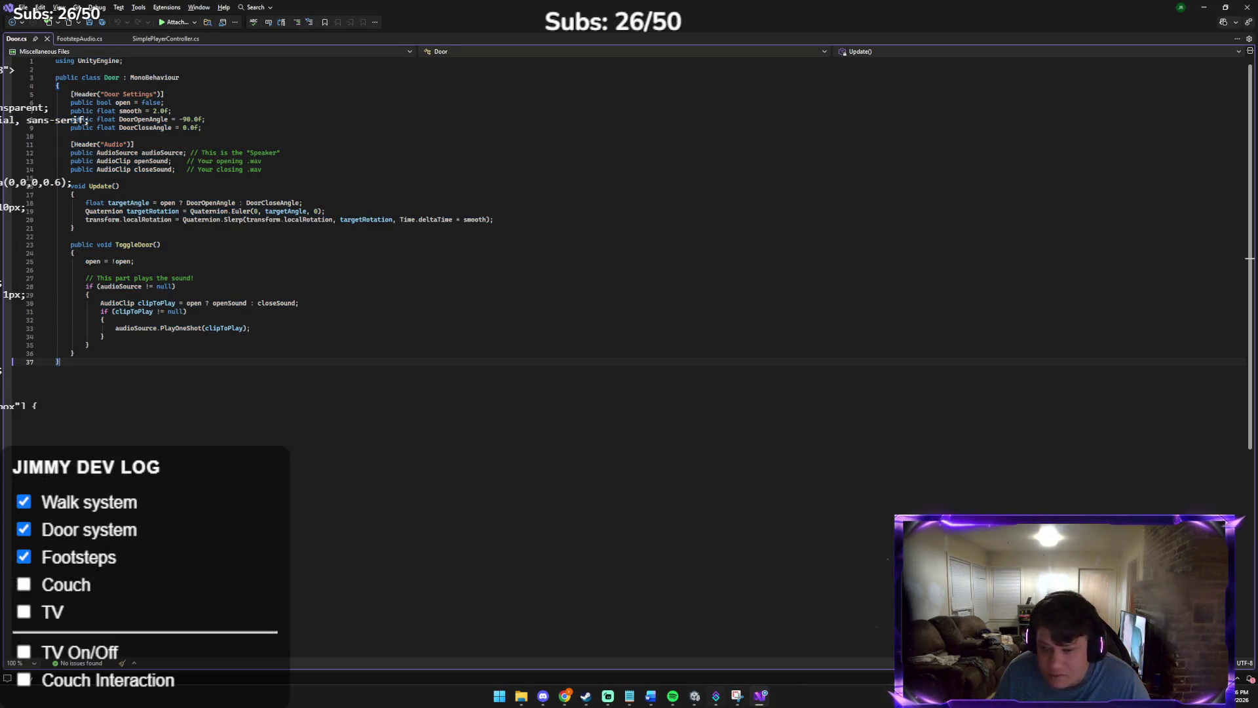
{"action": "left_click", "coordinate": [759, 699]}
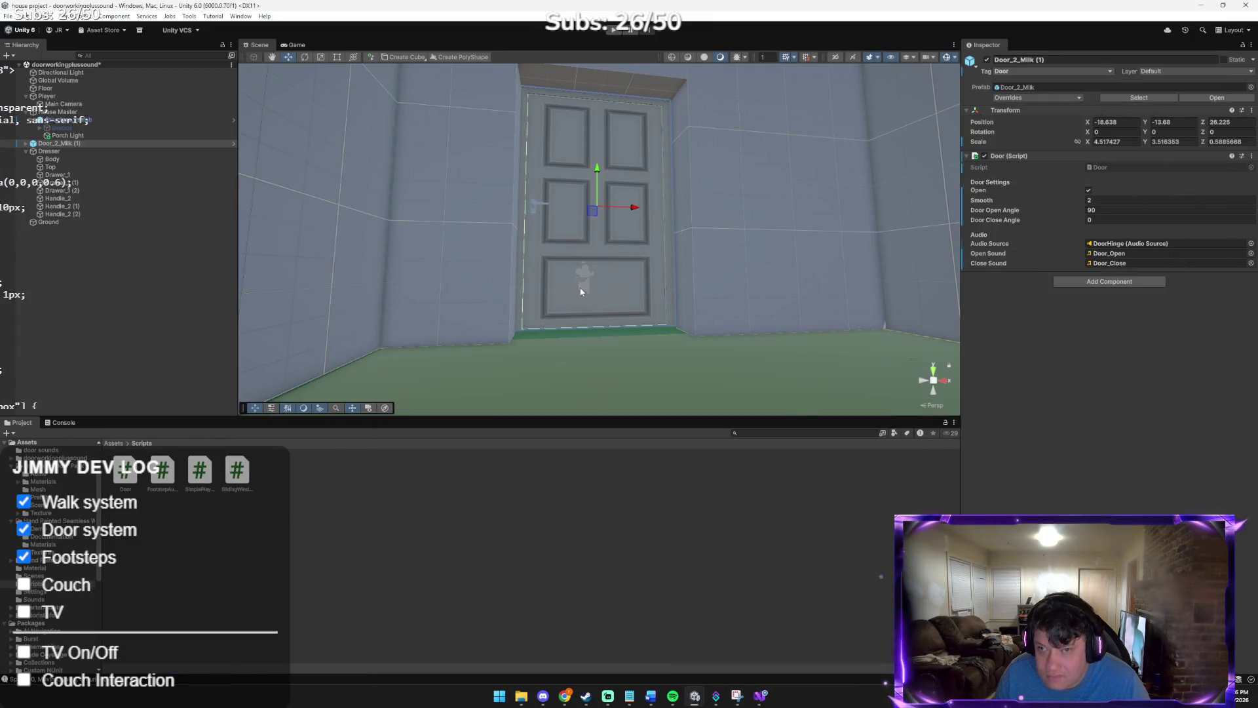
Play the scene, expand Door_2_Milk (1) and Door to reveal DoorHinge, Knob and Frame, then stop
{"action": "left_click", "coordinate": [612, 29]}
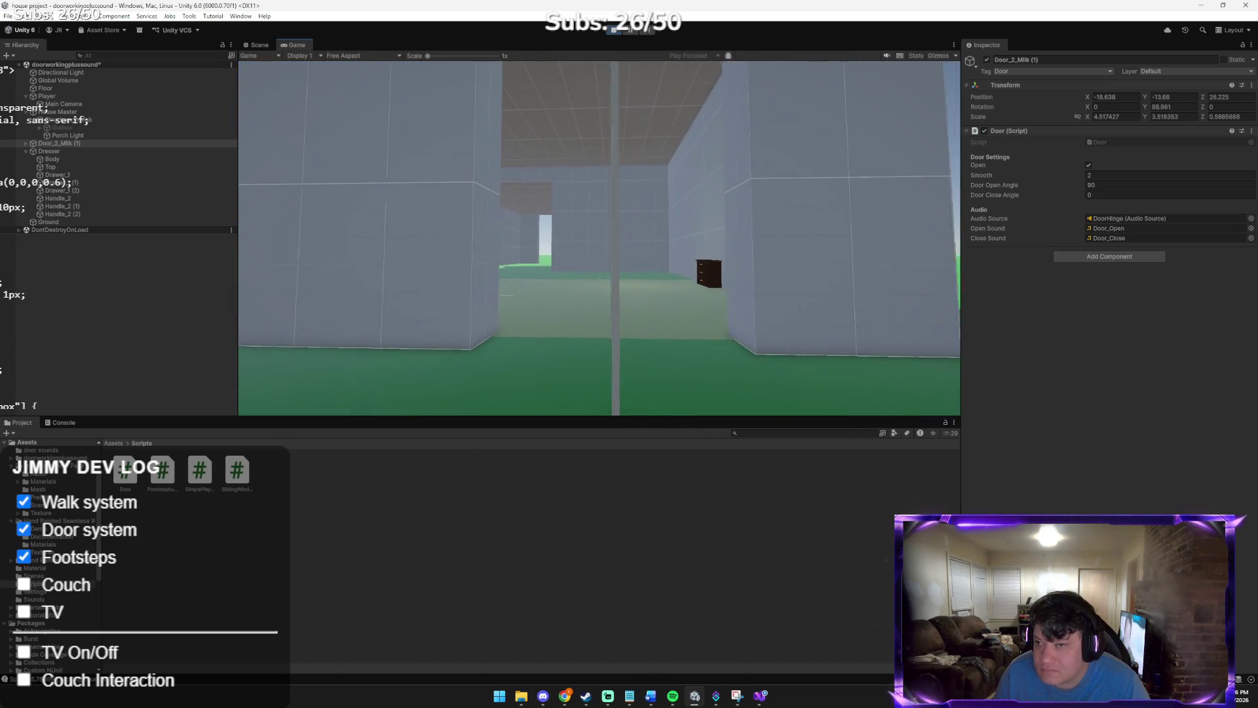
{"action": "key", "text": "Escape"}
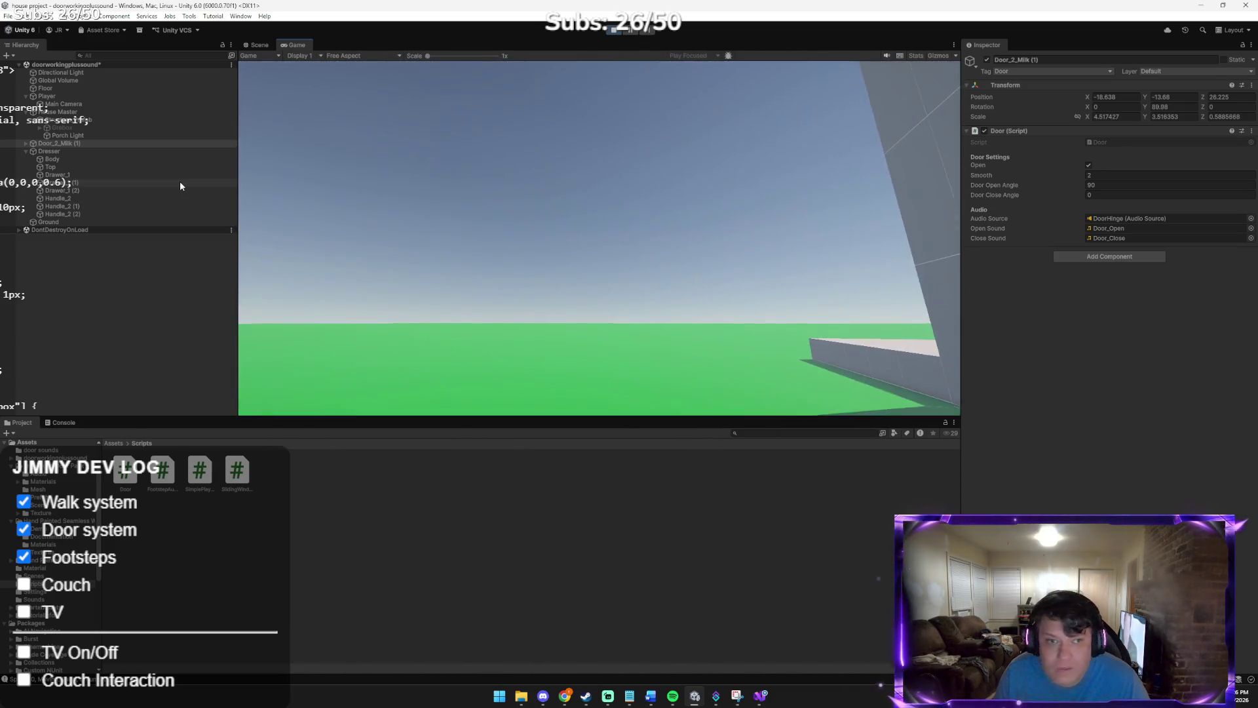
{"action": "left_click", "coordinate": [27, 143]}
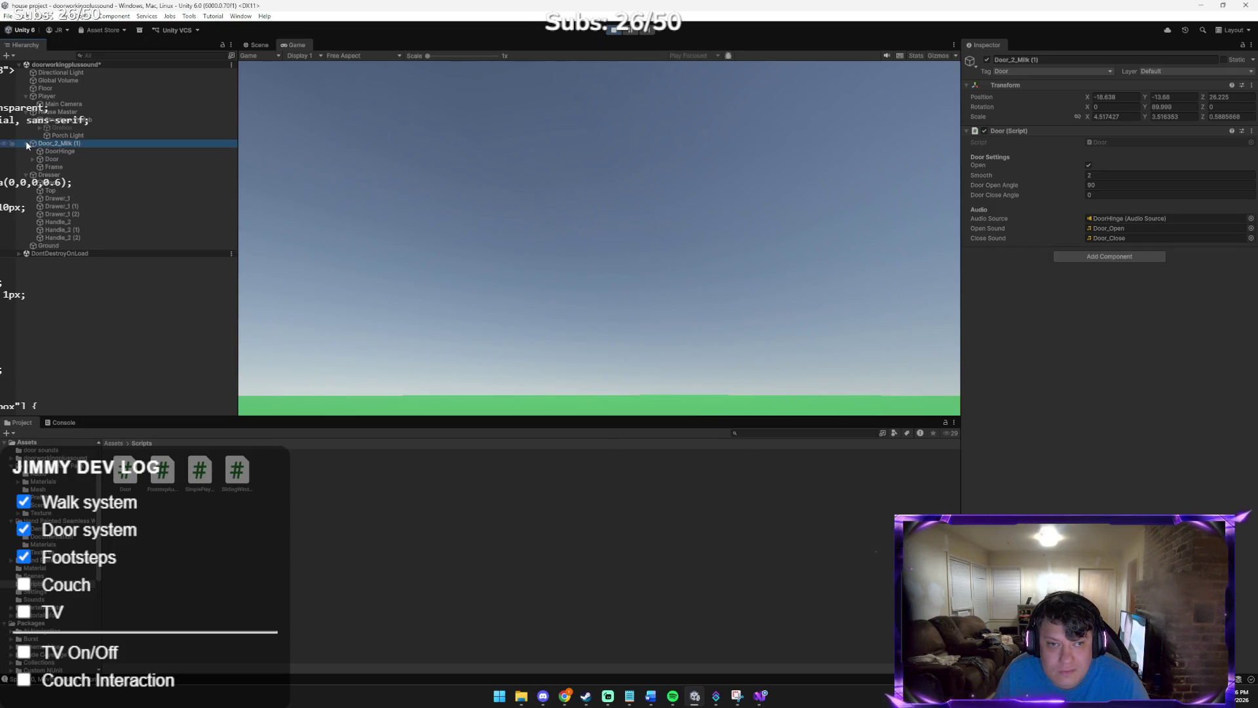
{"action": "left_click", "coordinate": [32, 160]}
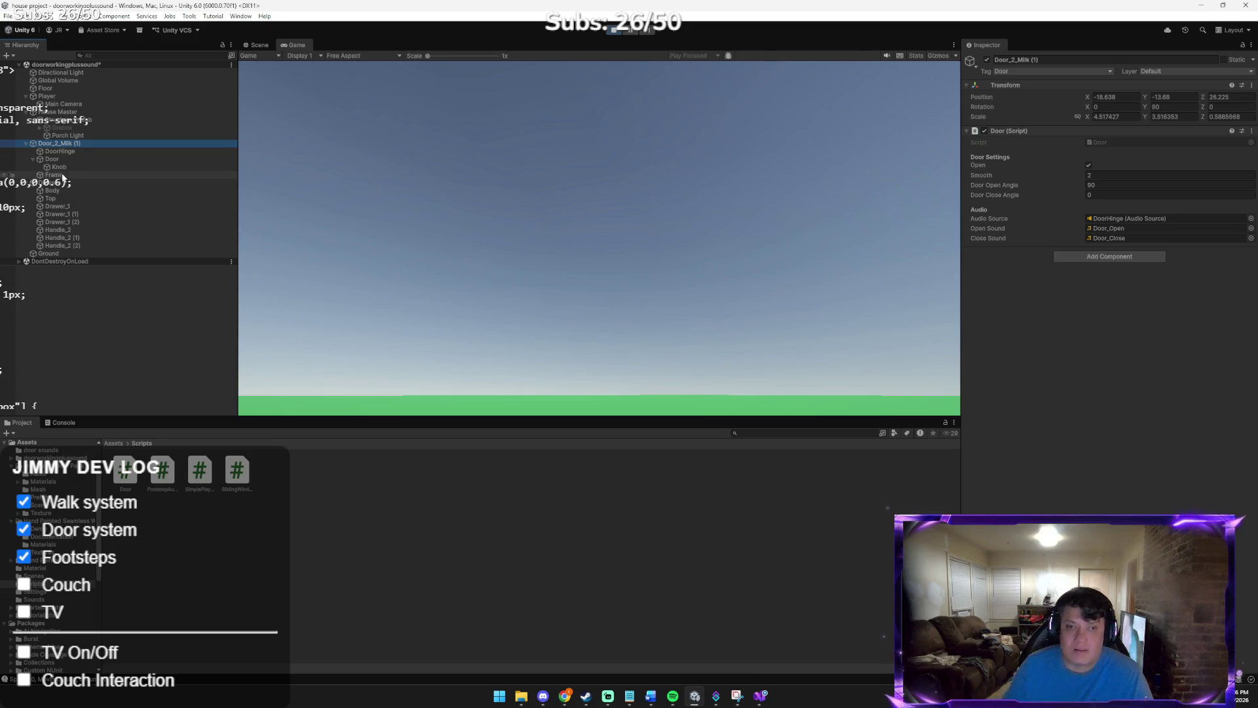
{"action": "left_click", "coordinate": [401, 214]}
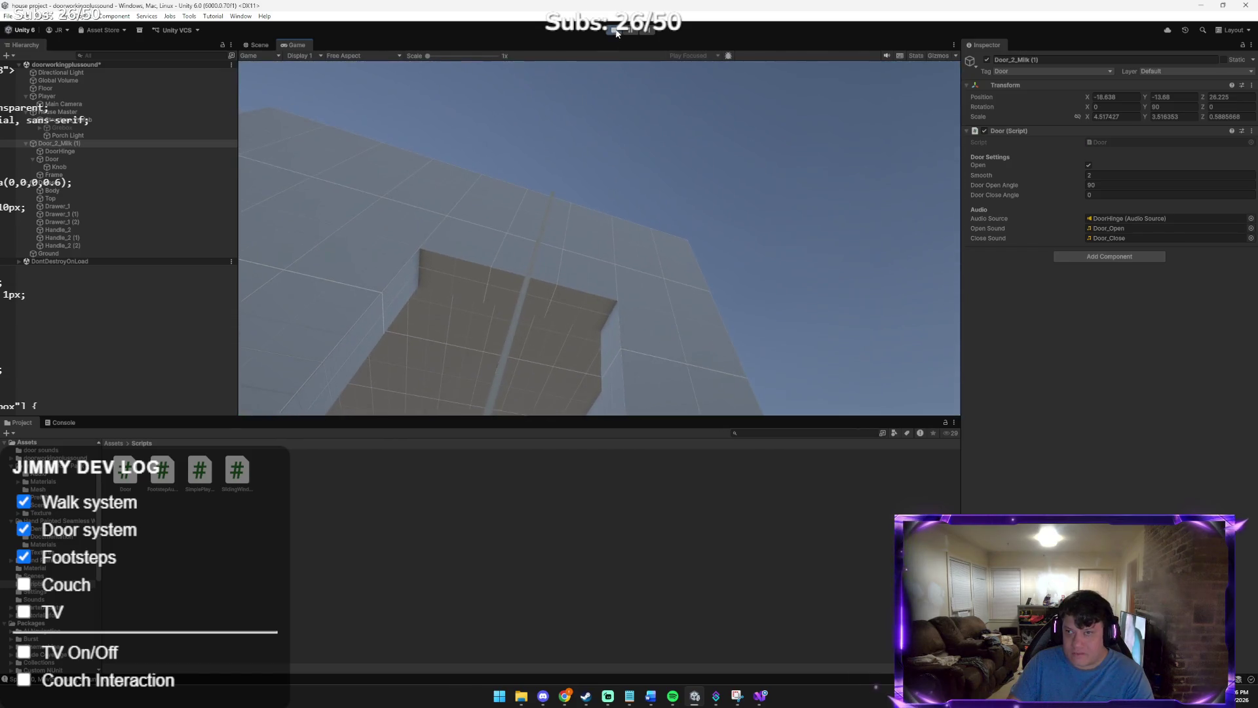
{"action": "left_click", "coordinate": [614, 29]}
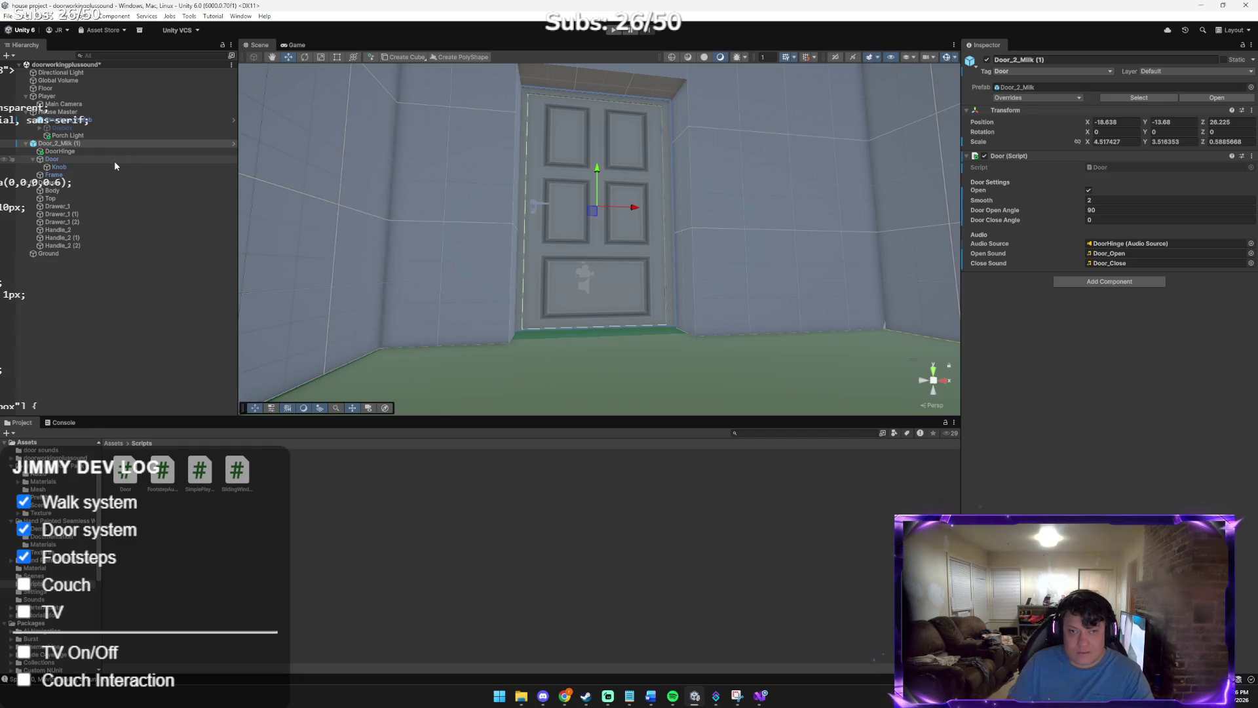
{"action": "left_click", "coordinate": [79, 151]}
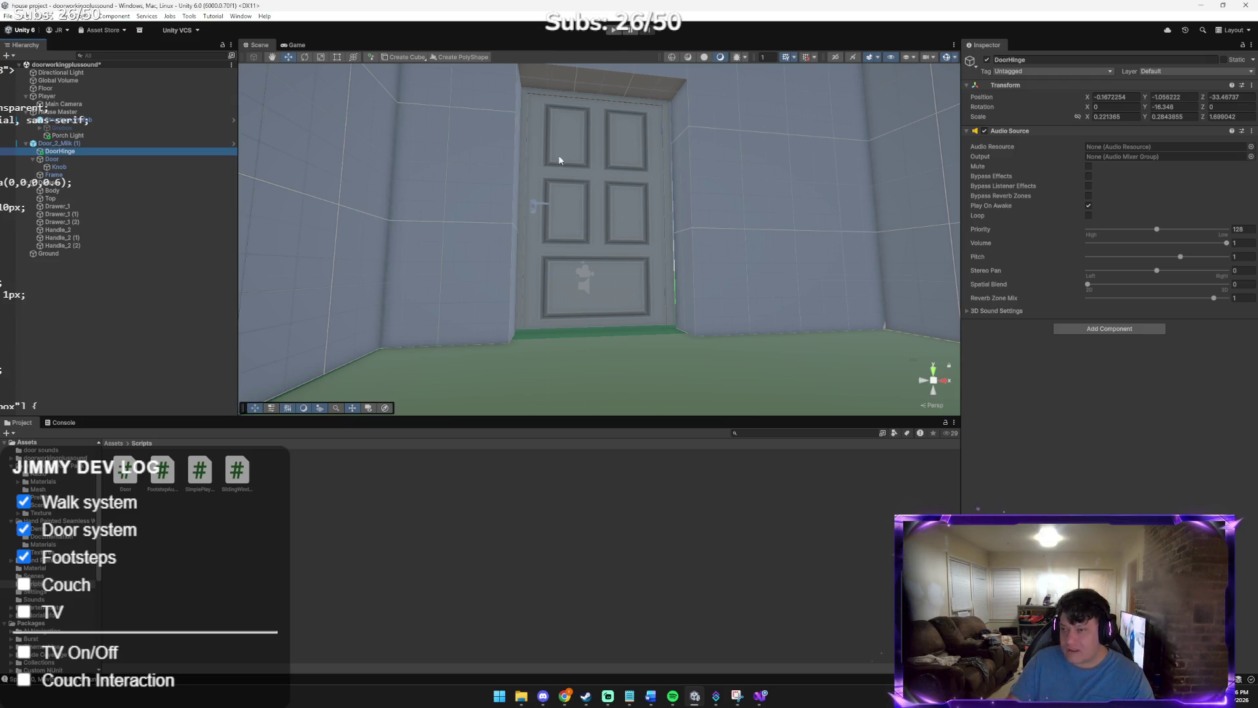
{"action": "left_click", "coordinate": [190, 17]}
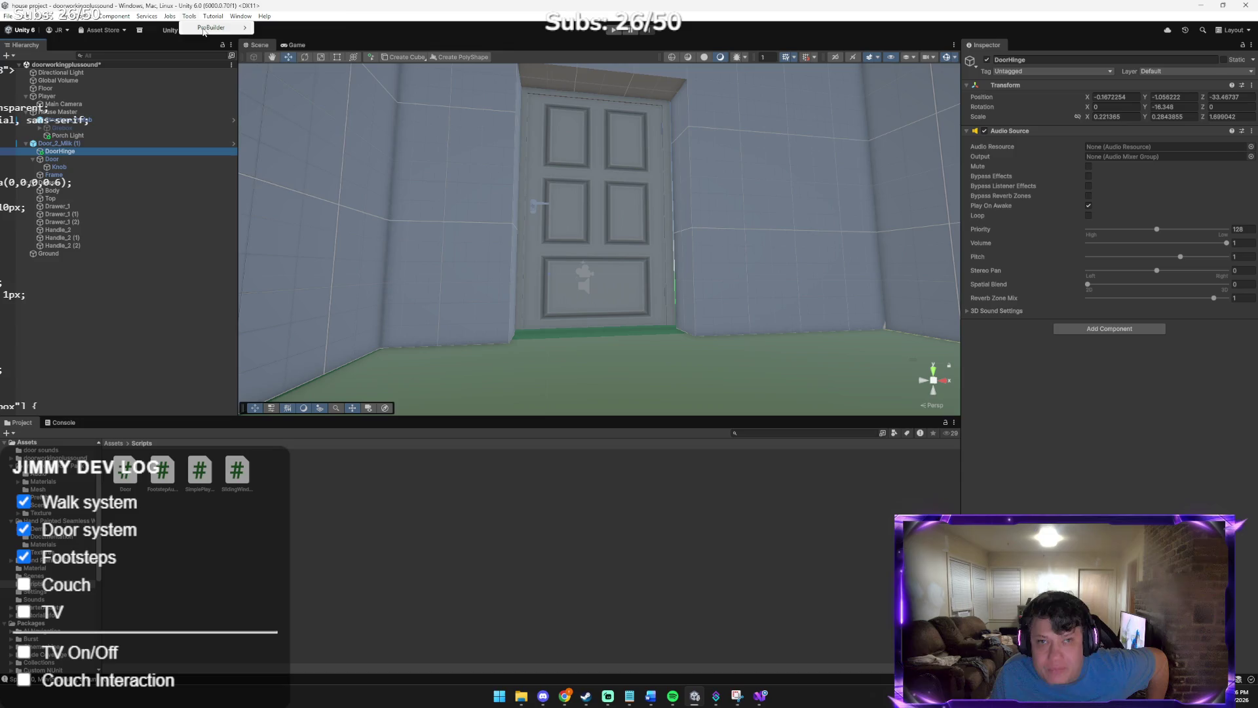
{"action": "mouse_move", "coordinate": [205, 33]}
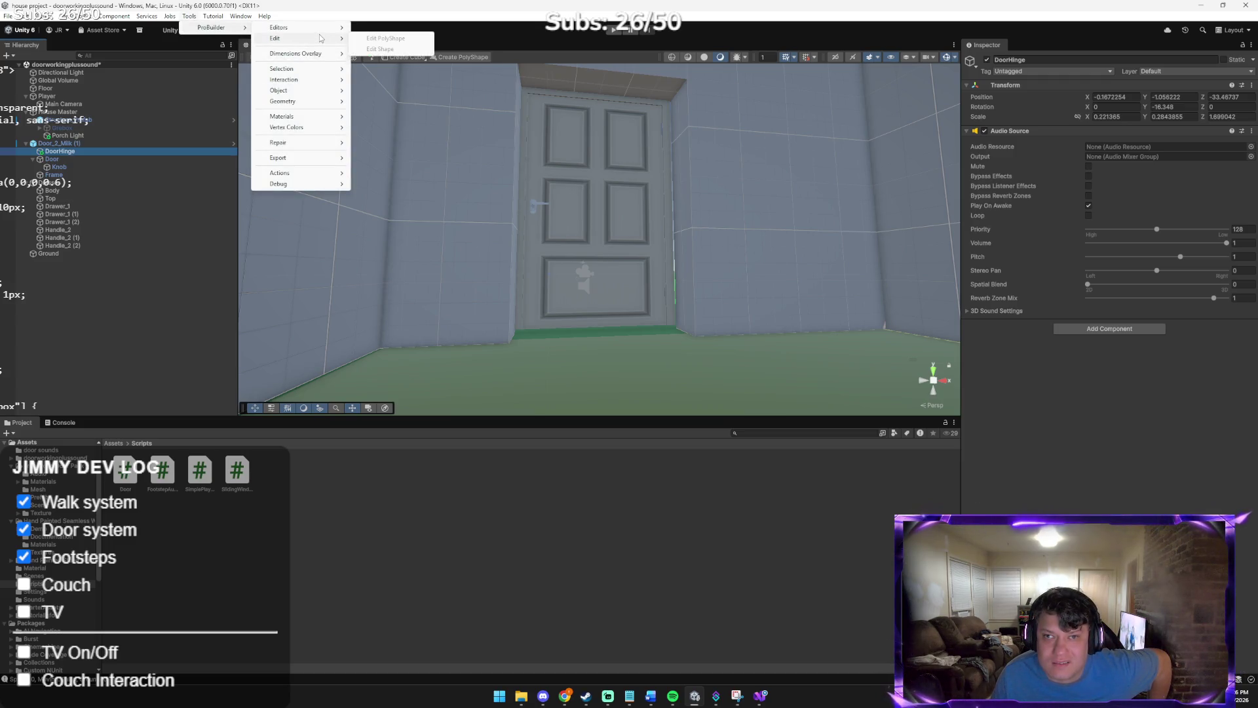
{"action": "left_click", "coordinate": [448, 154]}
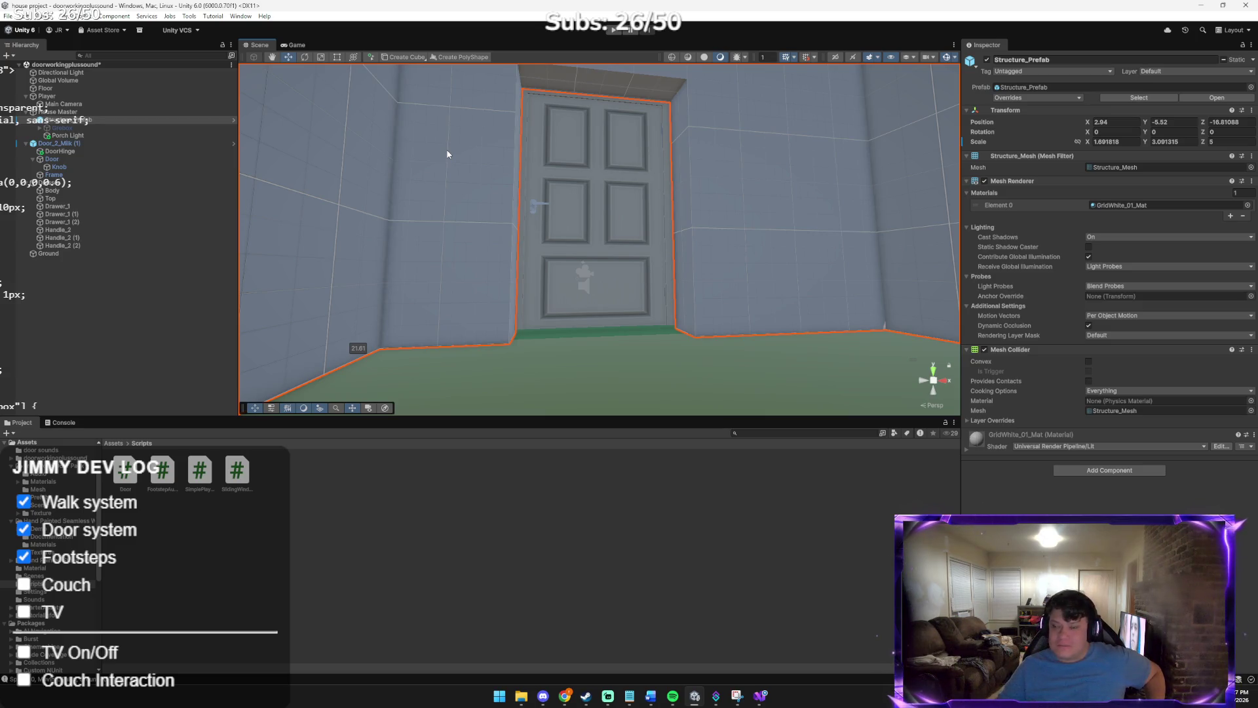
Select the floor, then Door_2_Milk (1), DoorHinge, and finally the inner Door child
{"action": "right_click", "coordinate": [549, 317]}
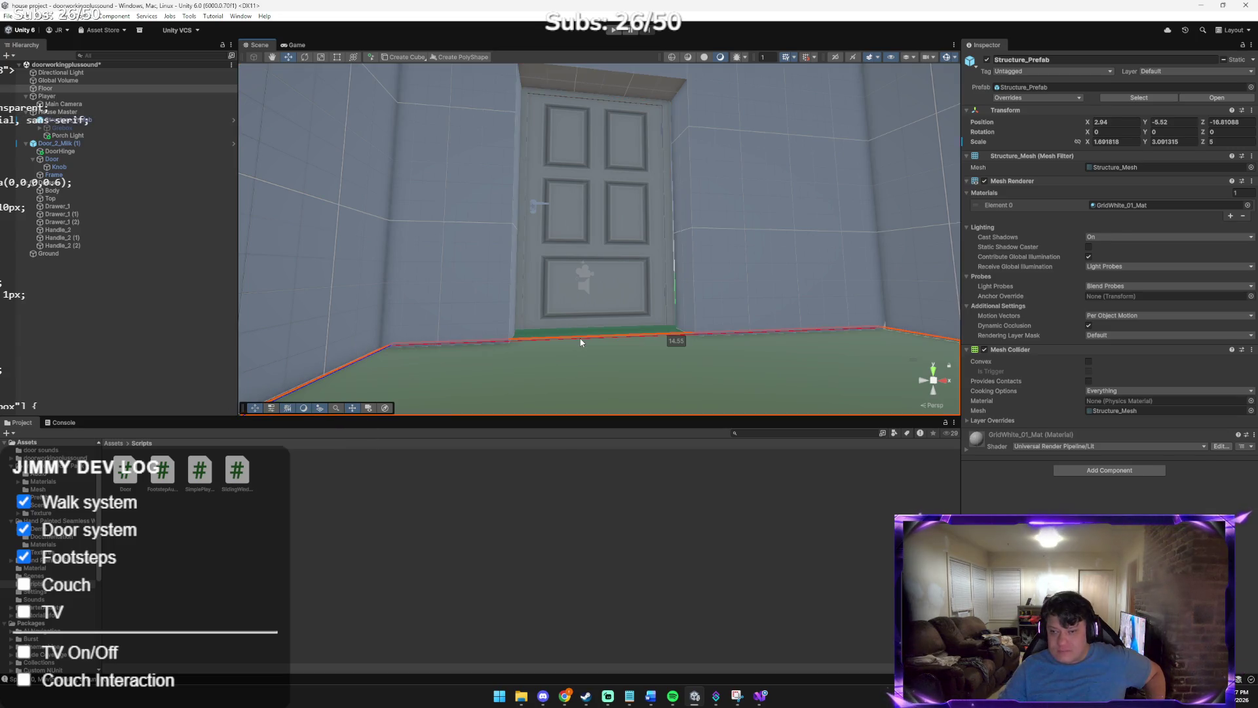
{"action": "left_click", "coordinate": [549, 317]}
{"action": "left_click", "coordinate": [572, 262]}
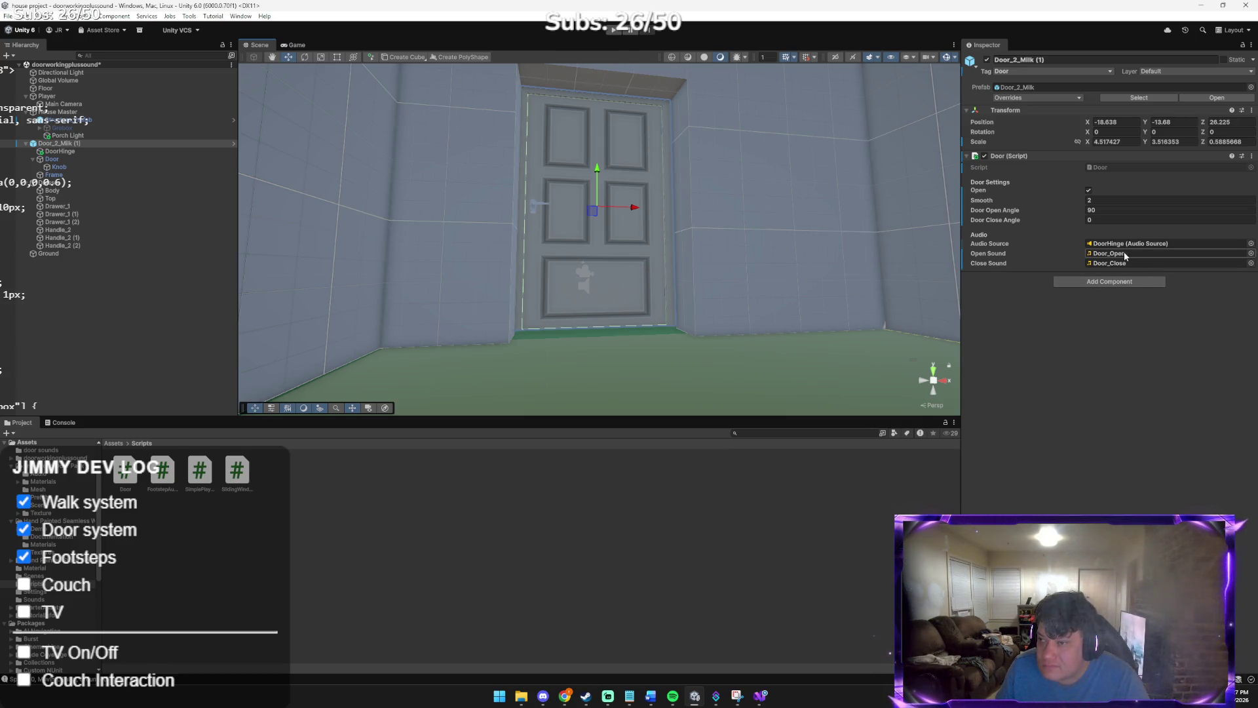
{"action": "left_click", "coordinate": [76, 155]}
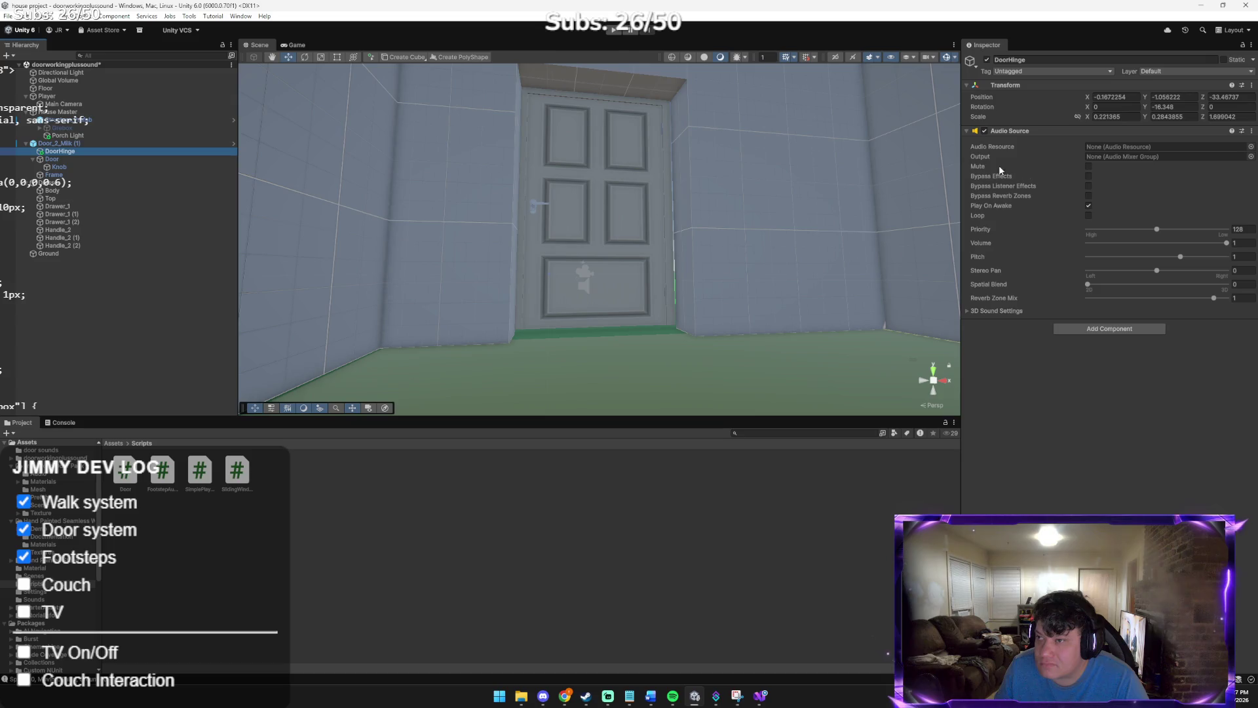
{"action": "left_click", "coordinate": [136, 158]}
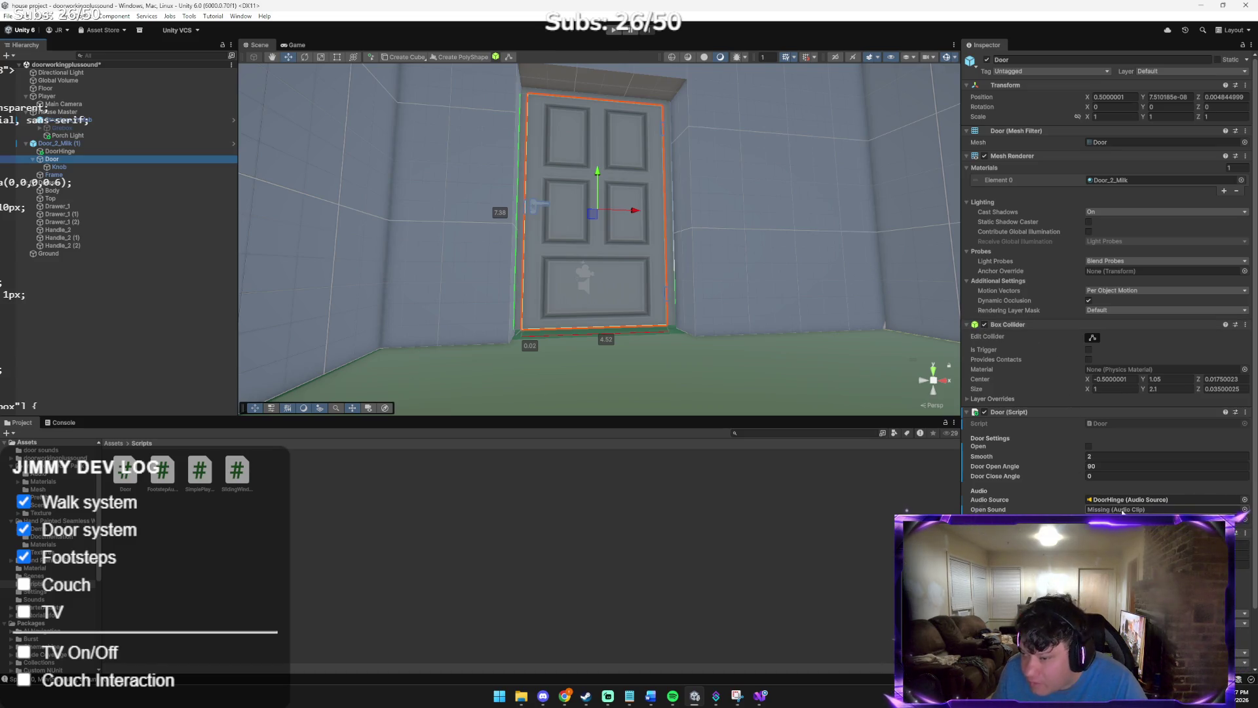
Pick Door_Open as the Door component's Open Sound clip, leaving the other sound slot unchanged
{"action": "left_click", "coordinate": [1244, 509]}
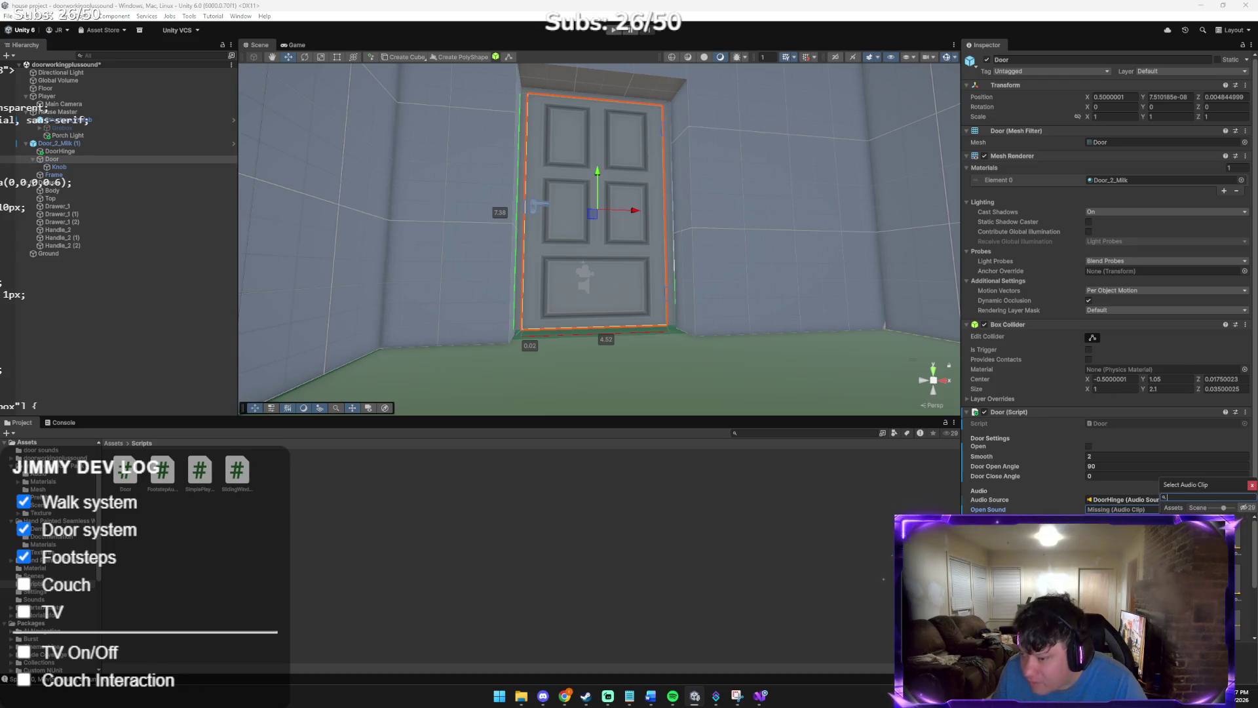
{"action": "double_click", "coordinate": [1239, 534]}
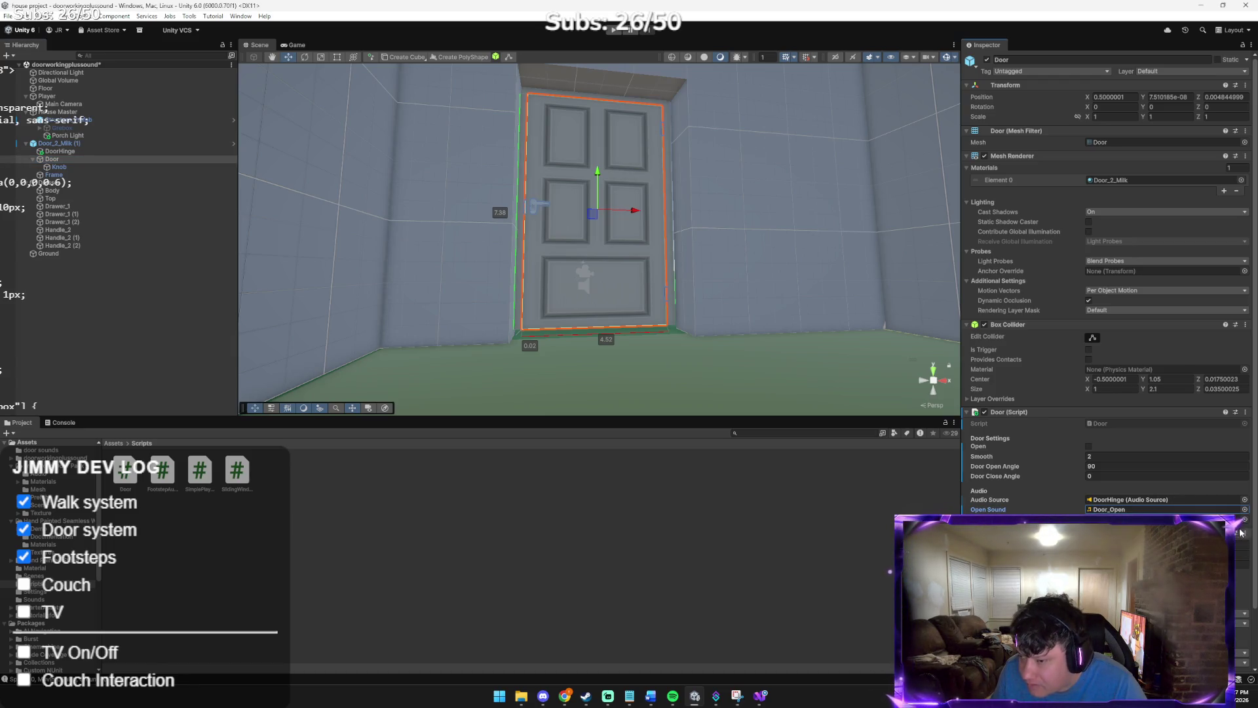
{"action": "left_click", "coordinate": [1245, 519]}
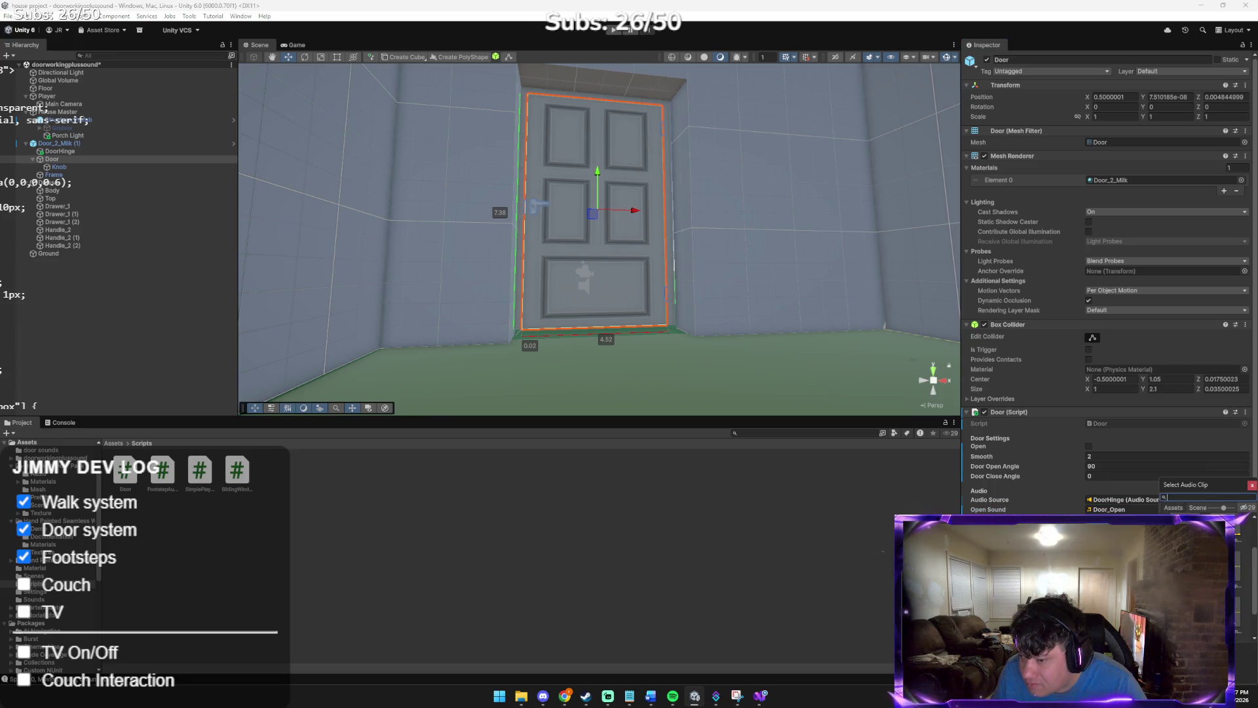
{"action": "key", "text": "Return"}
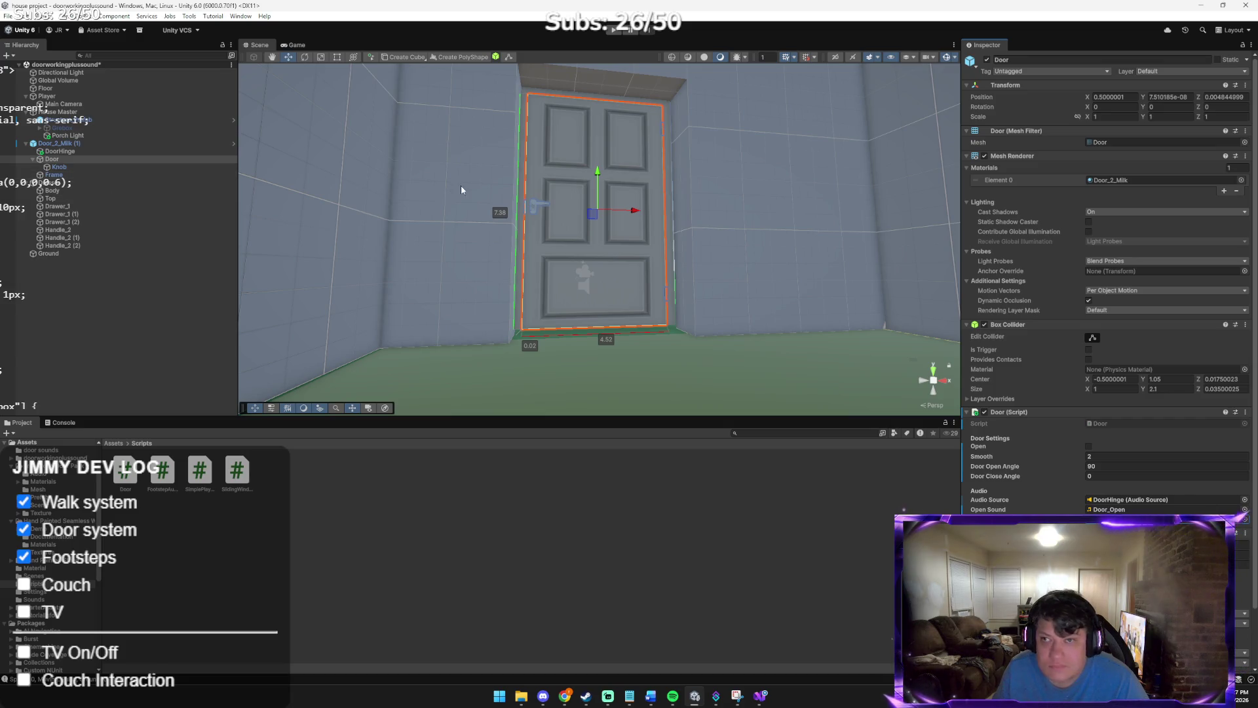
{"action": "left_click", "coordinate": [113, 151]}
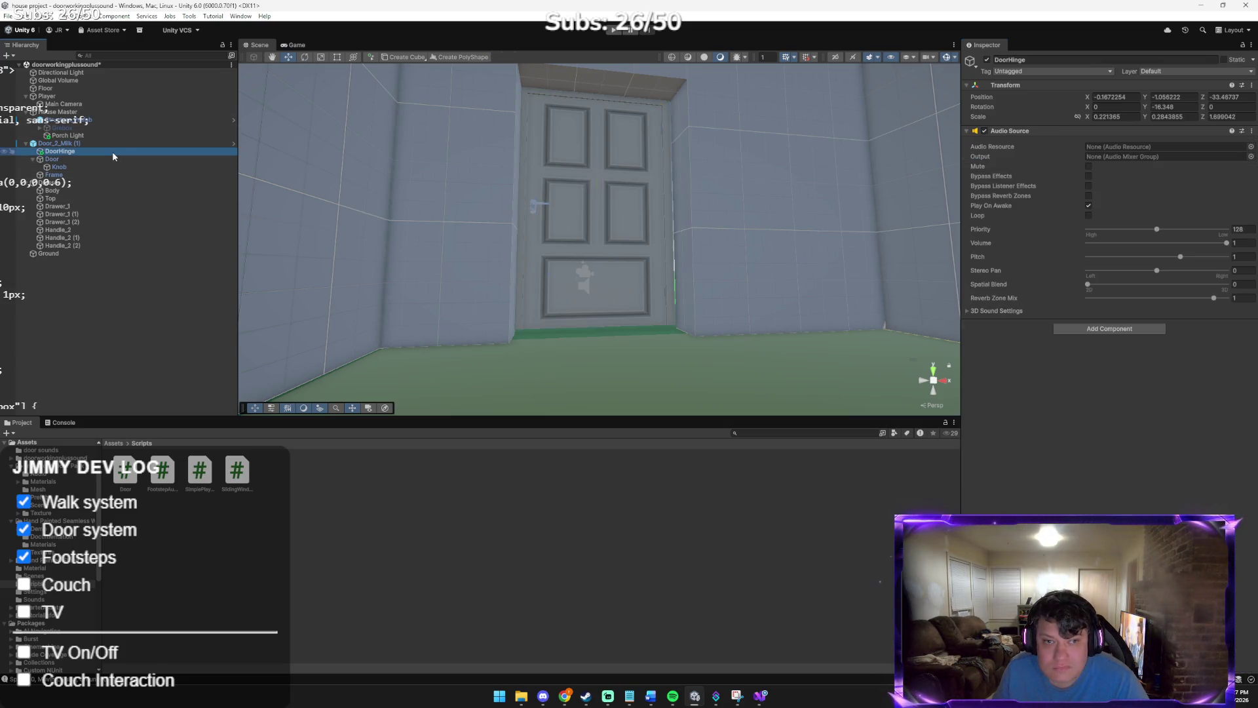
Untick Open in Door_2_Milk (1)'s Door script so the door starts closed
{"action": "left_click", "coordinate": [115, 144]}
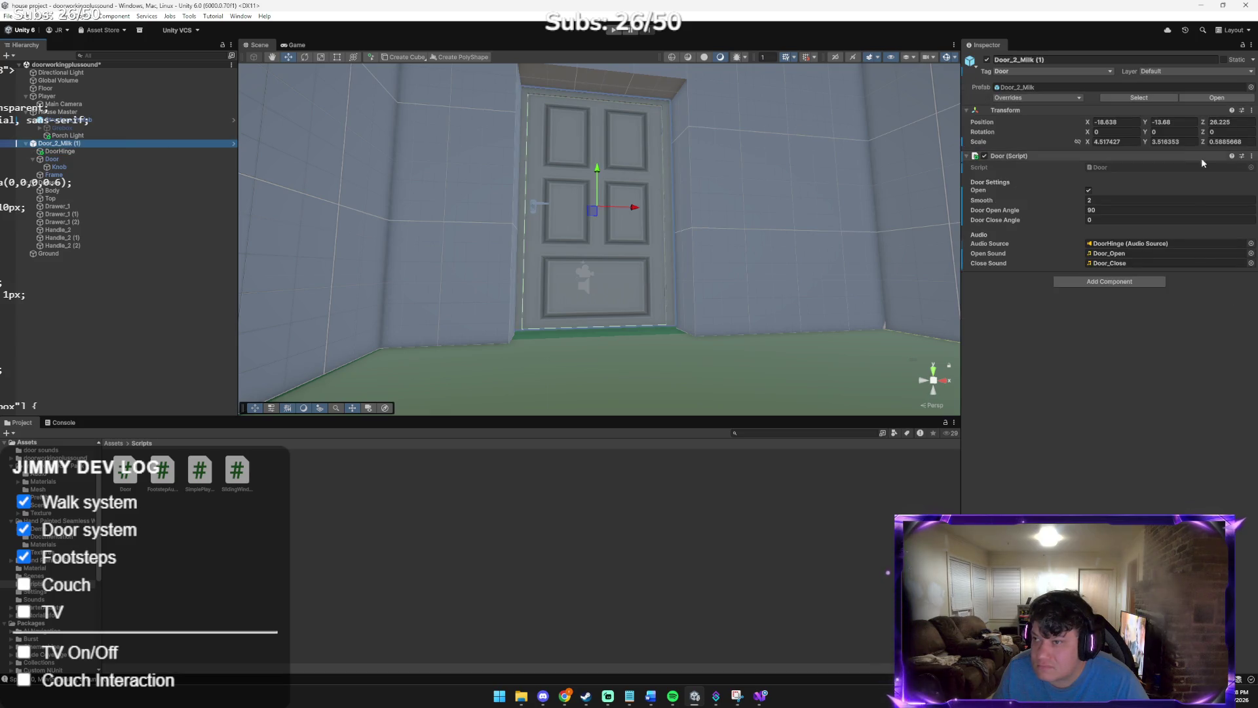
{"action": "left_click", "coordinate": [1091, 200]}
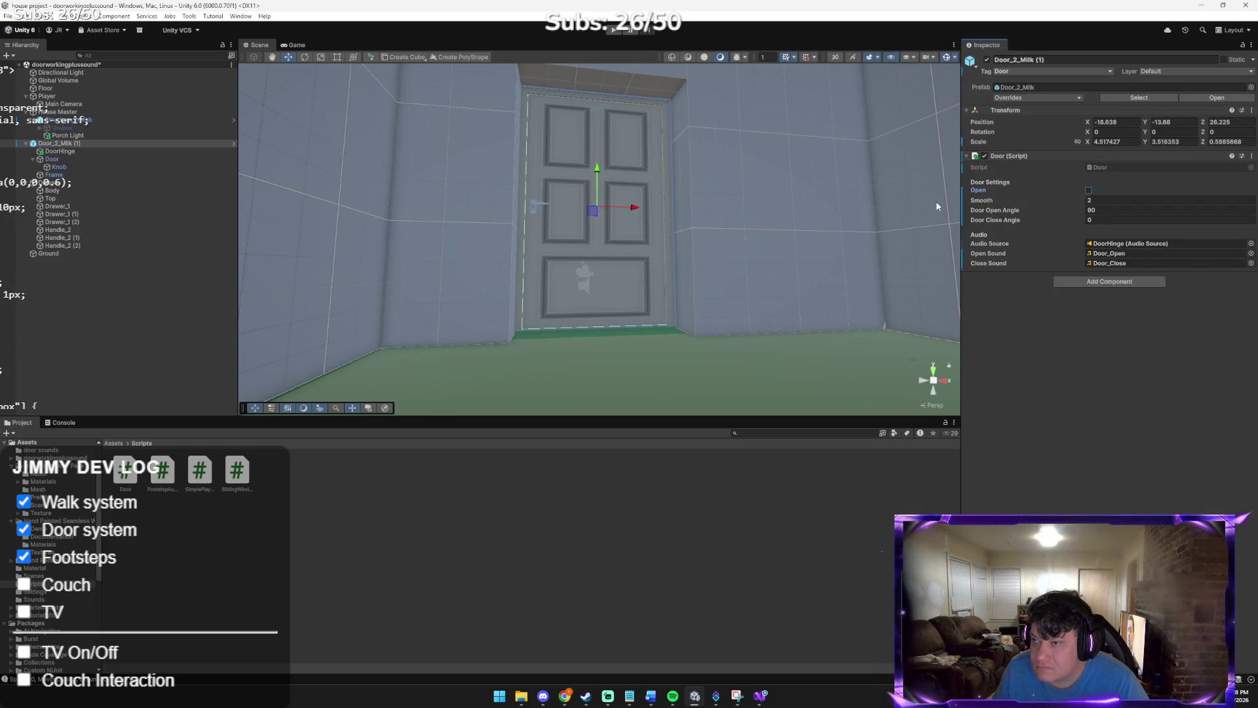
{"action": "right_click", "coordinate": [76, 147]}
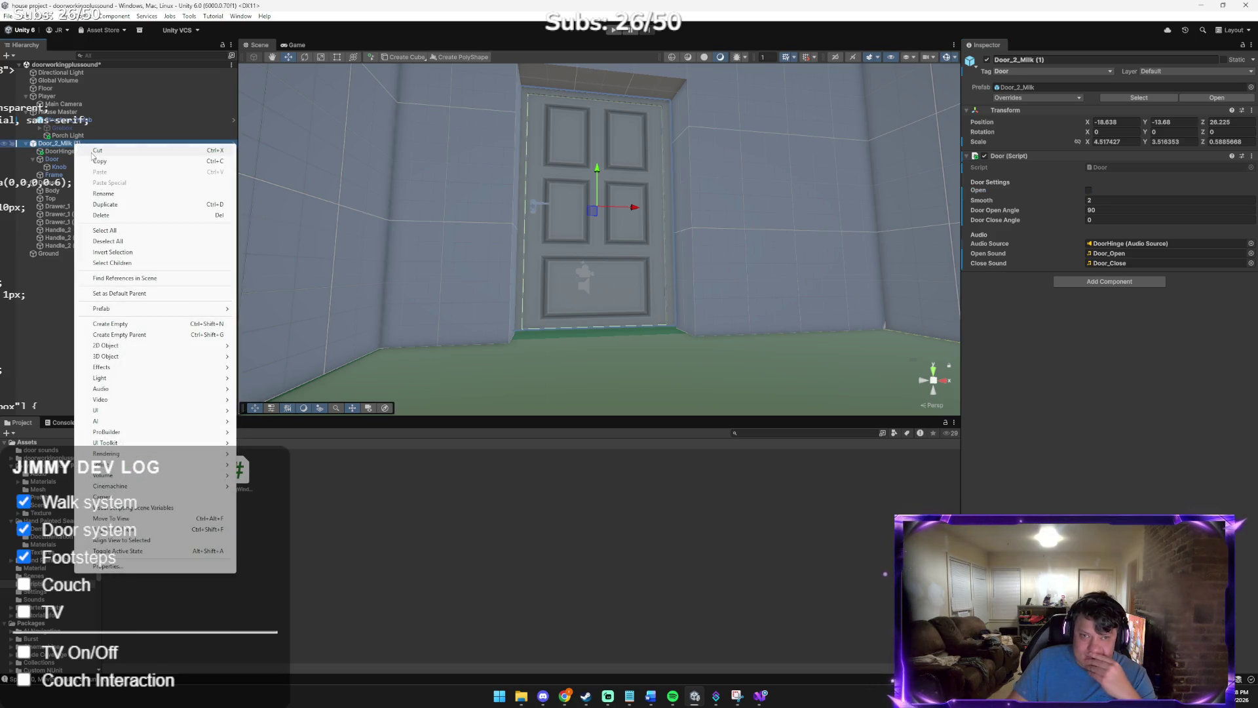
Try nesting the Door under DoorHinge, which raises the prefab child-reordering warning
{"action": "left_click", "coordinate": [52, 159]}
{"action": "right_click", "coordinate": [65, 161]}
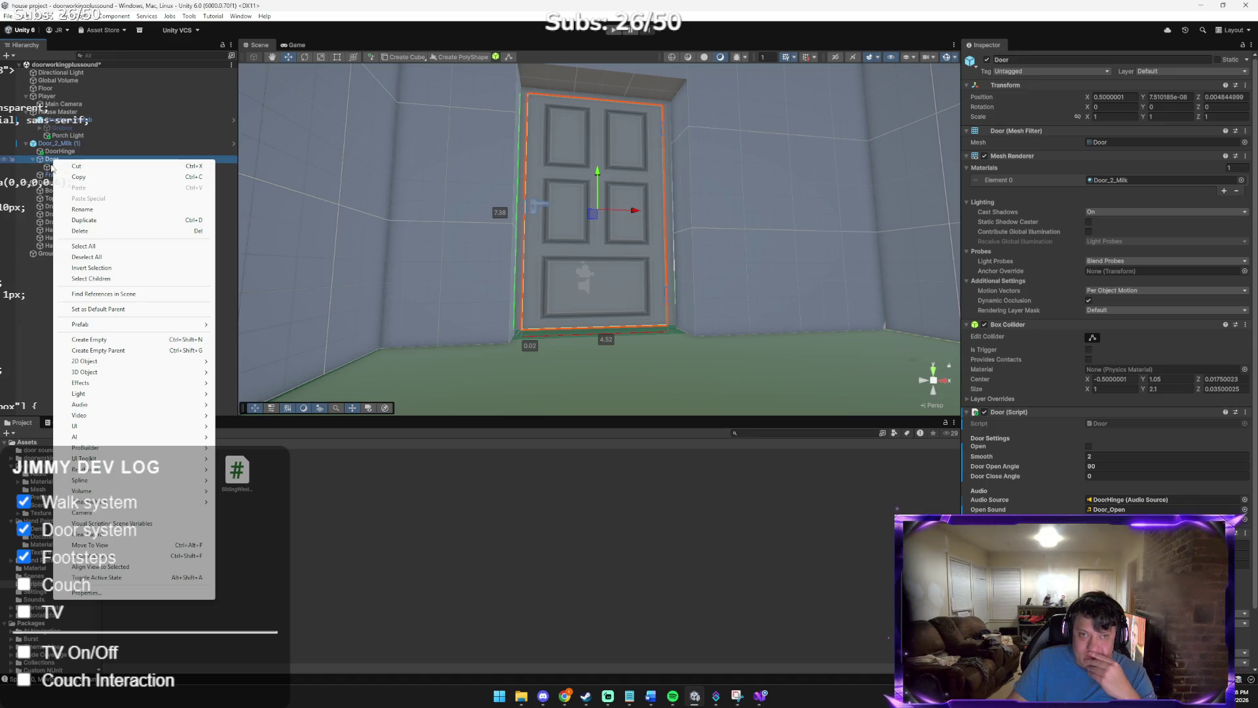
{"action": "left_click", "coordinate": [49, 168]}
{"action": "left_click", "coordinate": [59, 159]}
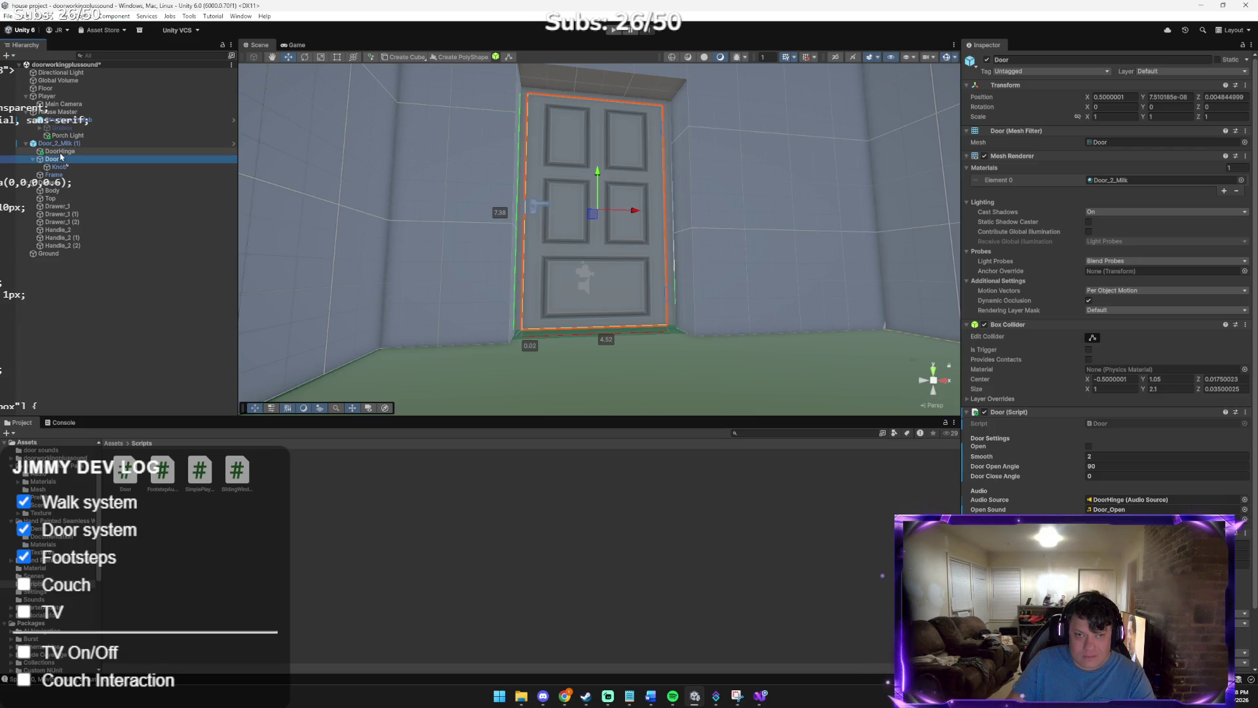
{"action": "left_click_drag", "start_coordinate": [60, 154], "coordinate": [60, 154]}
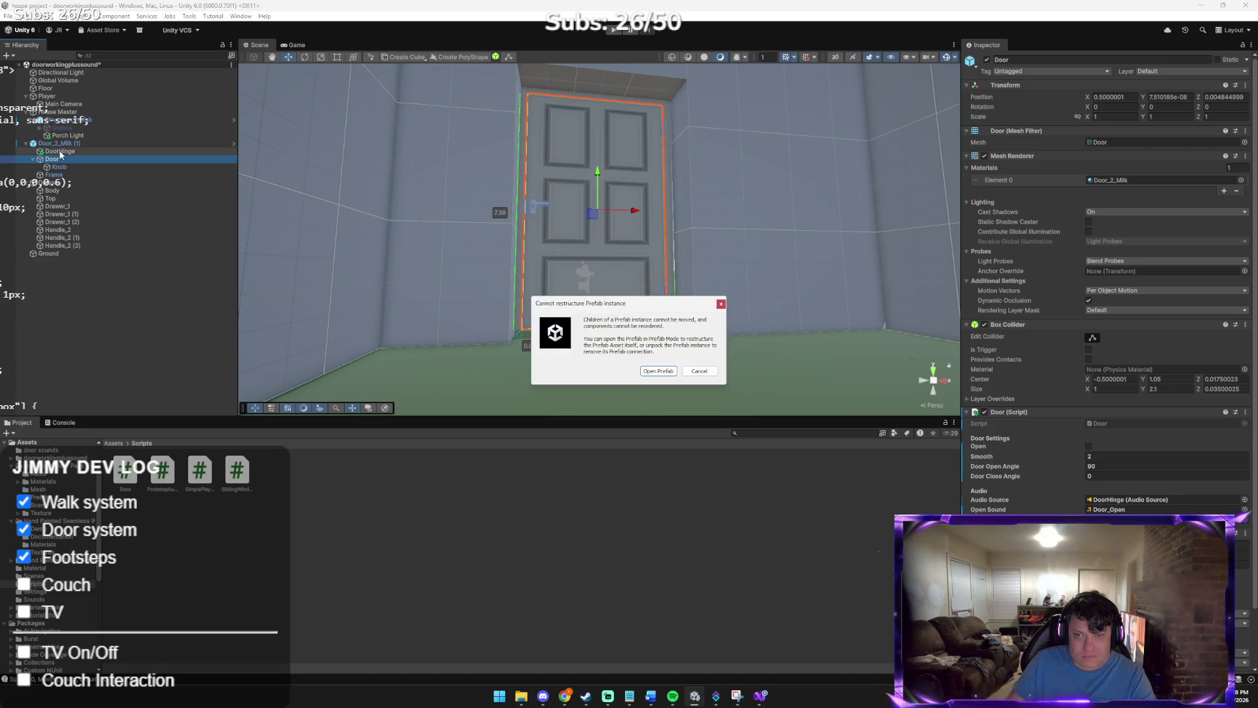
{"action": "left_click", "coordinate": [660, 371]}
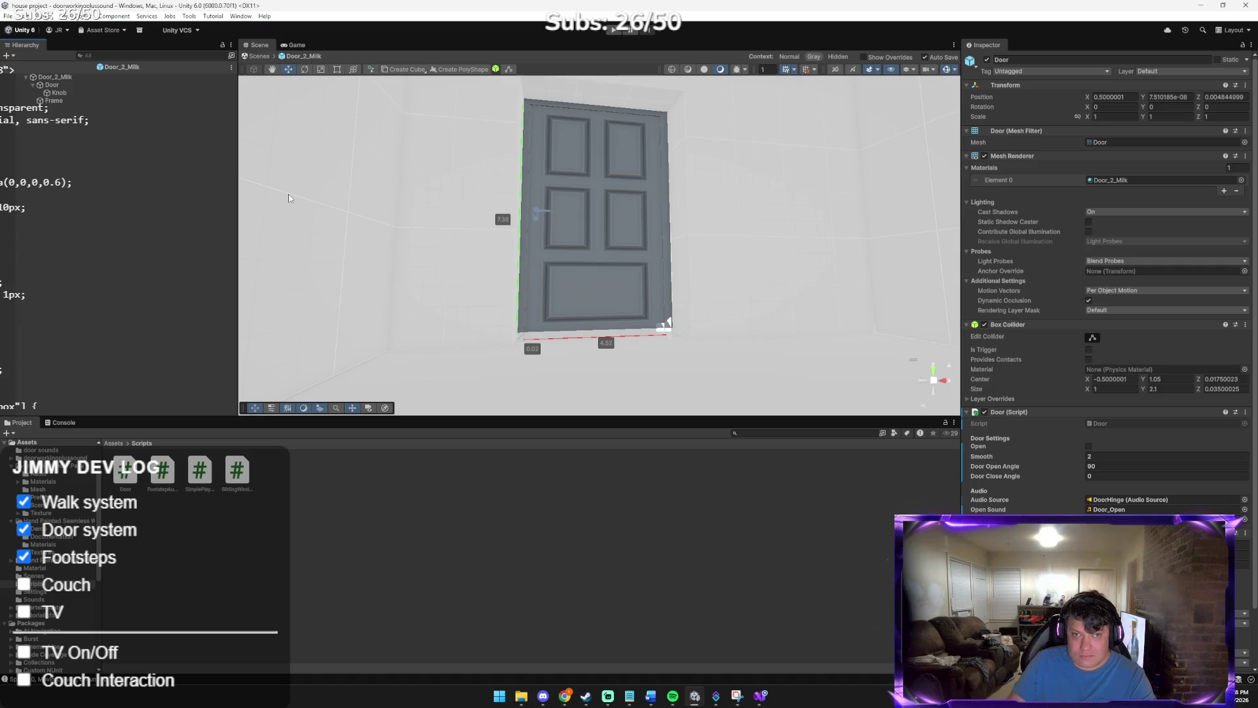
{"action": "mouse_move", "coordinate": [411, 202]}
{"action": "left_mouse_down"}
{"action": "mouse_move", "coordinate": [508, 243]}
{"action": "mouse_move", "coordinate": [576, 228]}
{"action": "mouse_move", "coordinate": [443, 214]}
{"action": "mouse_move", "coordinate": [406, 191]}
{"action": "left_mouse_up"}
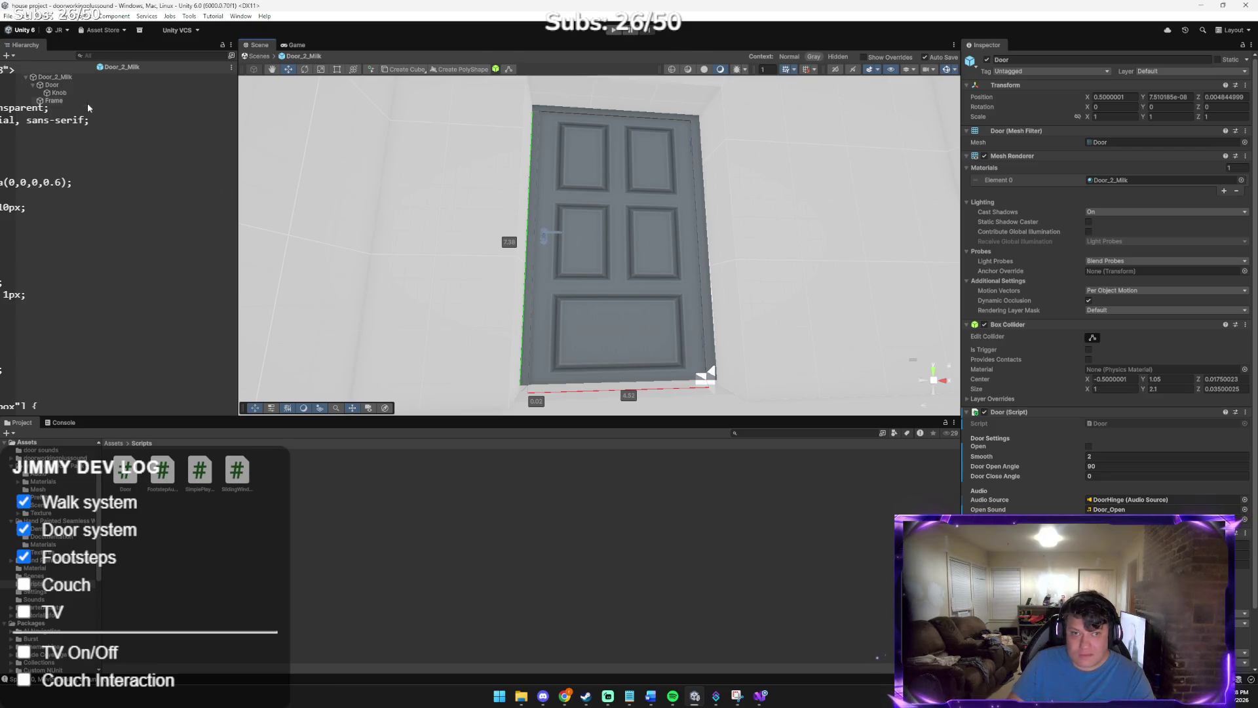
{"action": "left_click", "coordinate": [35, 84]}
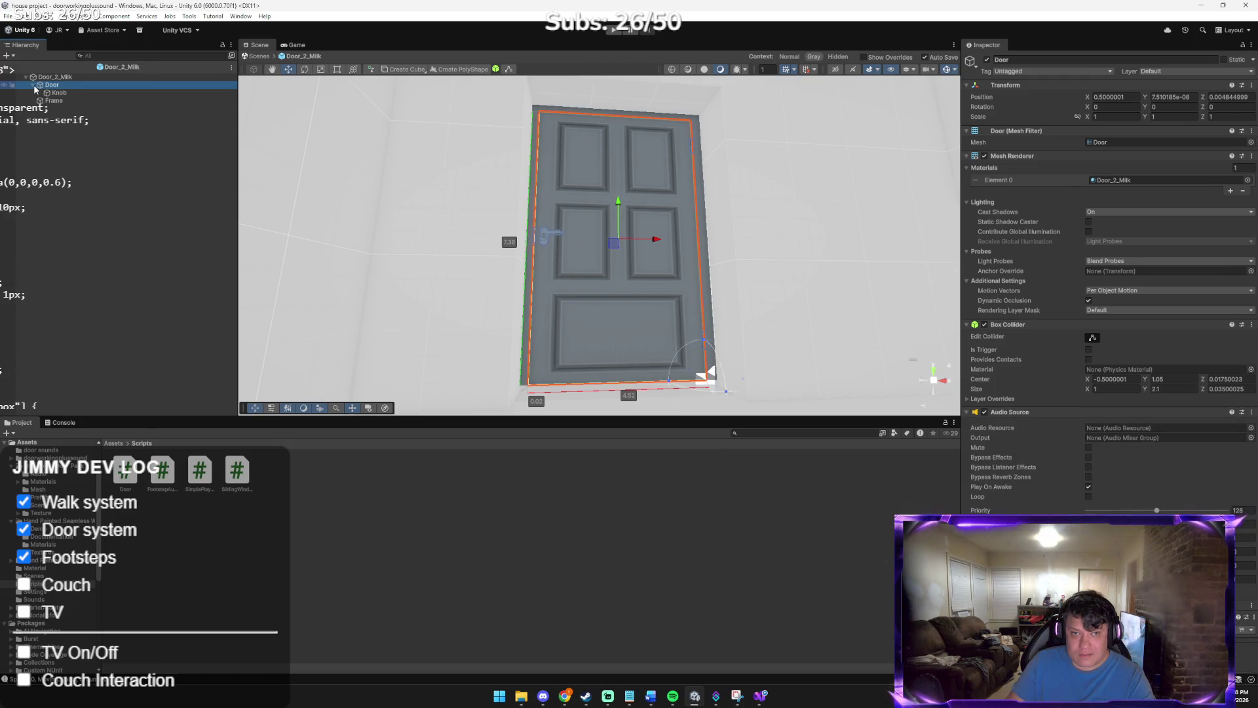
{"action": "left_click_drag", "start_coordinate": [576, 249], "coordinate": [545, 240]}
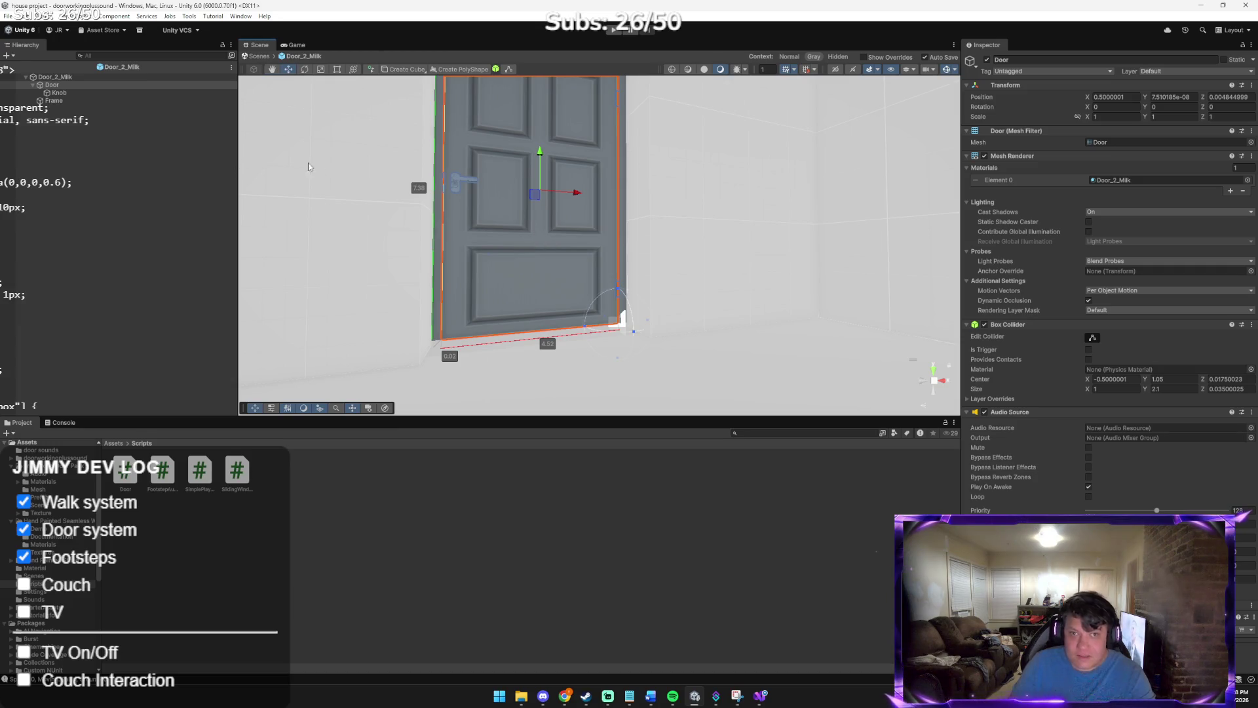
{"action": "double_click", "coordinate": [55, 77]}
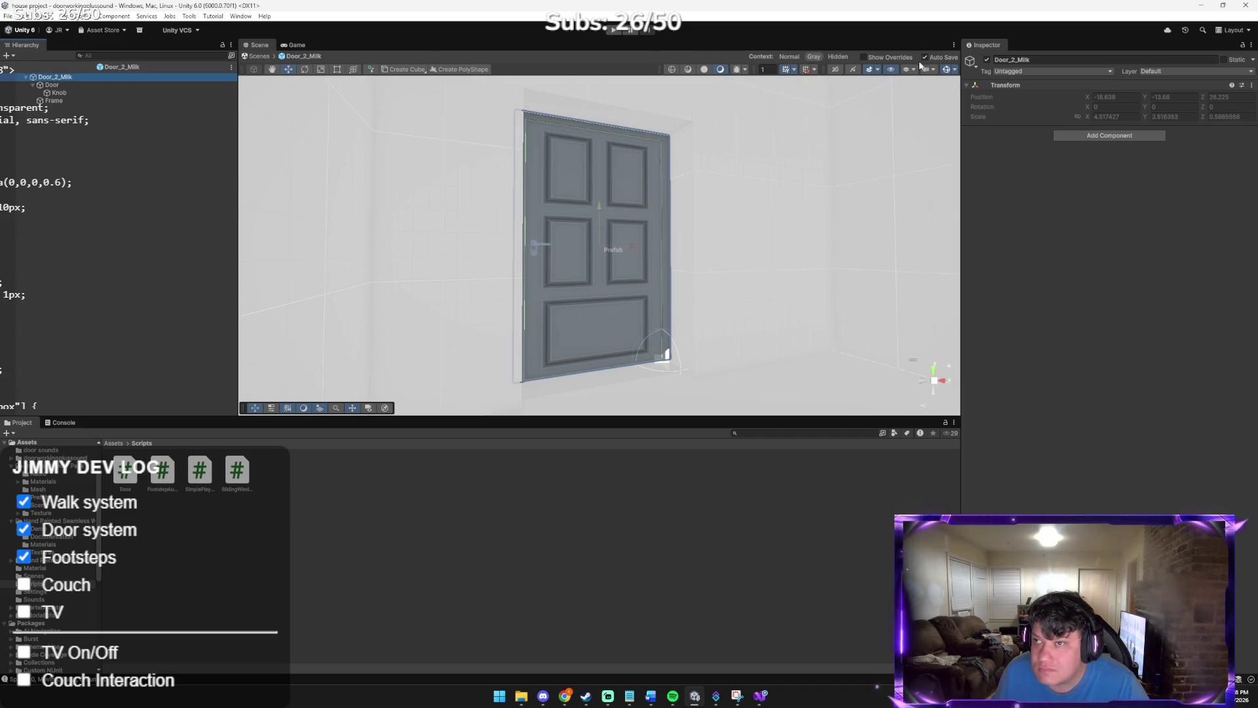
{"action": "left_click", "coordinate": [258, 56]}
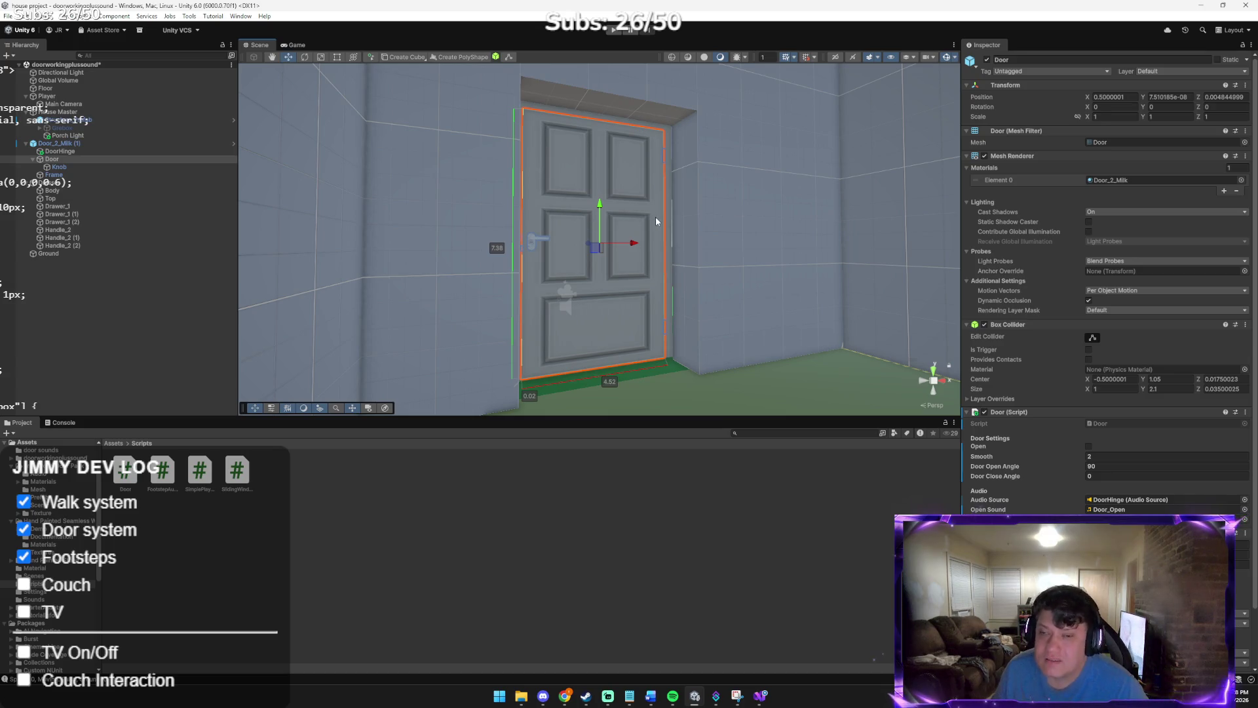
Unpack Door_2_Milk (1) using Prefab > Unpack from its Hierarchy context menu
{"action": "left_click_drag", "start_coordinate": [655, 221], "coordinate": [649, 225], "text": "alt"}
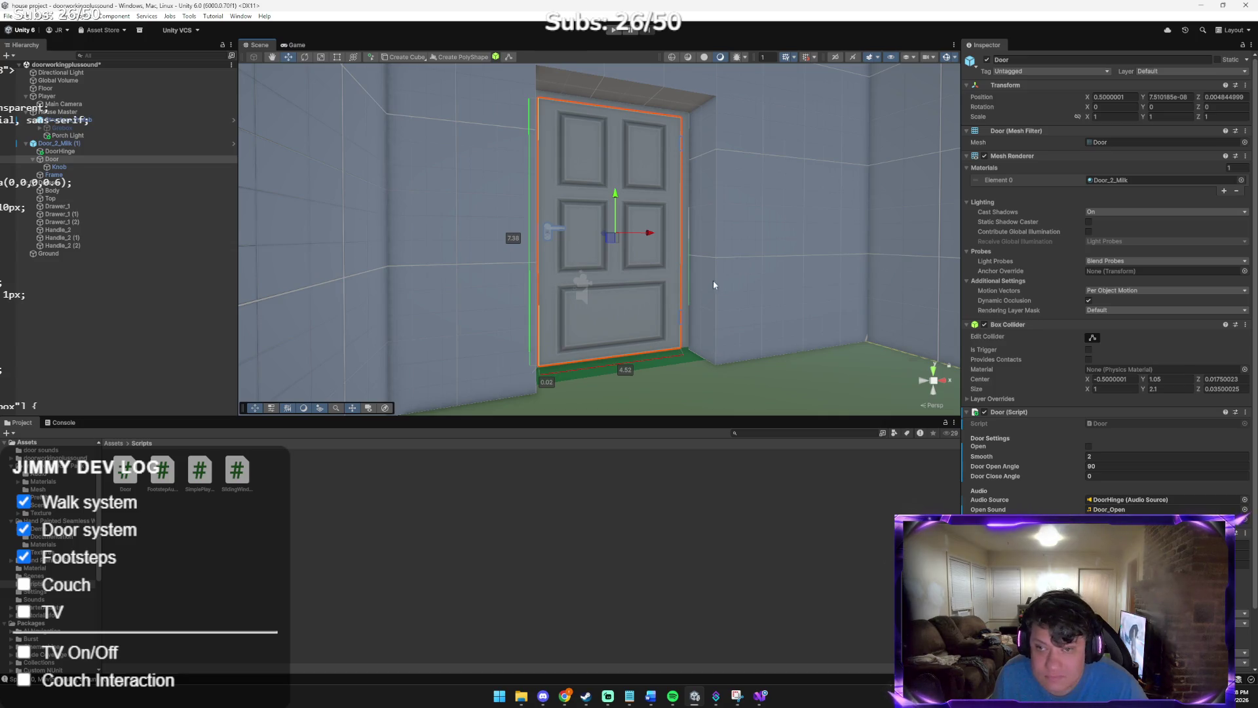
{"action": "right_click", "coordinate": [563, 238]}
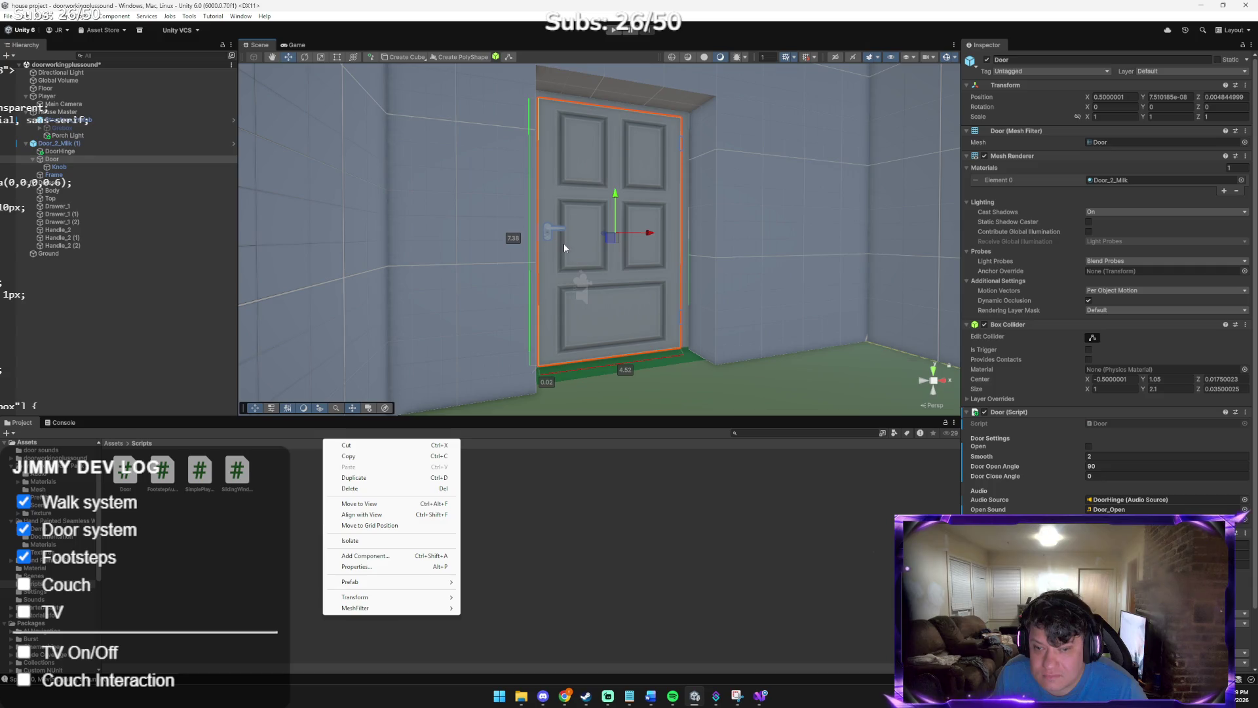
{"action": "right_click", "coordinate": [37, 145]}
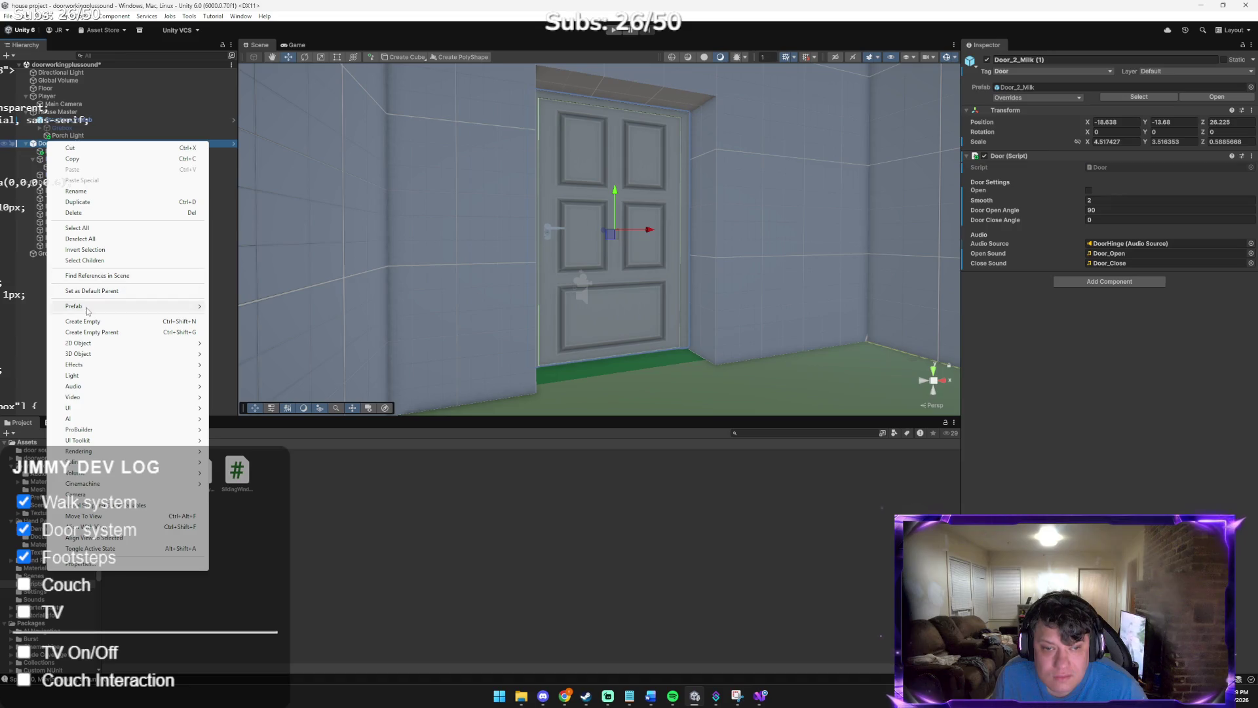
{"action": "mouse_move", "coordinate": [84, 409]}
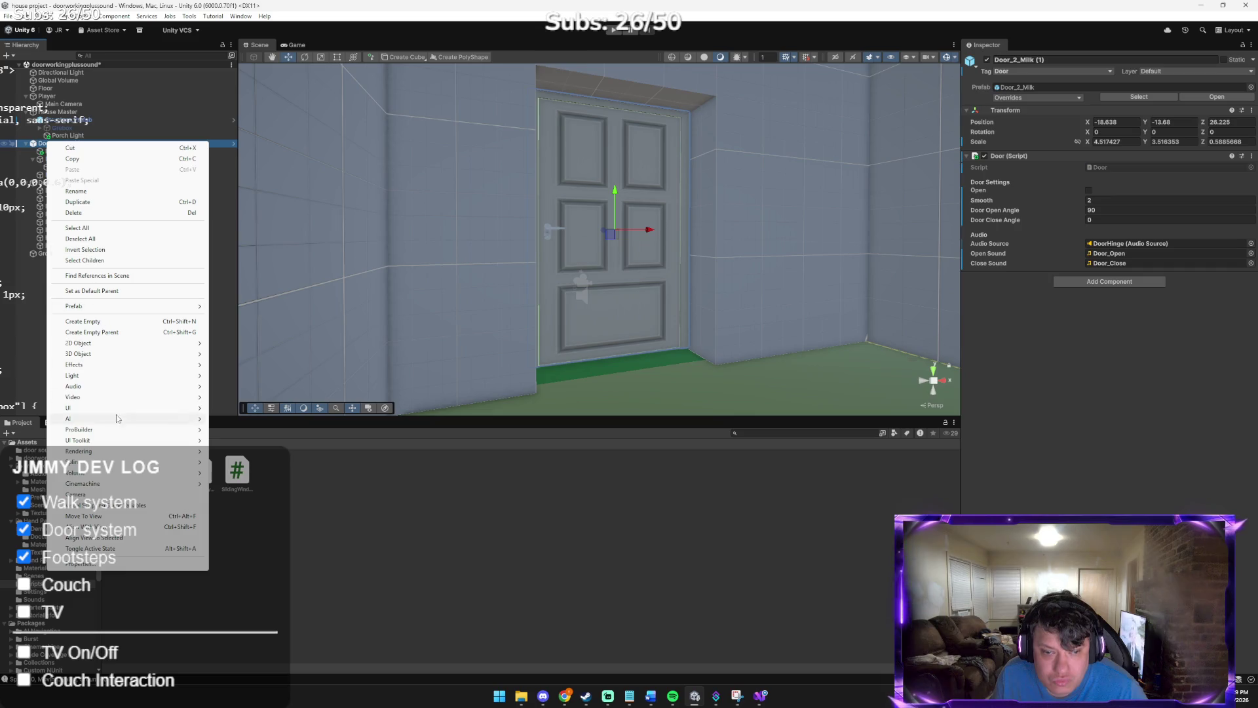
{"action": "mouse_move", "coordinate": [95, 307]}
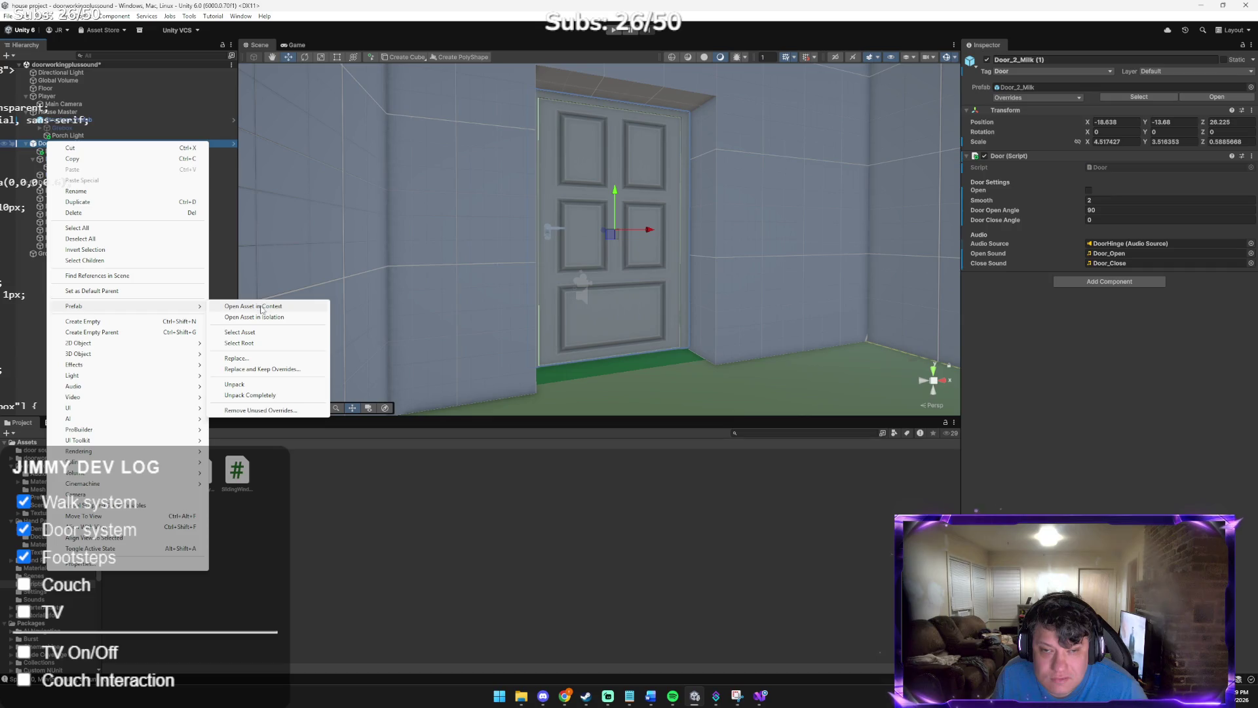
{"action": "left_click", "coordinate": [129, 504]}
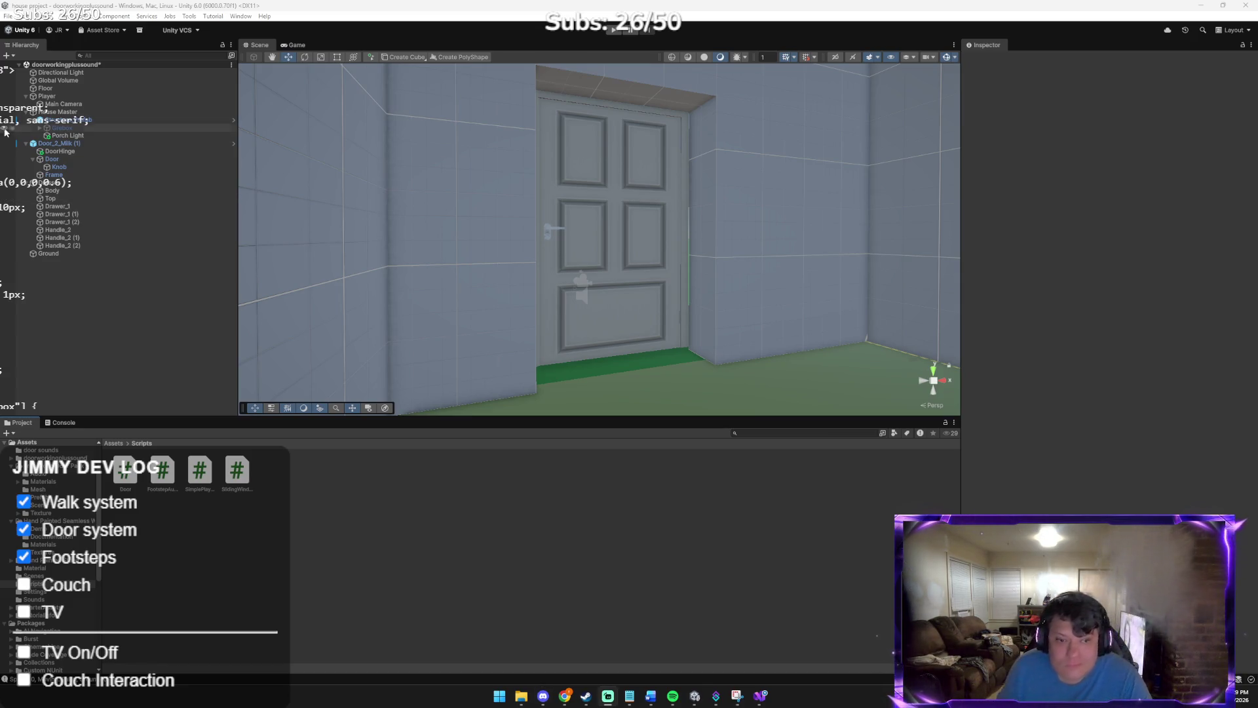
{"action": "right_click", "coordinate": [65, 144]}
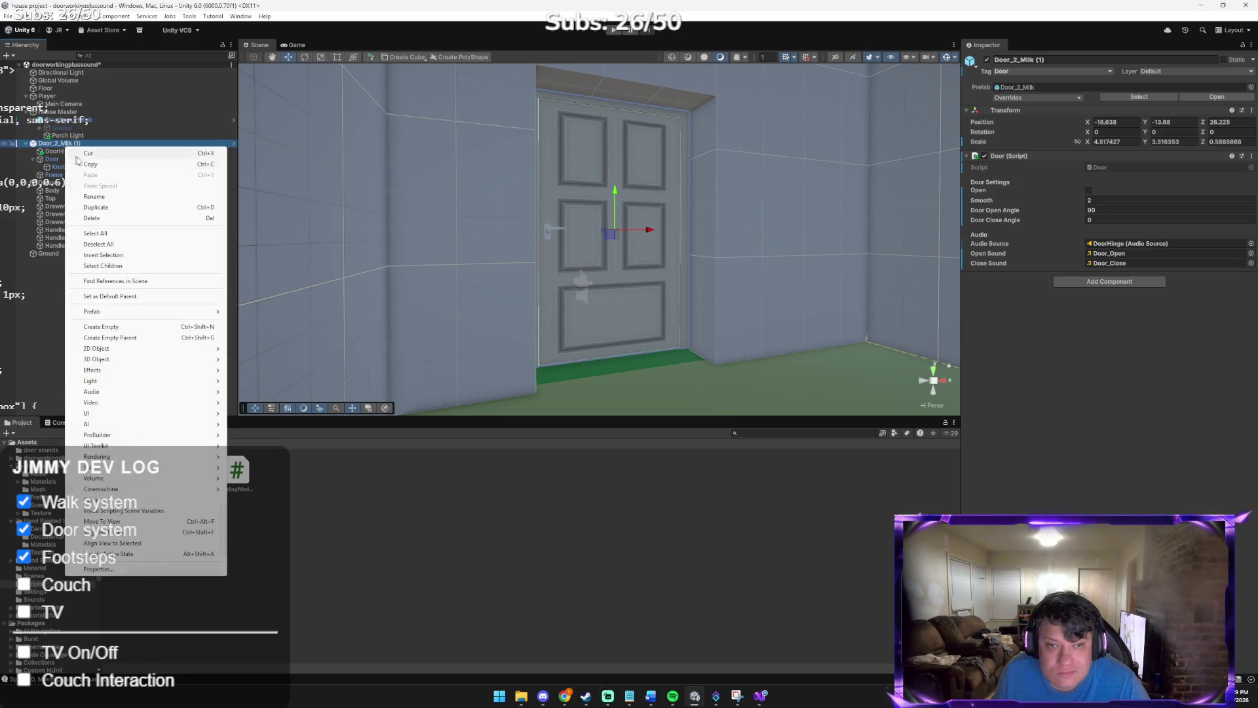
{"action": "mouse_move", "coordinate": [133, 311]}
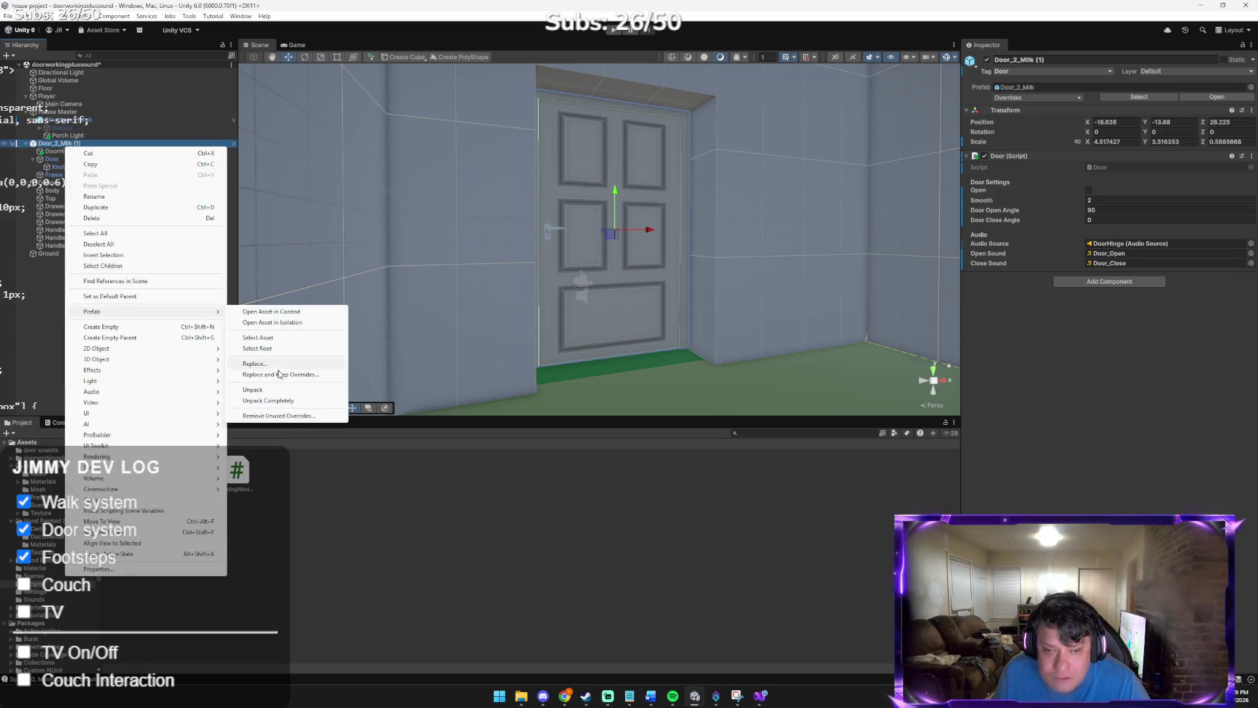
{"action": "left_click", "coordinate": [273, 392]}
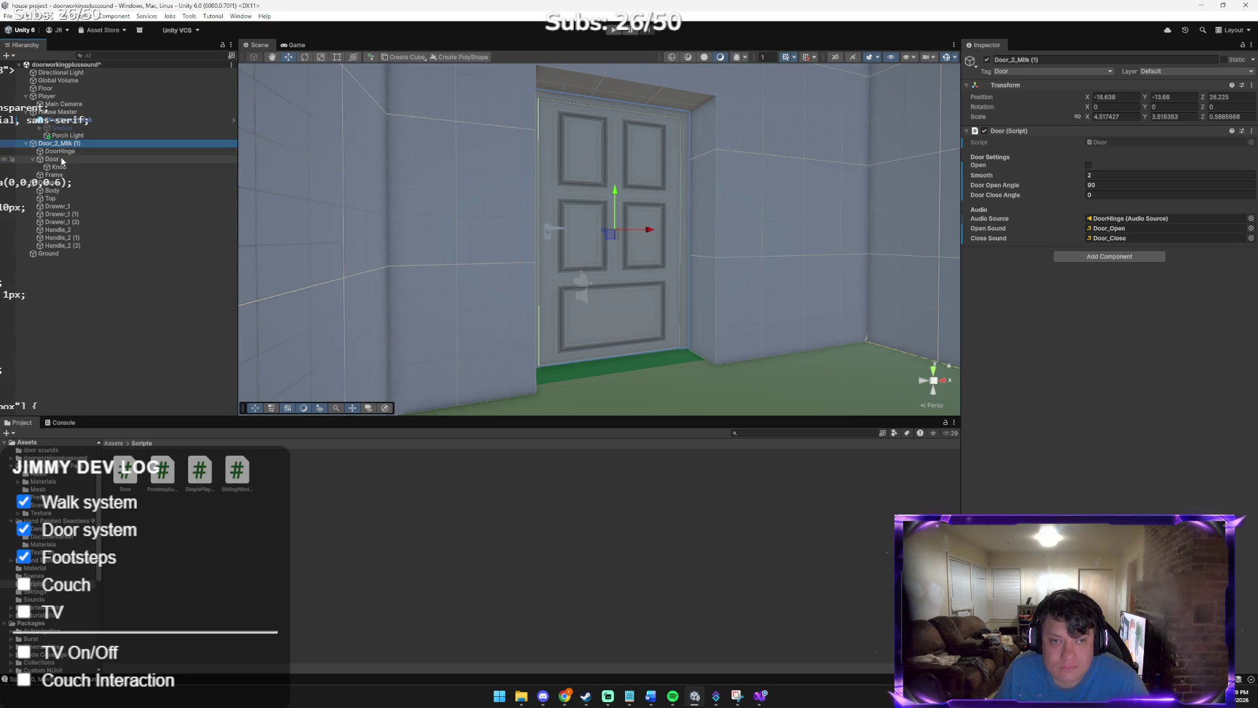
Drag Door onto DoorHinge, then open the Door script in Visual Studio
{"action": "left_click_drag", "start_coordinate": [61, 162], "coordinate": [61, 155]}
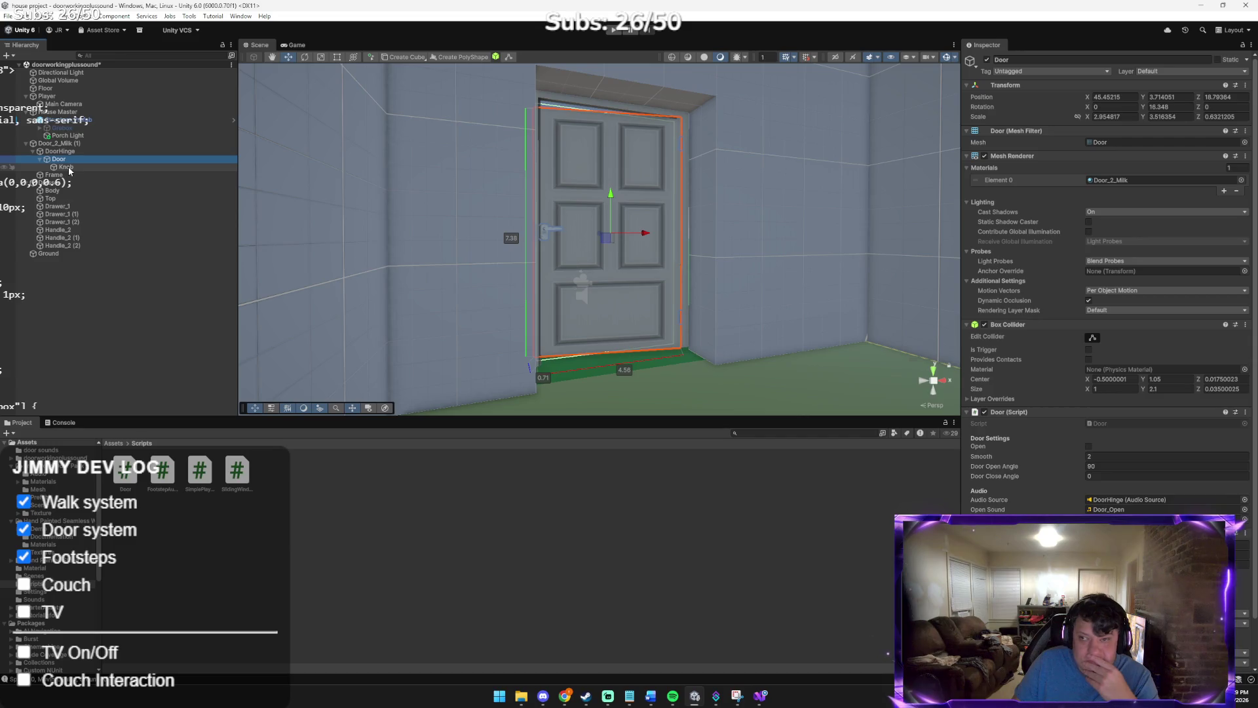
{"action": "mouse_move", "coordinate": [380, 213]}
{"action": "left_mouse_down"}
{"action": "mouse_move", "coordinate": [352, 194]}
{"action": "mouse_move", "coordinate": [340, 203]}
{"action": "mouse_move", "coordinate": [331, 186]}
{"action": "mouse_move", "coordinate": [694, 273]}
{"action": "mouse_move", "coordinate": [780, 258]}
{"action": "left_mouse_up"}
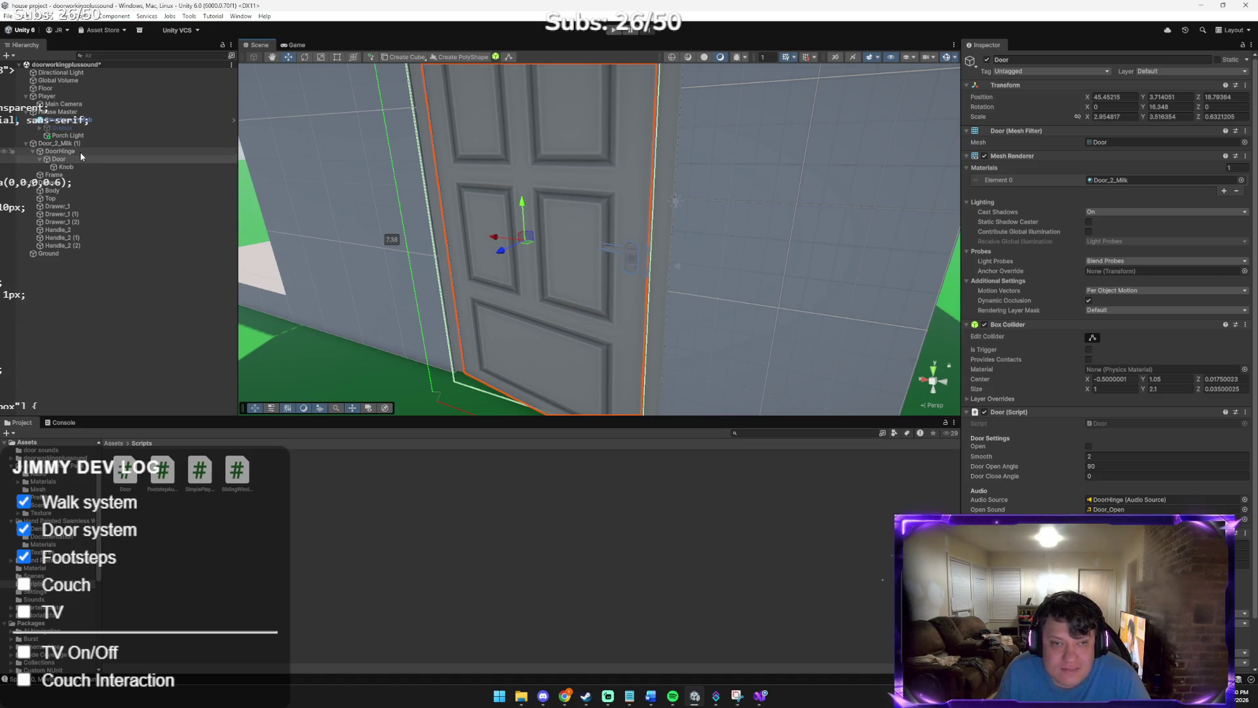
{"action": "left_click", "coordinate": [62, 143]}
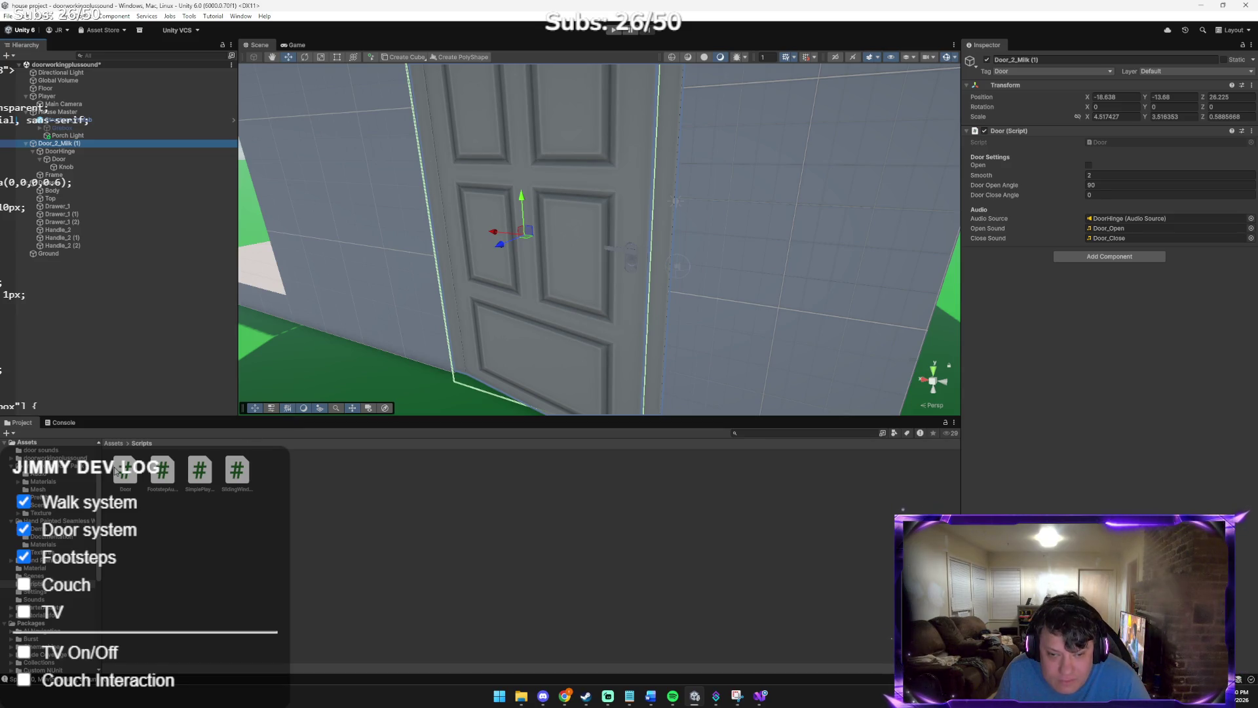
{"action": "double_click", "coordinate": [121, 470]}
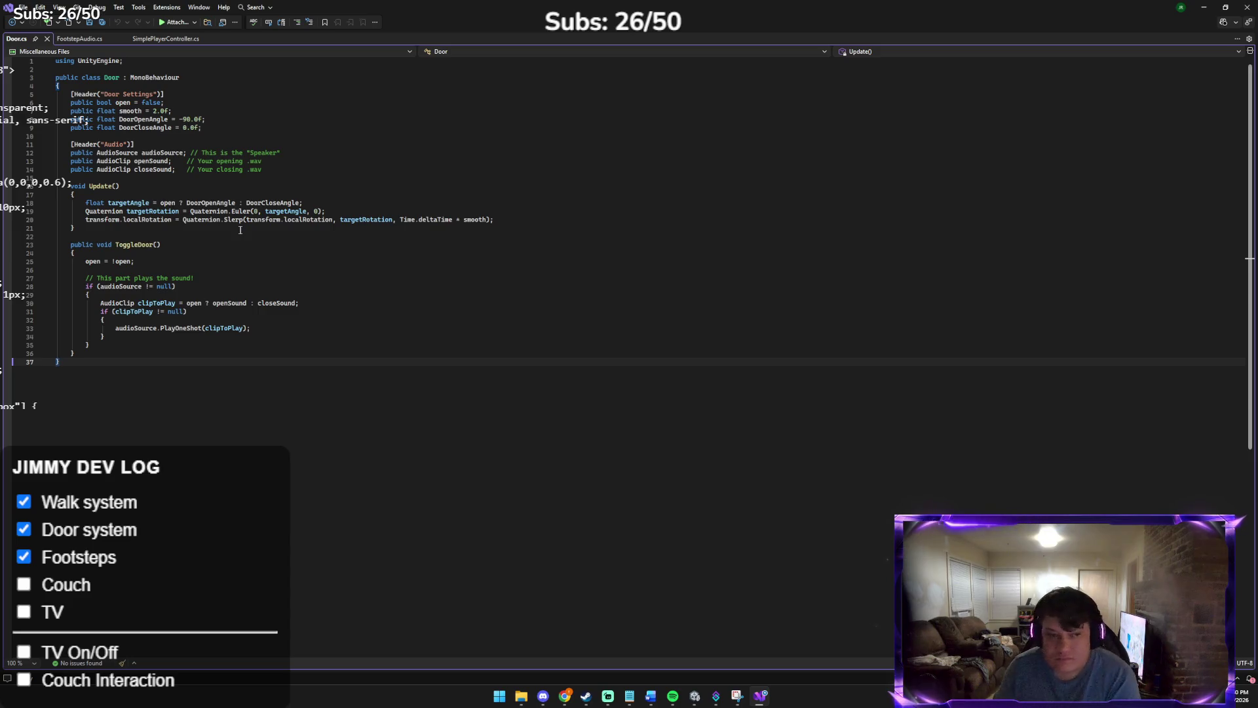
Run a quick play test of the scene in Unity and stop it
{"action": "left_click", "coordinate": [695, 699]}
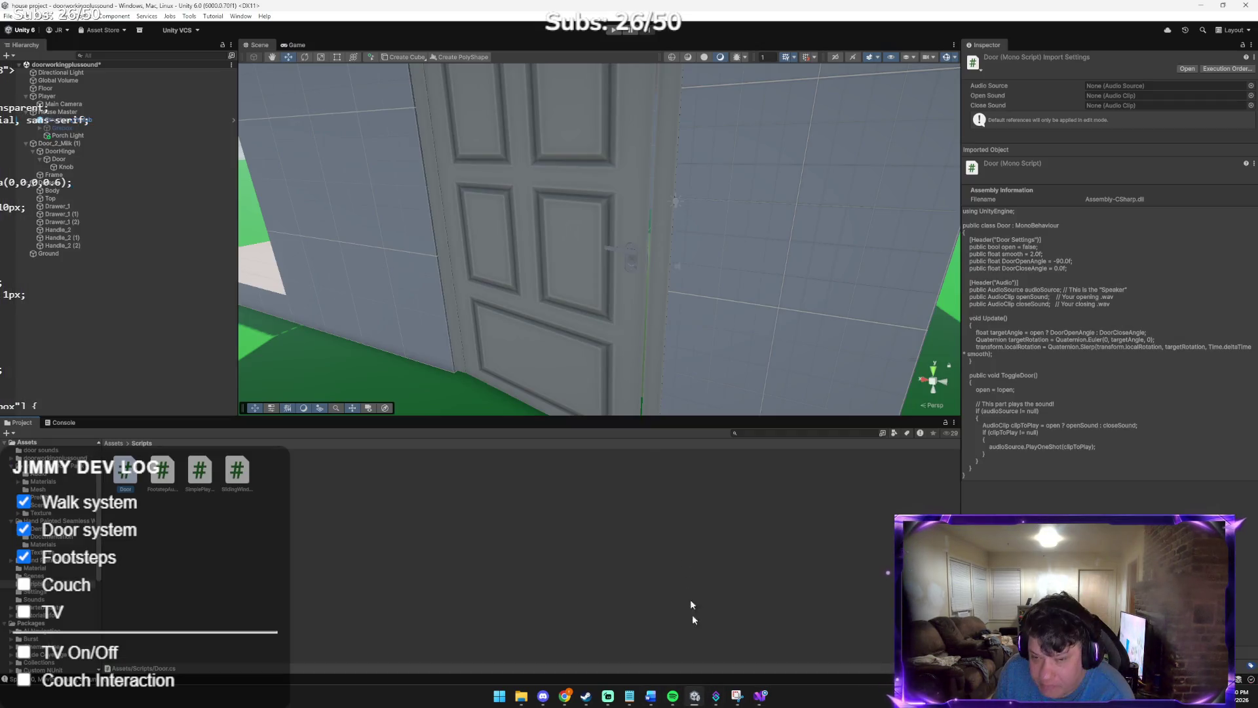
{"action": "left_click", "coordinate": [615, 31]}
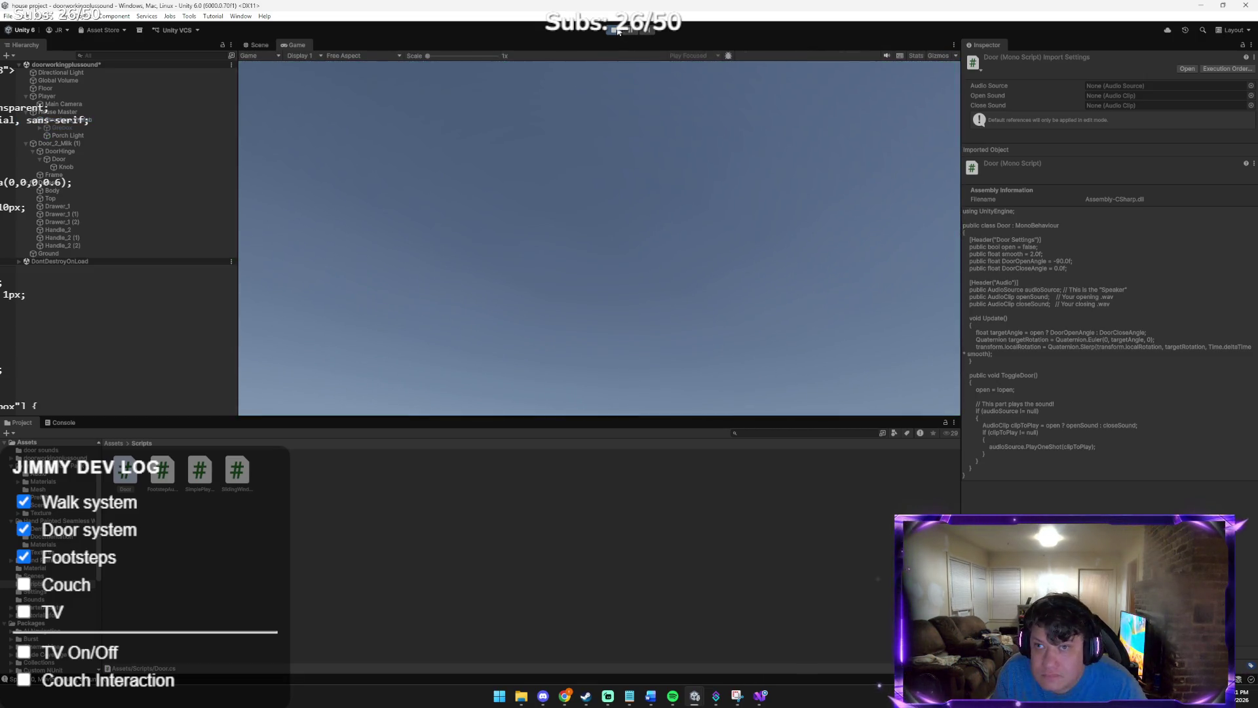
{"action": "left_click", "coordinate": [619, 30]}
Open SimplePlayerController in Visual Studio, scroll through its door-interaction code, and return to Unity
{"action": "left_click", "coordinate": [198, 471]}
{"action": "double_click", "coordinate": [198, 471]}
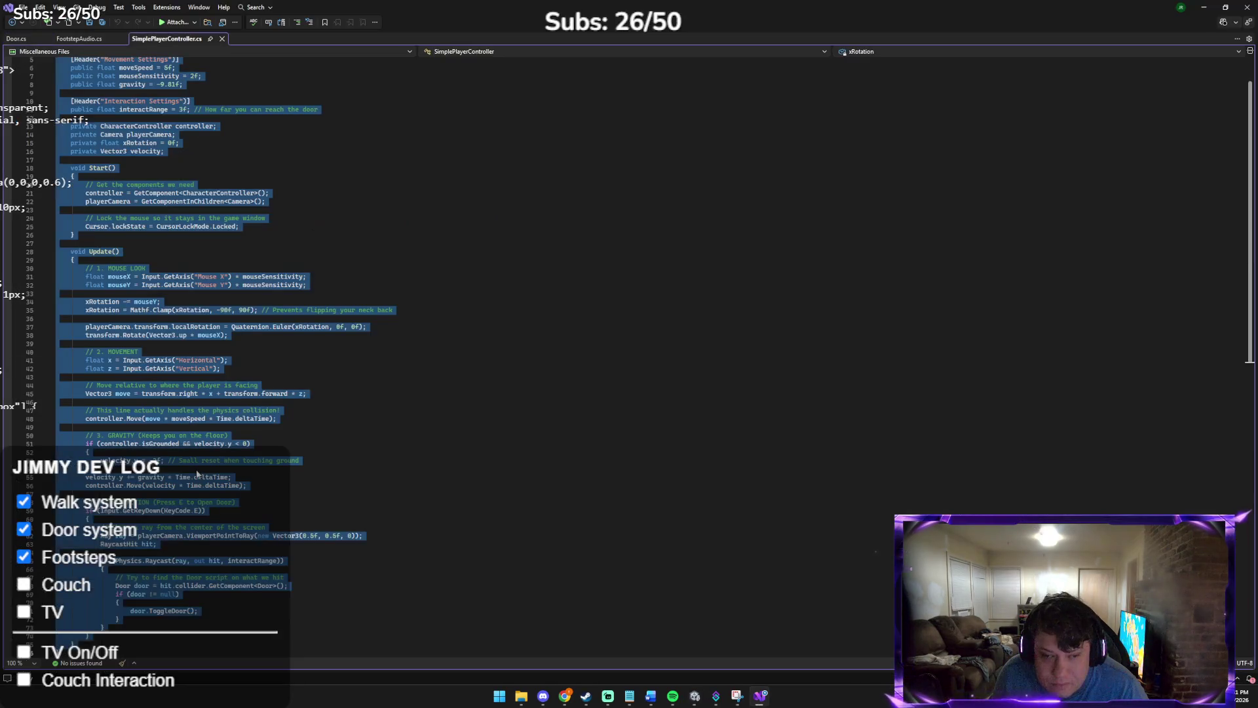
{"action": "left_click", "coordinate": [469, 460]}
{"action": "scroll", "coordinate": [380, 504], "scroll_direction": "up", "scroll_amount": 2}
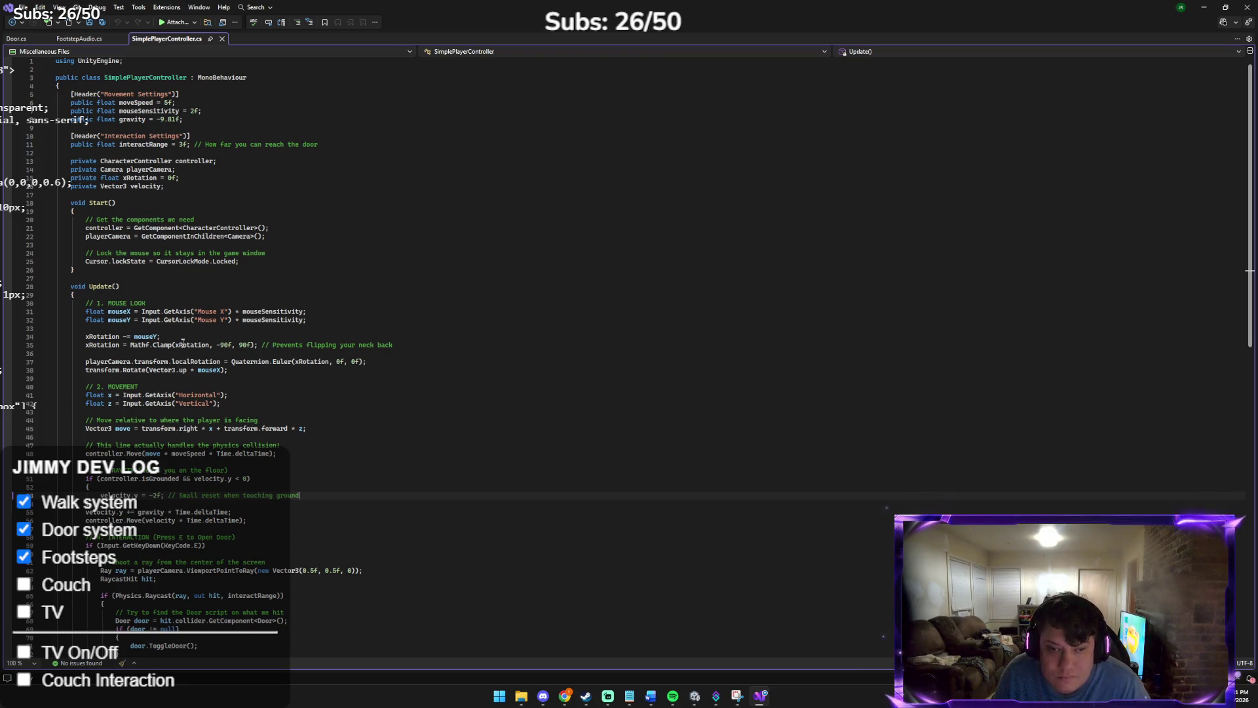
{"action": "scroll", "coordinate": [200, 432], "scroll_direction": "down", "scroll_amount": 3}
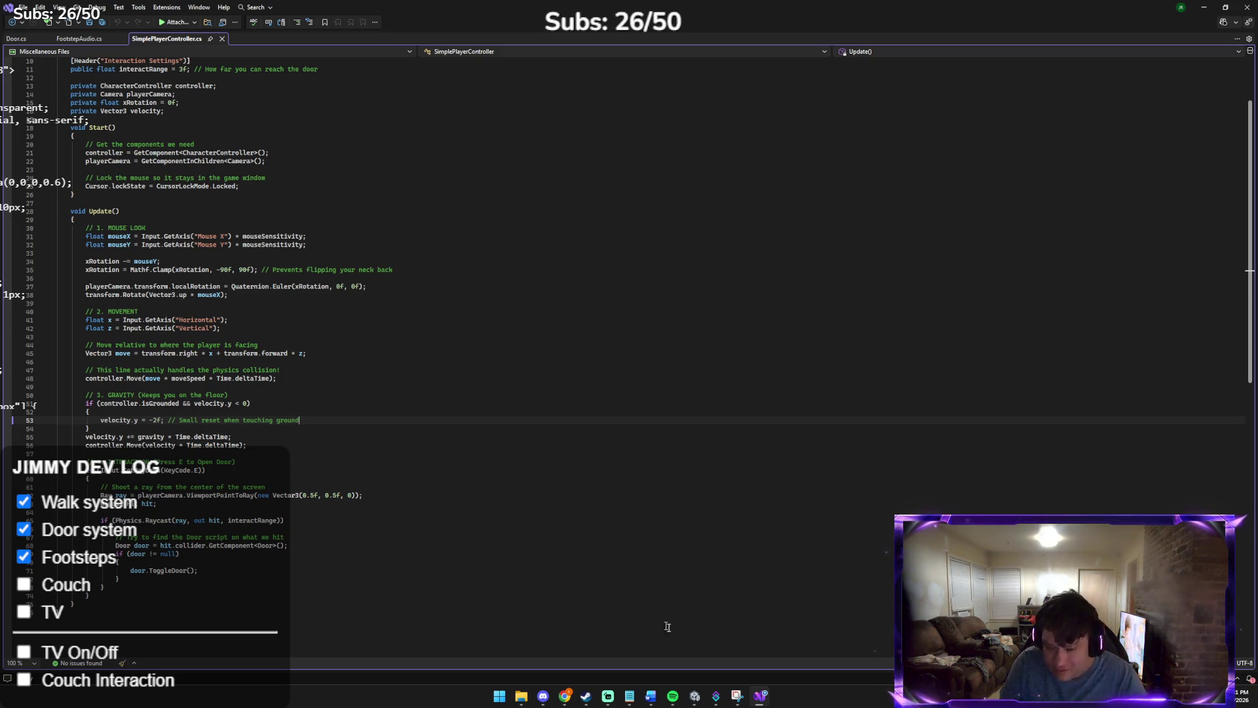
{"action": "left_click", "coordinate": [695, 696]}
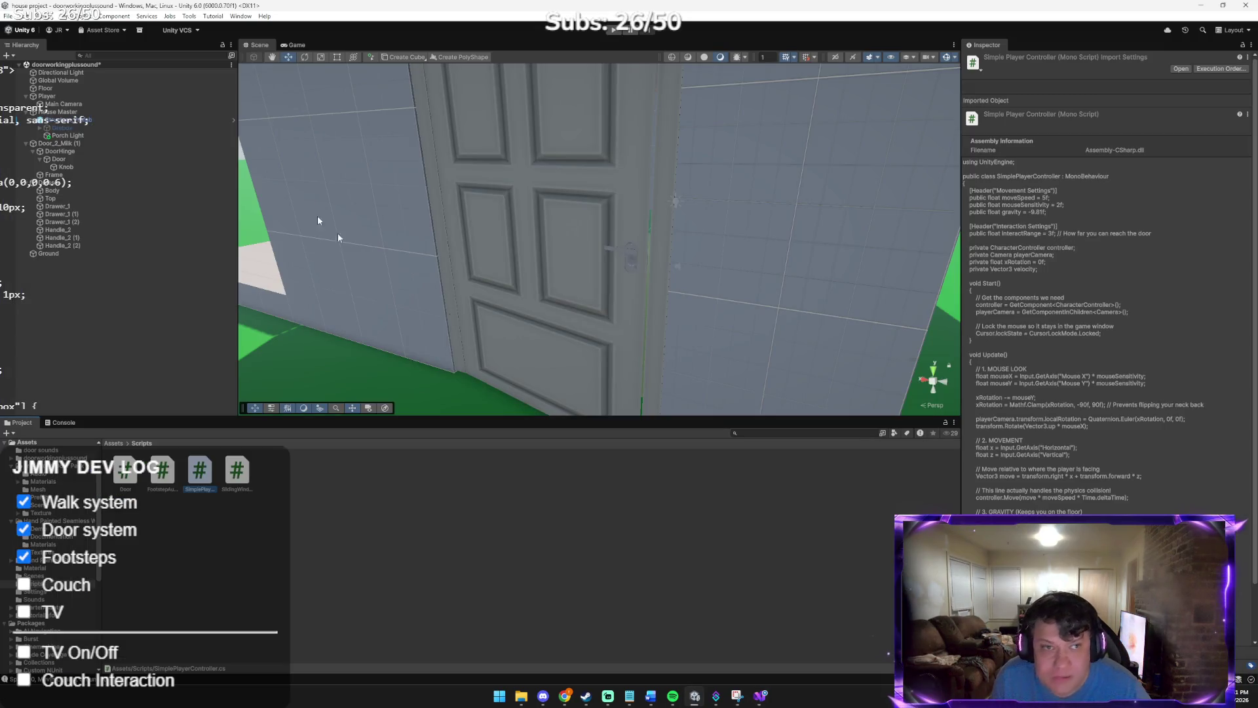
Save the scene as footstepsworking+doorfix in Assets, then go back to Visual Studio
{"action": "left_click", "coordinate": [10, 17]}
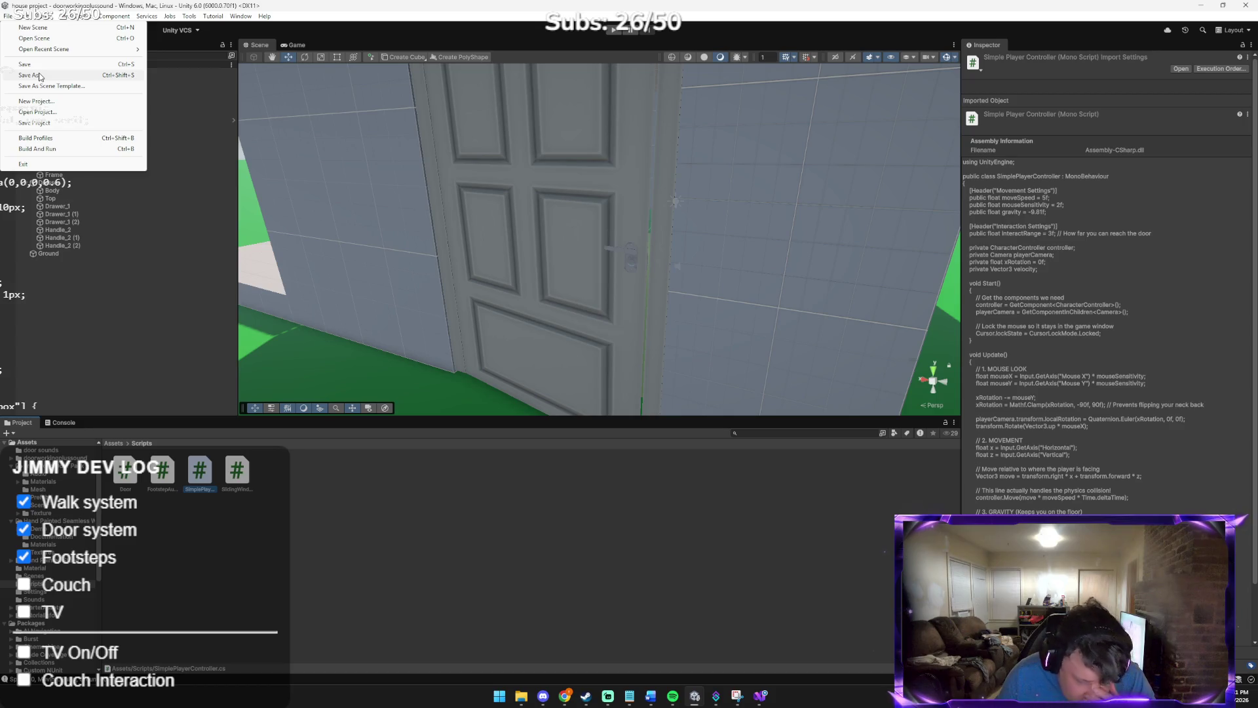
{"action": "left_click", "coordinate": [40, 76]}
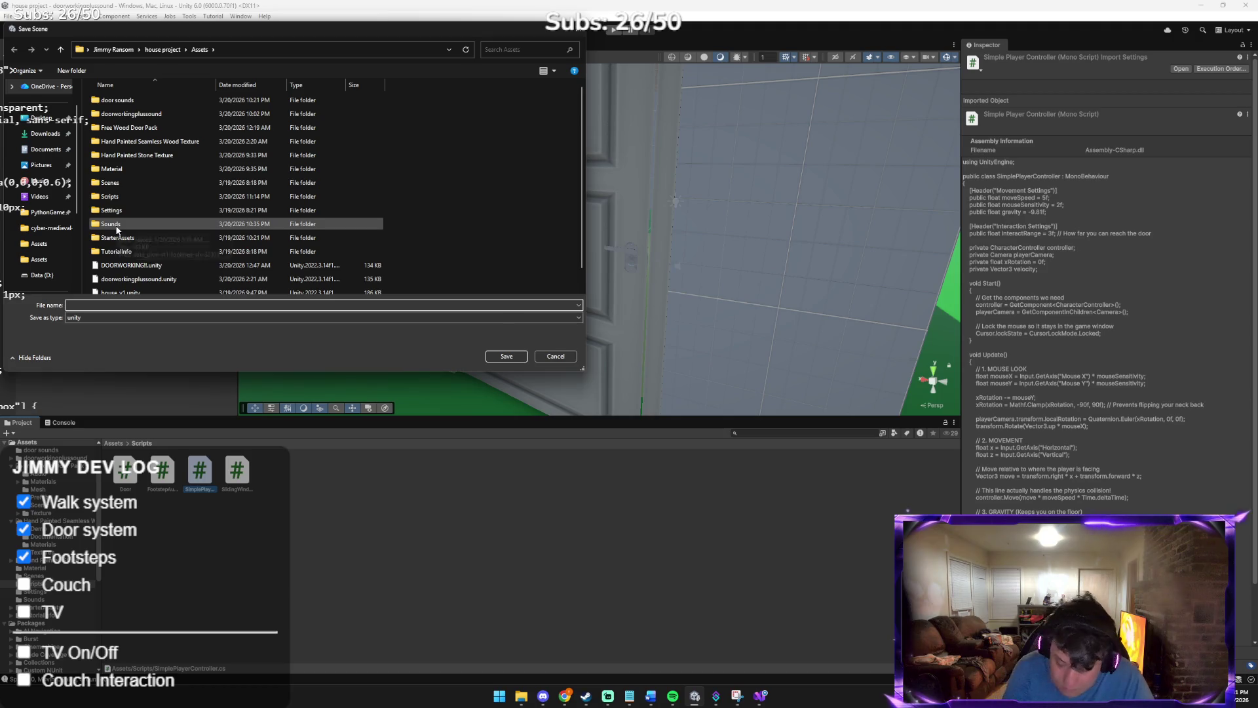
{"action": "type", "text": "footstepsworking"}
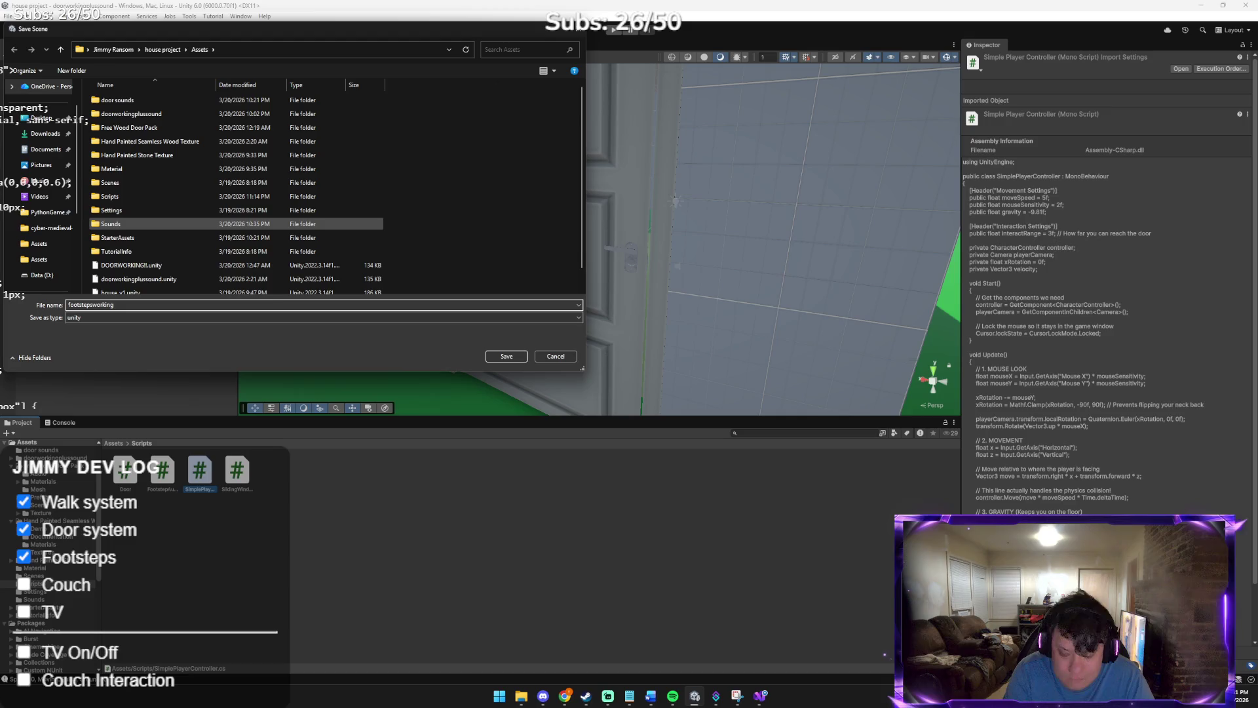
{"action": "type", "text": "fix"}
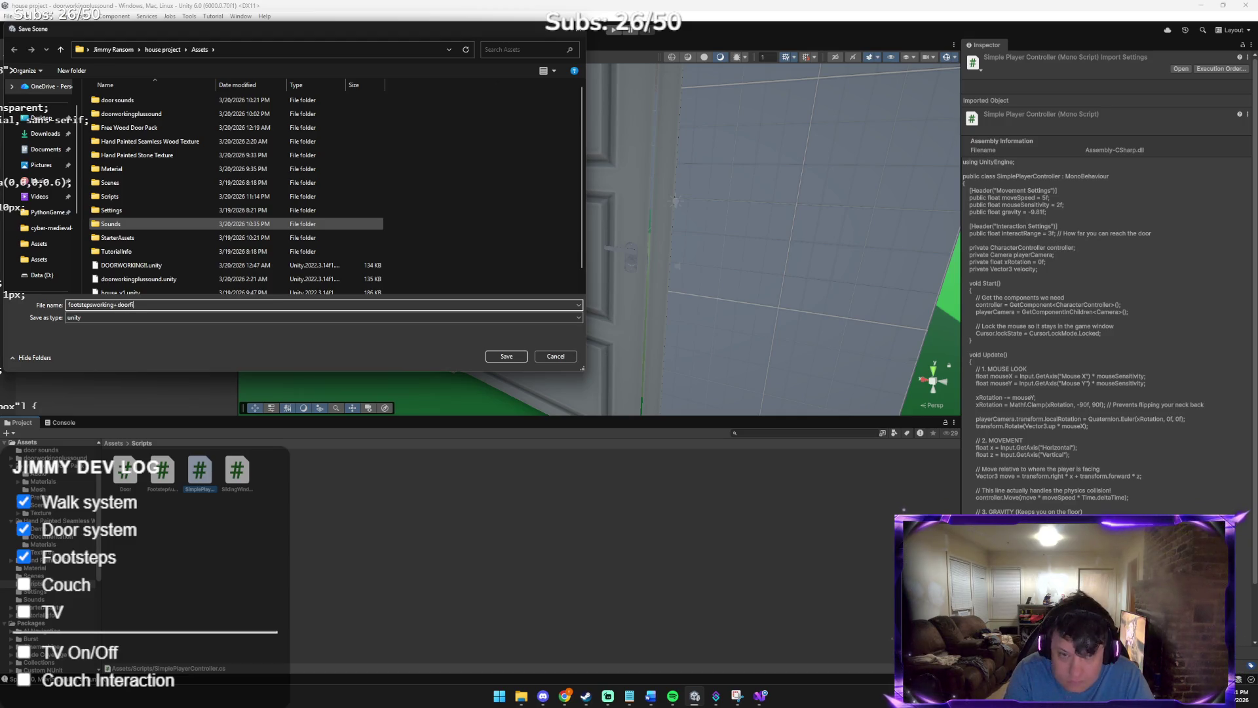
{"action": "key", "text": "Return"}
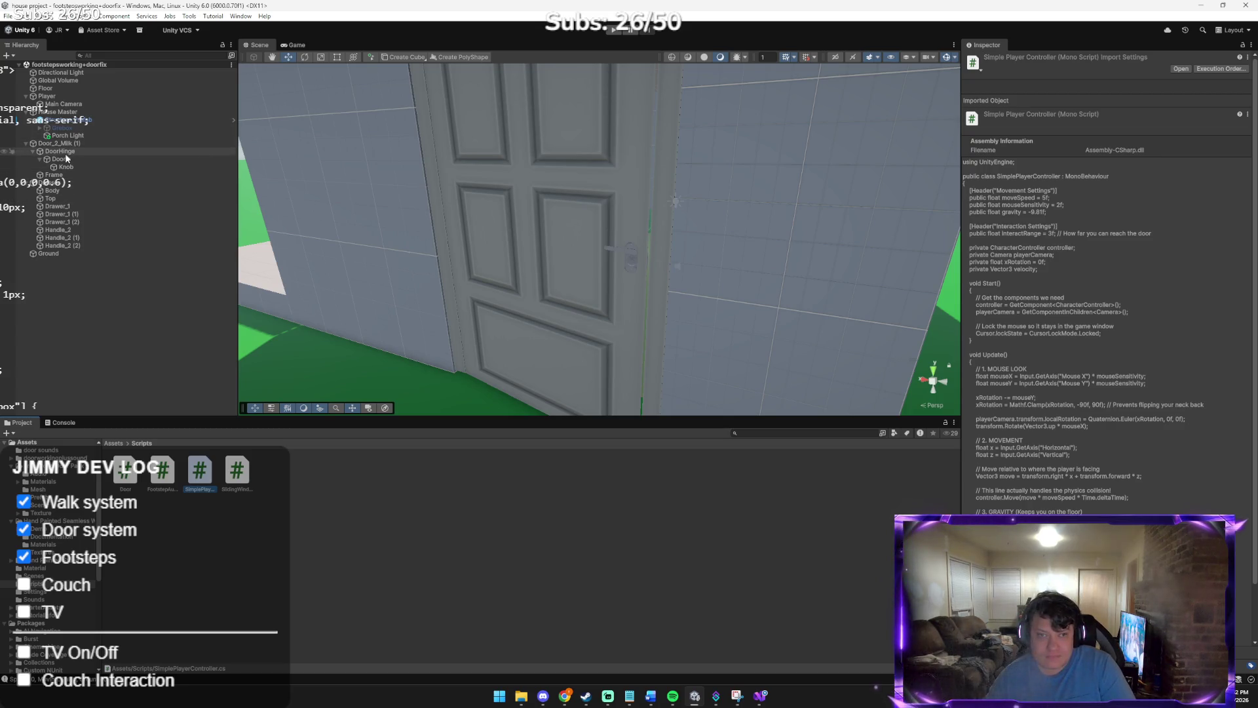
{"action": "left_click", "coordinate": [760, 693]}
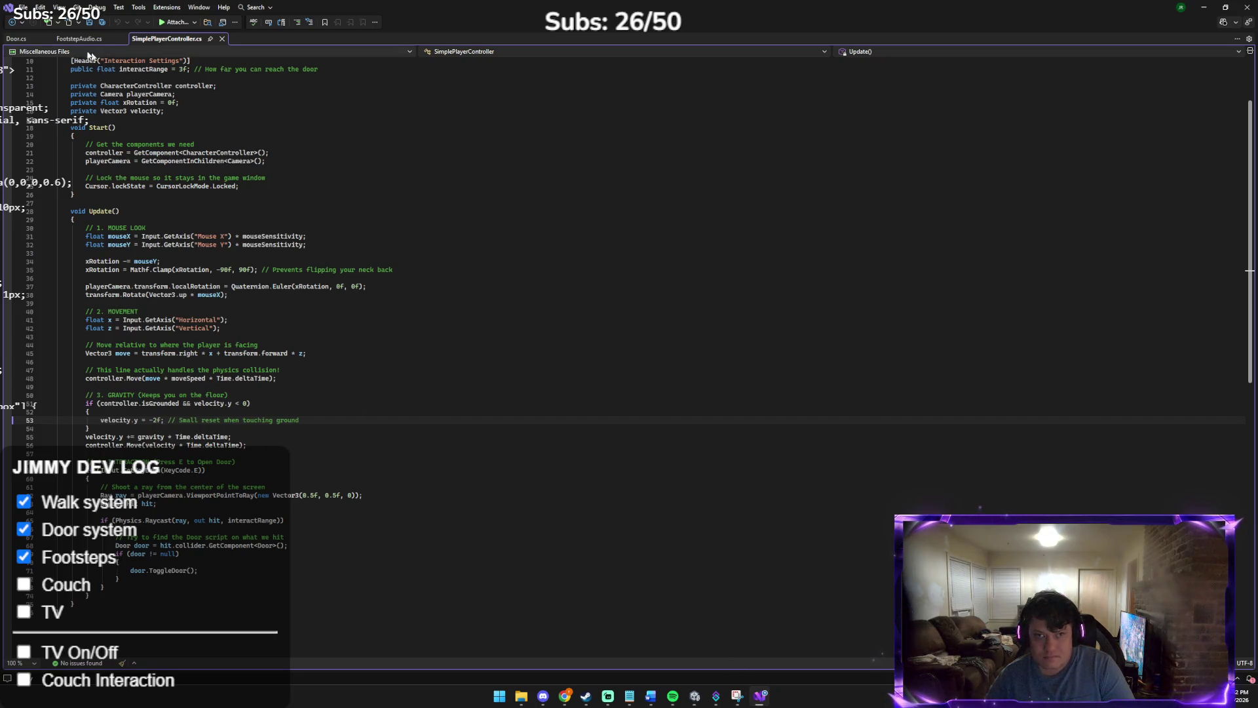
Switch the editor to the Door.cs script tab
{"action": "left_click", "coordinate": [16, 39]}
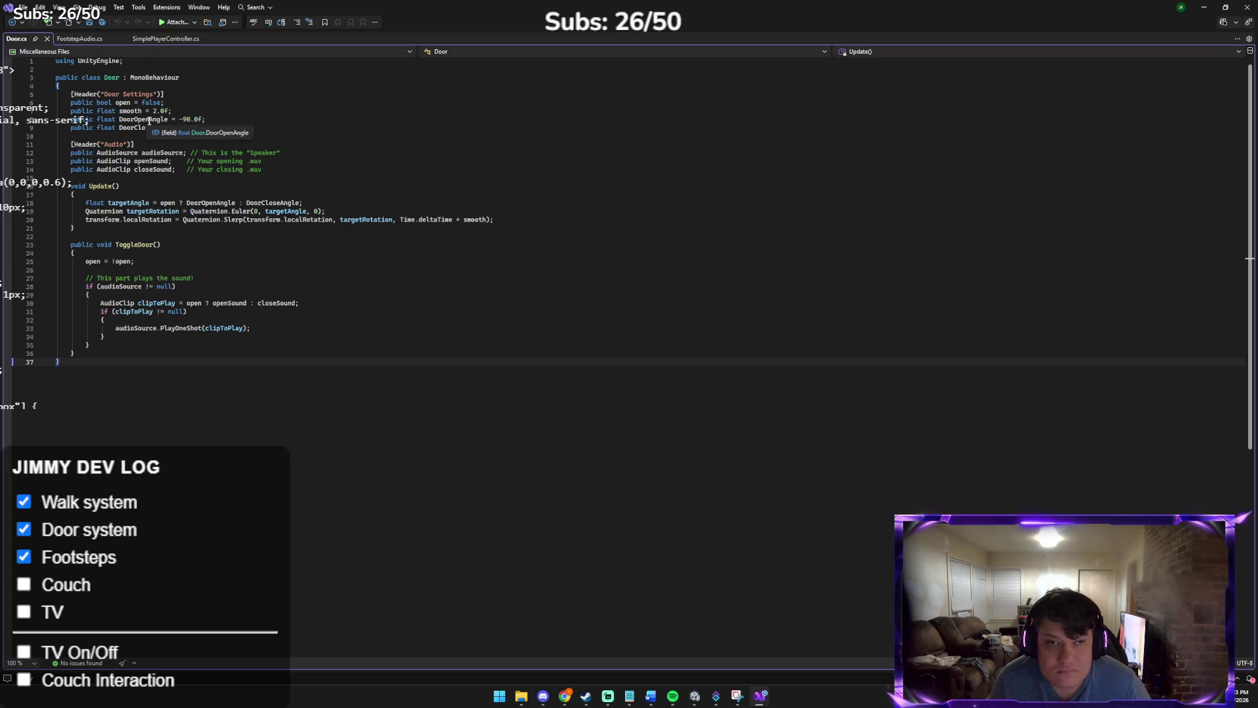
Add the field 'public Transform hinge;' on empty line 10 of Door.cs
{"action": "left_click", "coordinate": [83, 136]}
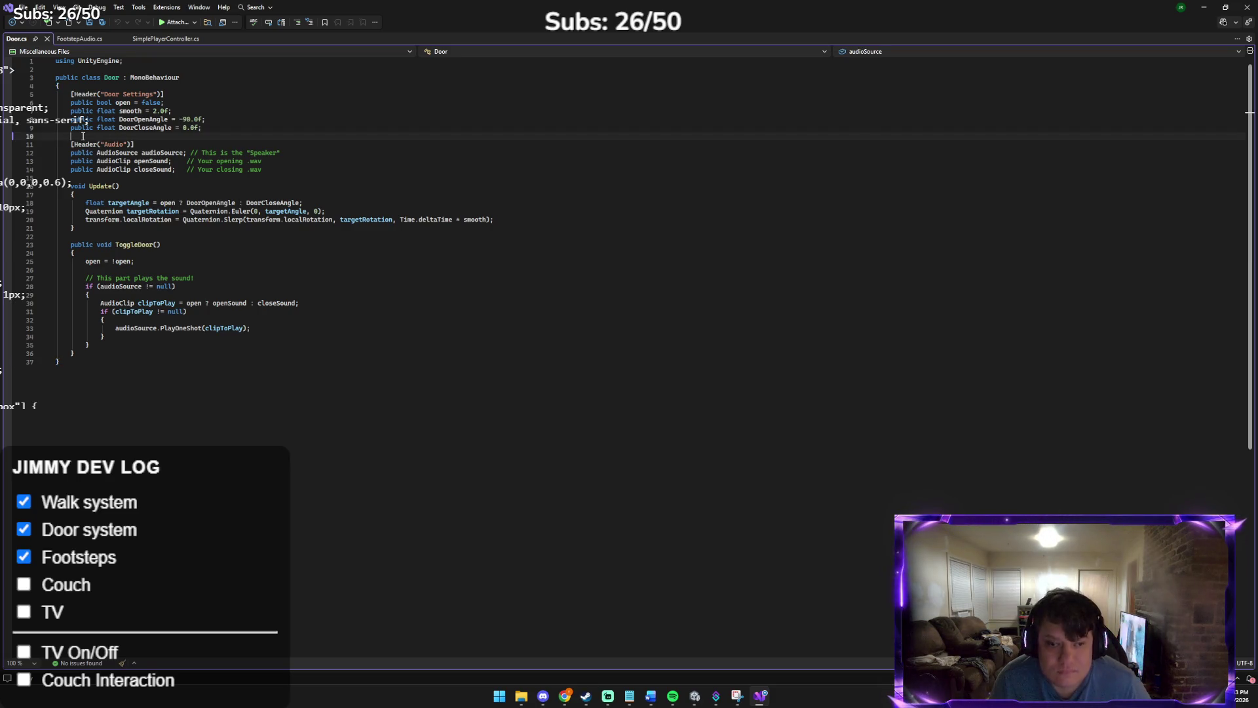
{"action": "type", "text": "pub"}
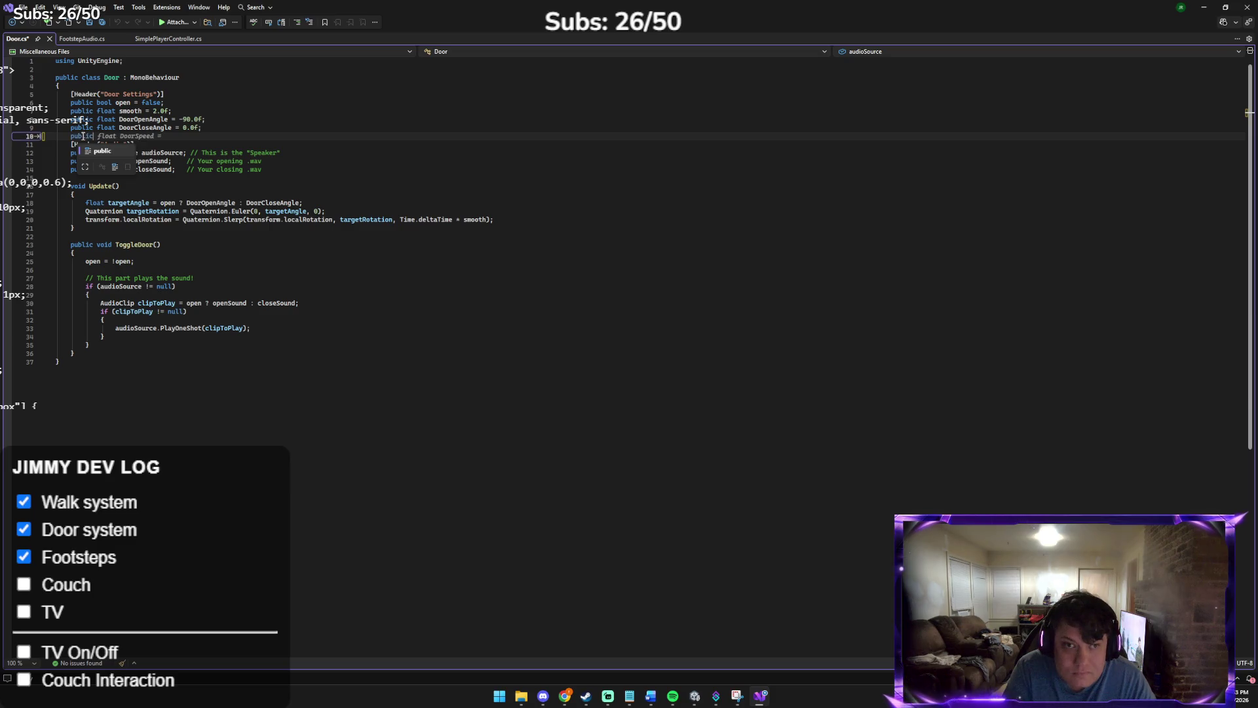
{"action": "type", "text": "lic "}
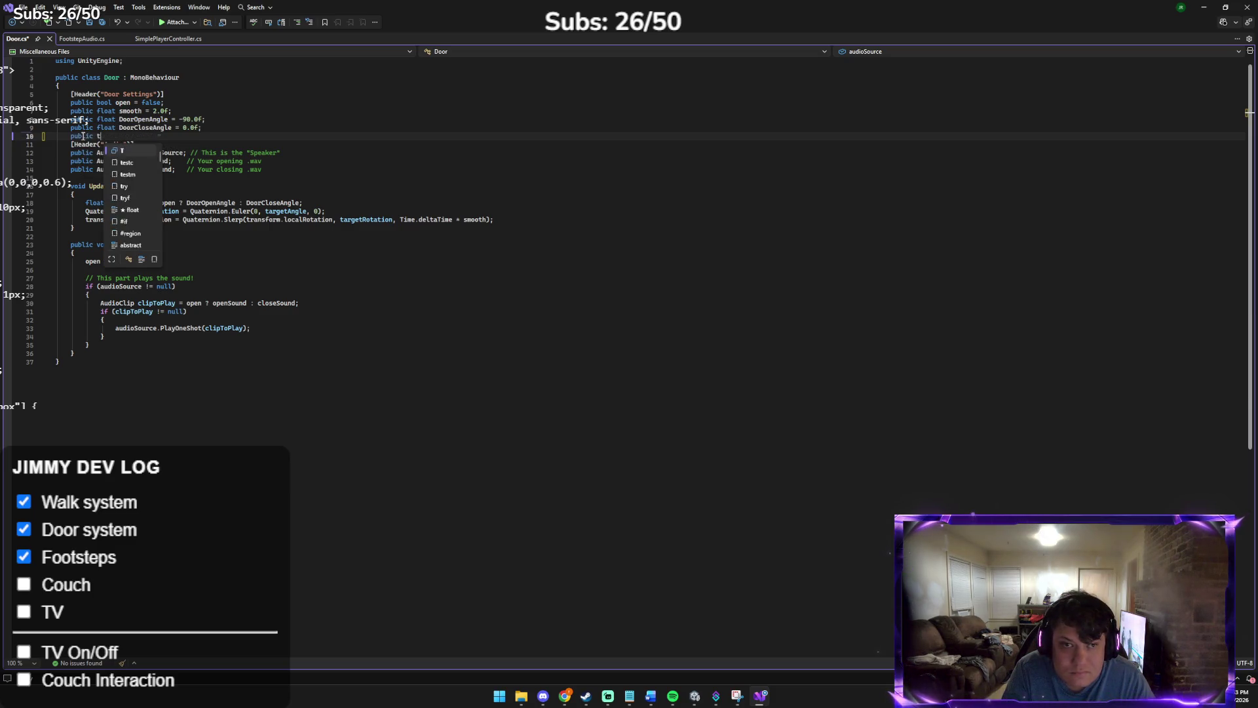
{"action": "type", "text": "transf"}
{"action": "key", "text": "Escape"}
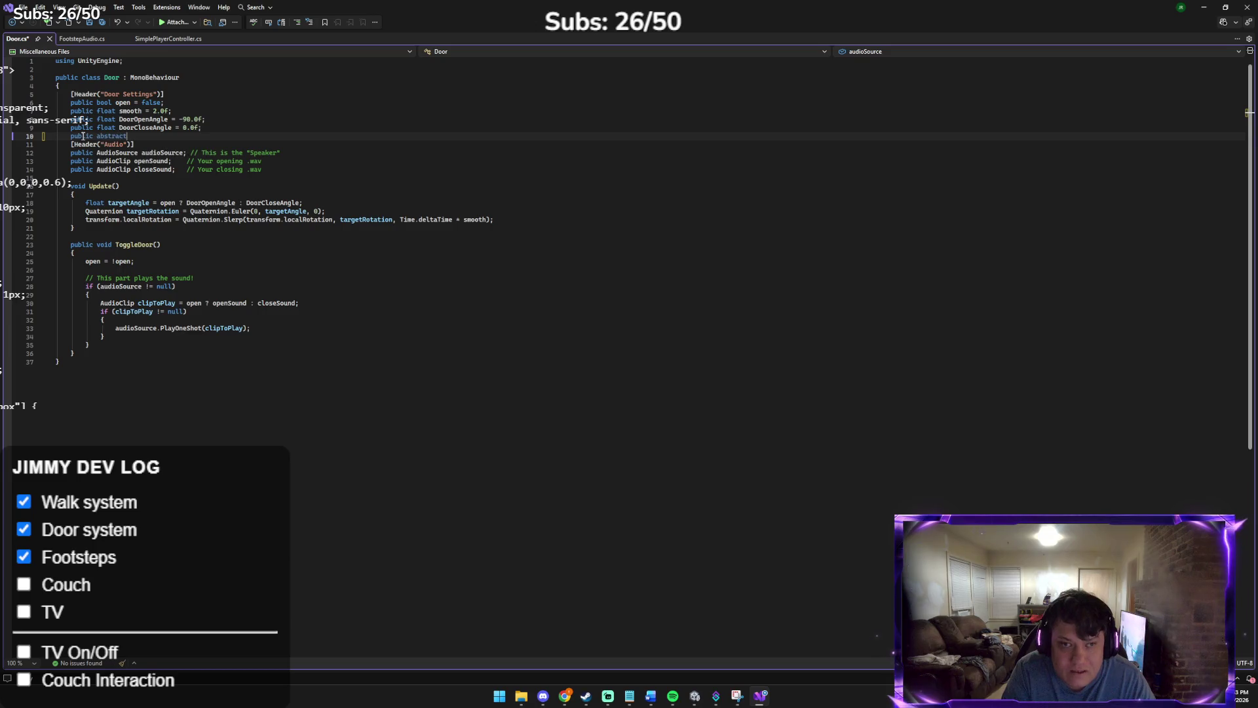
{"action": "key", "text": "BackSpace"}
{"action": "key", "text": "BackSpace"}
{"action": "key", "text": "BackSpace"}
{"action": "type", "text": "ab"}
{"action": "key", "text": "BackSpace"}
{"action": "key", "text": "BackSpace"}
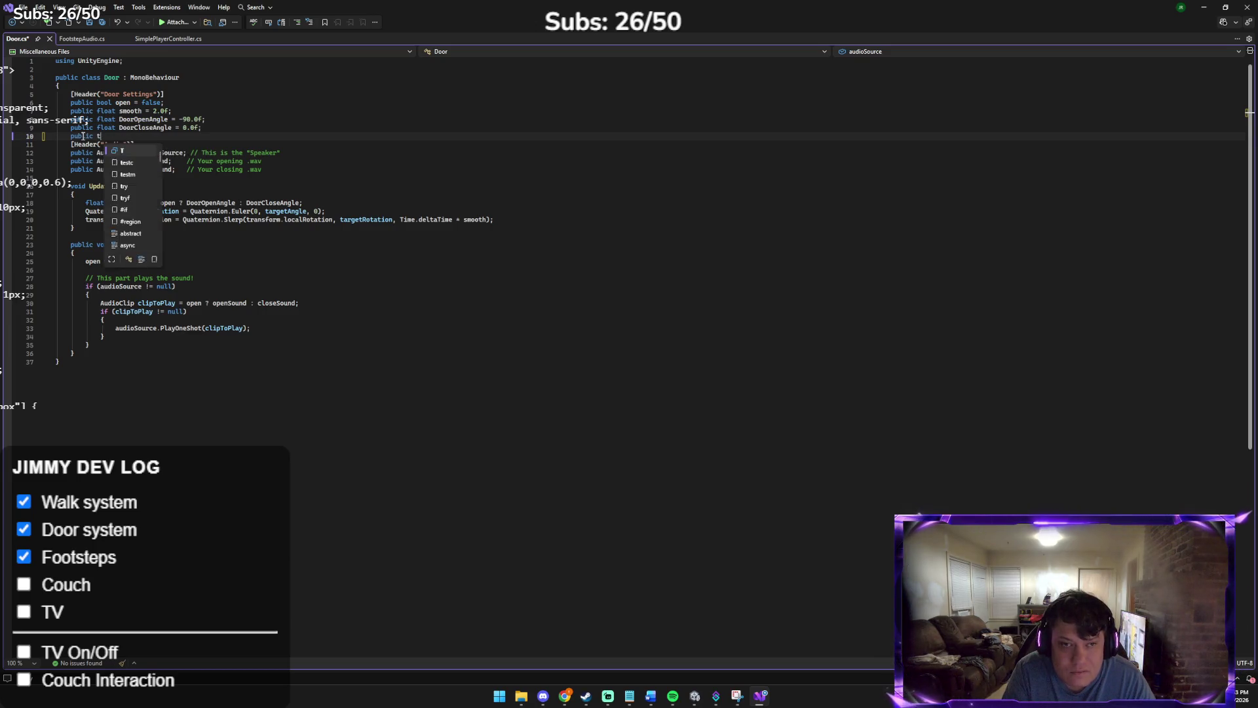
{"action": "type", "text": "t"}
{"action": "key", "text": "BackSpace"}
{"action": "type", "text": "Tra"}
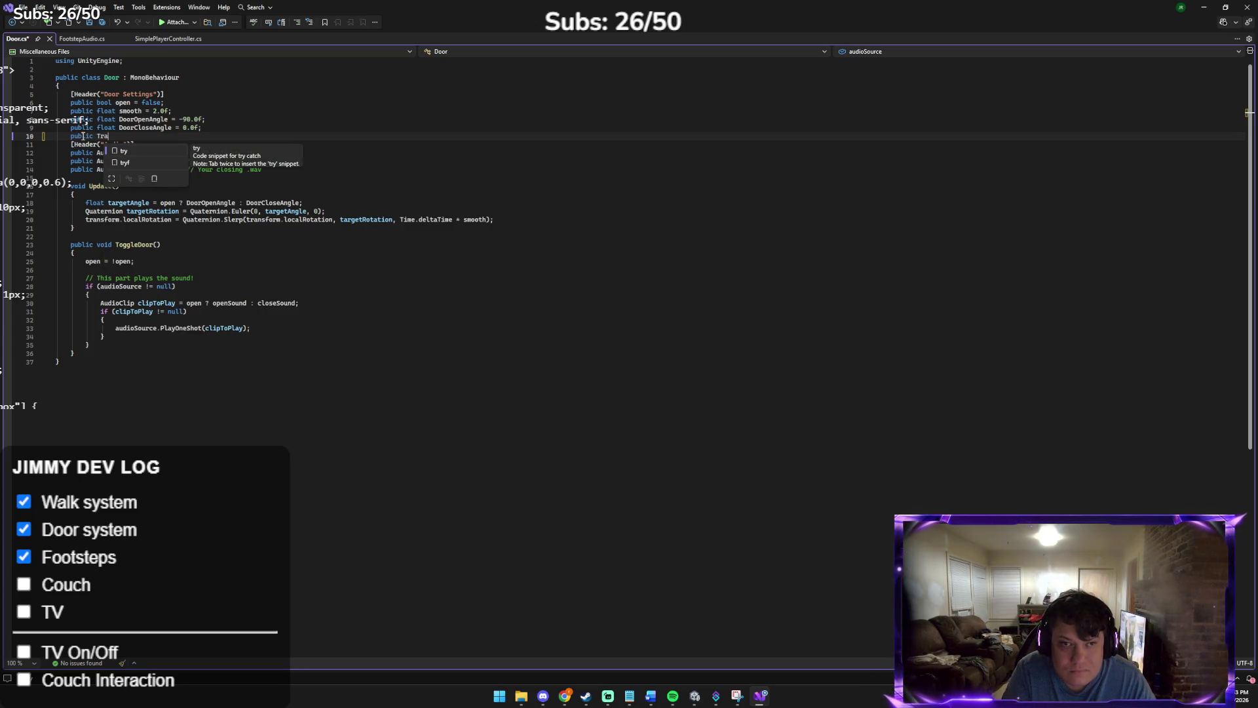
{"action": "type", "text": "nsform"}
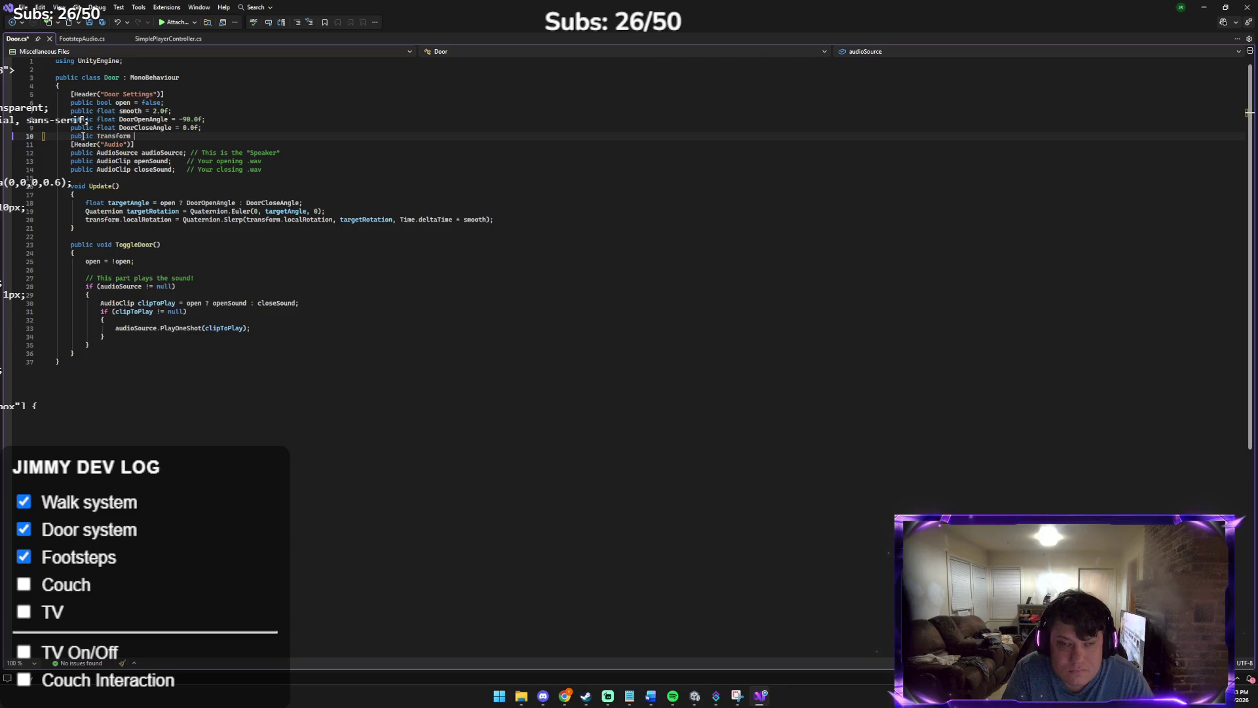
{"action": "type", "text": " hinge"}
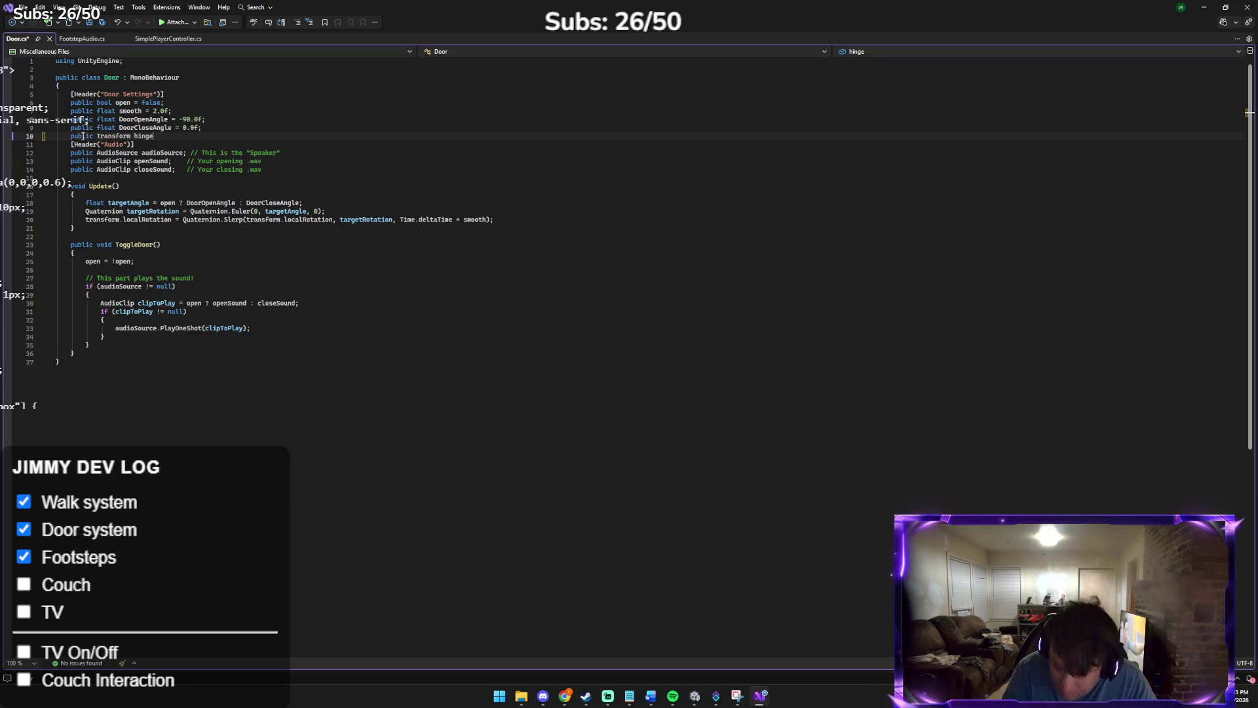
{"action": "type", "text": " ;"}
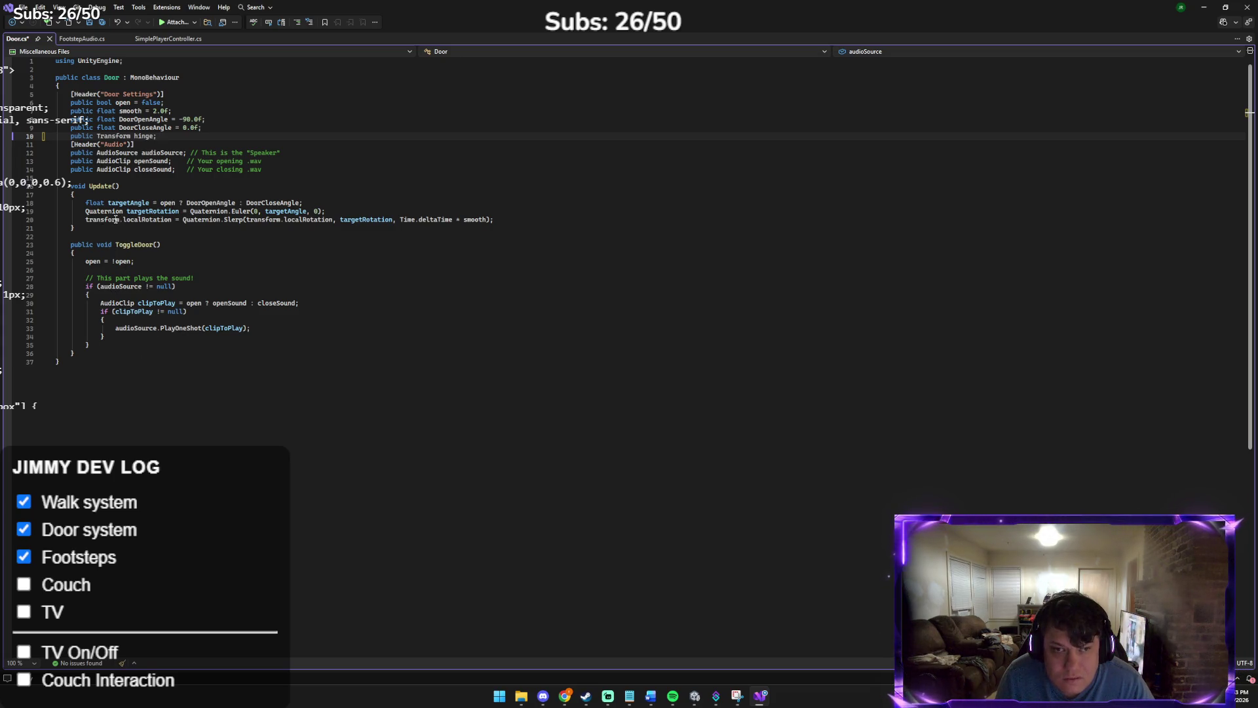
Replace both 'transform' references on line 20 with 'hinge' so Update slerps hinge.localRotation
{"action": "left_click", "coordinate": [104, 220]}
{"action": "double_click", "coordinate": [105, 219]}
{"action": "type", "text": "hinge"}
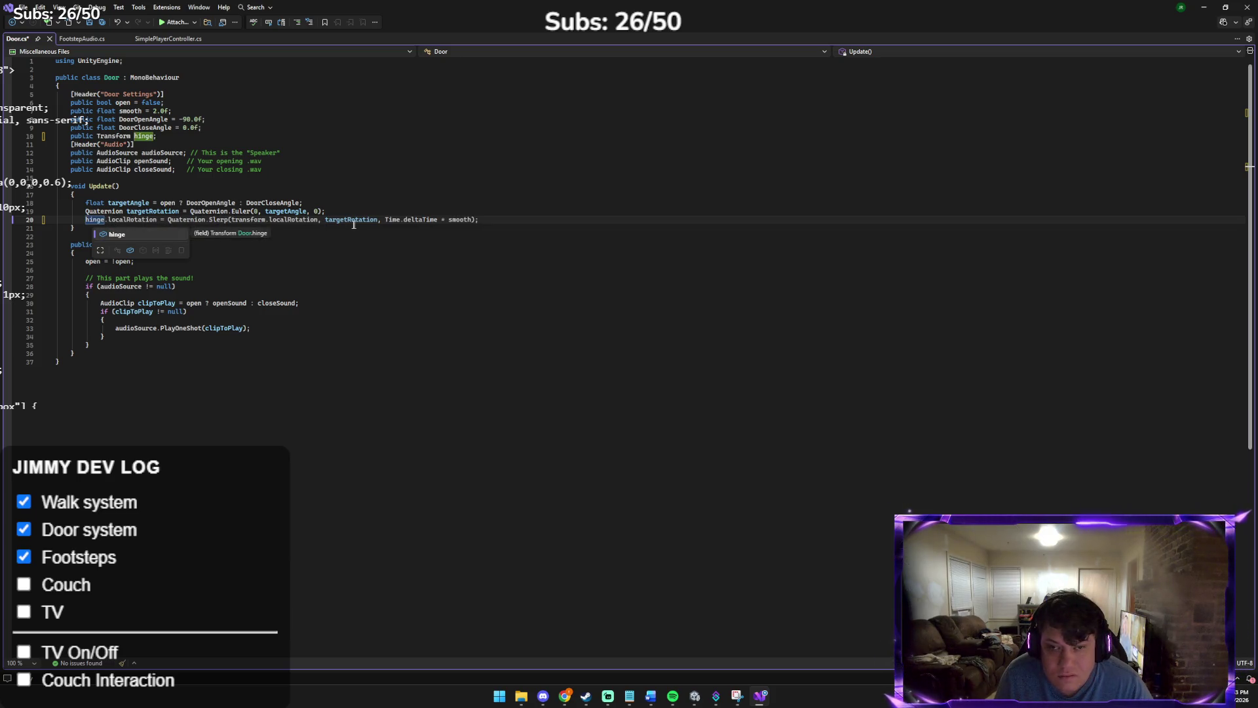
{"action": "double_click", "coordinate": [252, 221]}
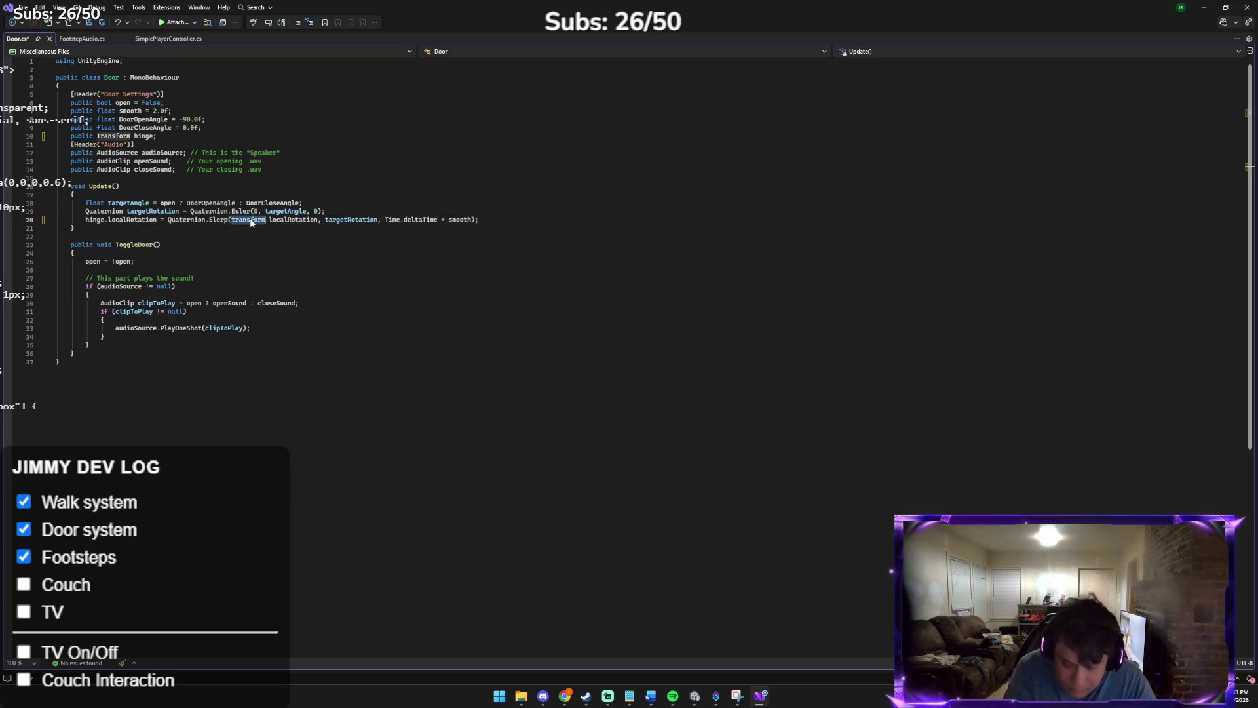
{"action": "type", "text": "hinge"}
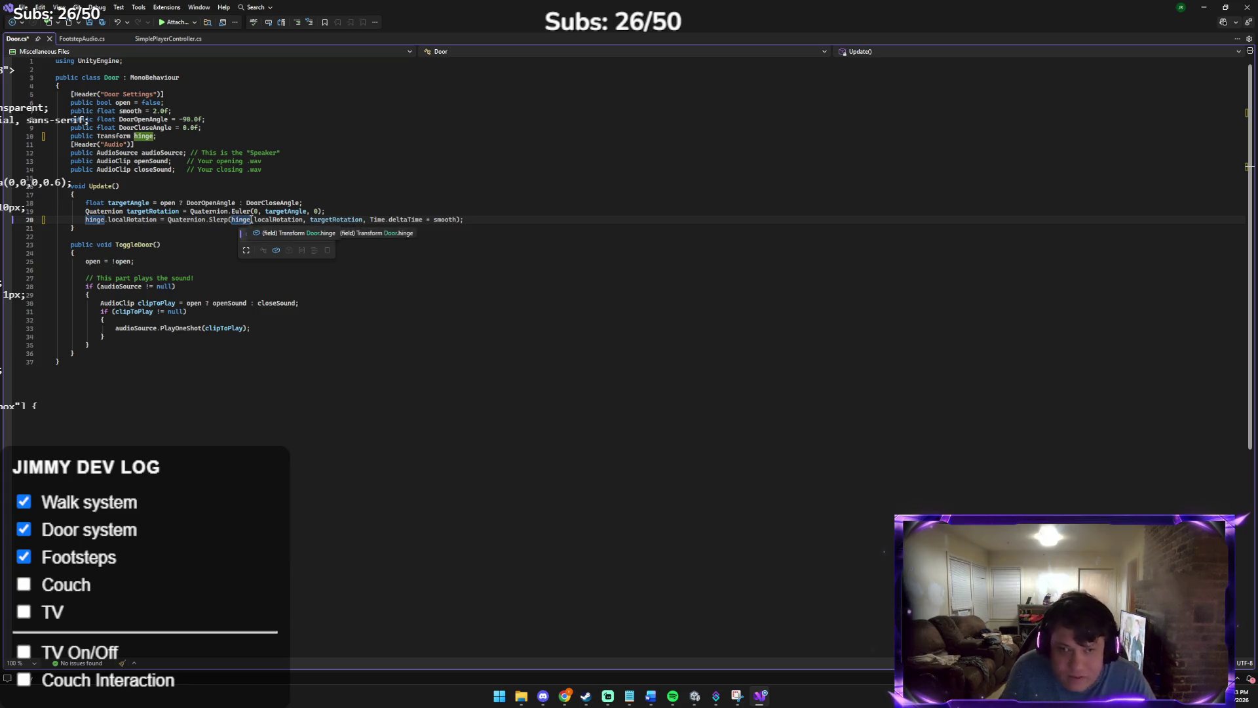
{"action": "left_click", "coordinate": [283, 188]}
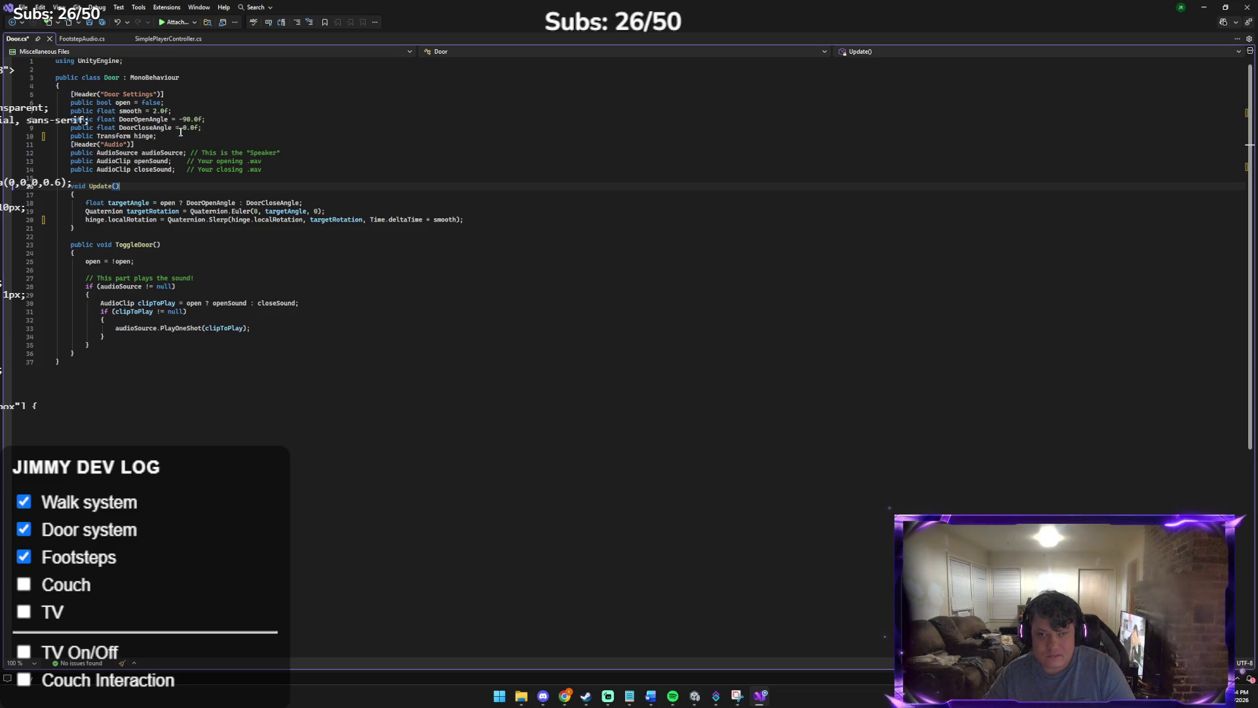
Insert a blank line after the hinge field in Door.cs
{"action": "left_click", "coordinate": [170, 137]}
{"action": "key", "text": "Return"}
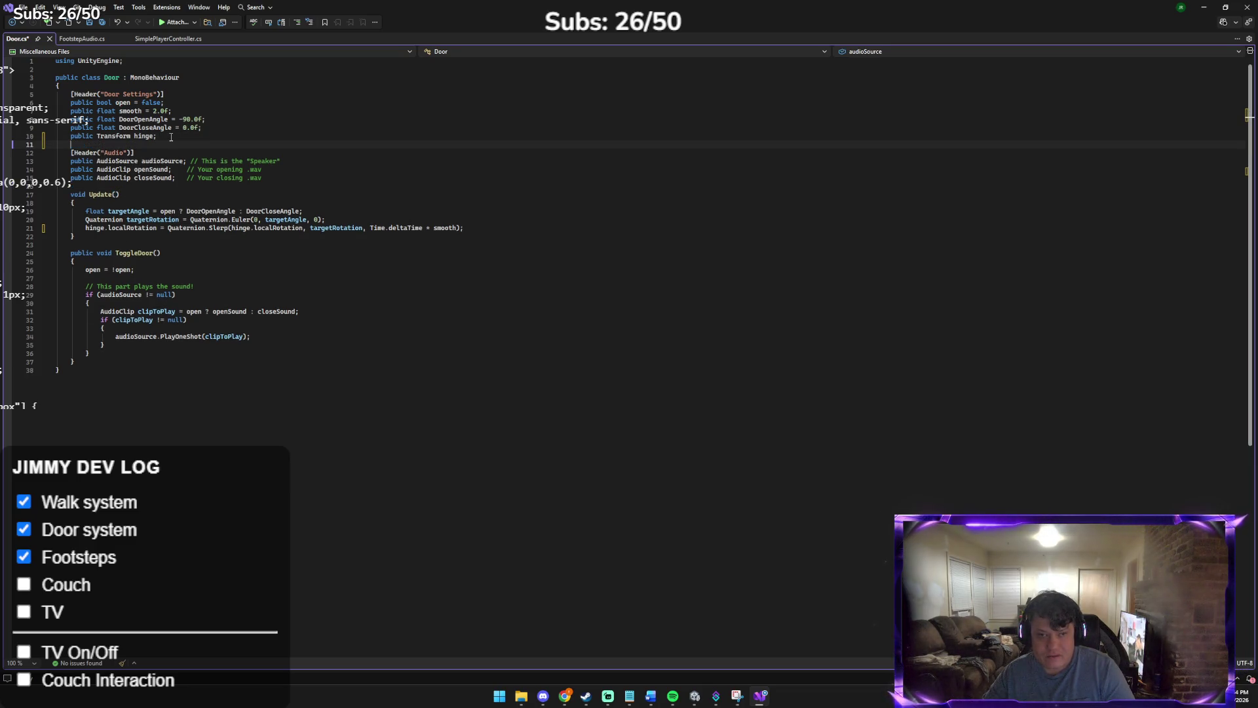
{"action": "key", "text": "Delete"}
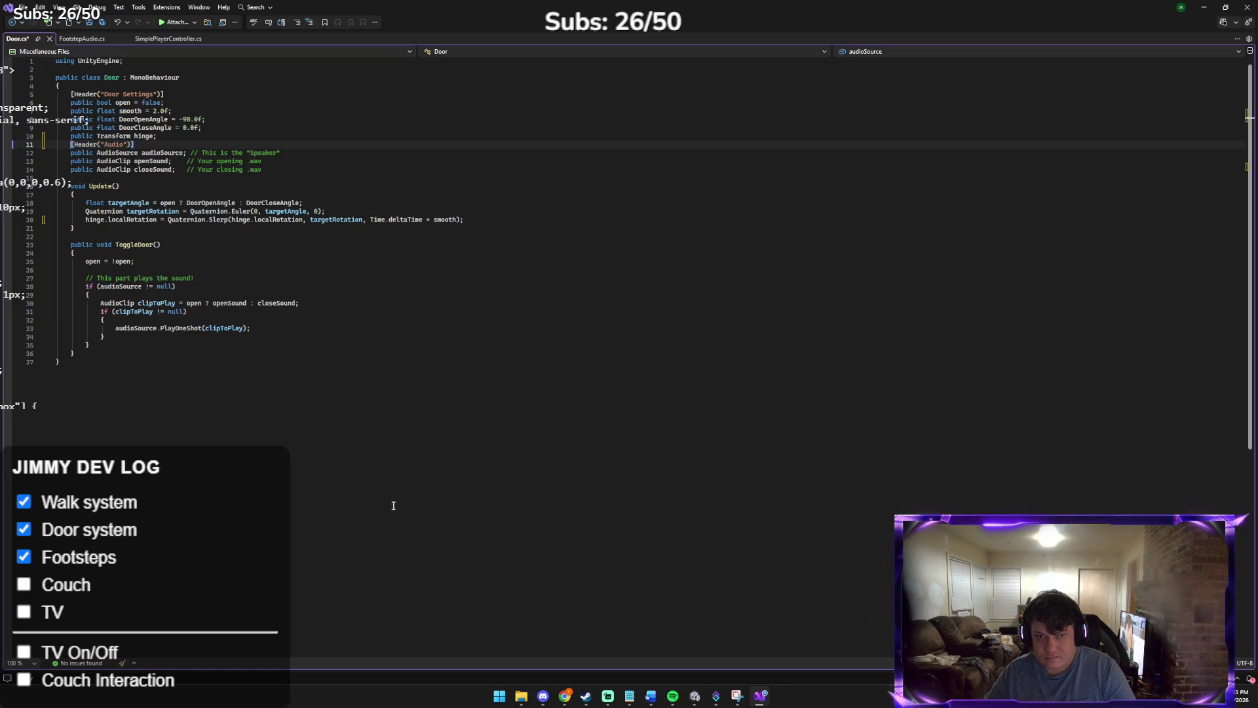
{"action": "left_click", "coordinate": [175, 137]}
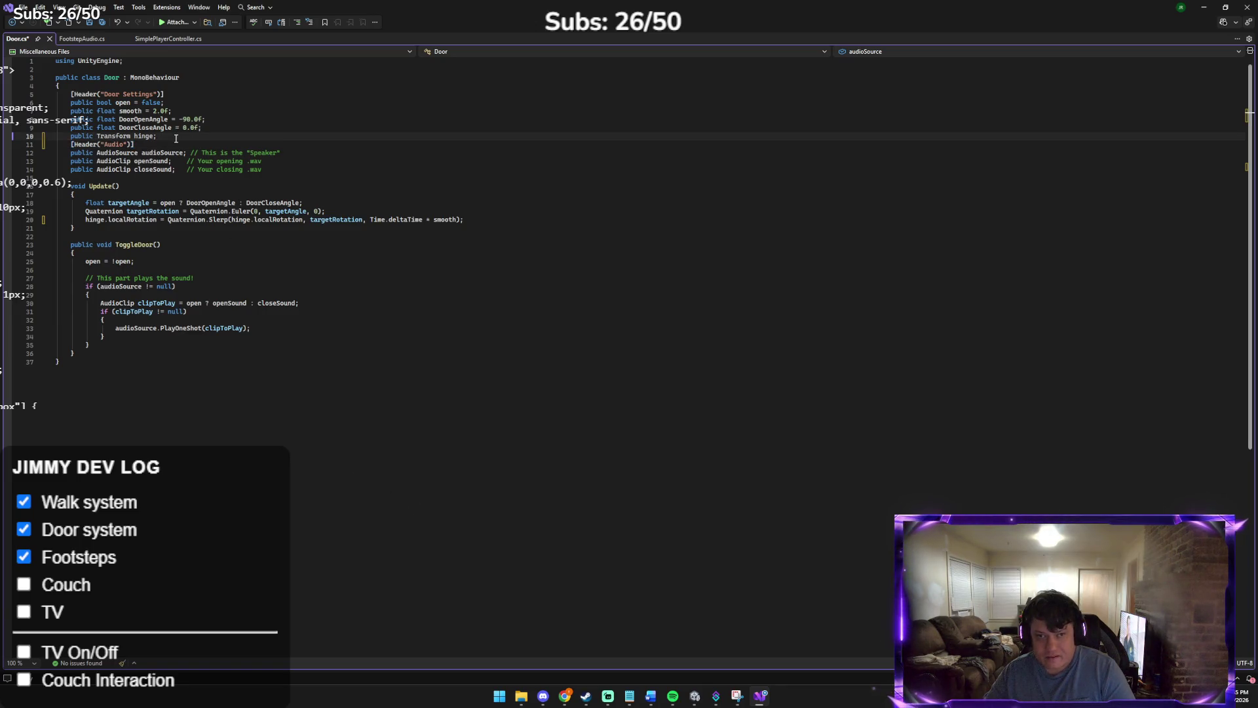
{"action": "key", "text": "Return"}
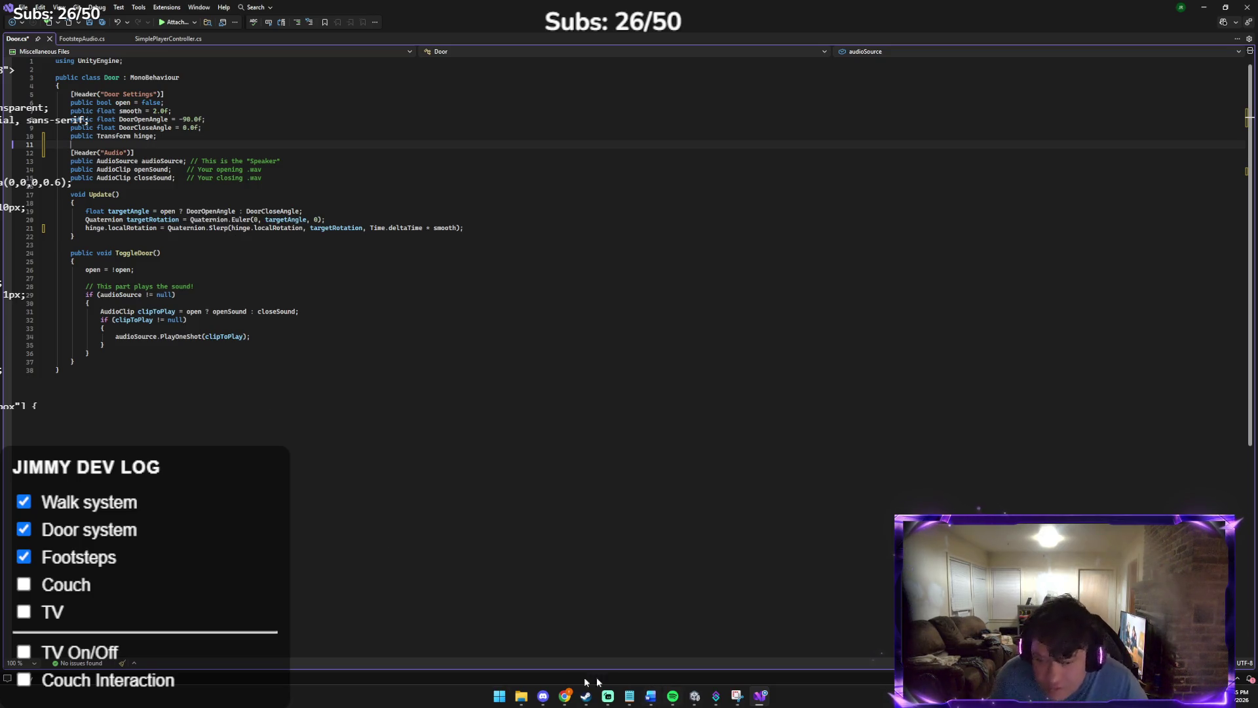
Save Door.cs with Ctrl+S and return to the Unity editor
{"action": "mouse_move", "coordinate": [696, 700]}
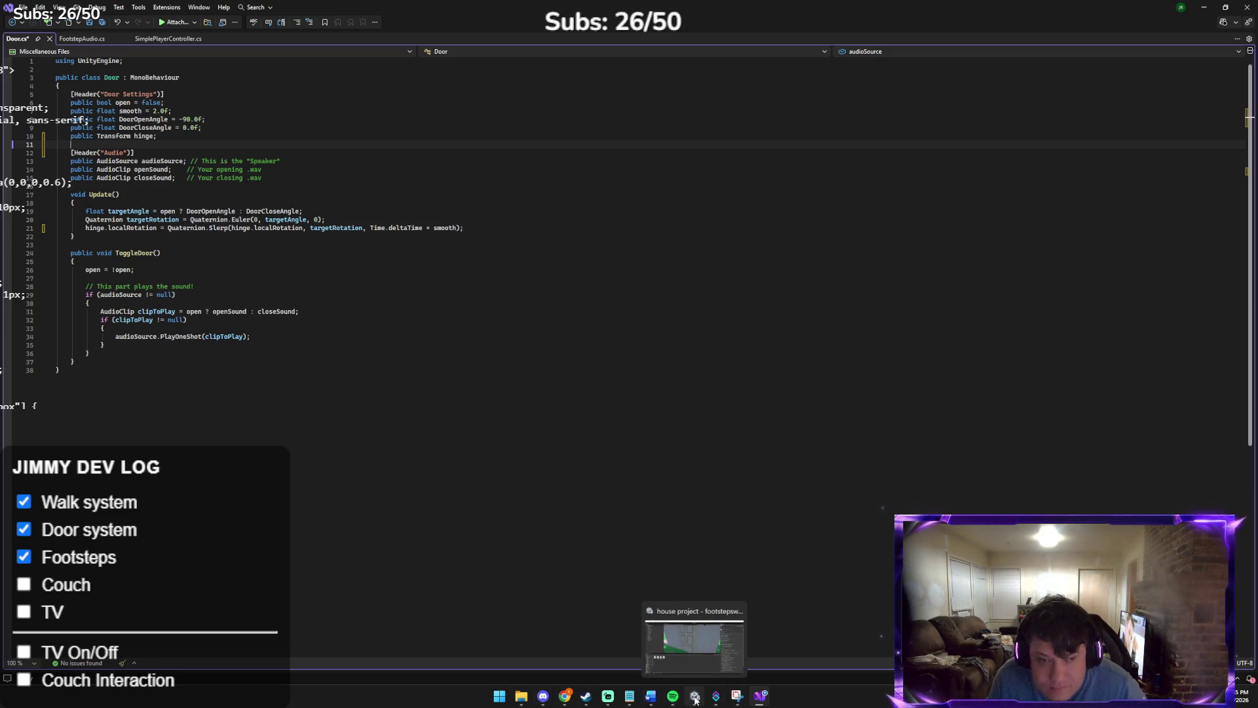
{"action": "key", "text": "ctrl+s"}
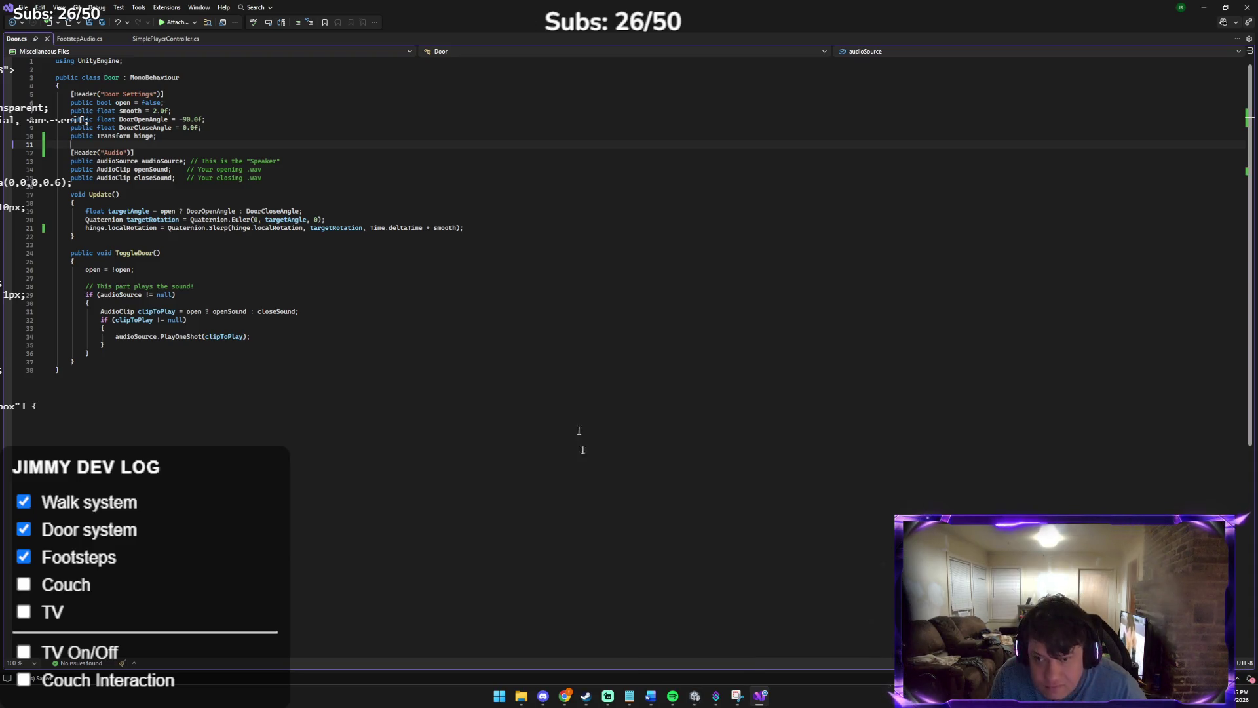
{"action": "left_click", "coordinate": [698, 700]}
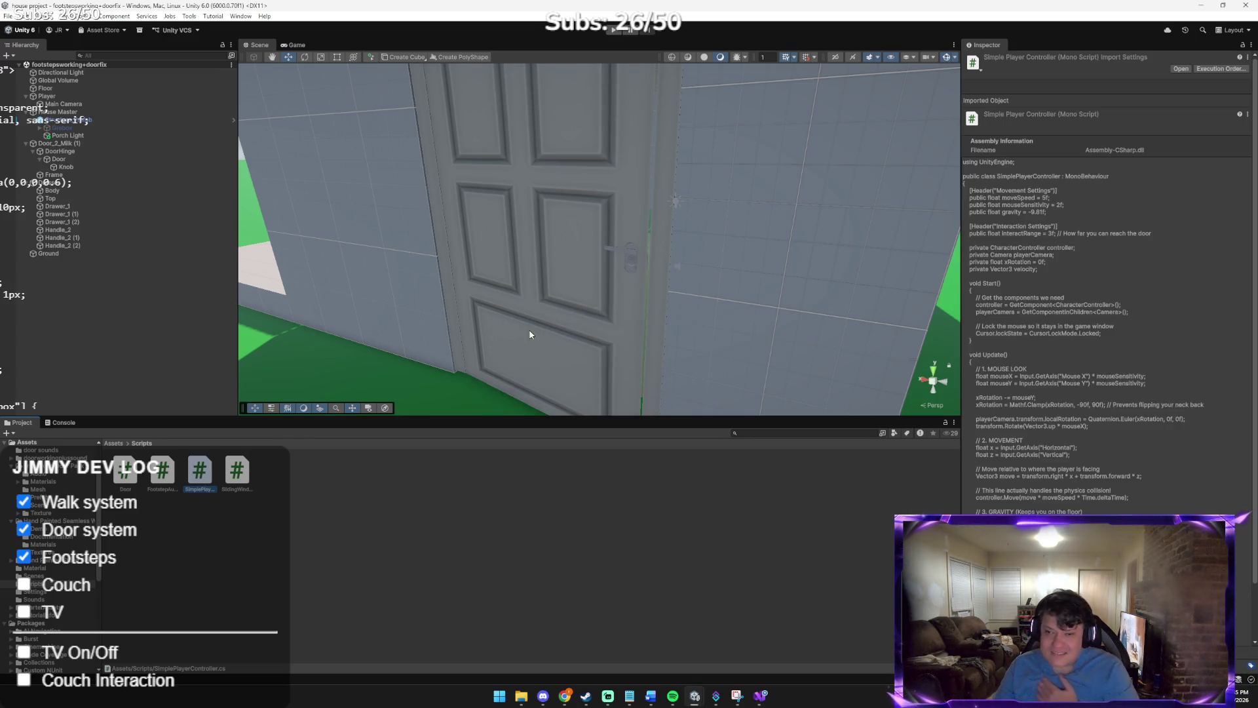
Assign DoorHinge to the Door component's Hinge field on Door_2_Milk (1), searching 'hin'
{"action": "left_click", "coordinate": [68, 422]}
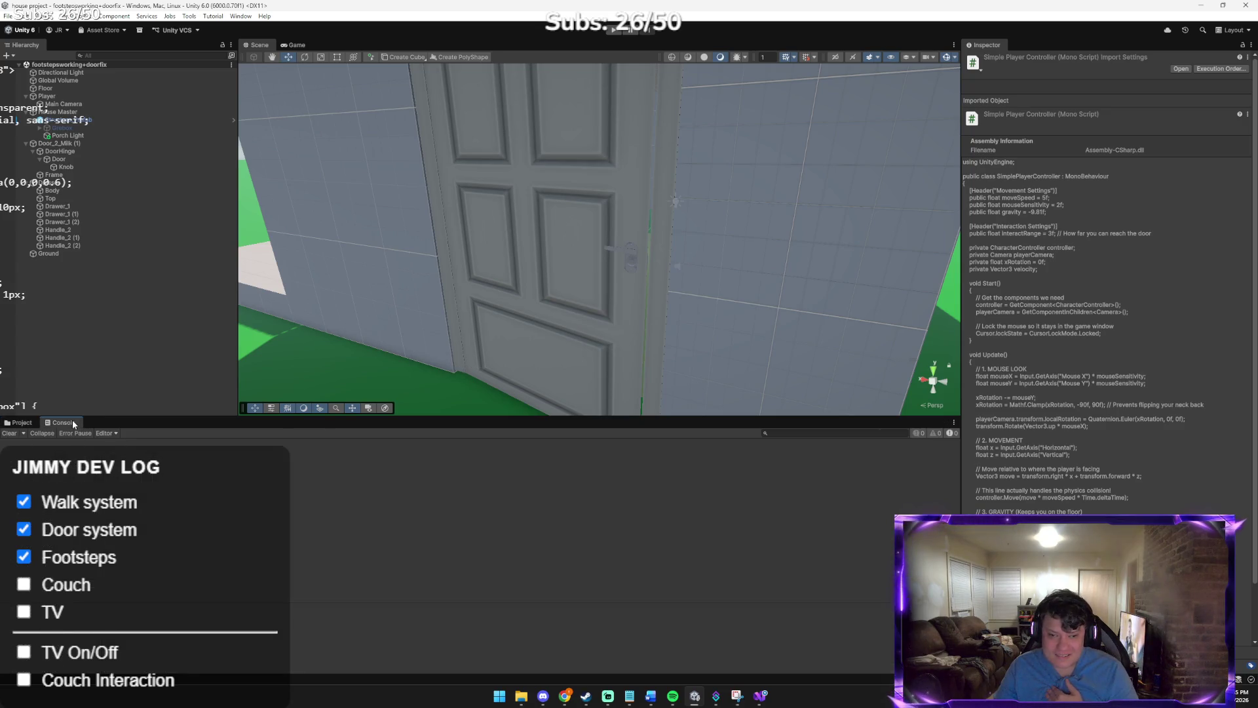
{"action": "left_click", "coordinate": [20, 423]}
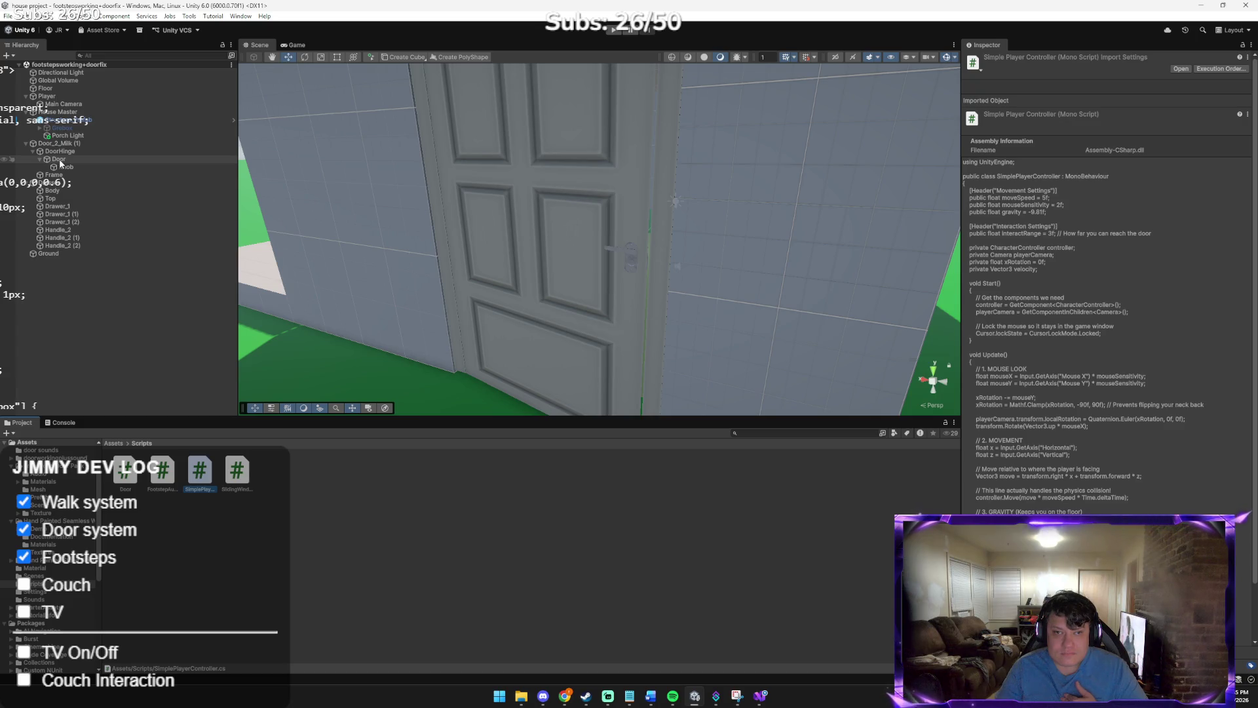
{"action": "left_click", "coordinate": [60, 151]}
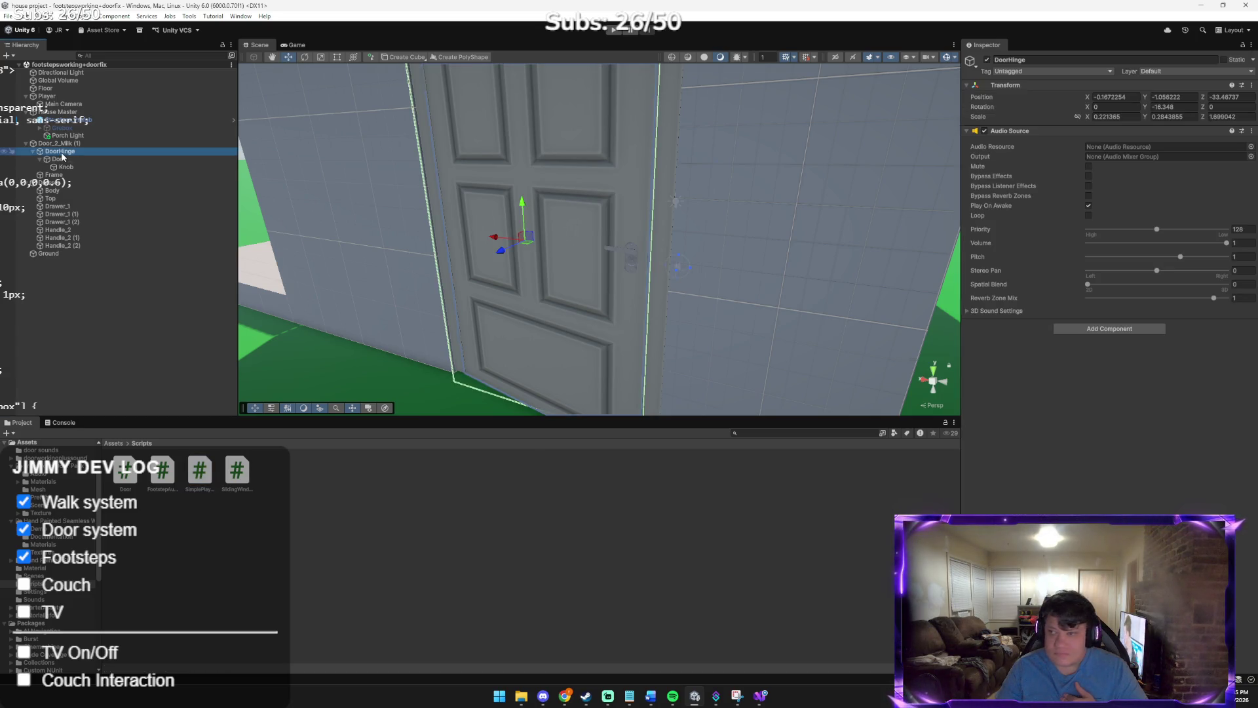
{"action": "left_click", "coordinate": [59, 143]}
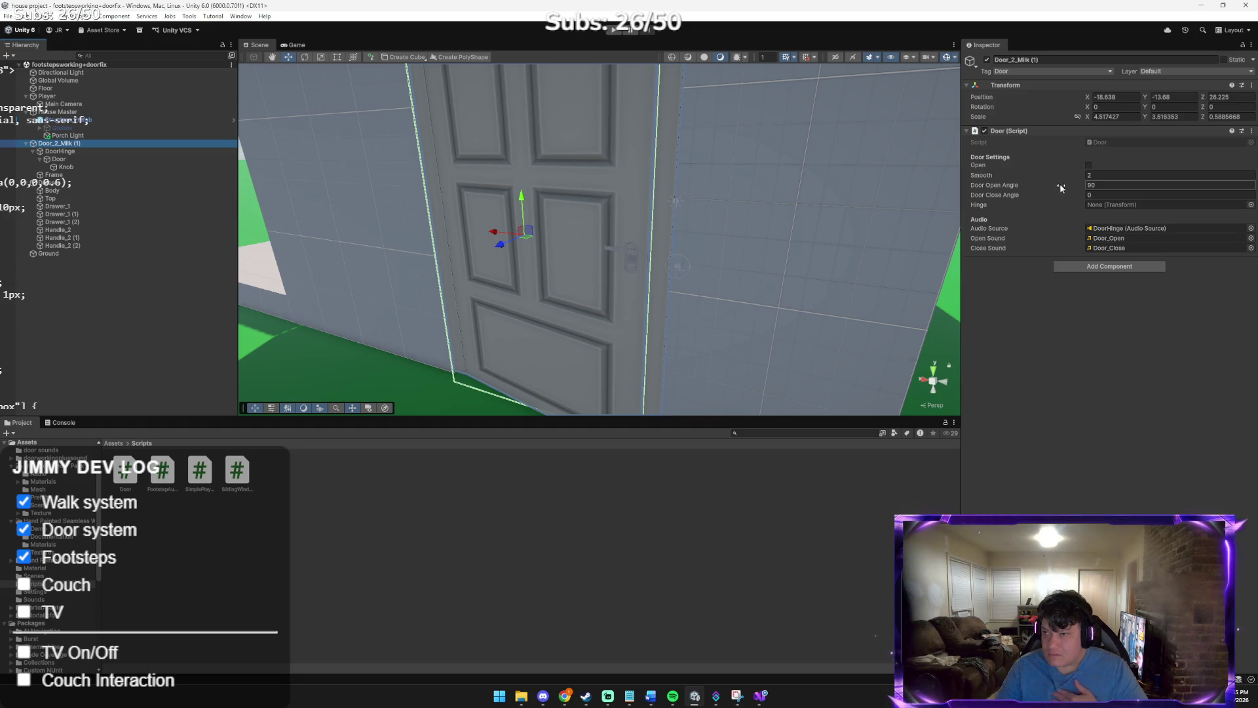
{"action": "left_click", "coordinate": [1251, 204]}
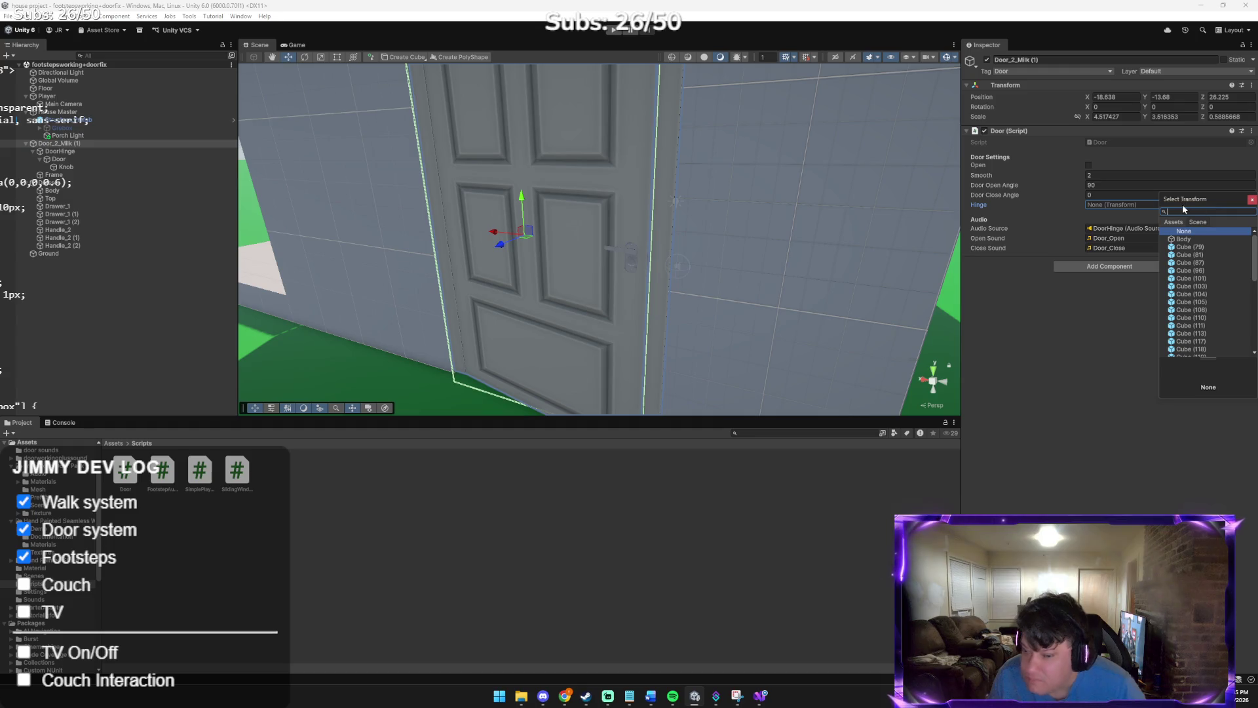
{"action": "type", "text": "hin"}
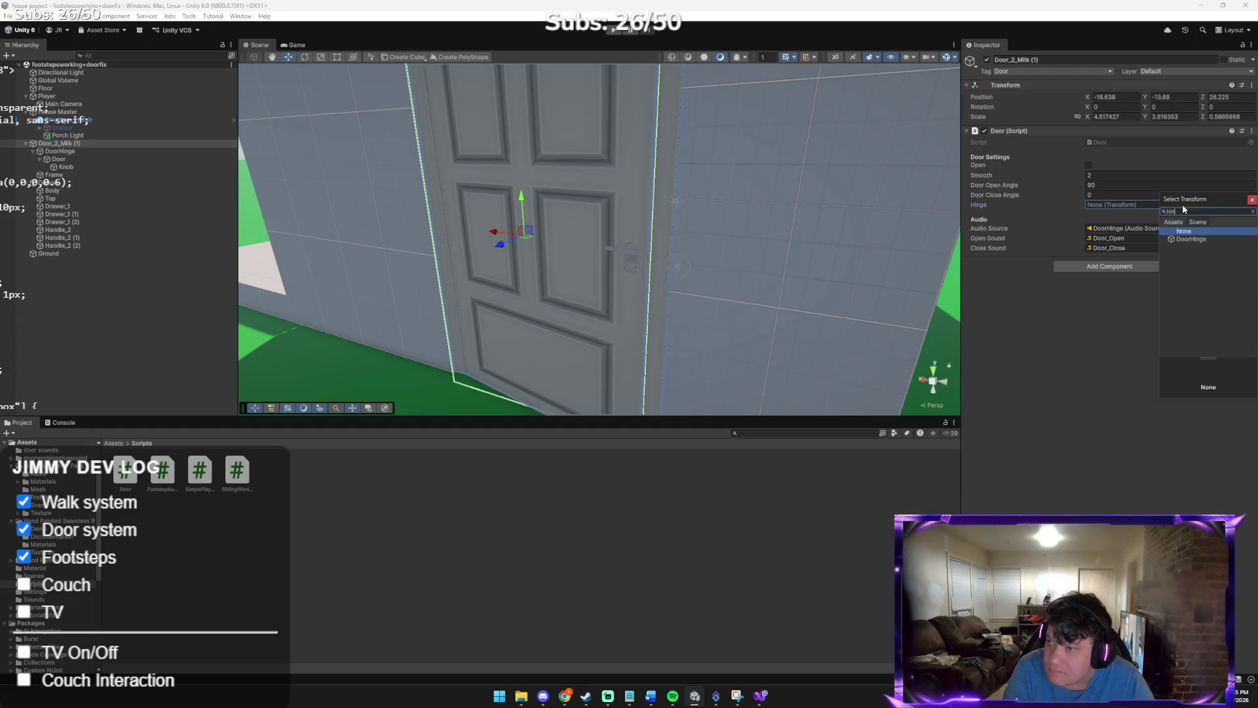
{"action": "double_click", "coordinate": [1181, 239]}
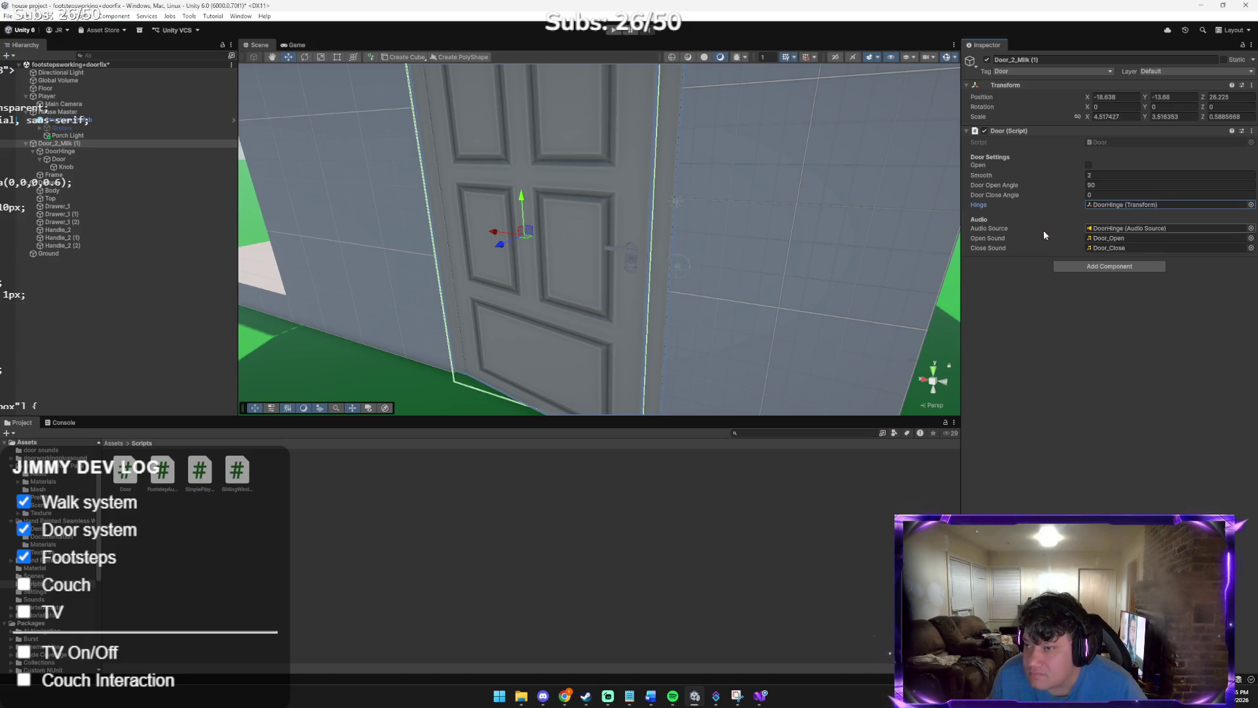
{"action": "left_click_drag", "start_coordinate": [880, 186], "coordinate": [842, 176]}
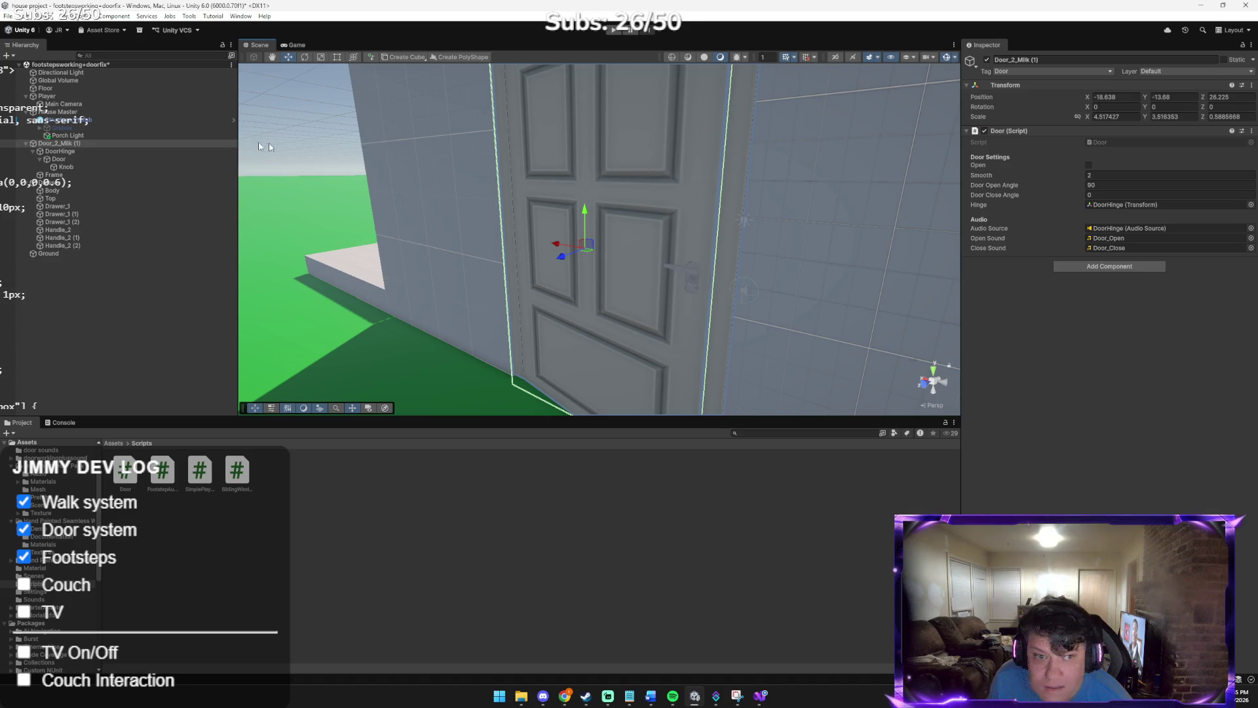
Drag Door out of DoorHinge in the Hierarchy so it sits beside DoorHinge under Door_2_Milk (1)
{"action": "left_click", "coordinate": [89, 151]}
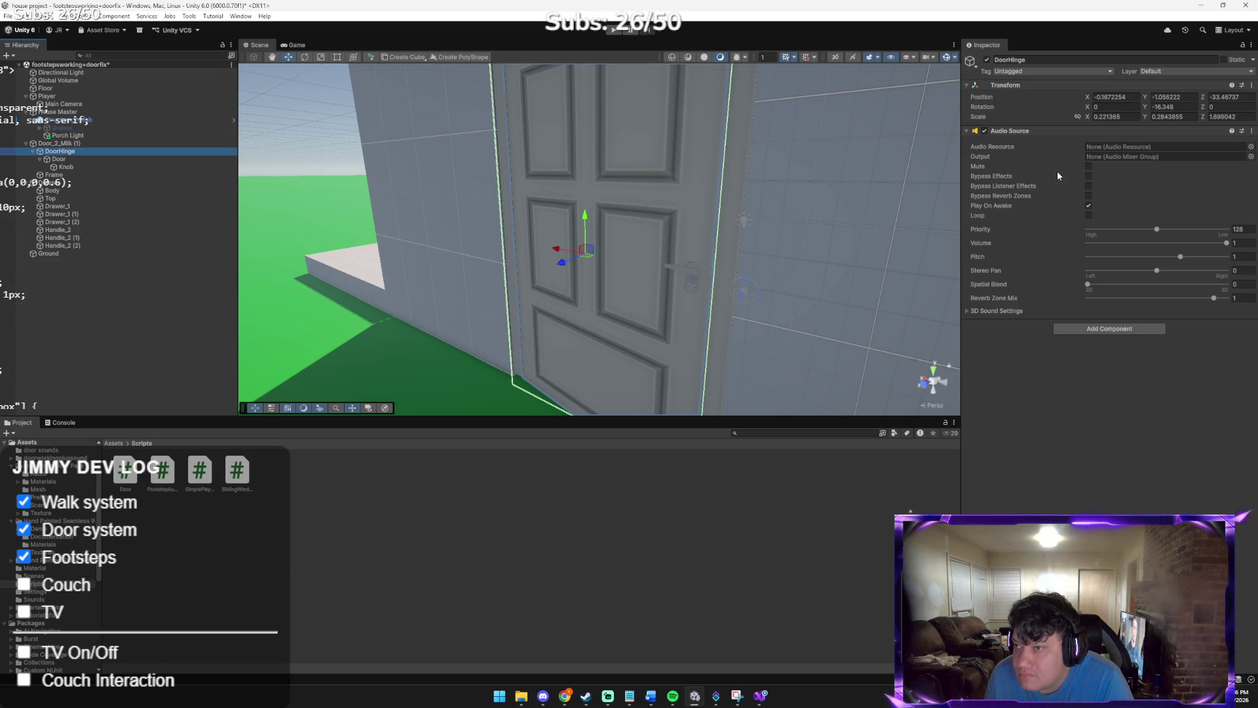
{"action": "mouse_move", "coordinate": [799, 190]}
{"action": "left_mouse_down"}
{"action": "mouse_move", "coordinate": [888, 214]}
{"action": "mouse_move", "coordinate": [834, 194]}
{"action": "mouse_move", "coordinate": [715, 239]}
{"action": "mouse_move", "coordinate": [534, 219]}
{"action": "mouse_move", "coordinate": [675, 205]}
{"action": "mouse_move", "coordinate": [627, 184]}
{"action": "mouse_move", "coordinate": [604, 149]}
{"action": "mouse_move", "coordinate": [641, 146]}
{"action": "mouse_move", "coordinate": [716, 203]}
{"action": "left_mouse_up"}
{"action": "mouse_move", "coordinate": [643, 270]}
{"action": "left_mouse_down"}
{"action": "mouse_move", "coordinate": [789, 295]}
{"action": "mouse_move", "coordinate": [682, 284]}
{"action": "mouse_move", "coordinate": [597, 306]}
{"action": "mouse_move", "coordinate": [623, 301]}
{"action": "left_mouse_up"}
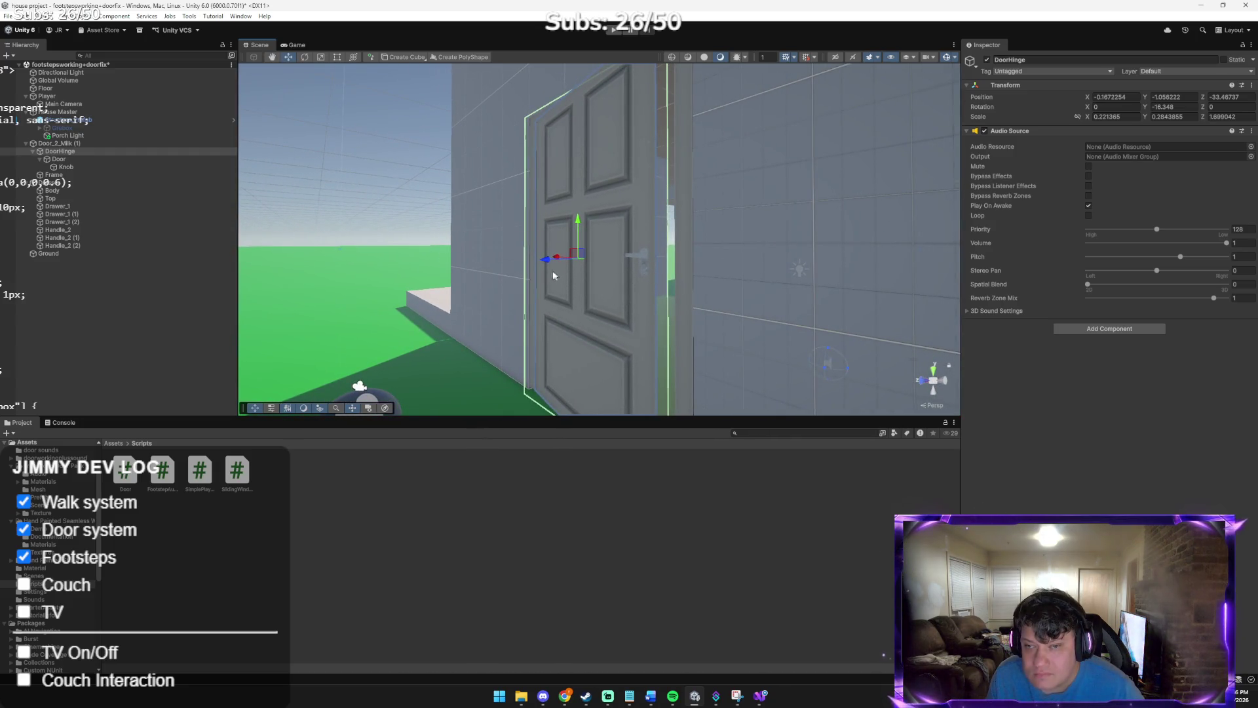
{"action": "mouse_move", "coordinate": [544, 274]}
{"action": "left_mouse_down"}
{"action": "mouse_move", "coordinate": [508, 233]}
{"action": "mouse_move", "coordinate": [576, 268]}
{"action": "mouse_move", "coordinate": [592, 256]}
{"action": "mouse_move", "coordinate": [641, 272]}
{"action": "left_mouse_up"}
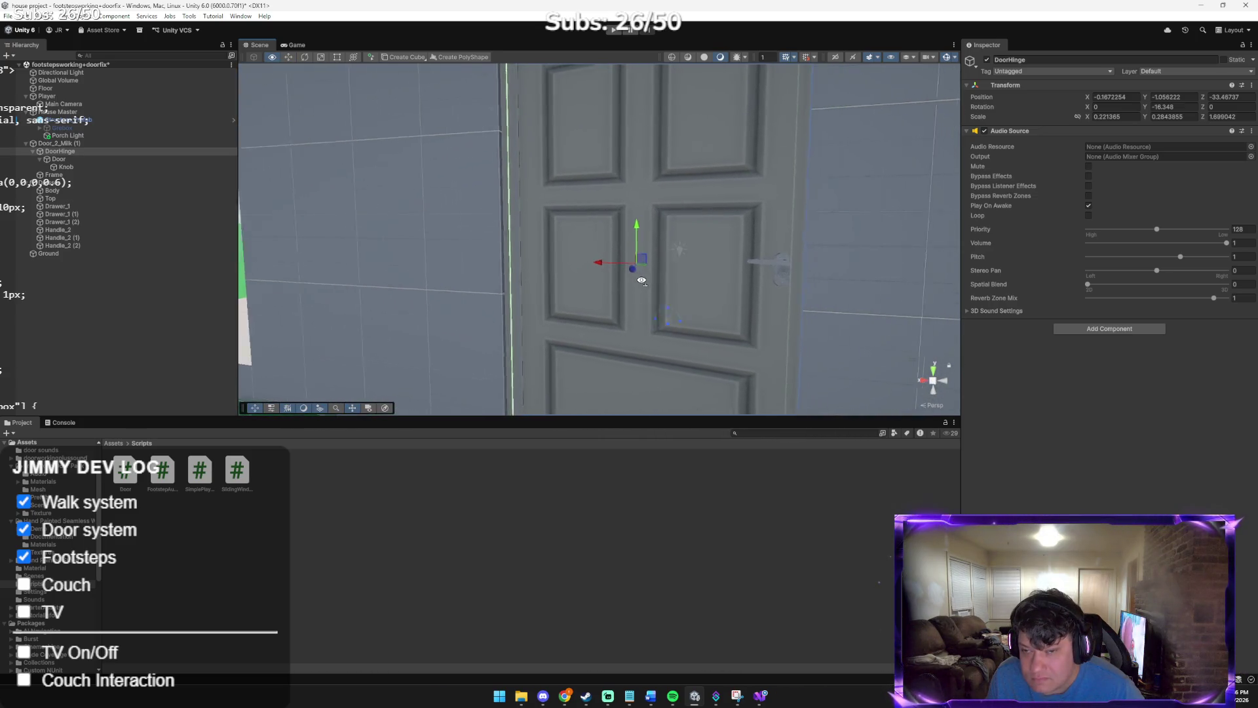
{"action": "scroll", "coordinate": [636, 275], "scroll_direction": "down", "scroll_amount": 3}
{"action": "mouse_move", "coordinate": [542, 348]}
{"action": "left_mouse_down"}
{"action": "mouse_move", "coordinate": [540, 360]}
{"action": "mouse_move", "coordinate": [544, 320]}
{"action": "left_mouse_up"}
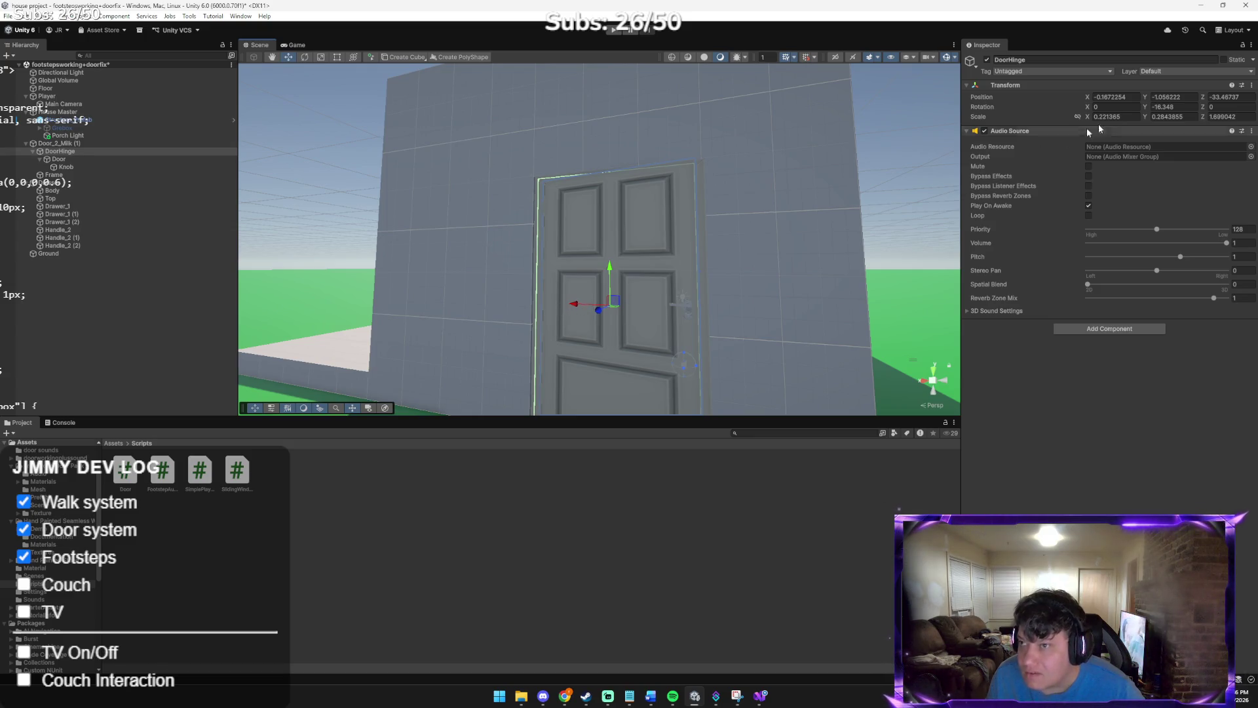
{"action": "key", "text": "r"}
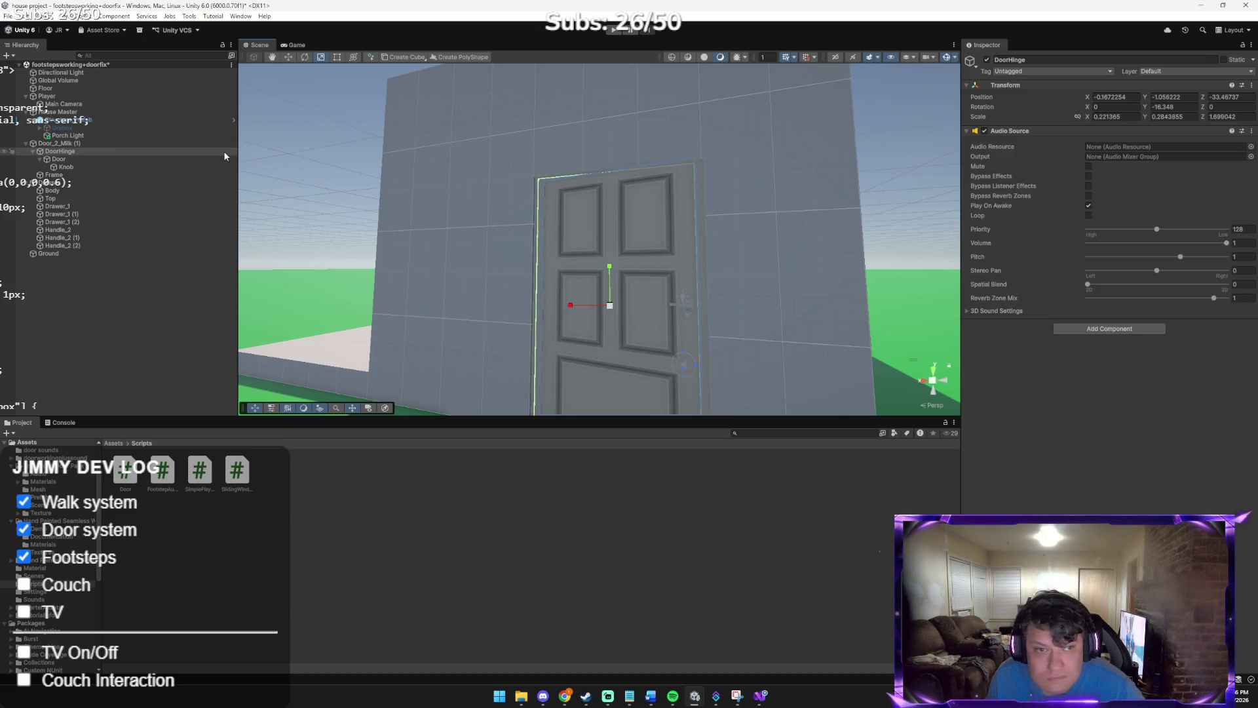
{"action": "right_click", "coordinate": [87, 157]}
{"action": "left_click", "coordinate": [70, 161]}
{"action": "mouse_move", "coordinate": [71, 161]}
{"action": "left_mouse_down"}
{"action": "mouse_move", "coordinate": [120, 175]}
{"action": "mouse_move", "coordinate": [108, 146]}
{"action": "left_mouse_up"}
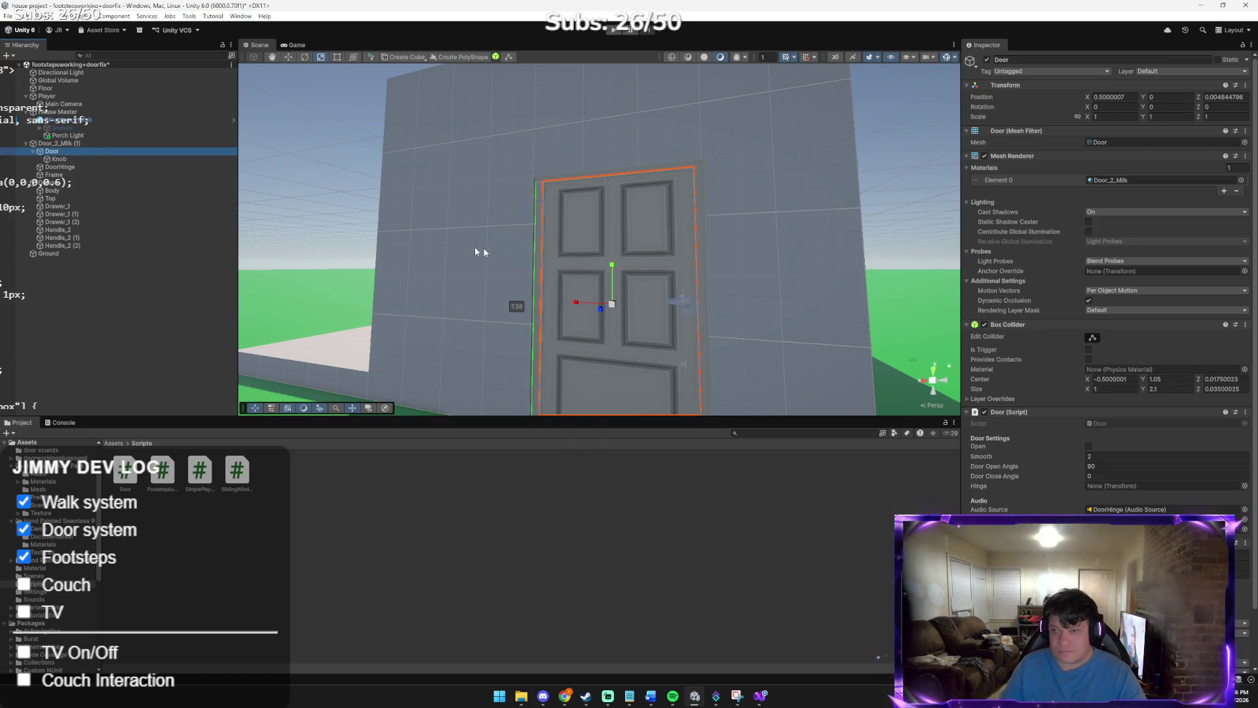
{"action": "left_click", "coordinate": [81, 165]}
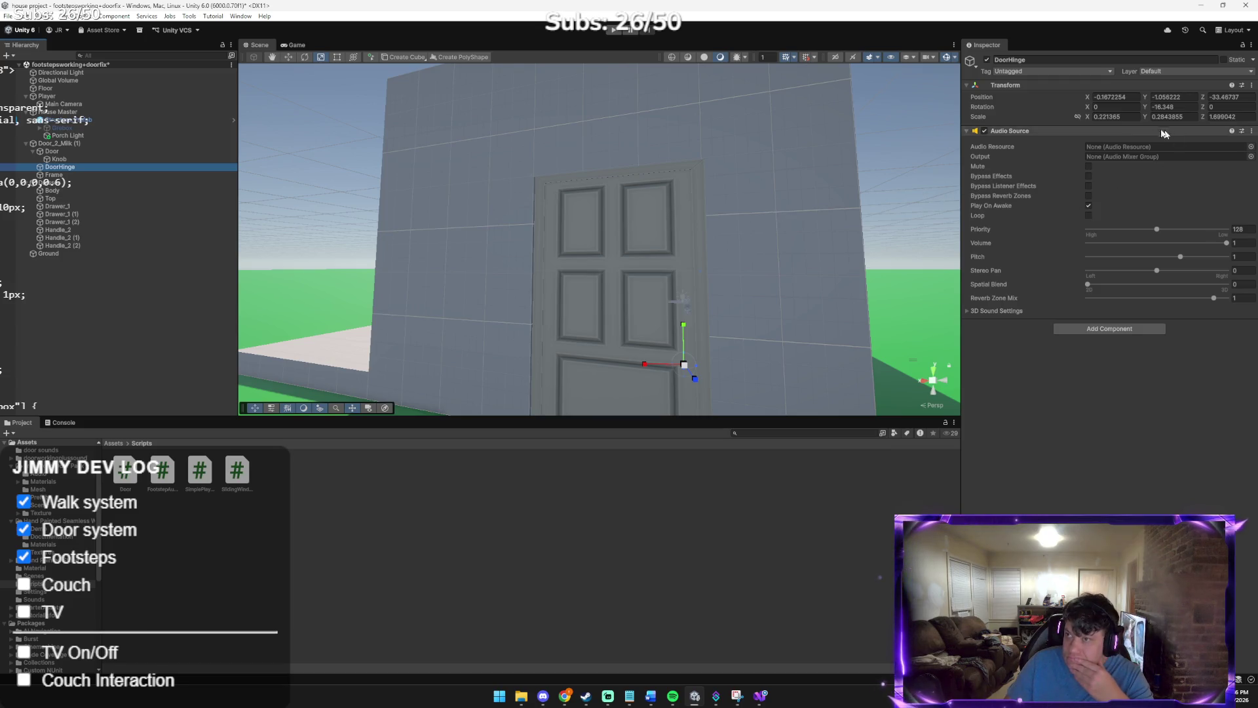
{"action": "left_click", "coordinate": [1123, 118]}
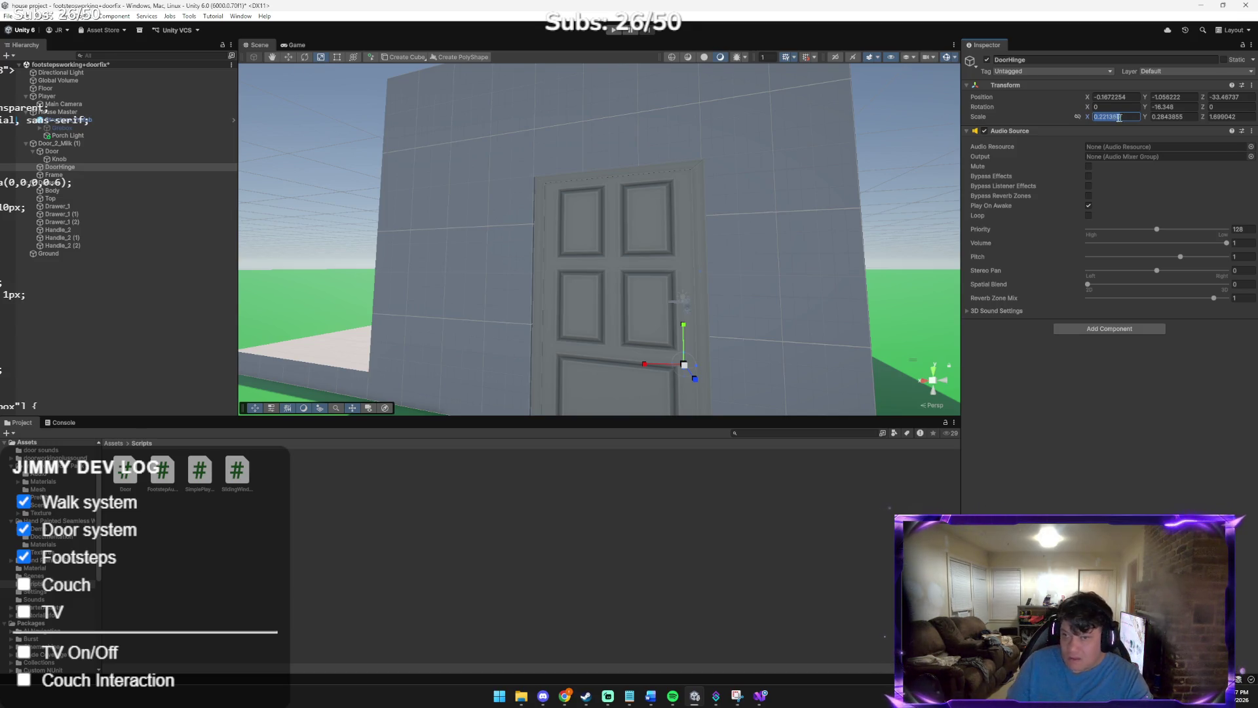
{"action": "mouse_move", "coordinate": [723, 186]}
{"action": "left_mouse_down"}
{"action": "mouse_move", "coordinate": [711, 157]}
{"action": "mouse_move", "coordinate": [680, 177]}
{"action": "mouse_move", "coordinate": [780, 234]}
{"action": "mouse_move", "coordinate": [967, 283]}
{"action": "mouse_move", "coordinate": [897, 260]}
{"action": "left_mouse_up"}
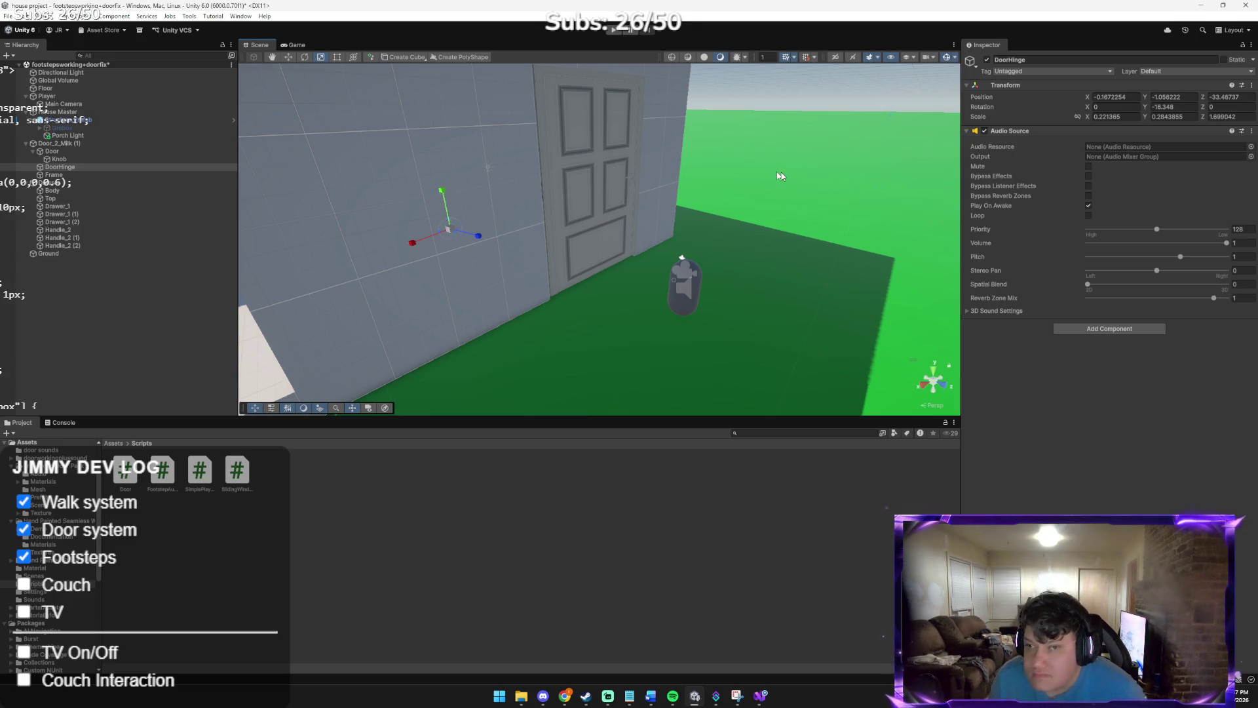
Select DoorHinge and set its Scale to X 0.1, Y 2, Z 0.1
{"action": "left_click", "coordinate": [583, 207]}
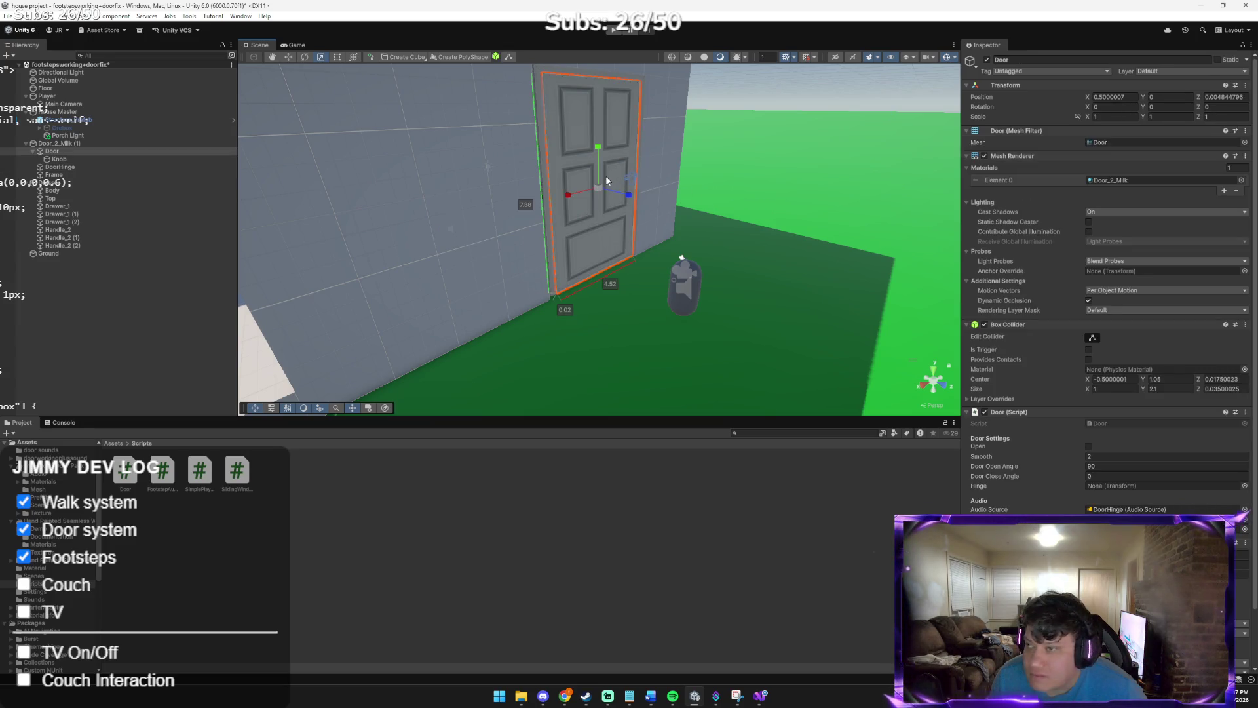
{"action": "left_click", "coordinate": [89, 166]}
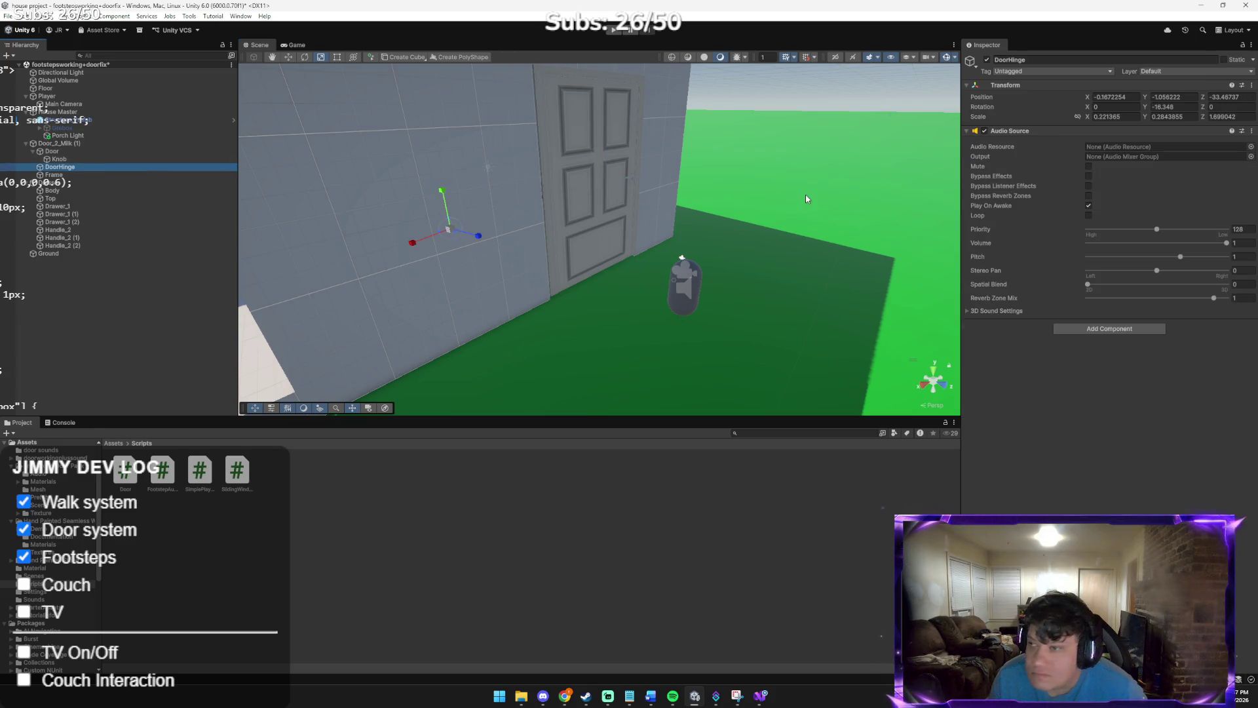
{"action": "left_click", "coordinate": [1124, 117]}
{"action": "type", "text": "0.1"}
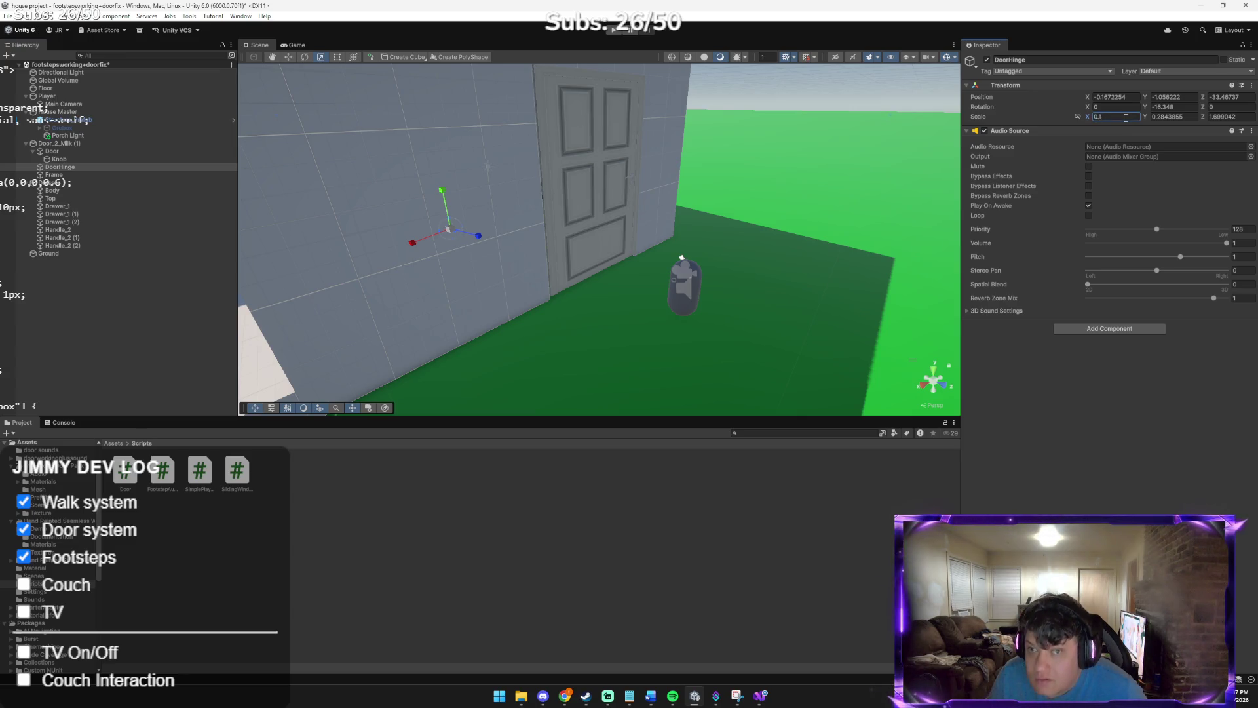
{"action": "key", "text": "Tab"}
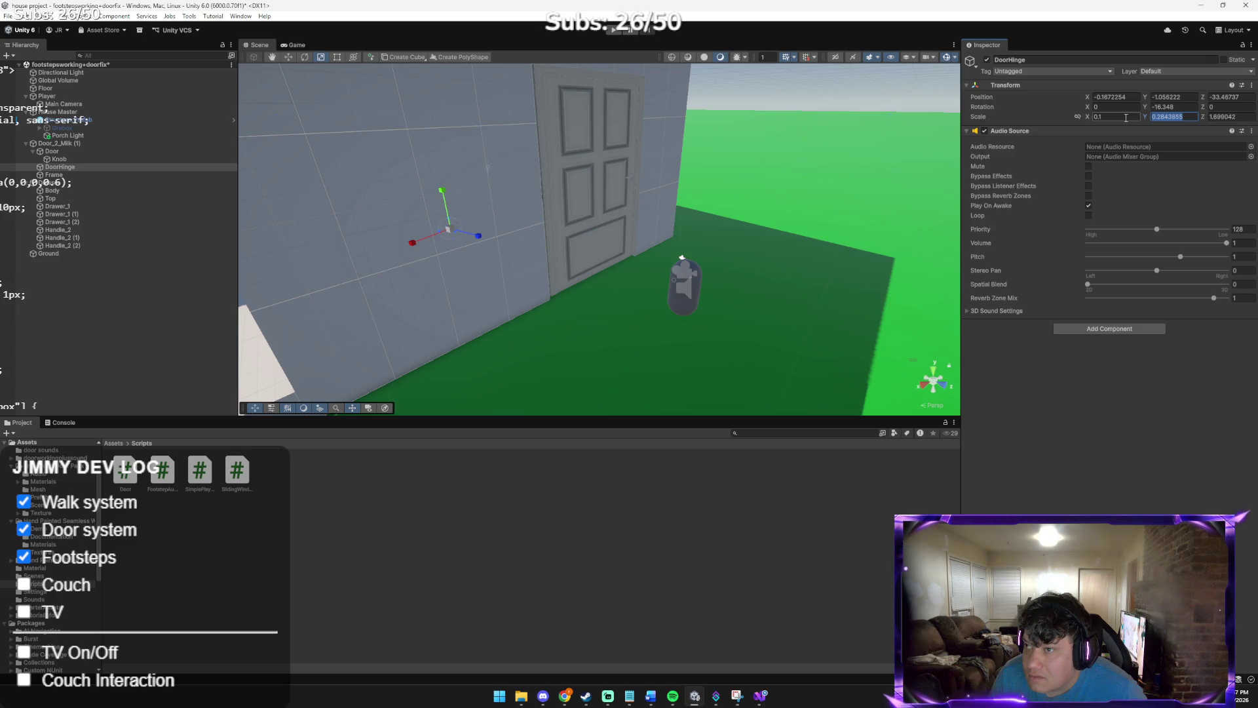
{"action": "type", "text": "1"}
{"action": "key", "text": "Tab"}
{"action": "type", "text": "0.1"}
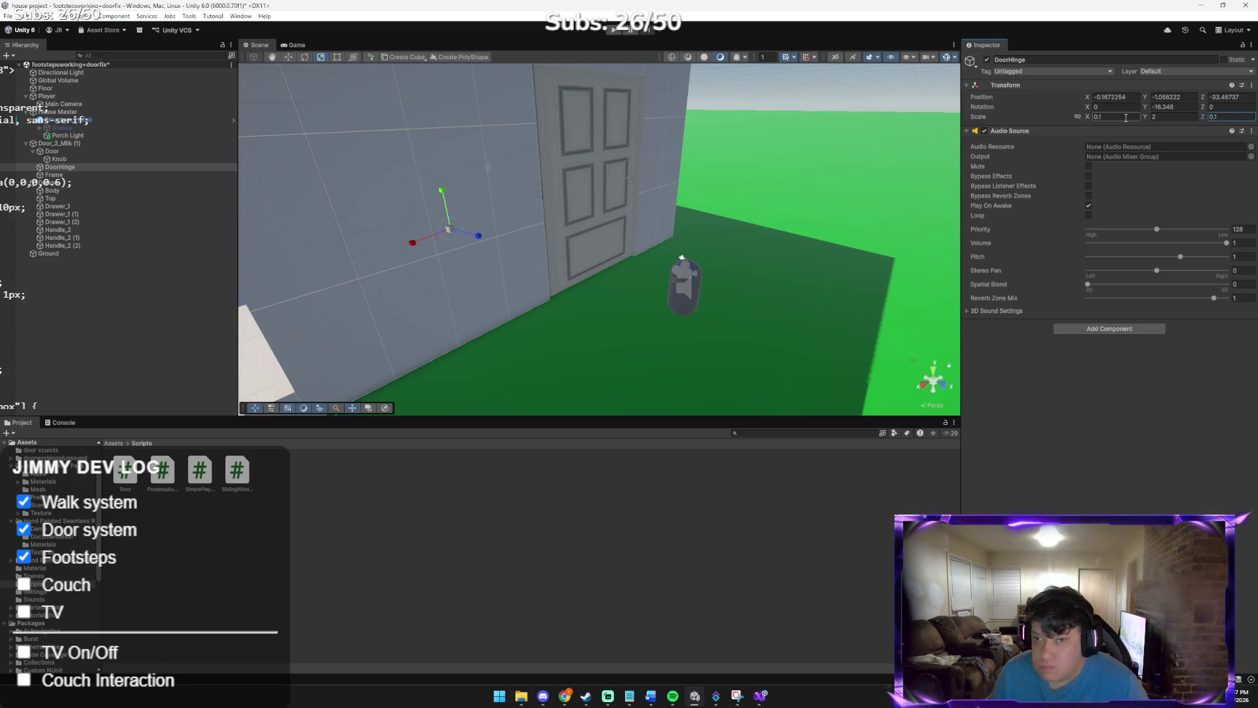
{"action": "left_click", "coordinate": [605, 160]}
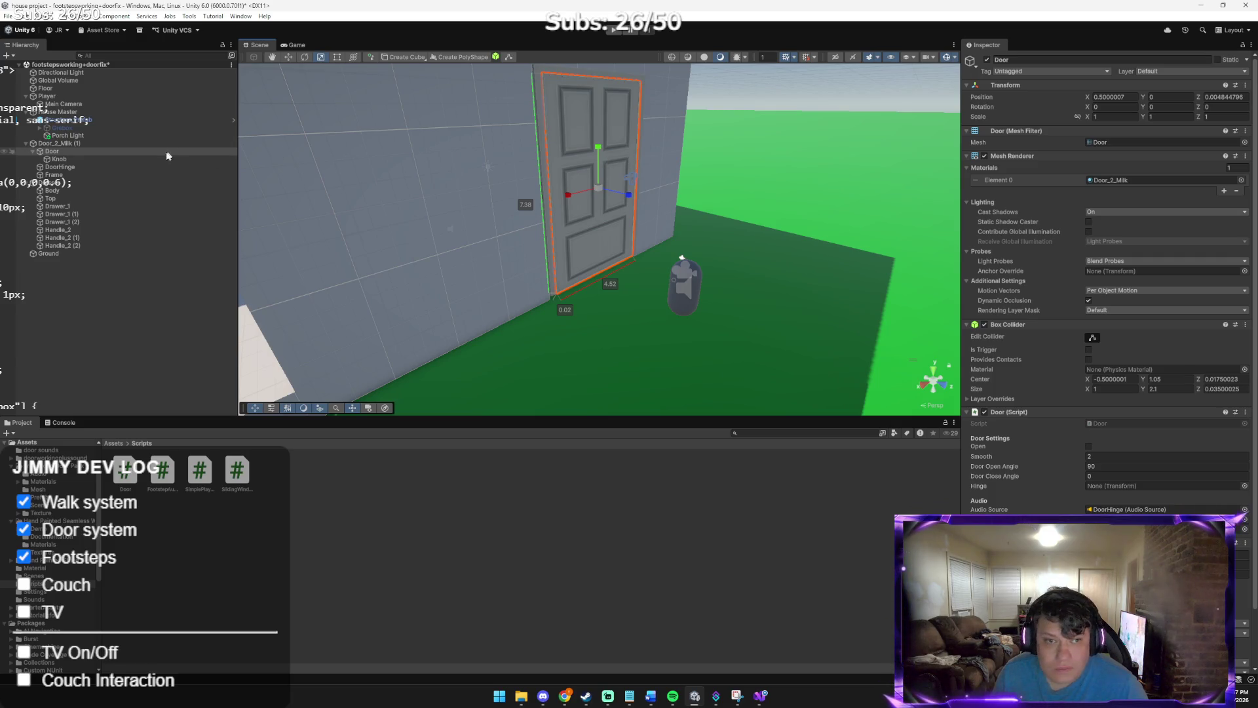
Move DoorHinge to the door's hinge edge, at about X 0.511, Y 0.337, Z 0.005
{"action": "left_click", "coordinate": [125, 167]}
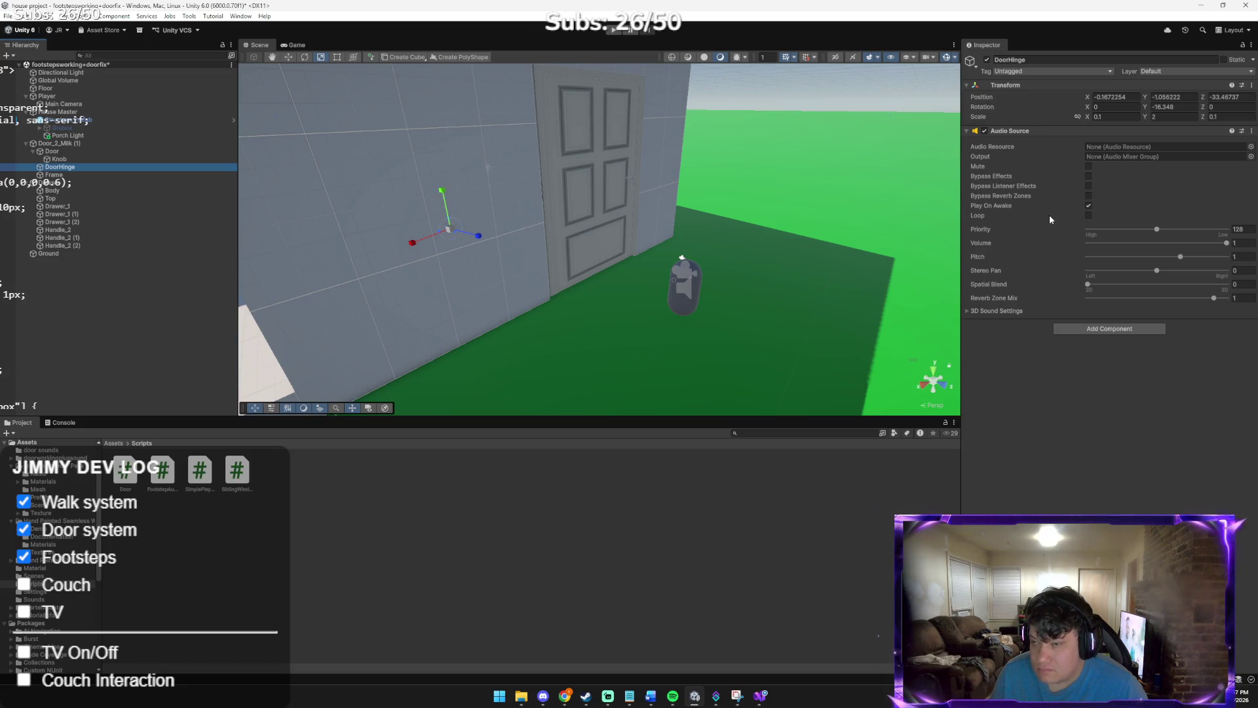
{"action": "key", "text": "w"}
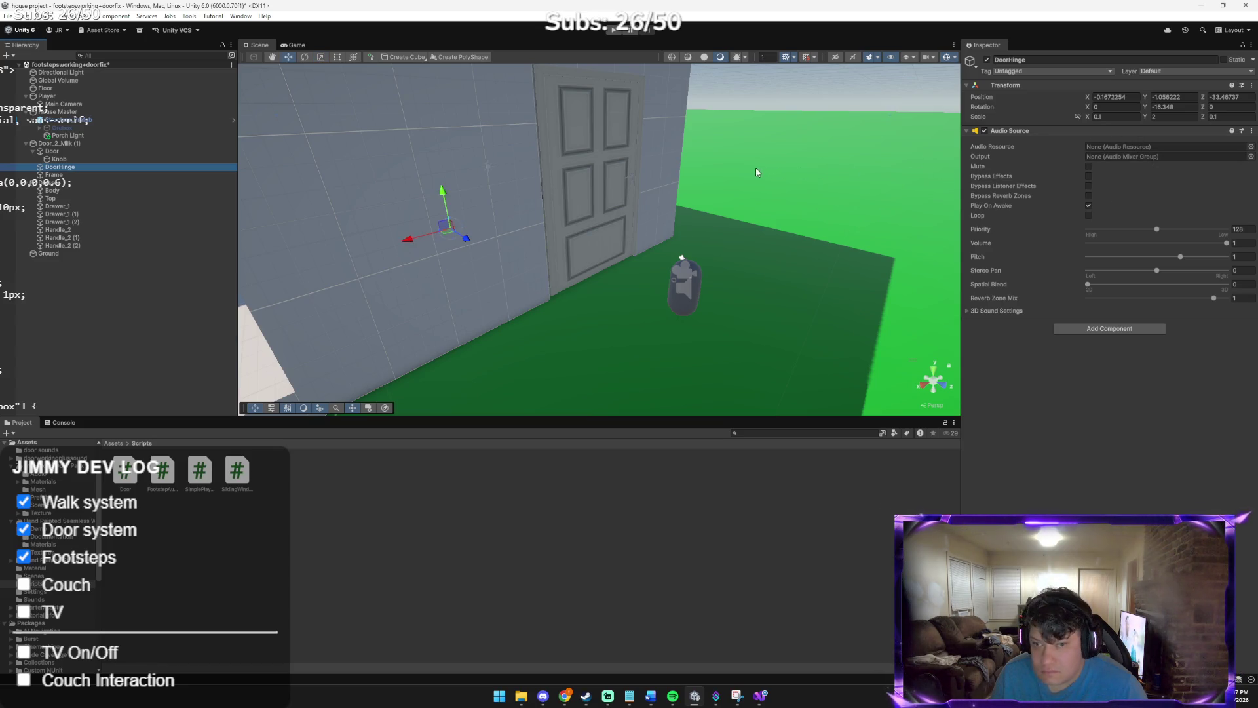
{"action": "mouse_move", "coordinate": [465, 238]}
{"action": "left_mouse_down"}
{"action": "mouse_move", "coordinate": [564, 306]}
{"action": "mouse_move", "coordinate": [492, 296]}
{"action": "left_mouse_up"}
{"action": "scroll", "coordinate": [506, 290], "scroll_direction": "up", "scroll_amount": 5}
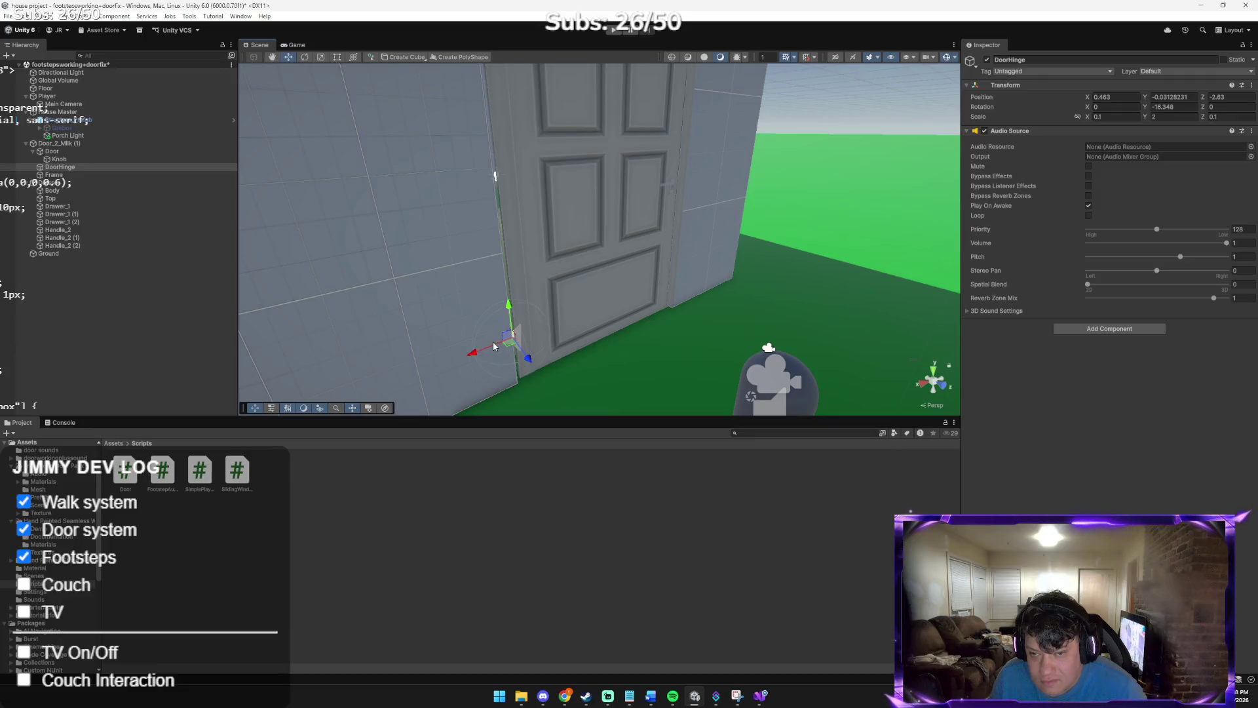
{"action": "mouse_move", "coordinate": [510, 342]}
{"action": "left_mouse_down"}
{"action": "mouse_move", "coordinate": [499, 348]}
{"action": "mouse_move", "coordinate": [507, 320]}
{"action": "mouse_move", "coordinate": [502, 335]}
{"action": "left_mouse_up"}
{"action": "left_click_drag", "start_coordinate": [622, 377], "coordinate": [655, 345]}
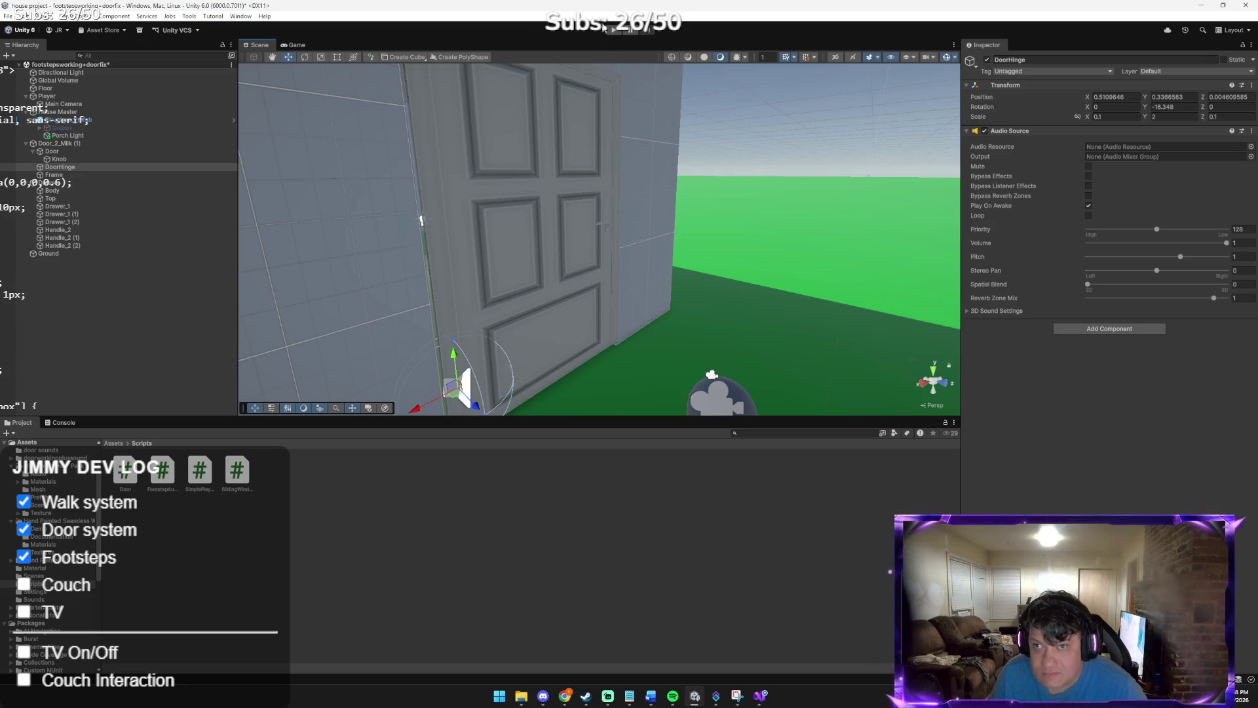
Drag Door onto DoorHinge in the Hierarchy so Door and its Knob become its children
{"action": "left_click", "coordinate": [536, 219]}
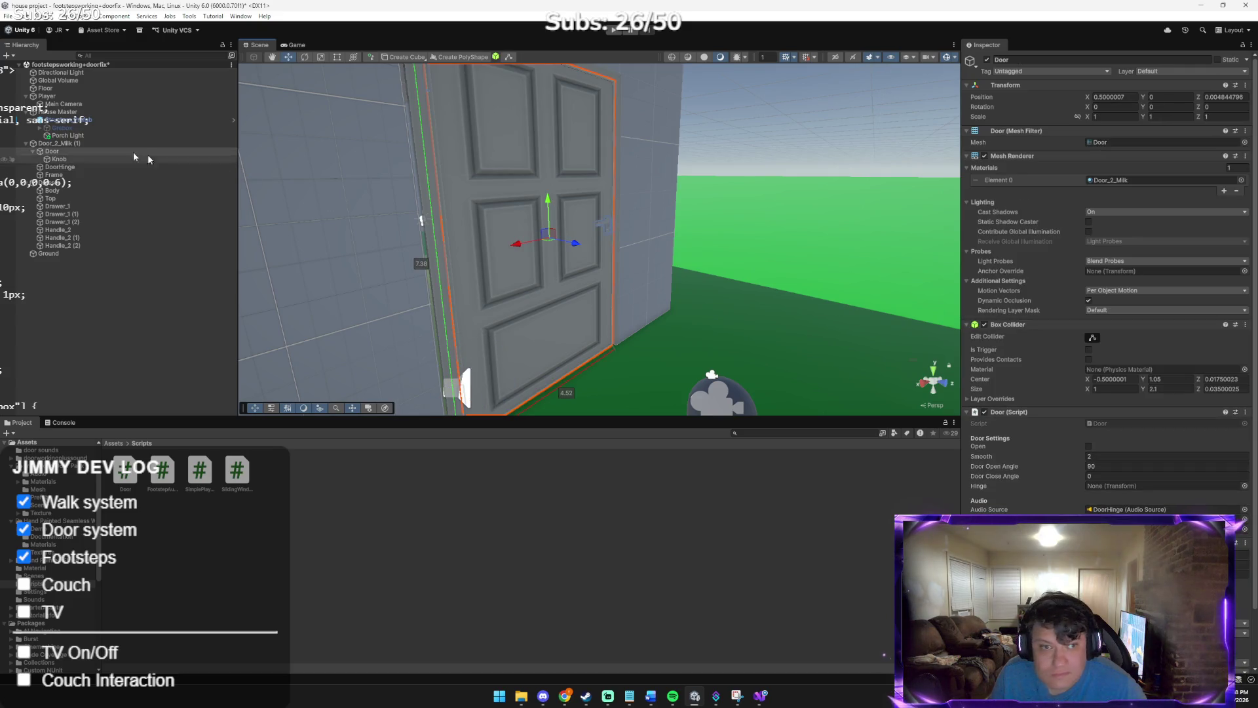
{"action": "left_click_drag", "start_coordinate": [66, 151], "coordinate": [63, 173]}
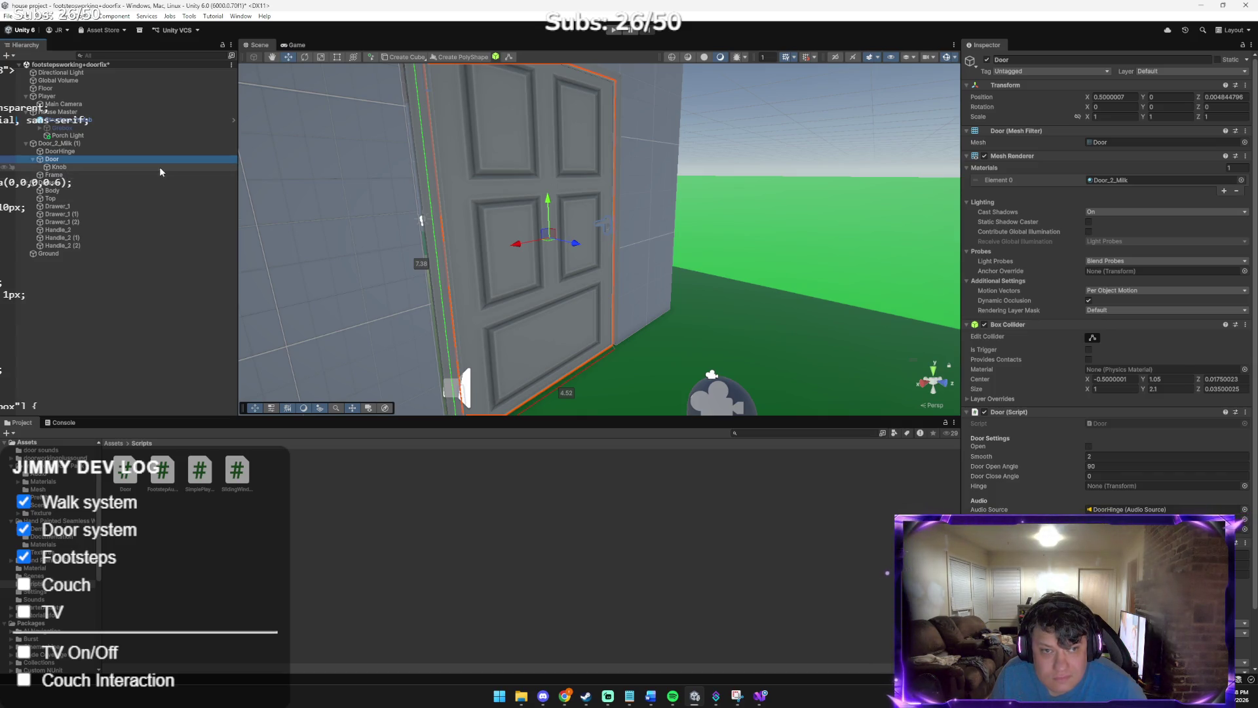
{"action": "left_click_drag", "start_coordinate": [63, 161], "coordinate": [65, 151]}
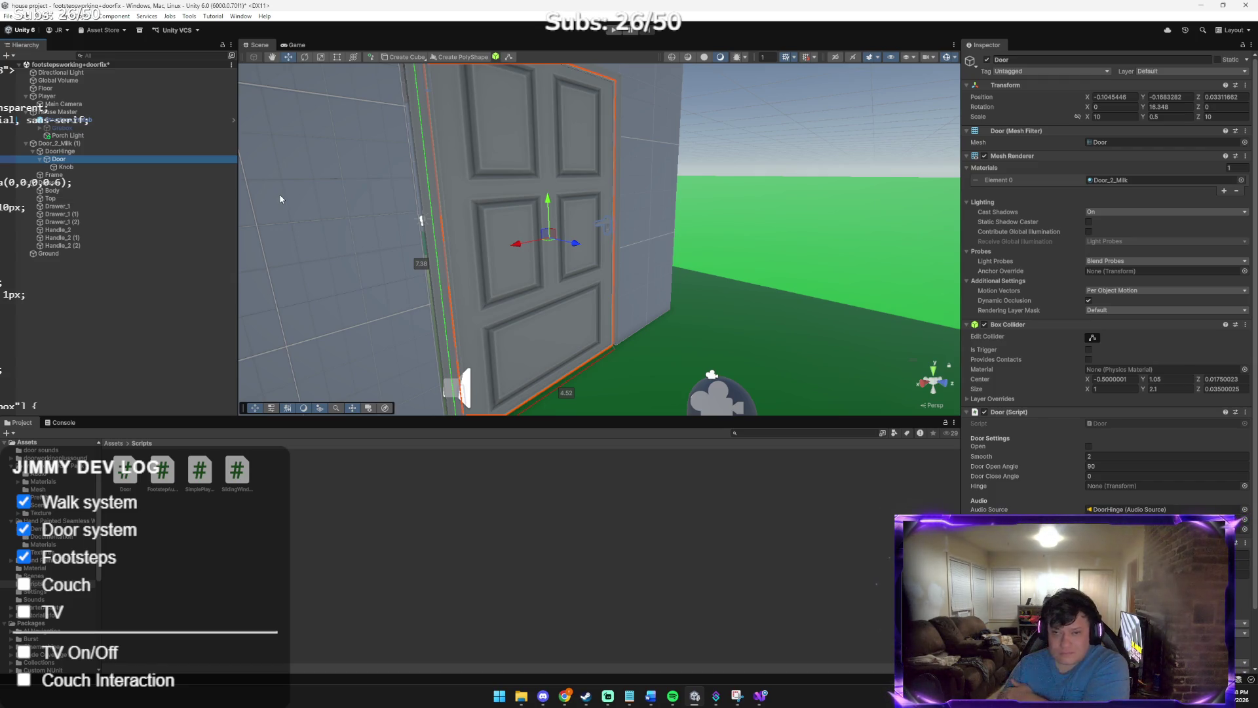
{"action": "left_click", "coordinate": [60, 151]}
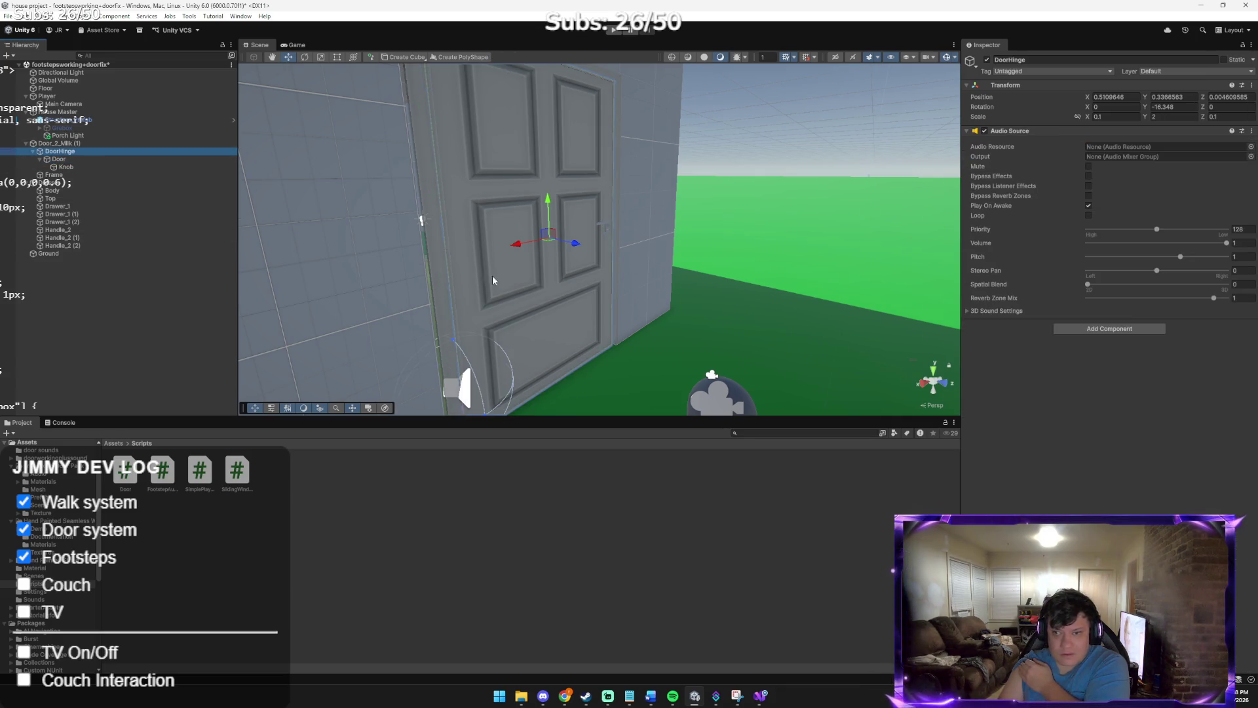
{"action": "right_click", "coordinate": [575, 285]}
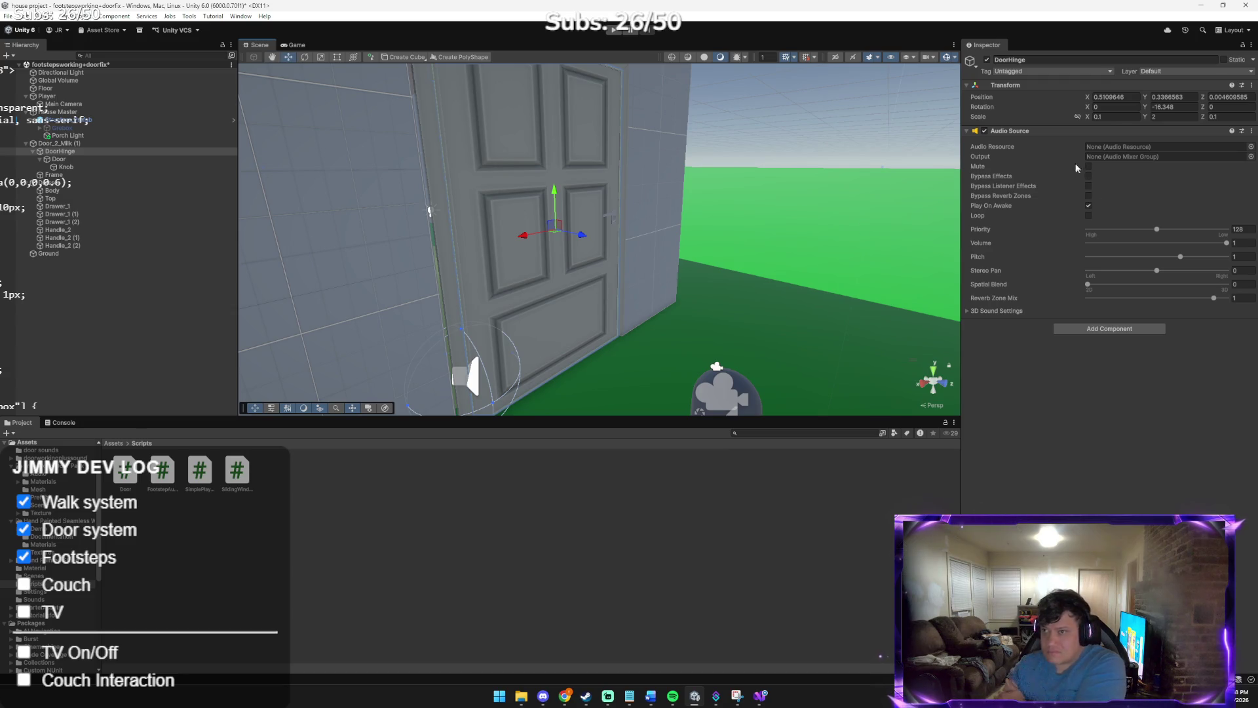
{"action": "left_click", "coordinate": [1114, 117]}
Try DoorHinge Rotation Y values 0, -90 and finally 90, checking the door swings on its edge
{"action": "left_click", "coordinate": [1176, 108]}
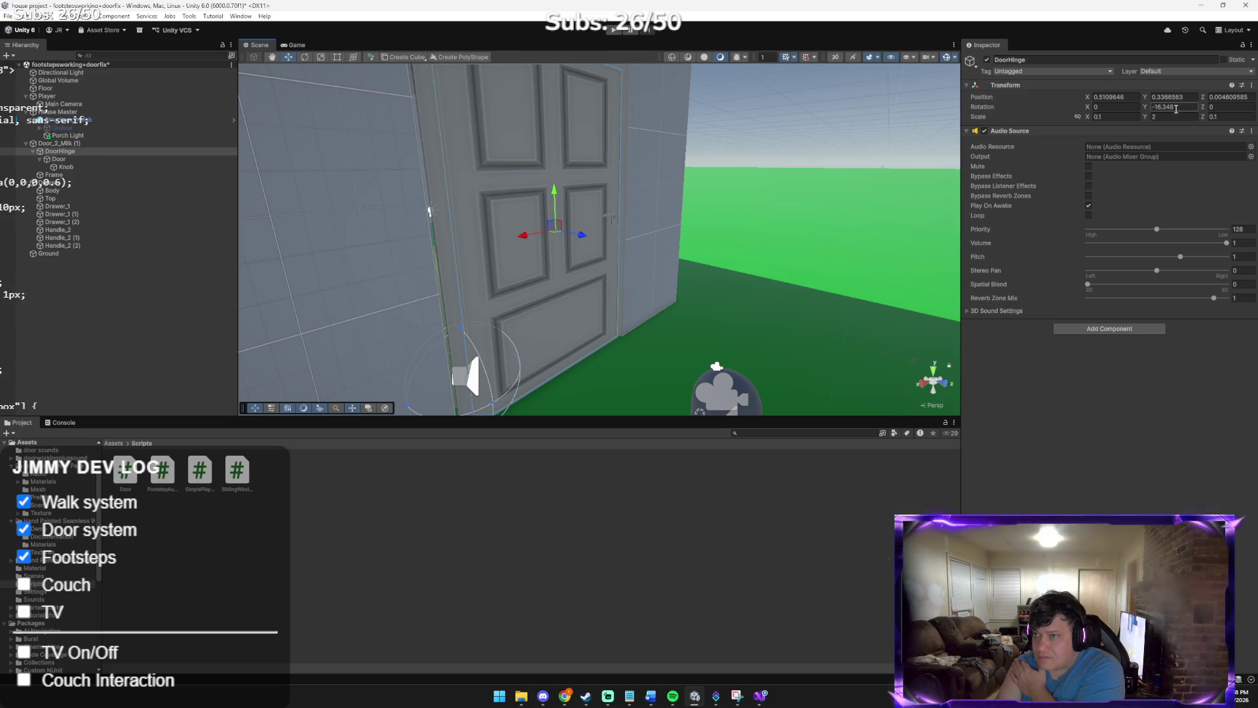
{"action": "type", "text": "09"}
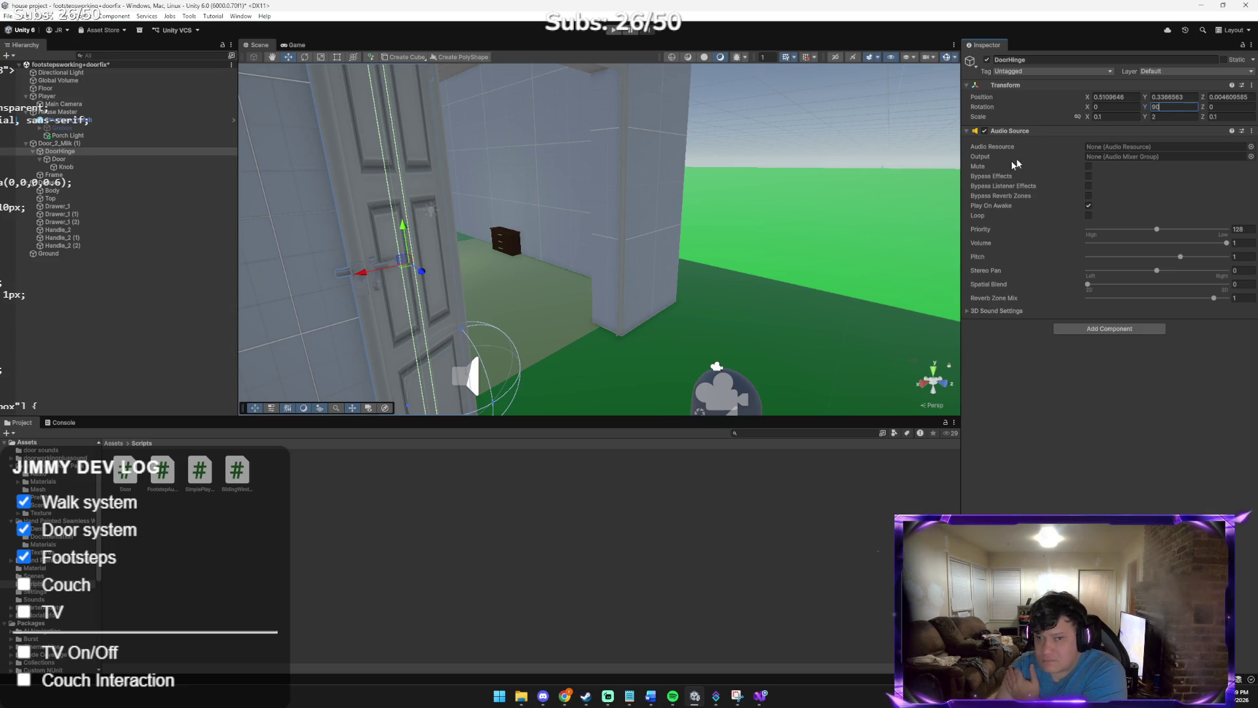
{"action": "scroll", "coordinate": [798, 208], "scroll_direction": "down", "scroll_amount": 3}
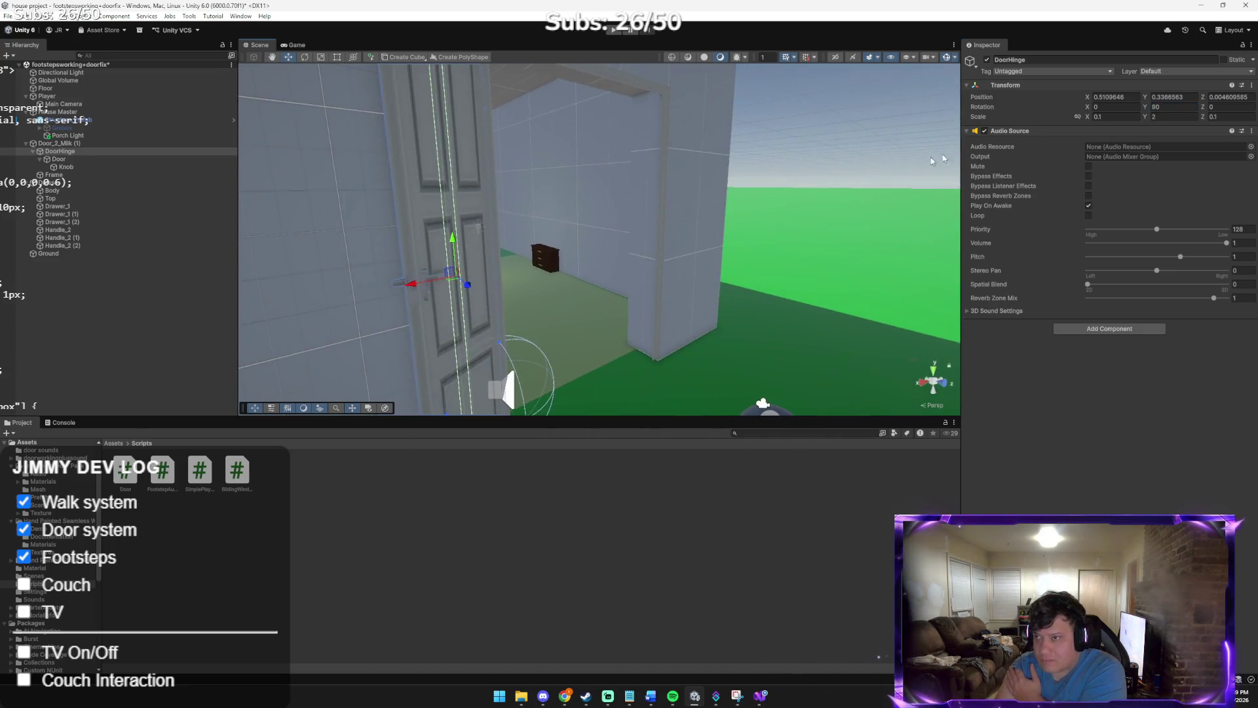
{"action": "left_click", "coordinate": [1153, 107]}
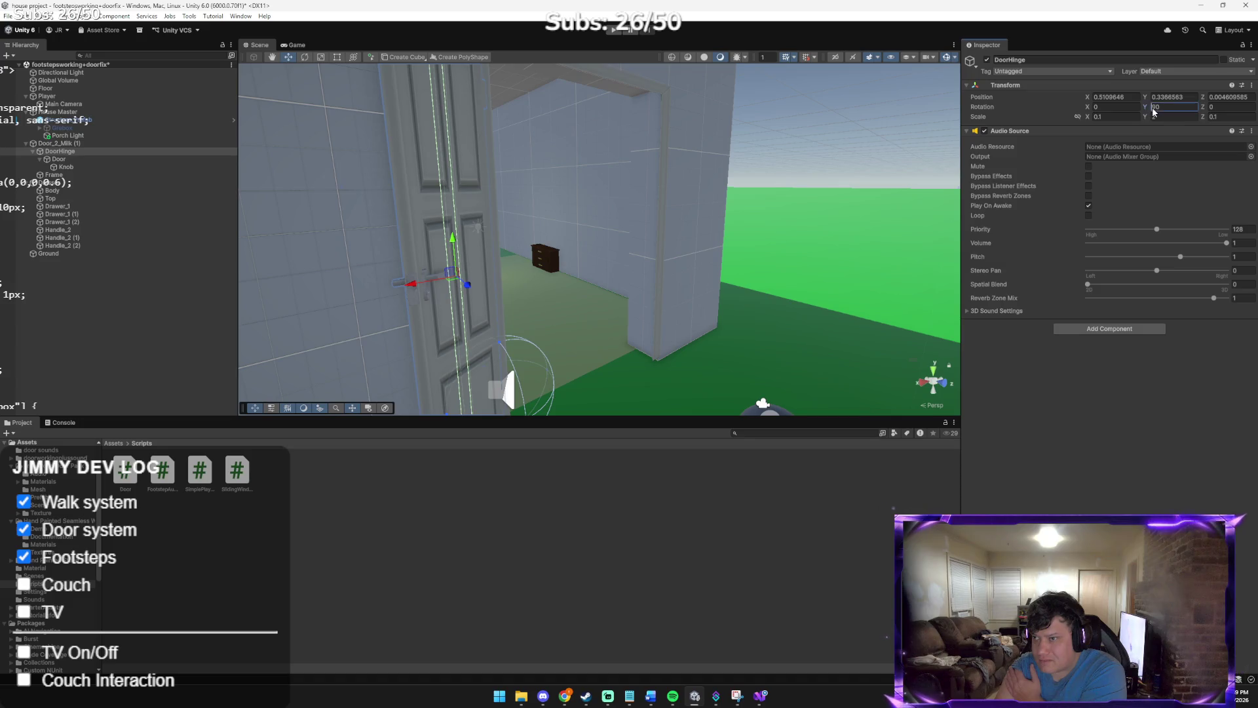
{"action": "type", "text": "-90"}
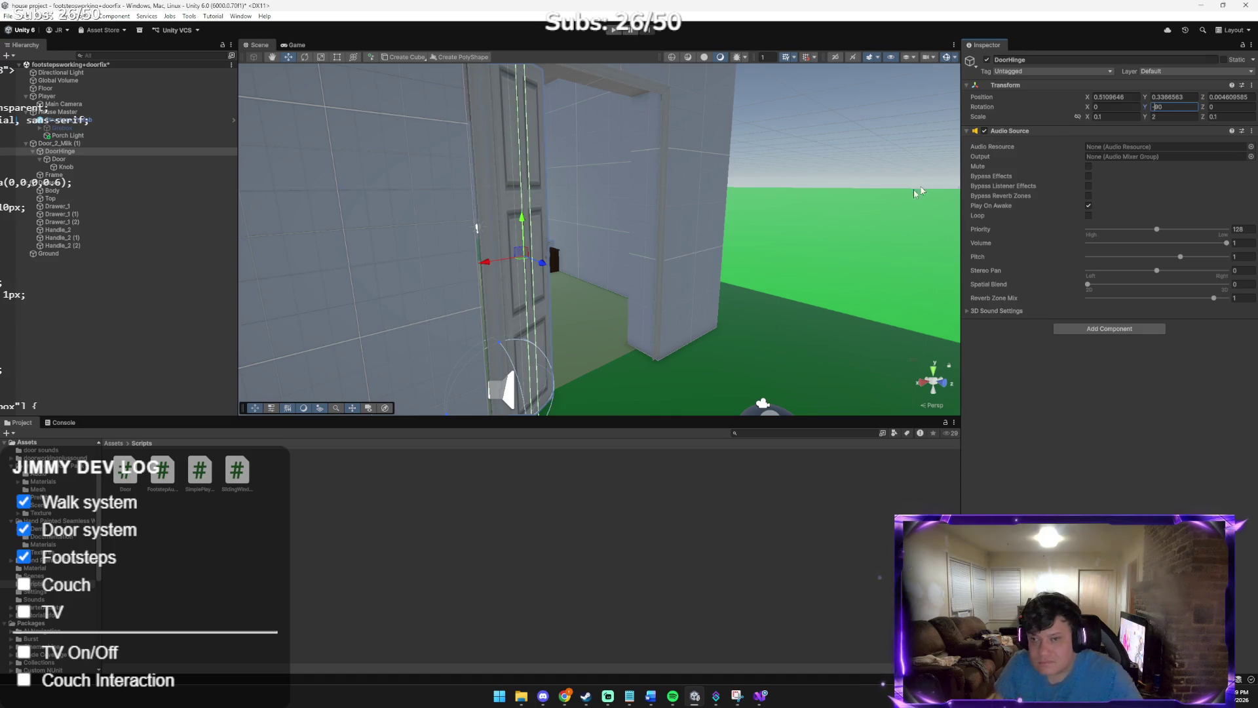
{"action": "mouse_move", "coordinate": [819, 160]}
{"action": "left_mouse_down"}
{"action": "mouse_move", "coordinate": [547, 155]}
{"action": "mouse_move", "coordinate": [605, 167]}
{"action": "mouse_move", "coordinate": [592, 170]}
{"action": "left_mouse_up"}
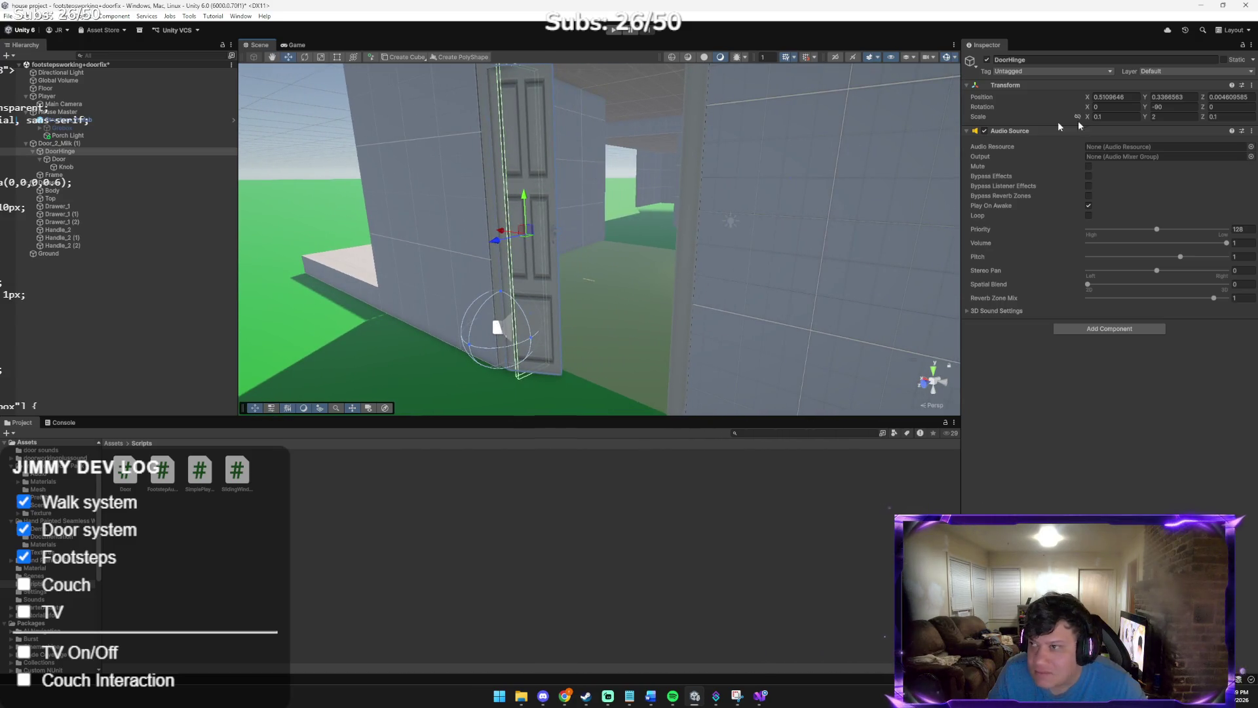
{"action": "left_click", "coordinate": [1158, 106]}
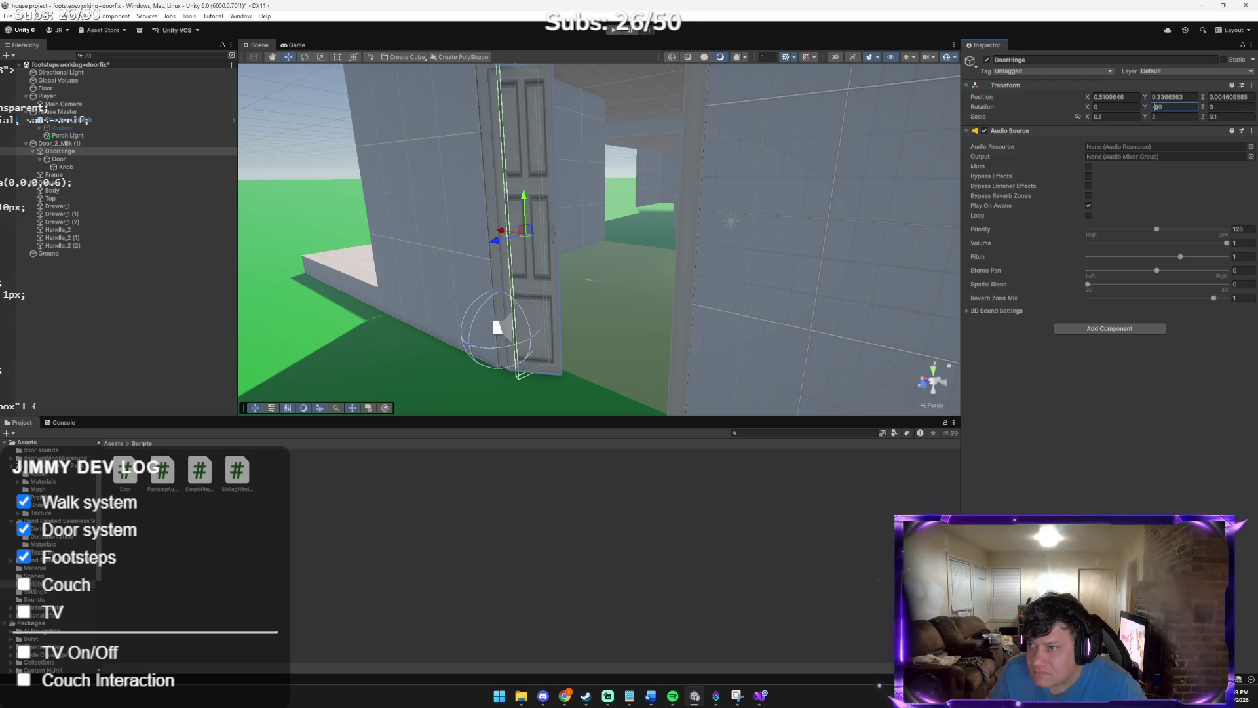
{"action": "type", "text": "90"}
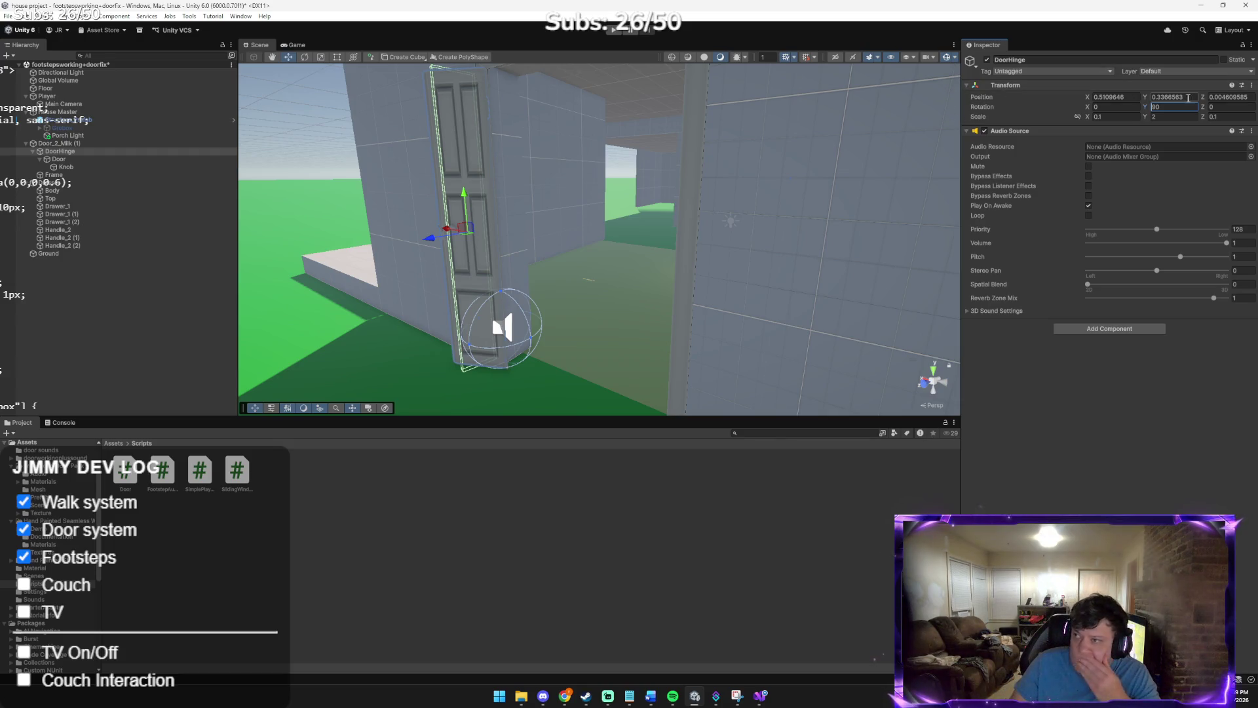
Select Door and drag it back out from under DoorHinge in the Hierarchy
{"action": "left_click", "coordinate": [438, 133]}
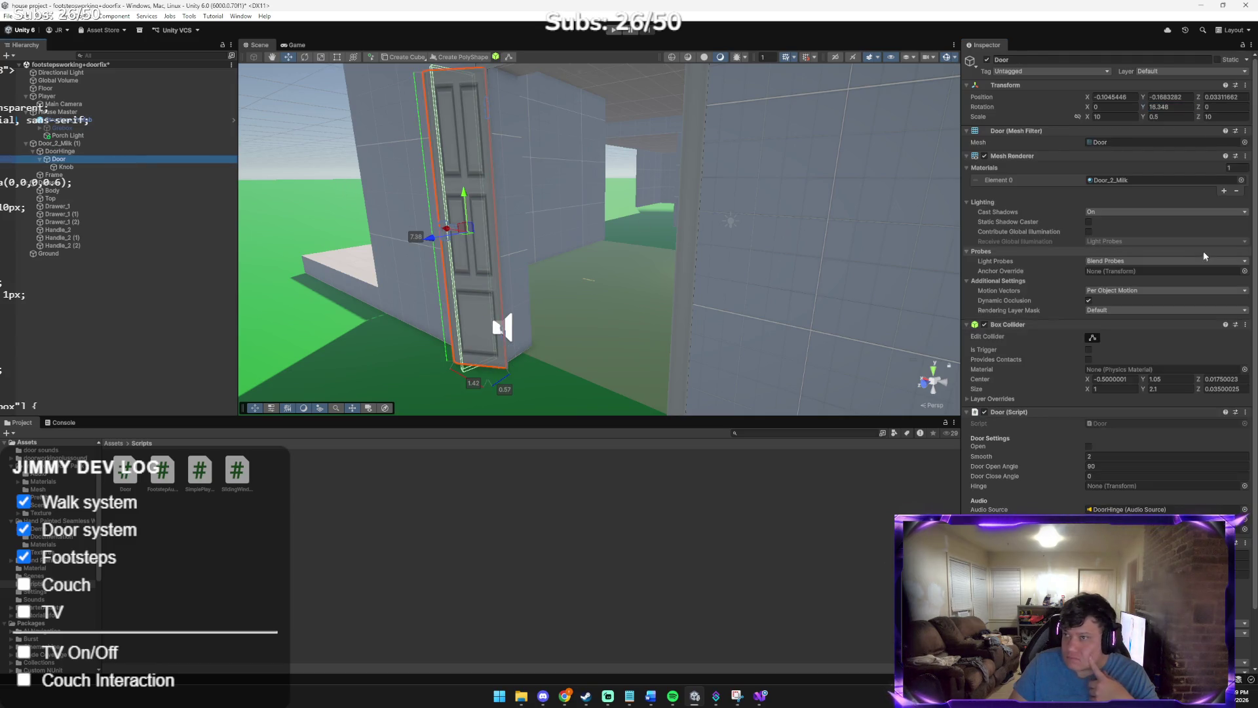
{"action": "left_click", "coordinate": [1101, 119]}
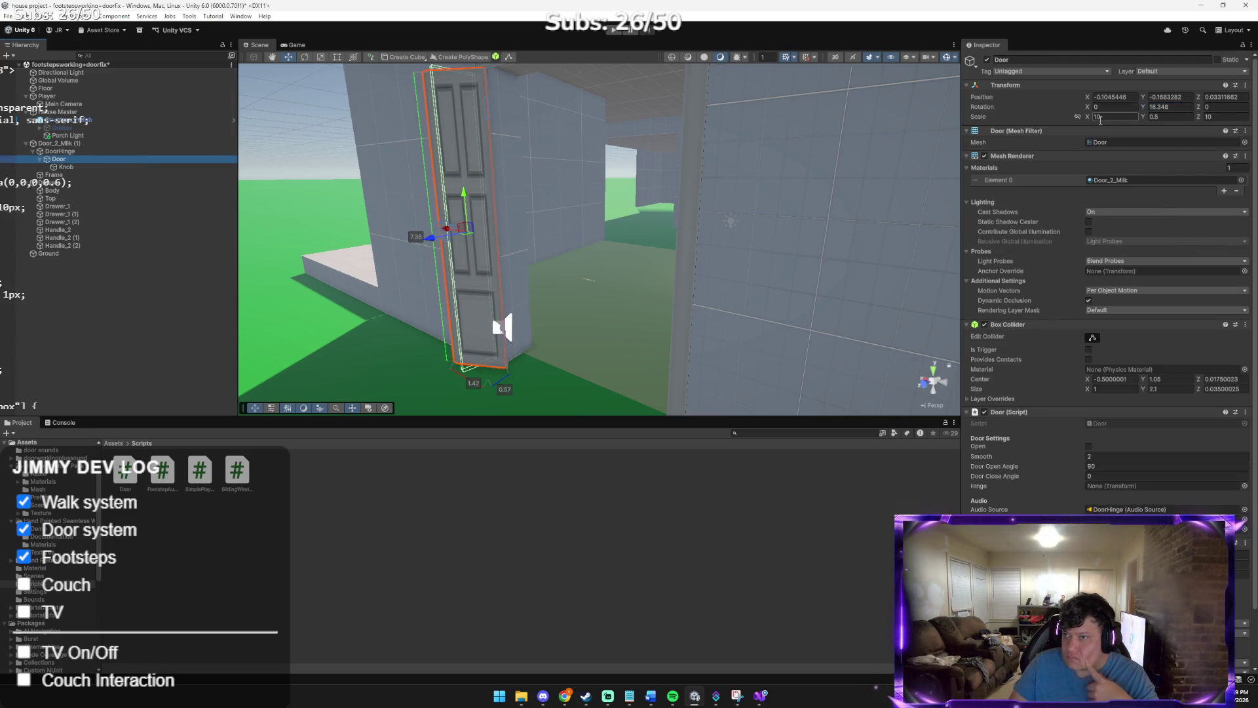
{"action": "key", "text": "Return"}
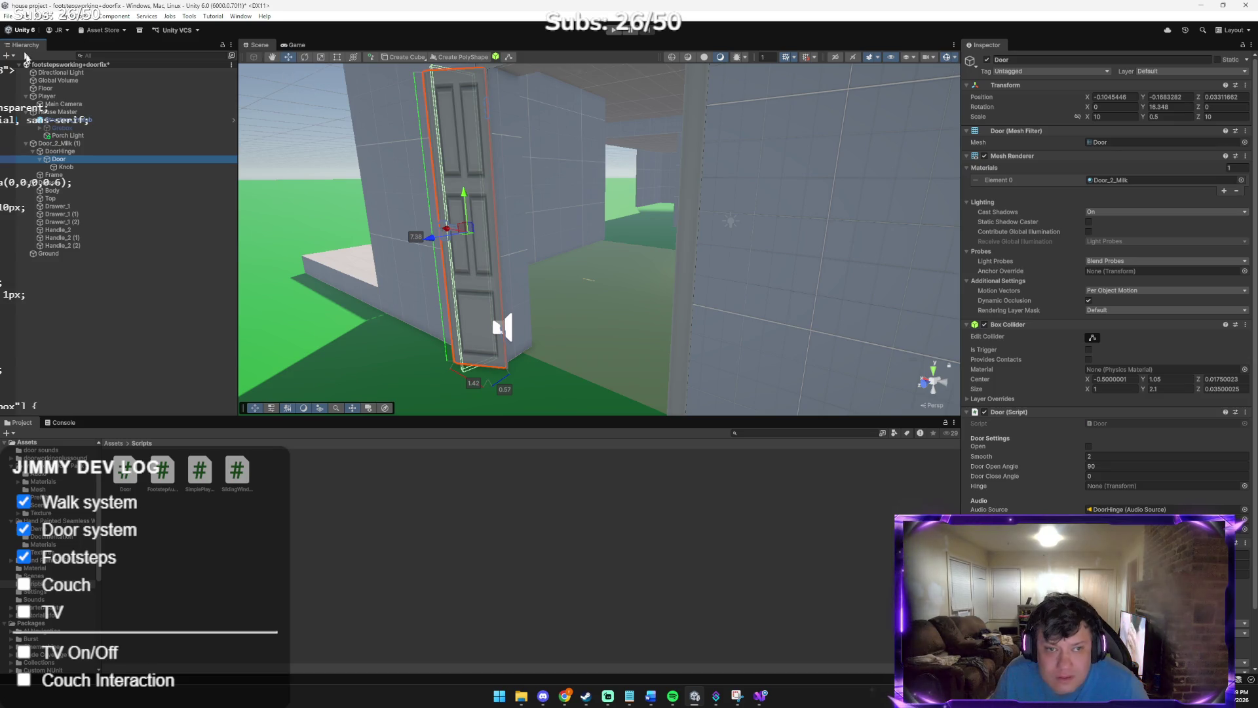
{"action": "left_click_drag", "start_coordinate": [63, 159], "coordinate": [63, 143]}
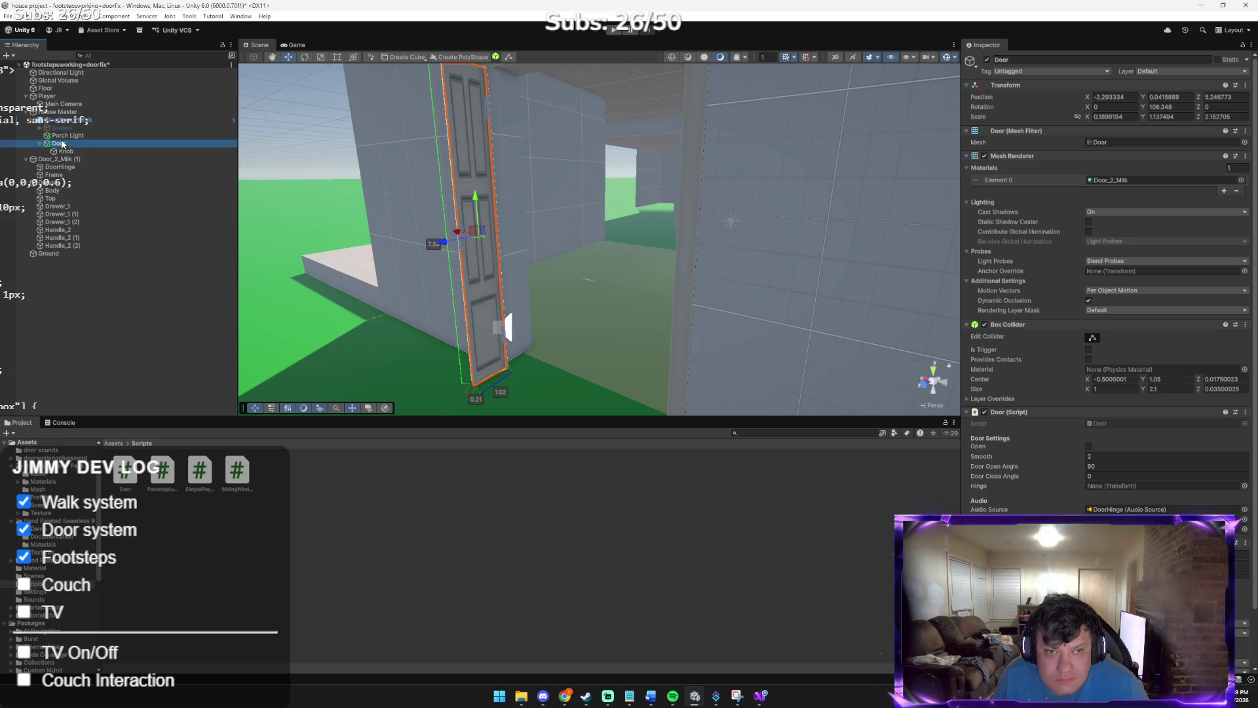
{"action": "left_click", "coordinate": [63, 144]}
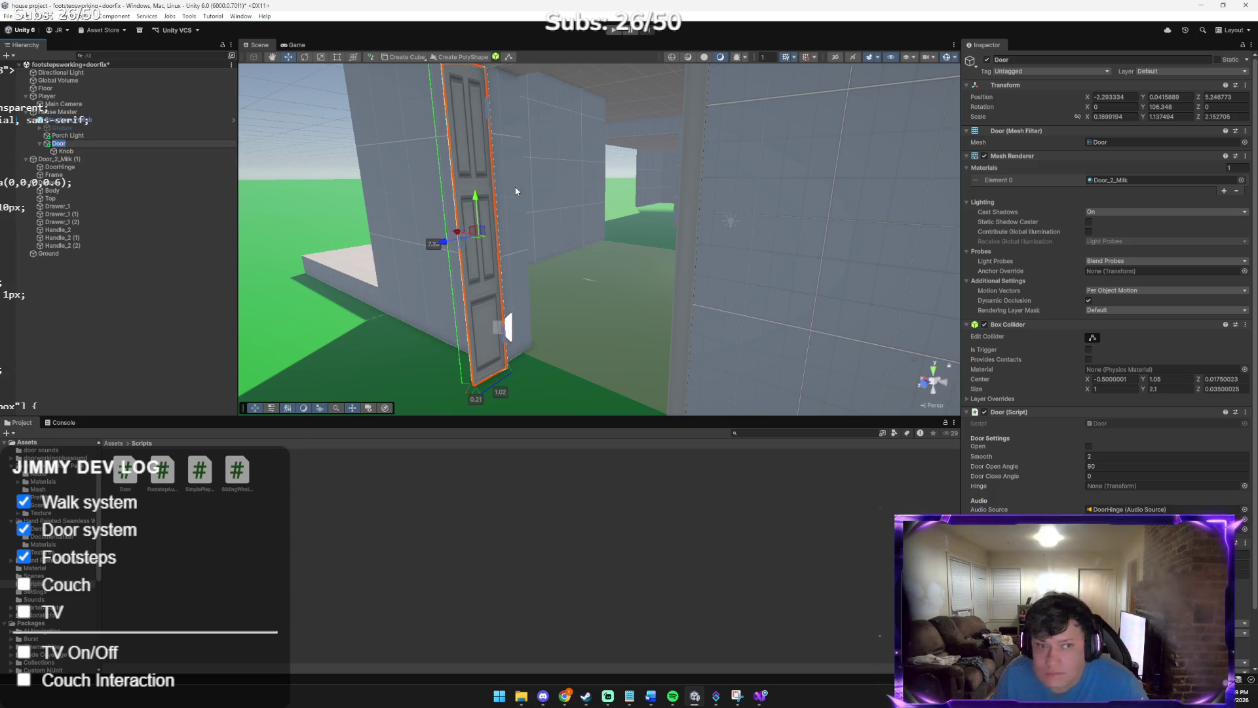
On DoorHinge, untick the Audio Source's Play On Awake and reset Rotation Y to 0
{"action": "left_click", "coordinate": [507, 326]}
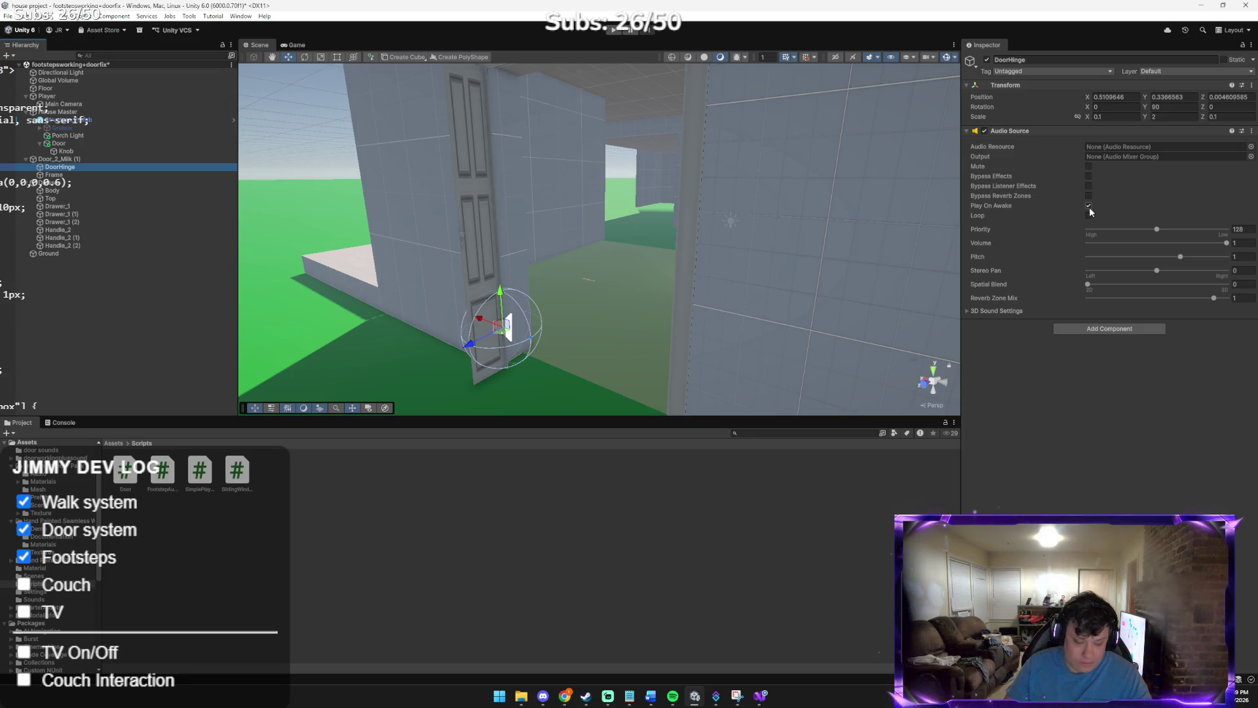
{"action": "left_click", "coordinate": [1088, 206]}
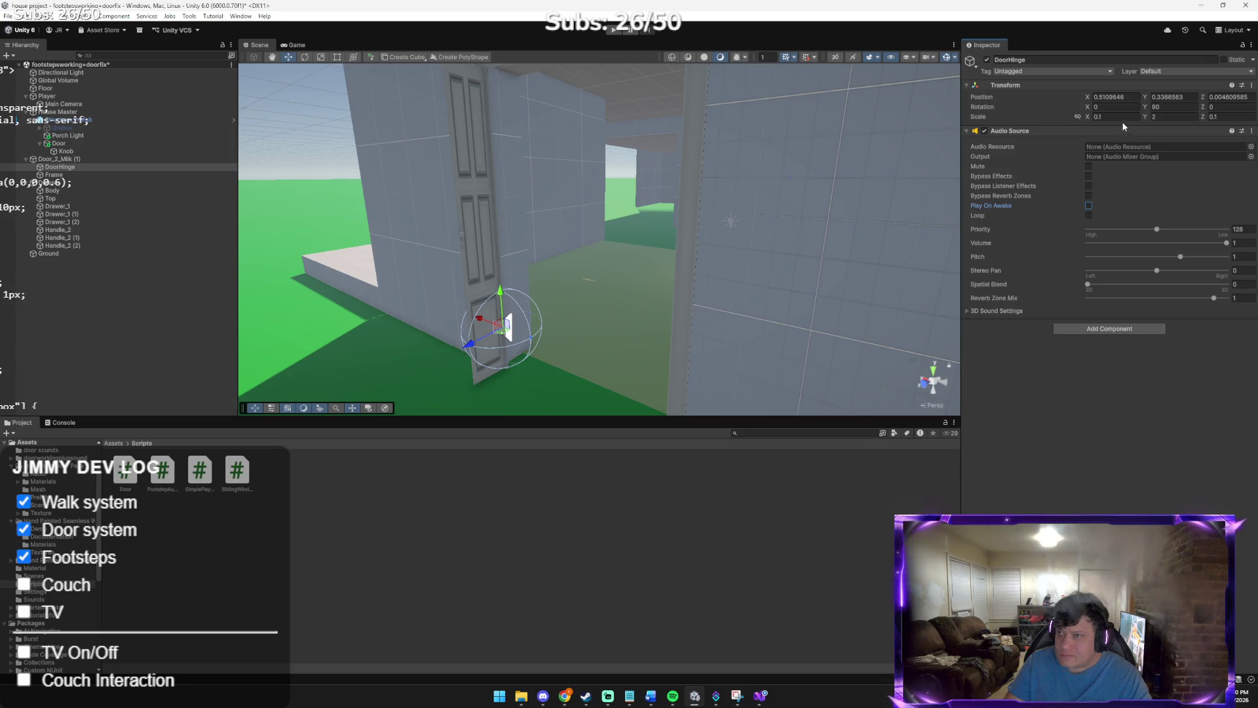
{"action": "left_click", "coordinate": [1161, 109]}
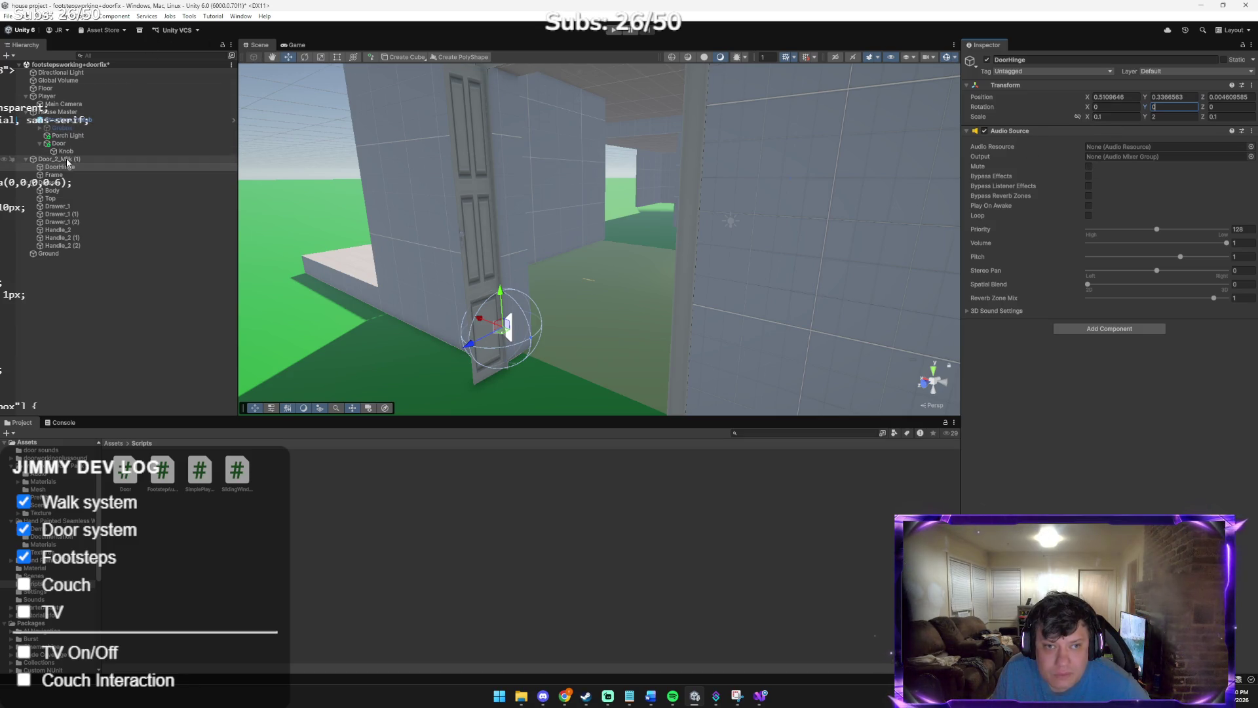
Select Door and set its Rotation Y to 0
{"action": "left_click", "coordinate": [62, 159]}
{"action": "left_click", "coordinate": [59, 142]}
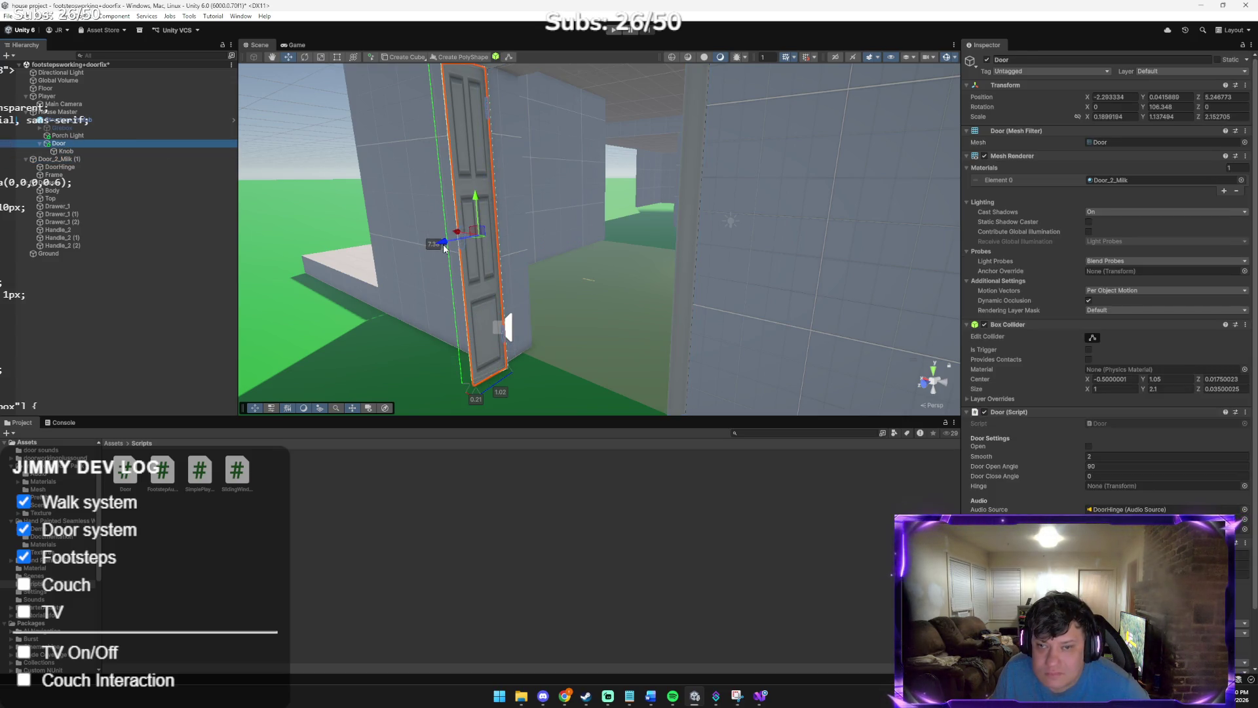
{"action": "left_click", "coordinate": [1171, 108]}
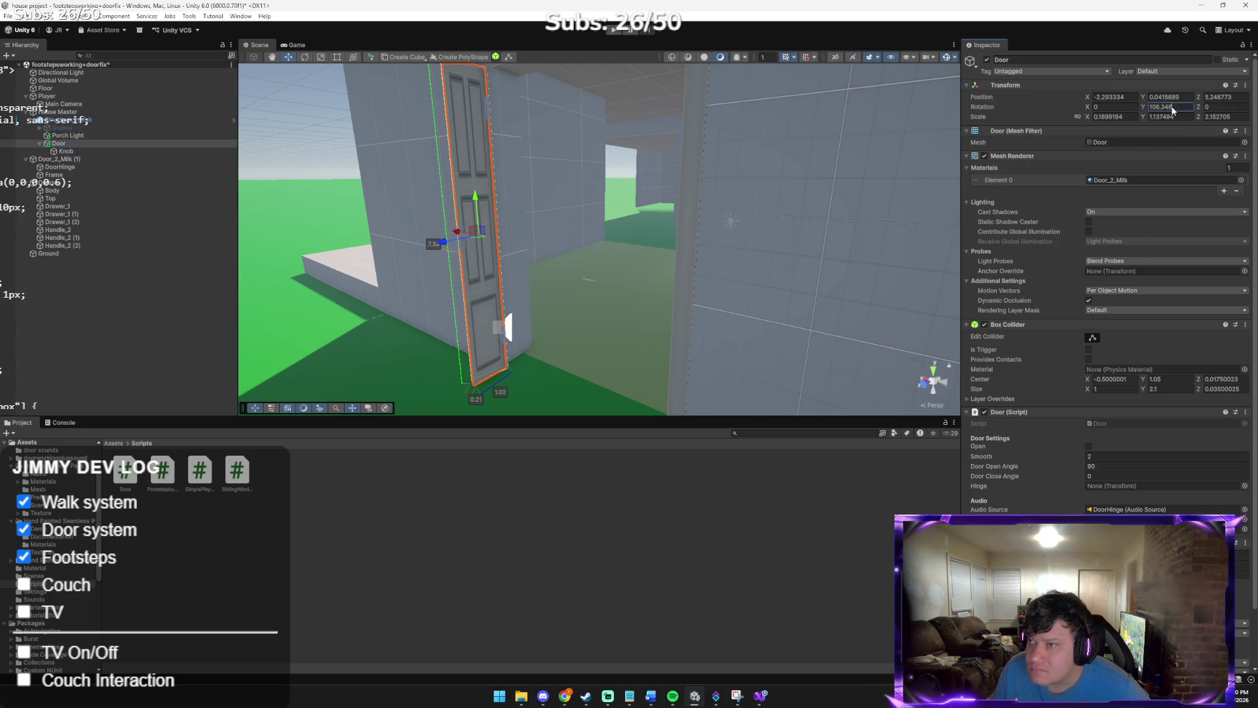
{"action": "type", "text": "0"}
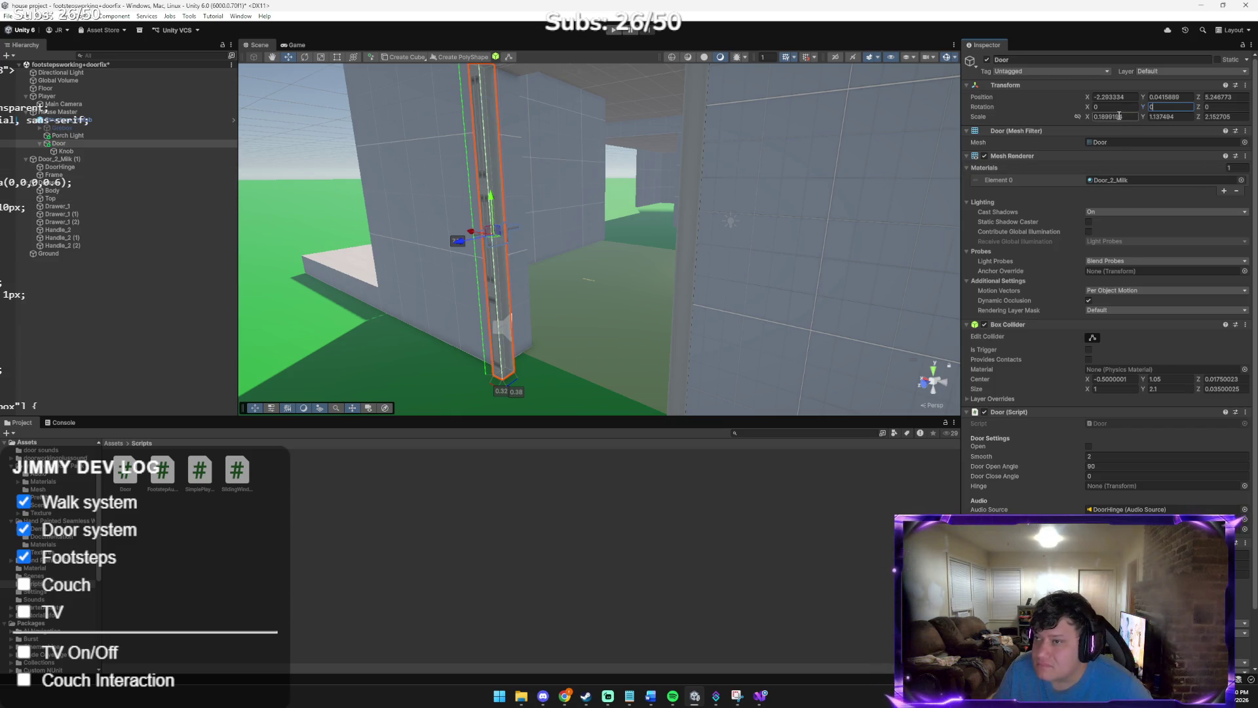
Give the Door a Scale of 0.2, 2, 2 and check the slab from its edge
{"action": "left_click", "coordinate": [1119, 116]}
{"action": "type", "text": "0.2"}
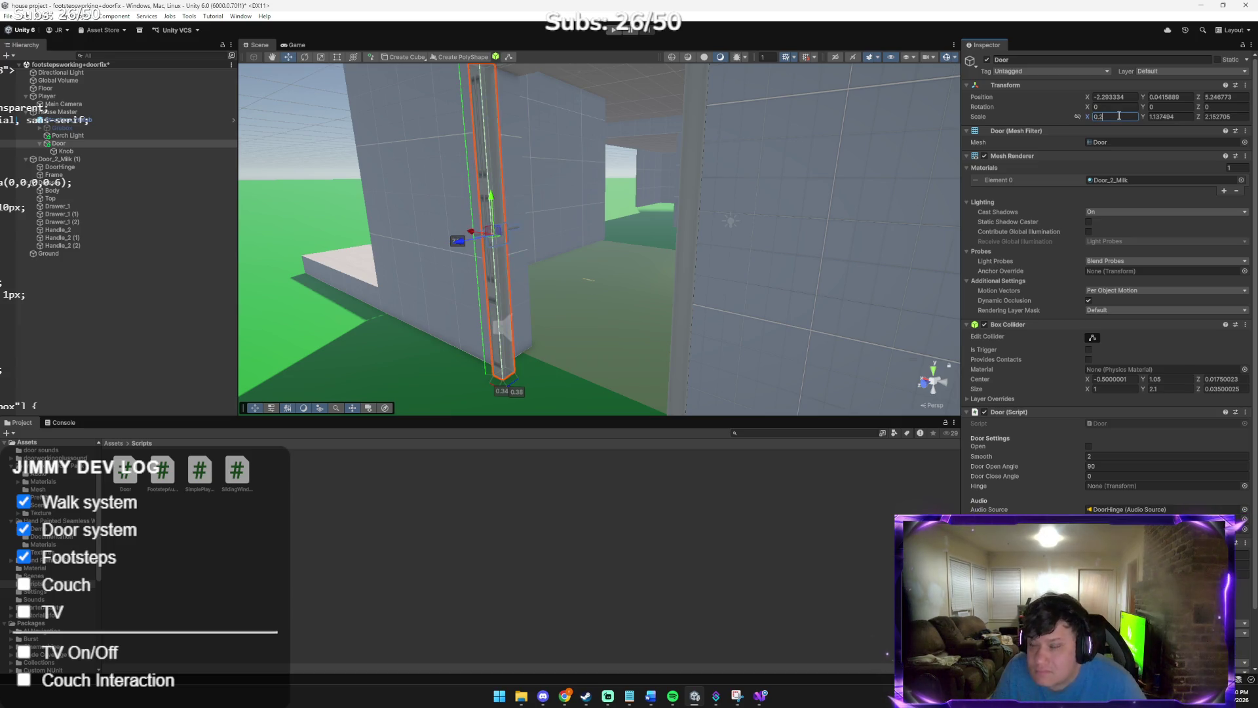
{"action": "key", "text": "Tab"}
{"action": "type", "text": "2"}
{"action": "key", "text": "Tab"}
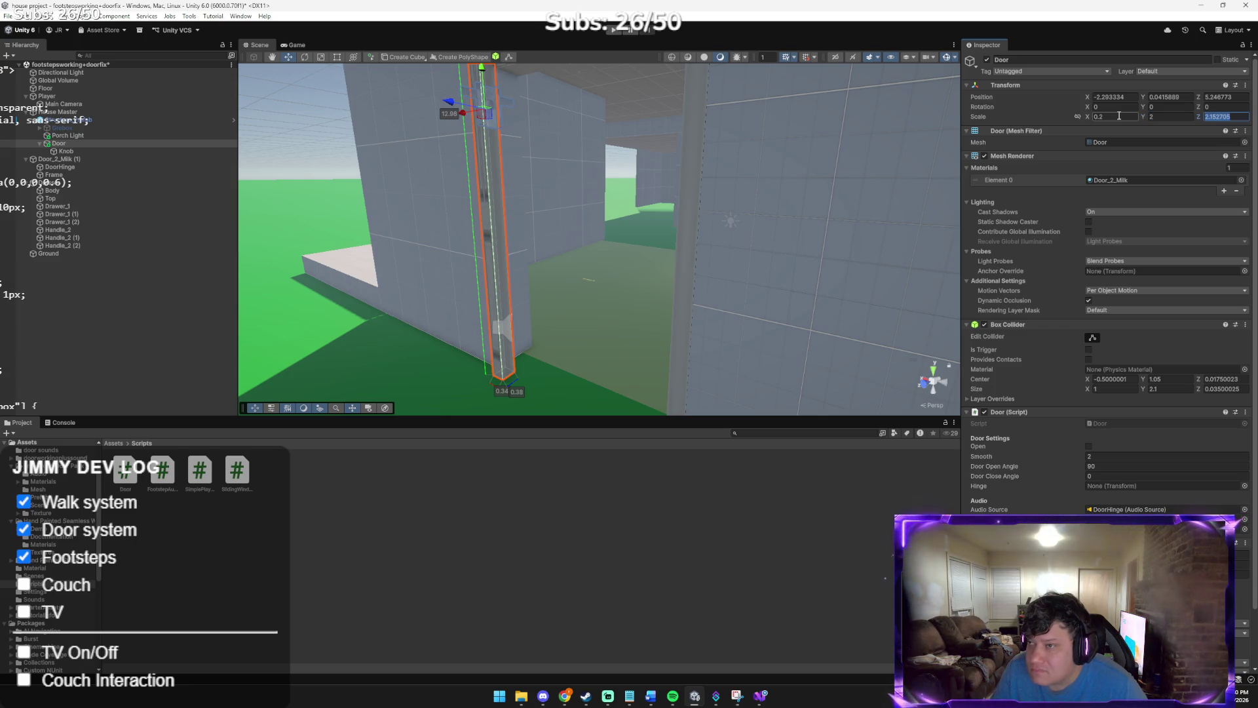
{"action": "type", "text": "2"}
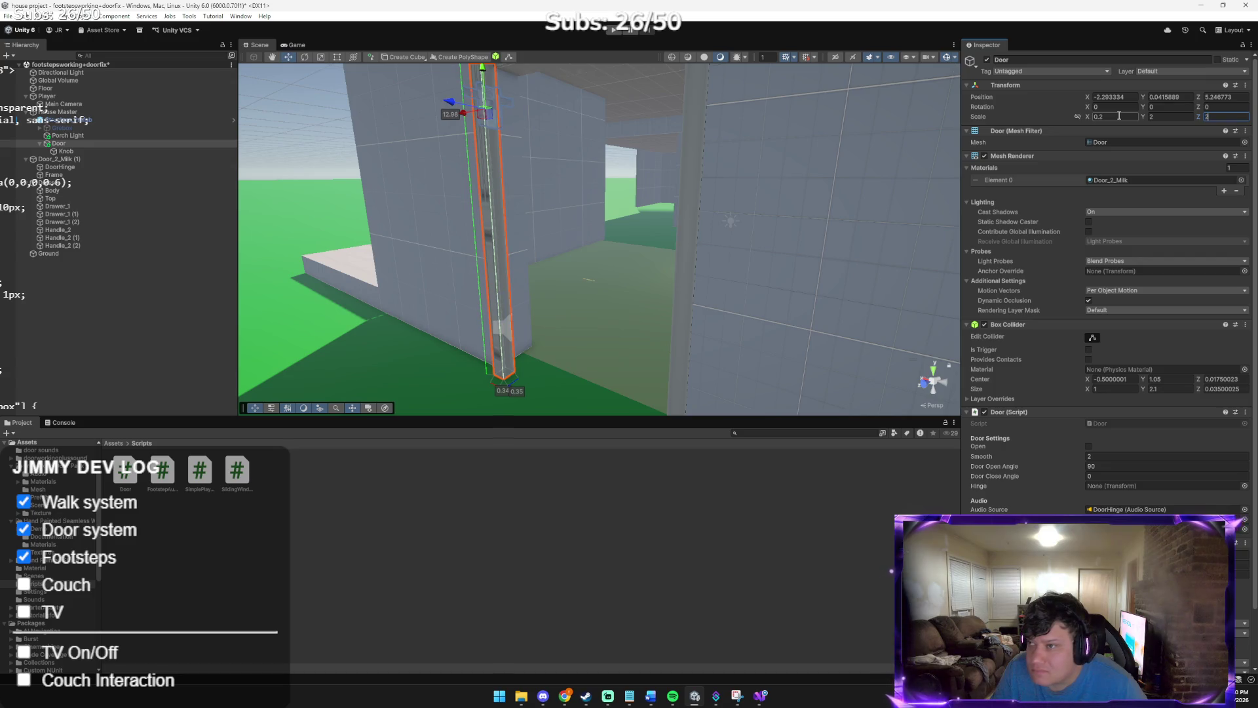
{"action": "mouse_move", "coordinate": [587, 152]}
{"action": "left_mouse_down"}
{"action": "mouse_move", "coordinate": [638, 133]}
{"action": "mouse_move", "coordinate": [774, 177]}
{"action": "mouse_move", "coordinate": [760, 165]}
{"action": "left_mouse_up"}
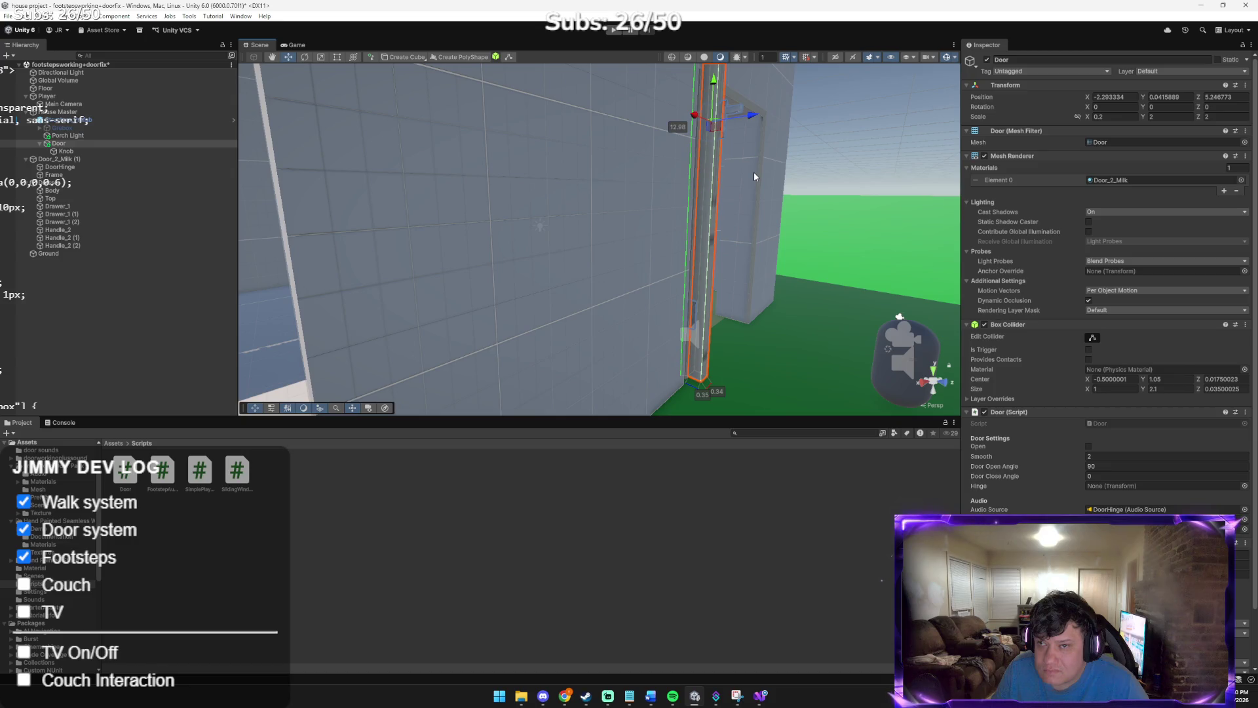
{"action": "mouse_move", "coordinate": [744, 169]}
{"action": "left_mouse_down"}
{"action": "mouse_move", "coordinate": [778, 118]}
{"action": "mouse_move", "coordinate": [771, 57]}
{"action": "mouse_move", "coordinate": [758, 85]}
{"action": "mouse_move", "coordinate": [773, 87]}
{"action": "mouse_move", "coordinate": [542, 120]}
{"action": "mouse_move", "coordinate": [538, 146]}
{"action": "mouse_move", "coordinate": [562, 182]}
{"action": "mouse_move", "coordinate": [561, 381]}
{"action": "mouse_move", "coordinate": [564, 211]}
{"action": "mouse_move", "coordinate": [577, 189]}
{"action": "left_mouse_up"}
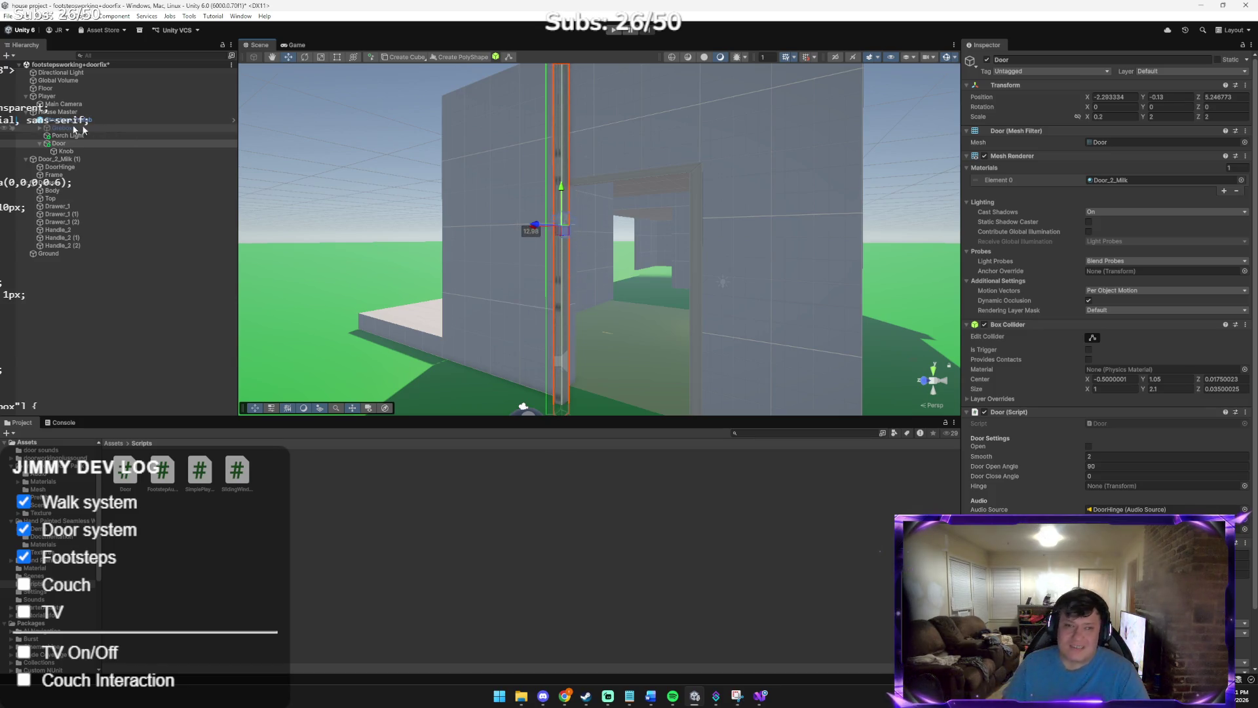
{"action": "left_click", "coordinate": [68, 144]}
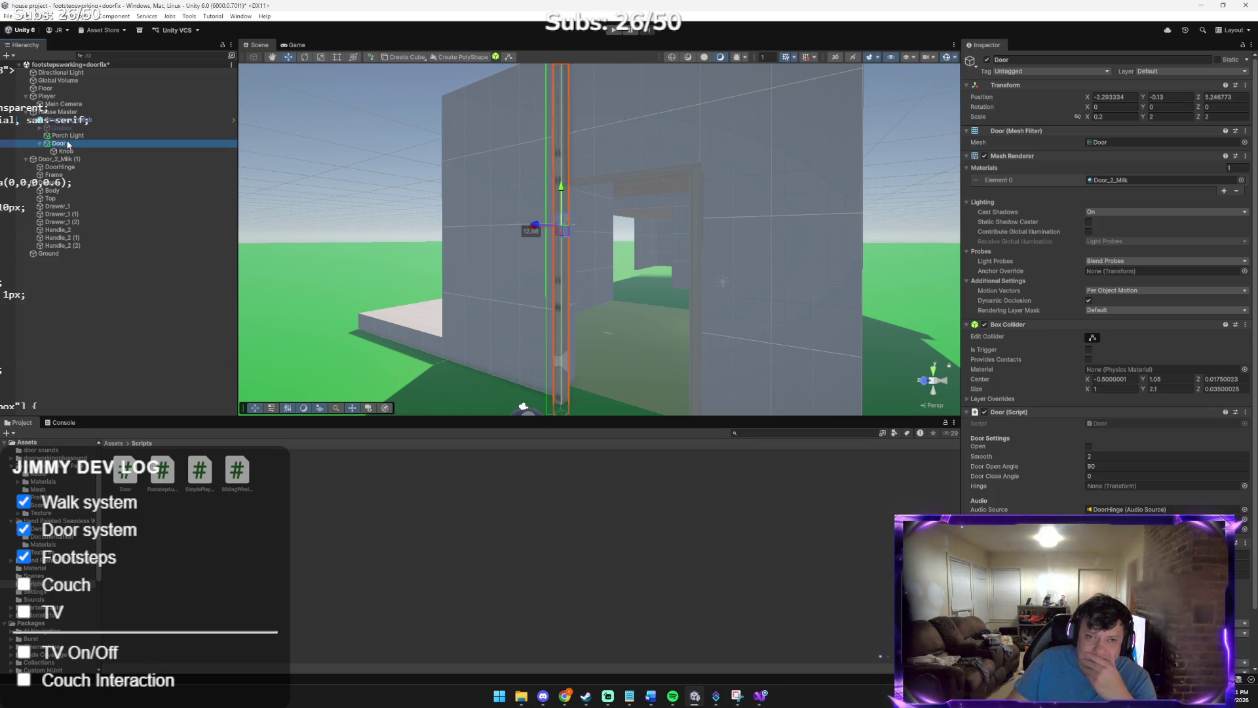
Move Door to the Hierarchy root below Ground, scale it 0.2, 2, 2, and slide it to X -17.847
{"action": "left_click_drag", "start_coordinate": [63, 163], "coordinate": [58, 181]}
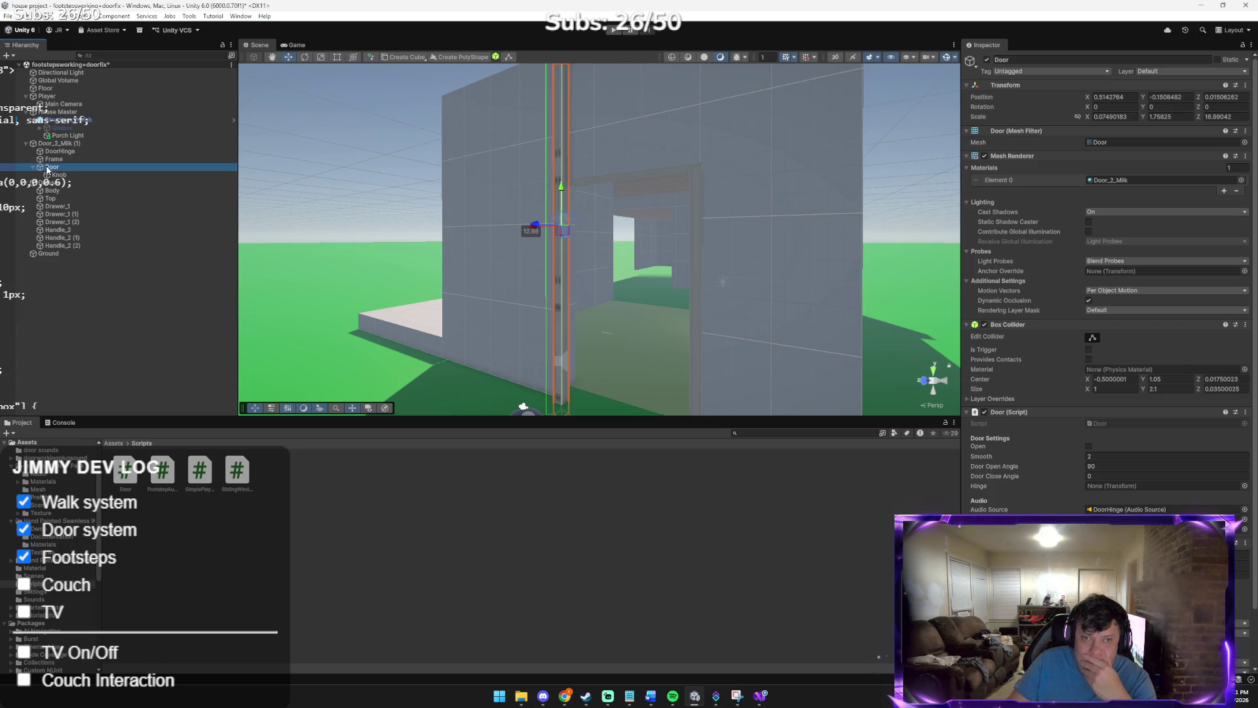
{"action": "left_click_drag", "start_coordinate": [48, 272], "coordinate": [47, 272]}
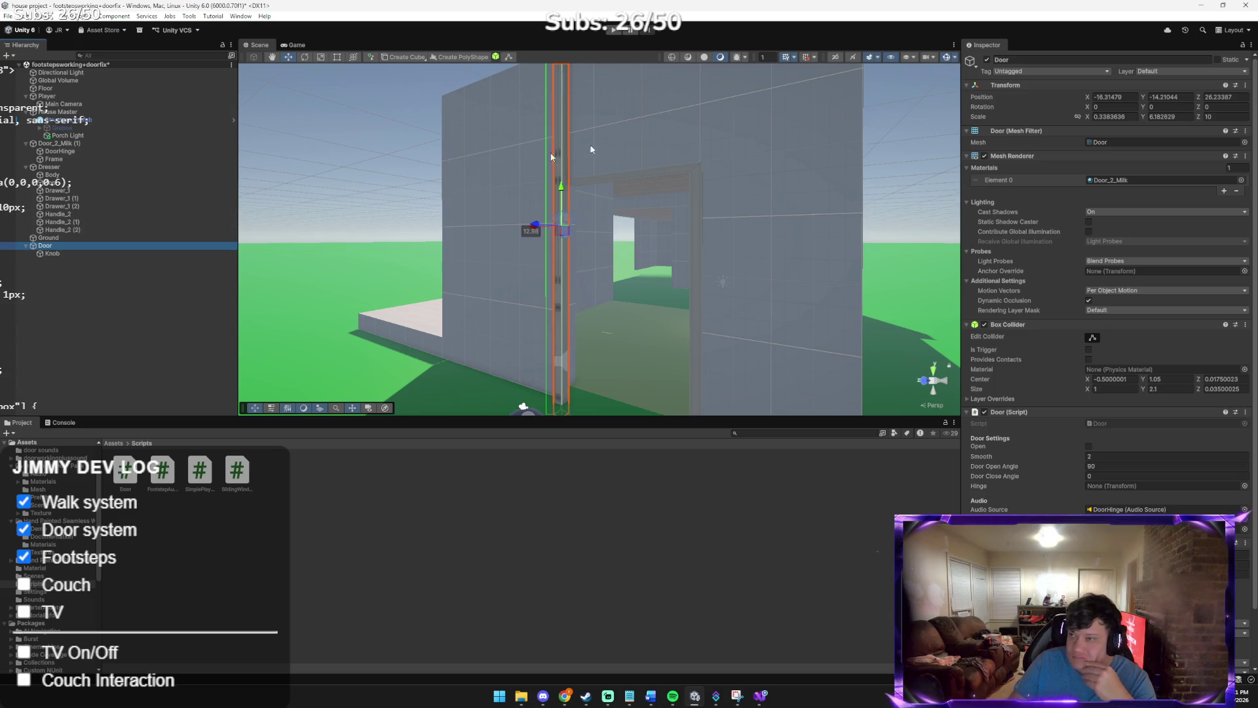
{"action": "left_click", "coordinate": [1115, 117]}
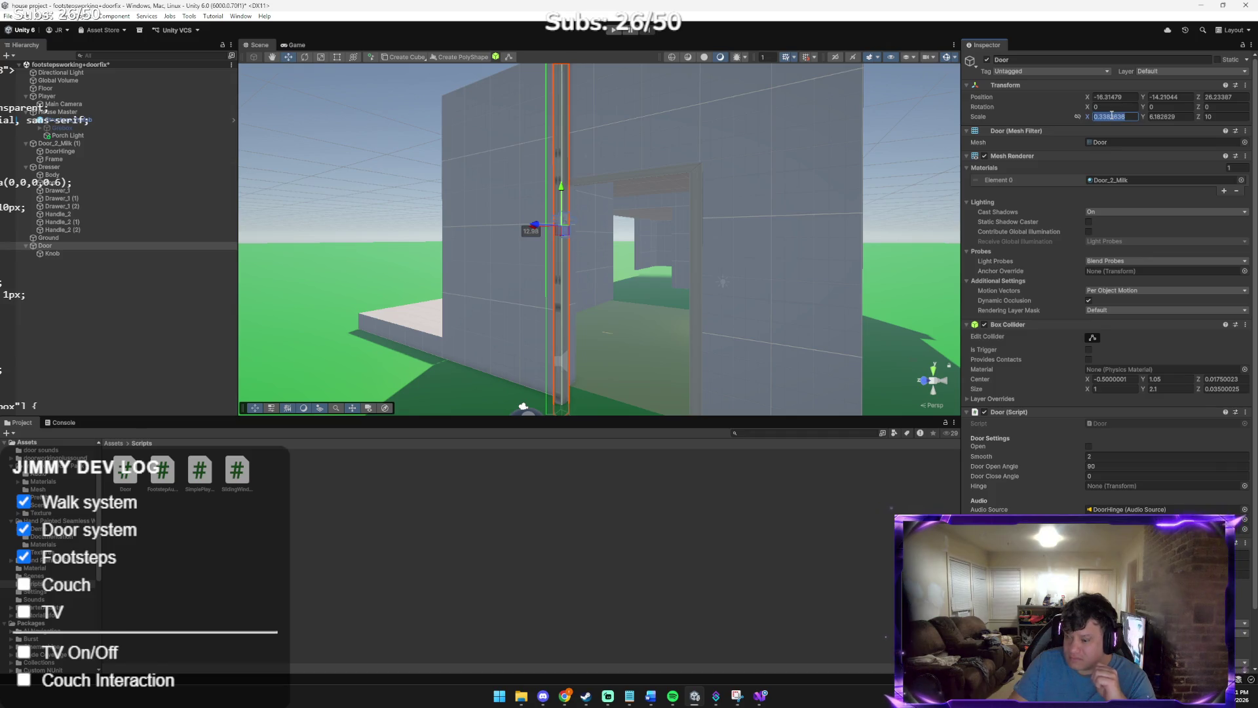
{"action": "type", "text": "0.2"}
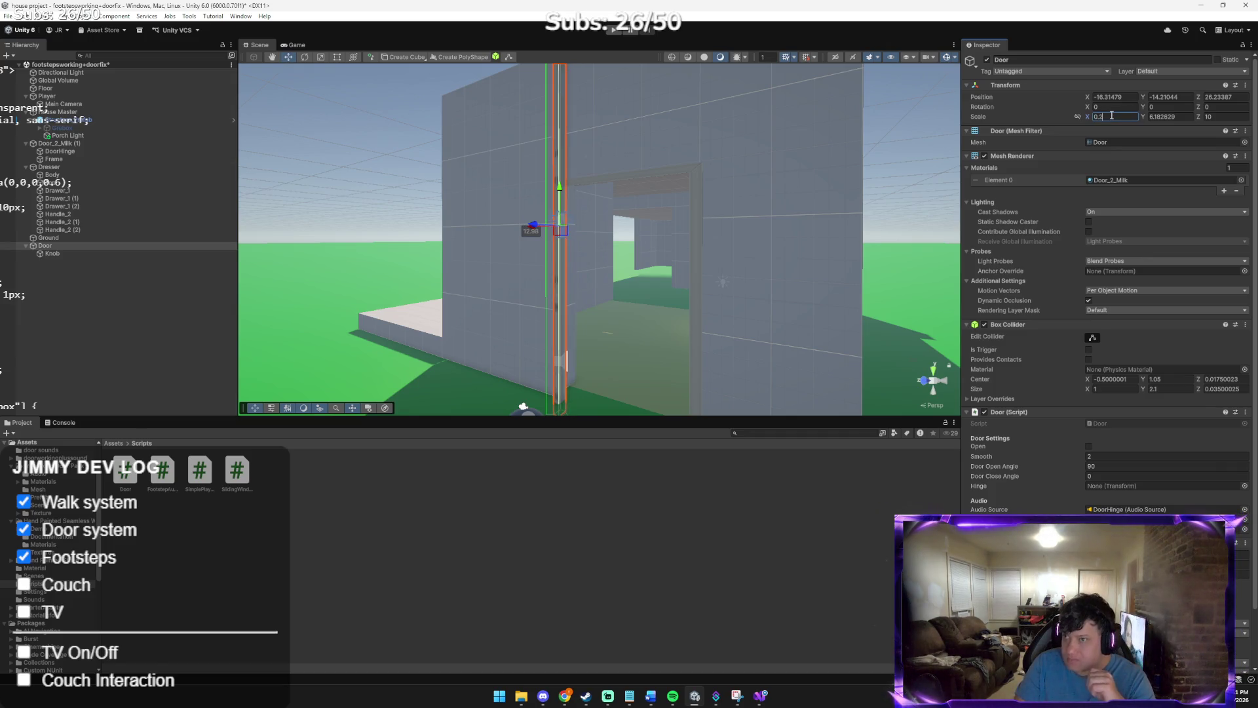
{"action": "key", "text": "Tab"}
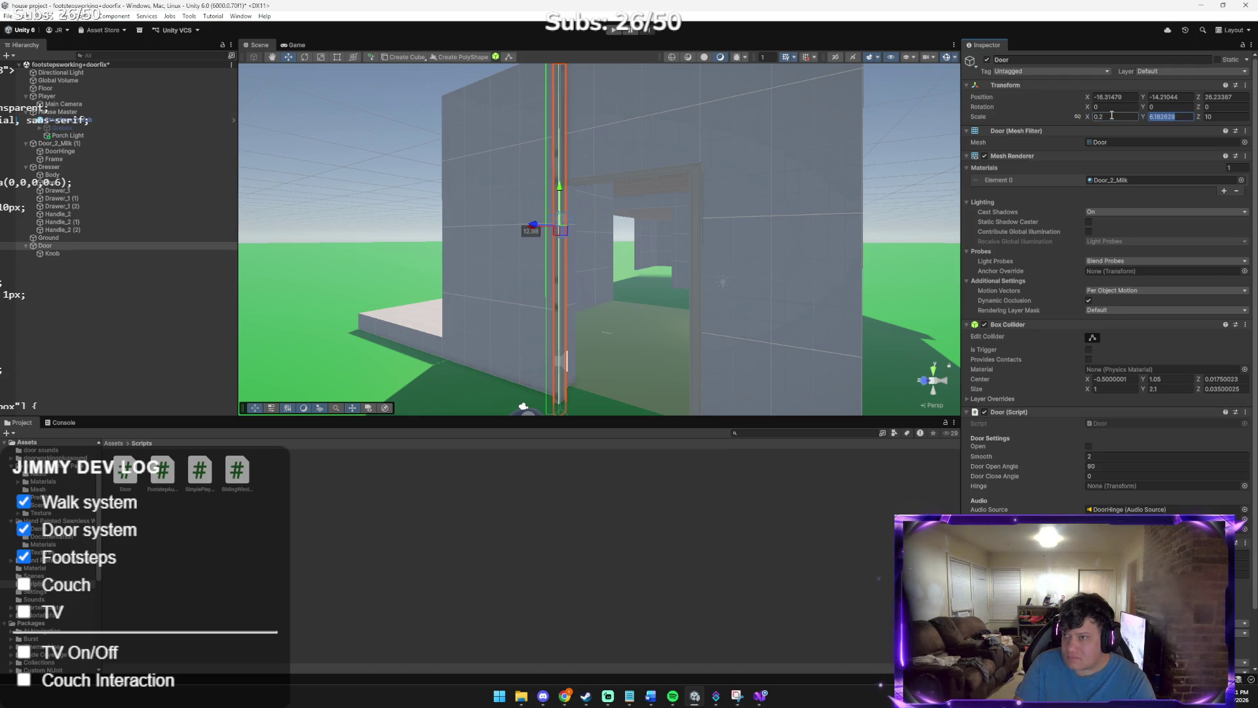
{"action": "type", "text": "2"}
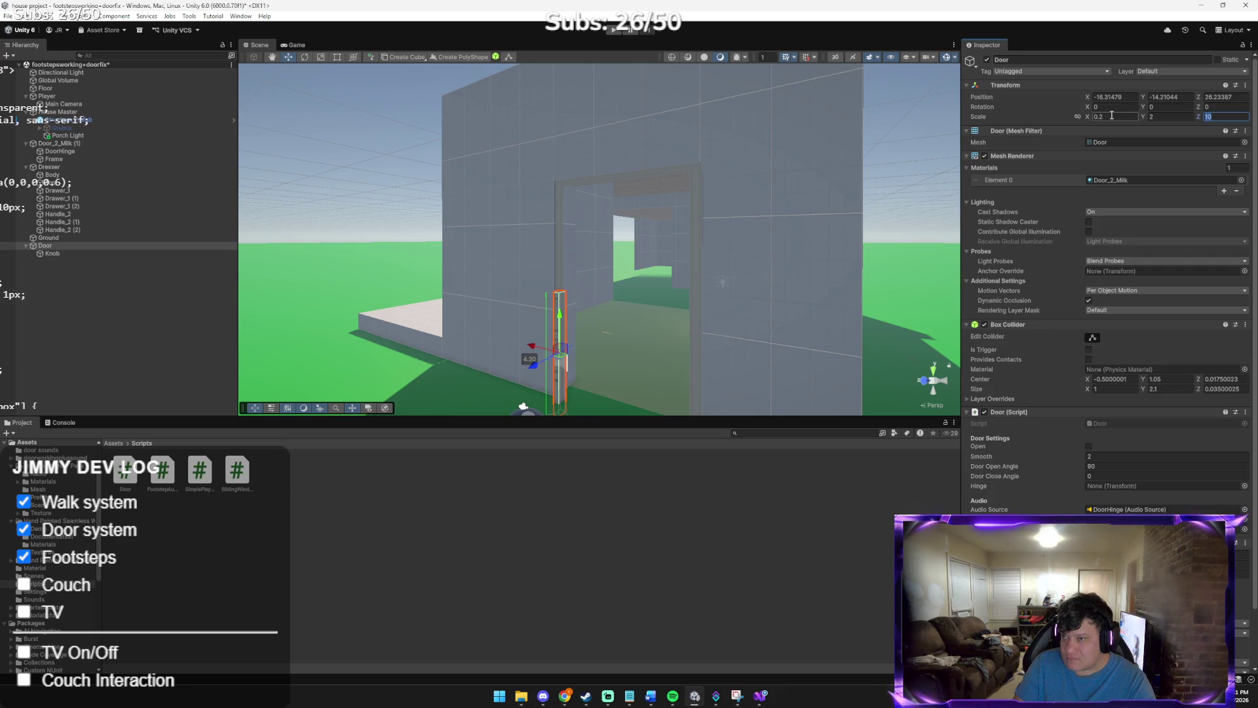
{"action": "type", "text": "2"}
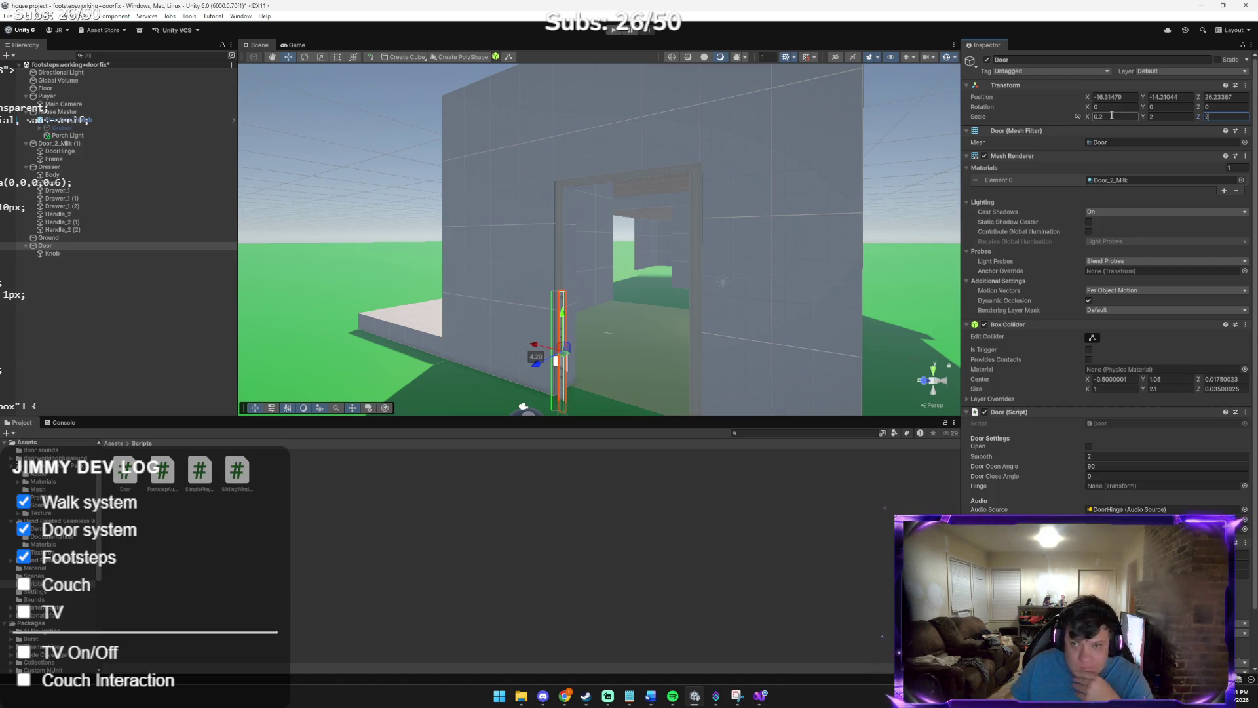
{"action": "mouse_move", "coordinate": [698, 216]}
{"action": "left_mouse_down"}
{"action": "mouse_move", "coordinate": [709, 262]}
{"action": "mouse_move", "coordinate": [922, 197]}
{"action": "mouse_move", "coordinate": [329, 245]}
{"action": "mouse_move", "coordinate": [286, 226]}
{"action": "left_mouse_up"}
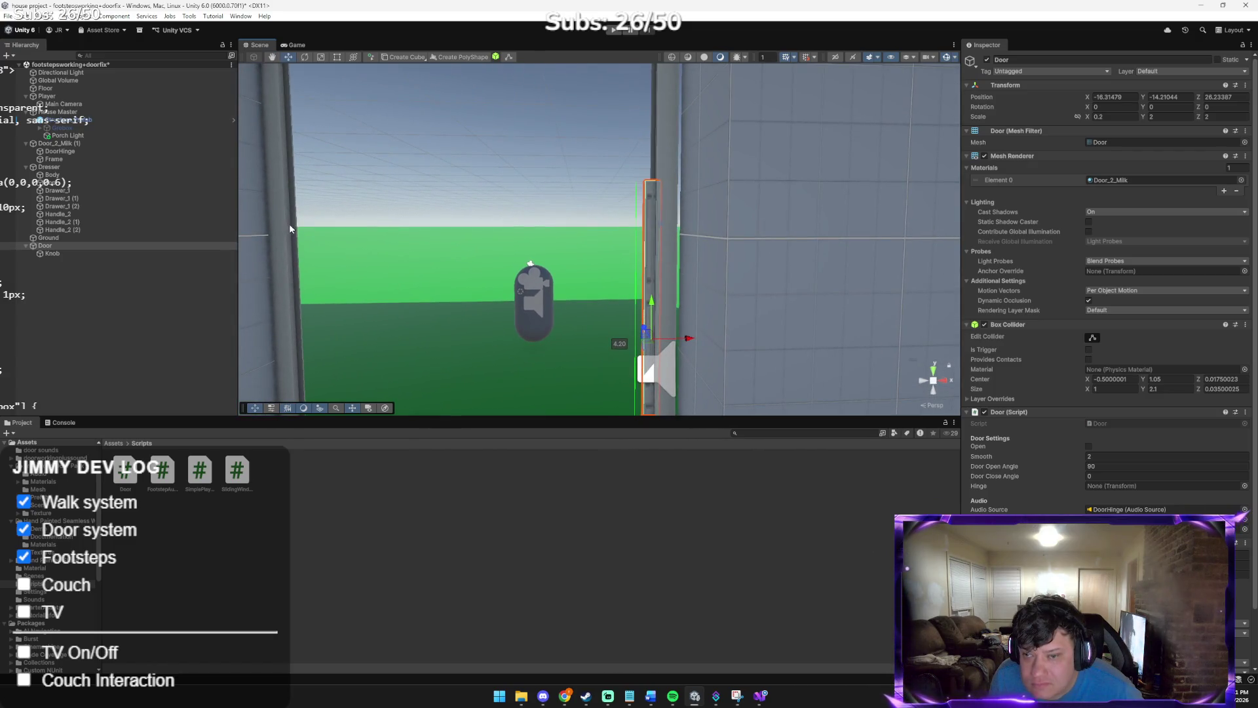
{"action": "mouse_move", "coordinate": [690, 340]}
{"action": "left_mouse_down"}
{"action": "mouse_move", "coordinate": [573, 330]}
{"action": "mouse_move", "coordinate": [648, 344]}
{"action": "mouse_move", "coordinate": [619, 334]}
{"action": "left_mouse_up"}
Browse the Project window to Assets > Free Wood Door Pack > Prefab > Wood > Door_2
{"action": "mouse_move", "coordinate": [991, 310]}
{"action": "left_mouse_down"}
{"action": "mouse_move", "coordinate": [1036, 296]}
{"action": "mouse_move", "coordinate": [814, 306]}
{"action": "mouse_move", "coordinate": [836, 307]}
{"action": "left_mouse_up"}
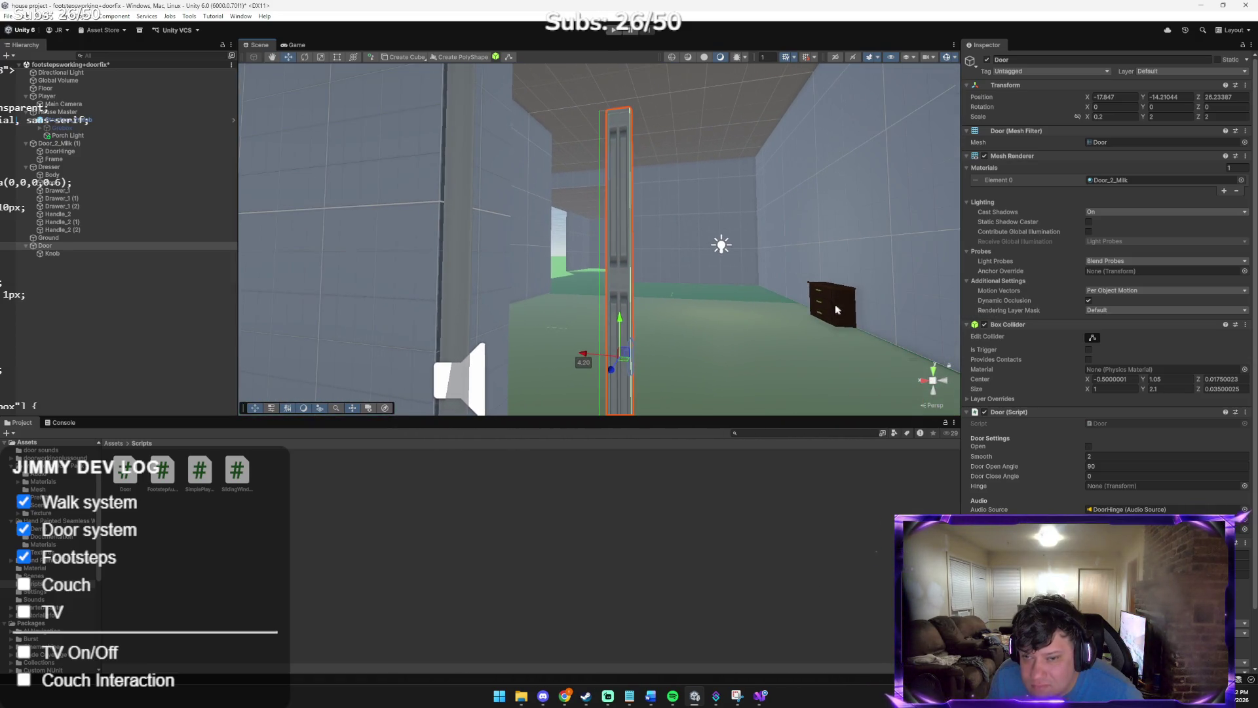
{"action": "left_click", "coordinate": [114, 444]}
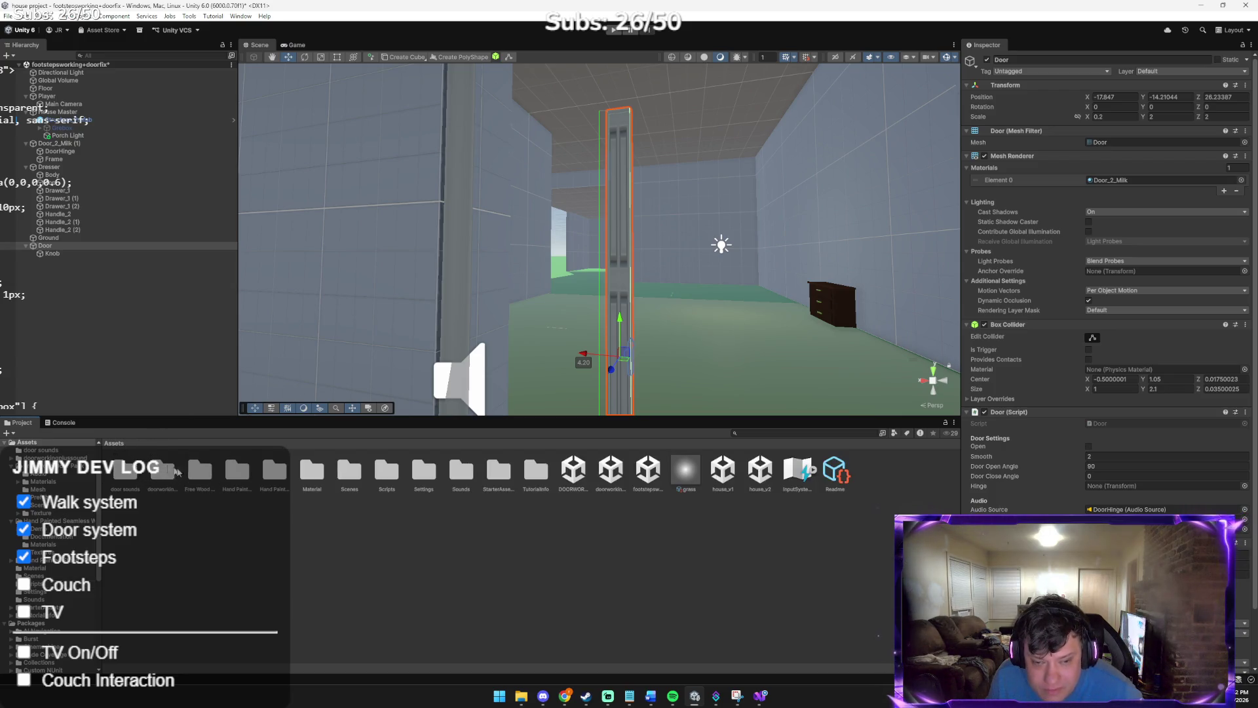
{"action": "double_click", "coordinate": [194, 473]}
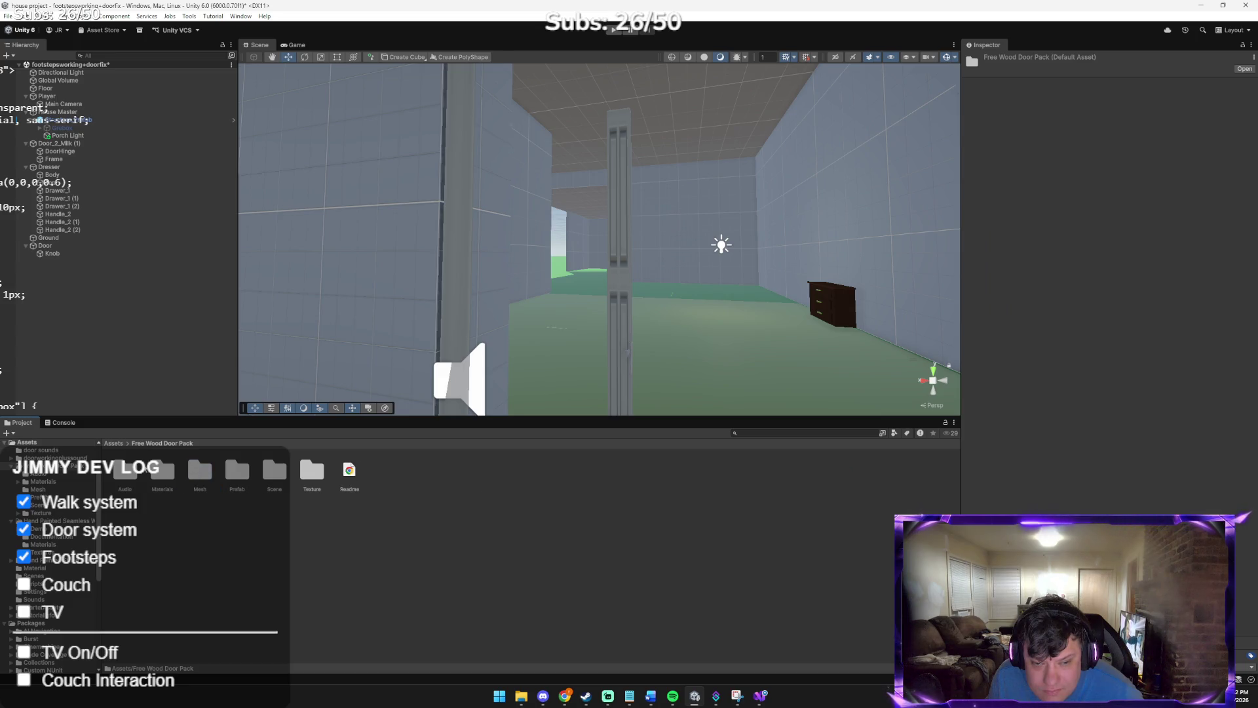
{"action": "left_click", "coordinate": [162, 469]}
{"action": "left_click", "coordinate": [246, 472]}
{"action": "double_click", "coordinate": [243, 471]}
{"action": "double_click", "coordinate": [161, 472]}
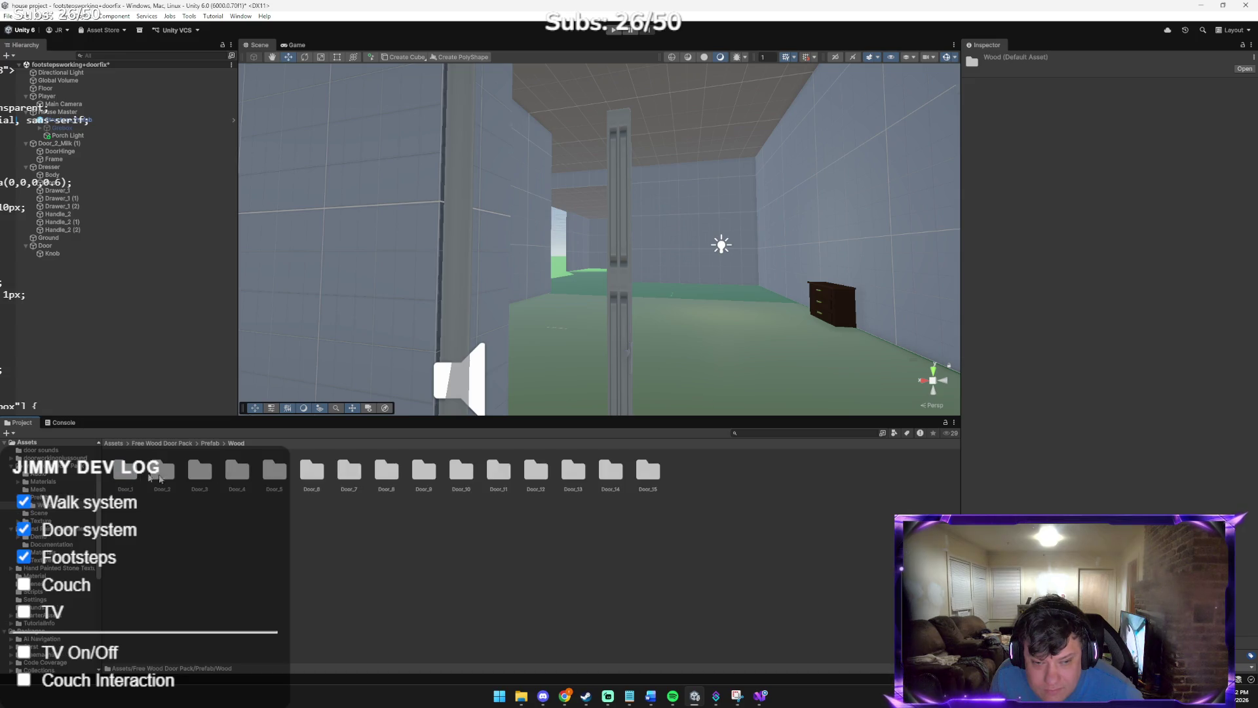
{"action": "double_click", "coordinate": [169, 477]}
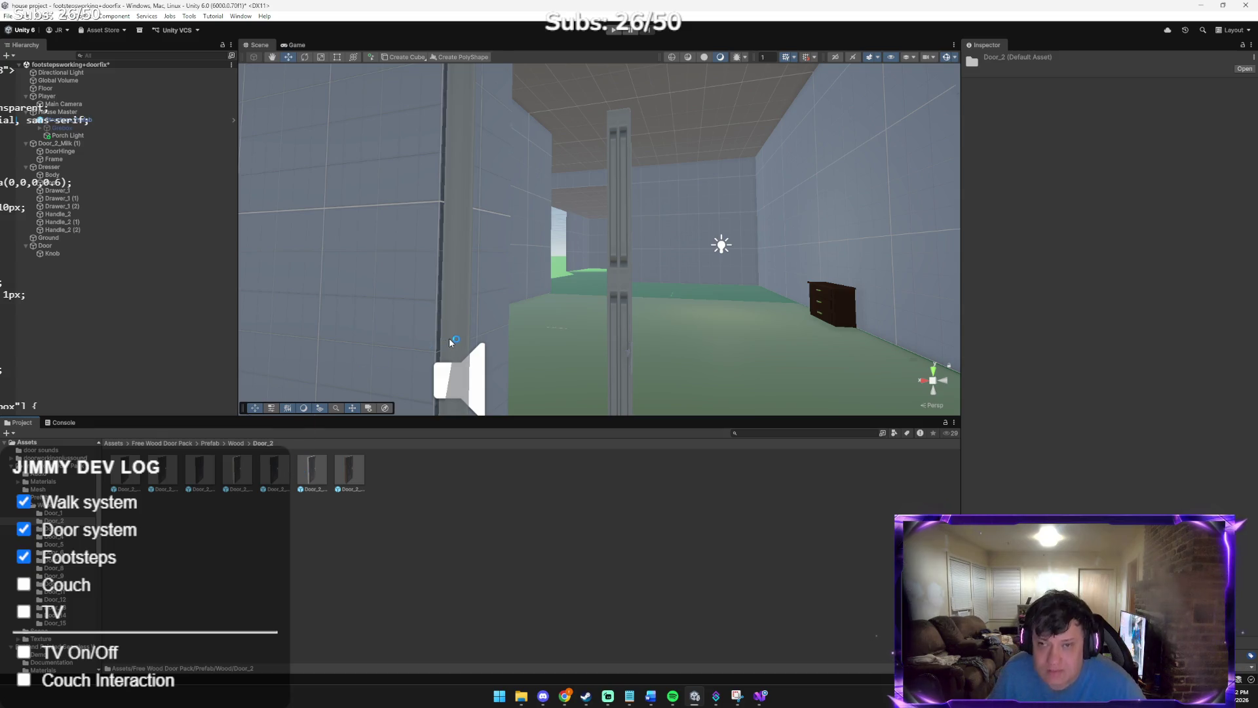
Drag a Door_2_Milk prefab into the scene, shift it along Z, then delete it
{"action": "mouse_move", "coordinate": [450, 342]}
{"action": "left_mouse_down"}
{"action": "mouse_move", "coordinate": [507, 287]}
{"action": "mouse_move", "coordinate": [458, 289]}
{"action": "mouse_move", "coordinate": [450, 309]}
{"action": "left_mouse_up"}
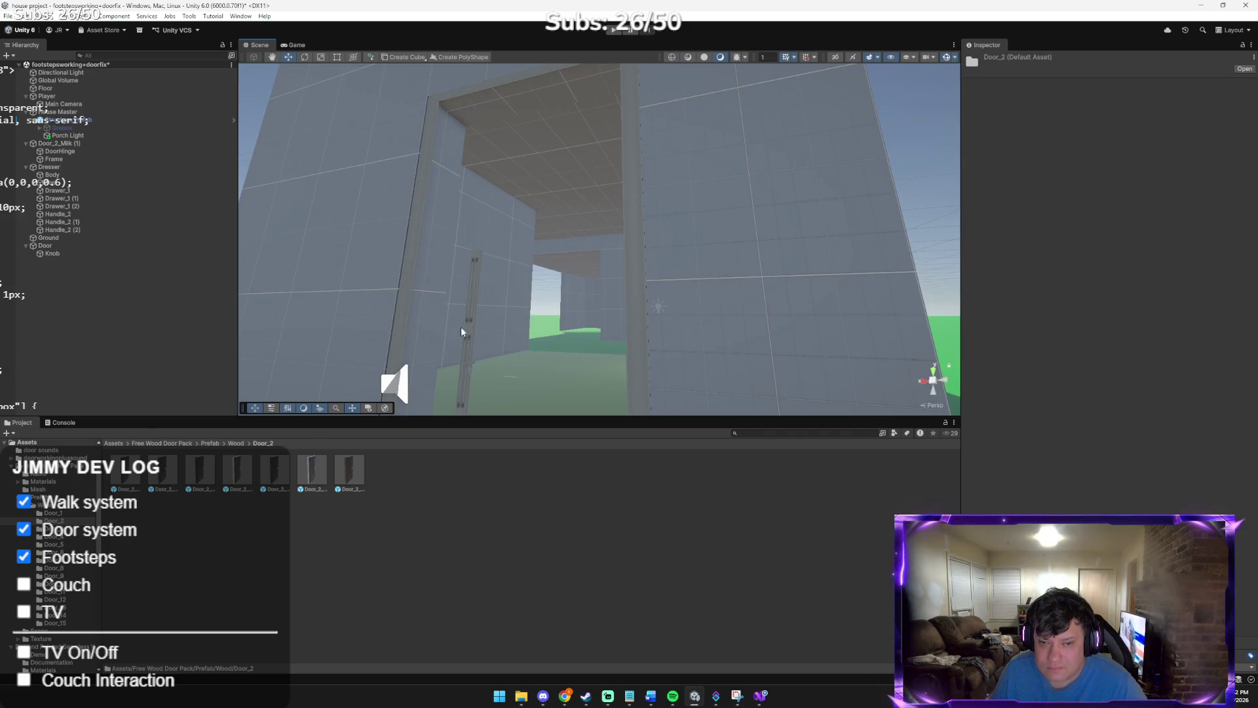
{"action": "mouse_move", "coordinate": [238, 477]}
{"action": "left_mouse_down"}
{"action": "mouse_move", "coordinate": [276, 393]}
{"action": "mouse_move", "coordinate": [267, 380]}
{"action": "mouse_move", "coordinate": [334, 342]}
{"action": "mouse_move", "coordinate": [425, 368]}
{"action": "left_mouse_up"}
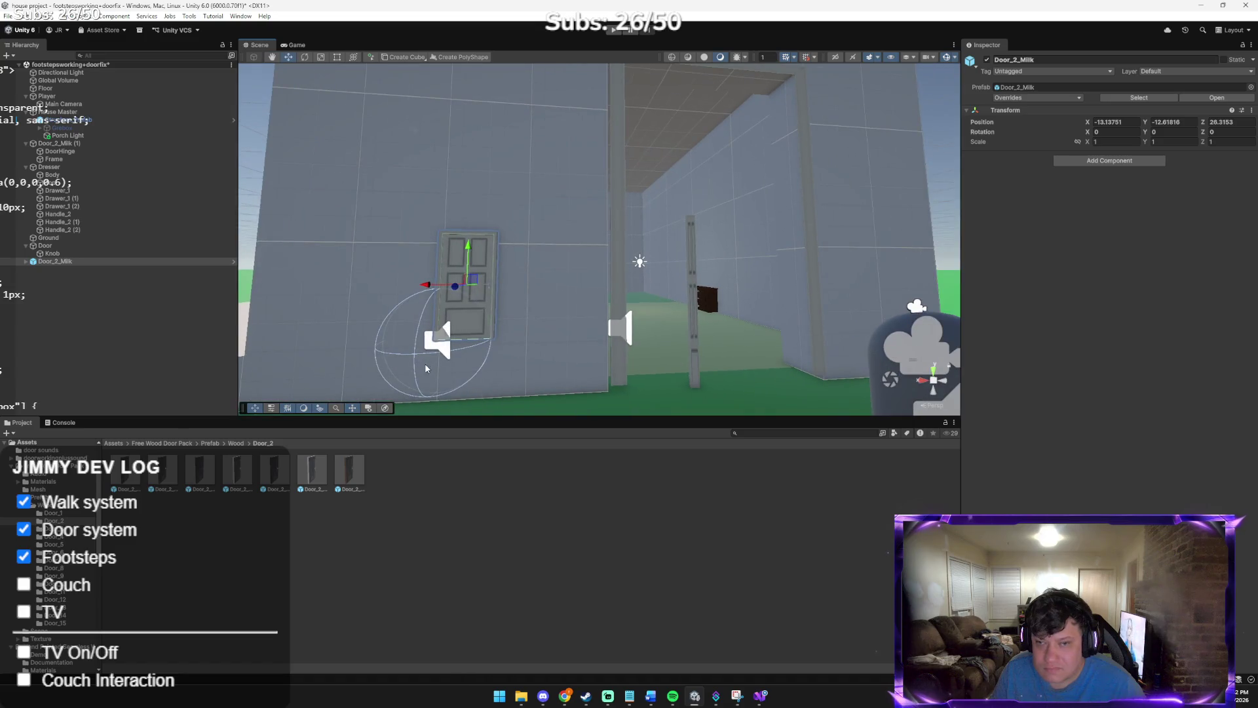
{"action": "left_click_drag", "start_coordinate": [459, 288], "coordinate": [419, 367]}
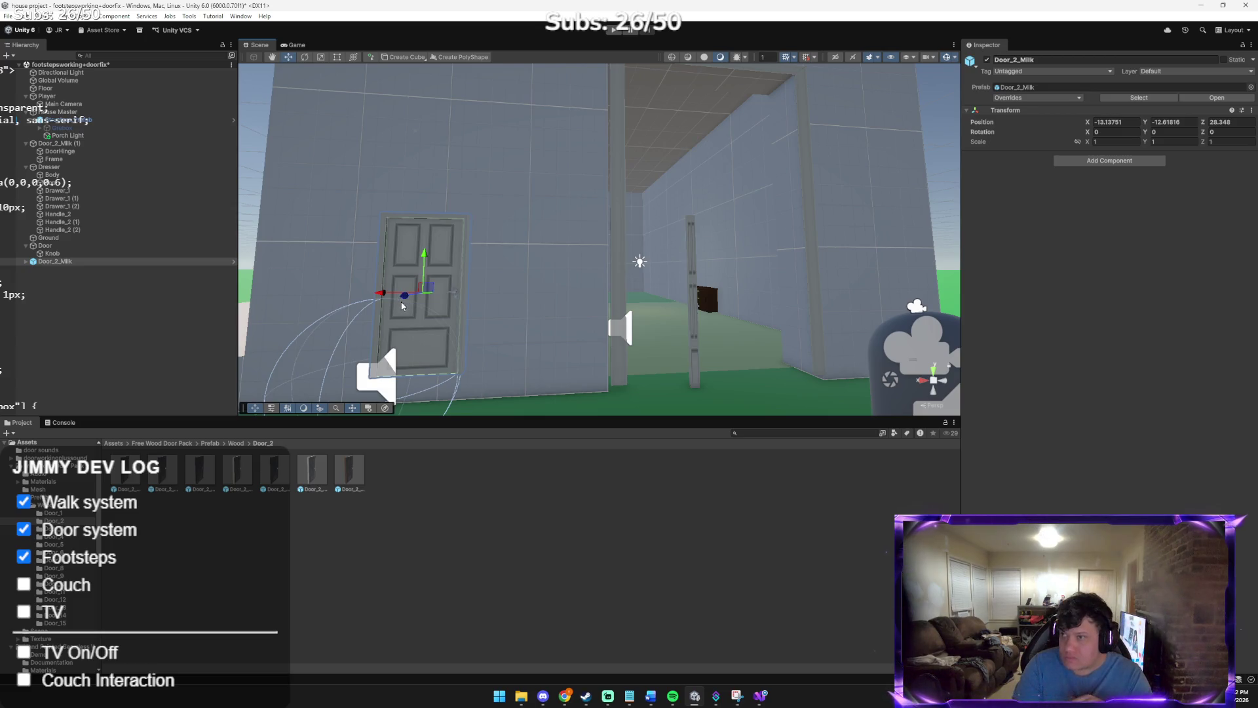
{"action": "key", "text": "Delete"}
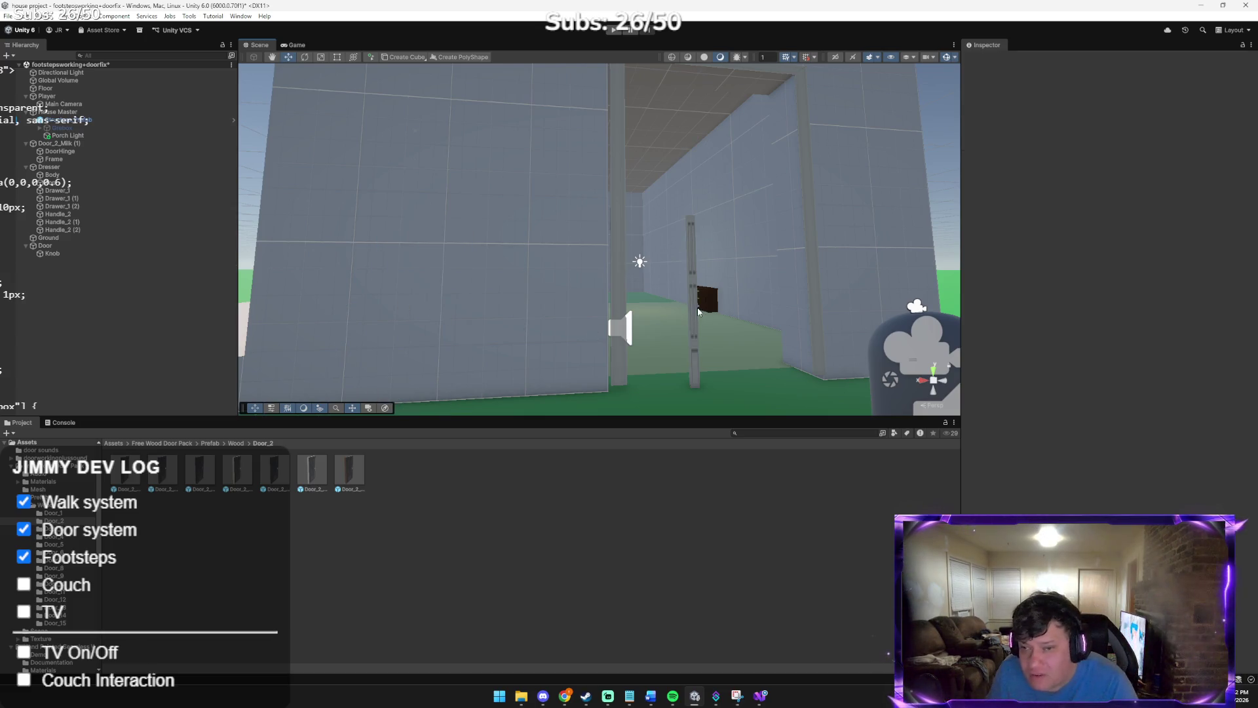
Reset the Door's Scale to 1, 1, 1 and raise it slightly along Y
{"action": "left_click", "coordinate": [697, 308]}
{"action": "left_click", "coordinate": [1112, 117]}
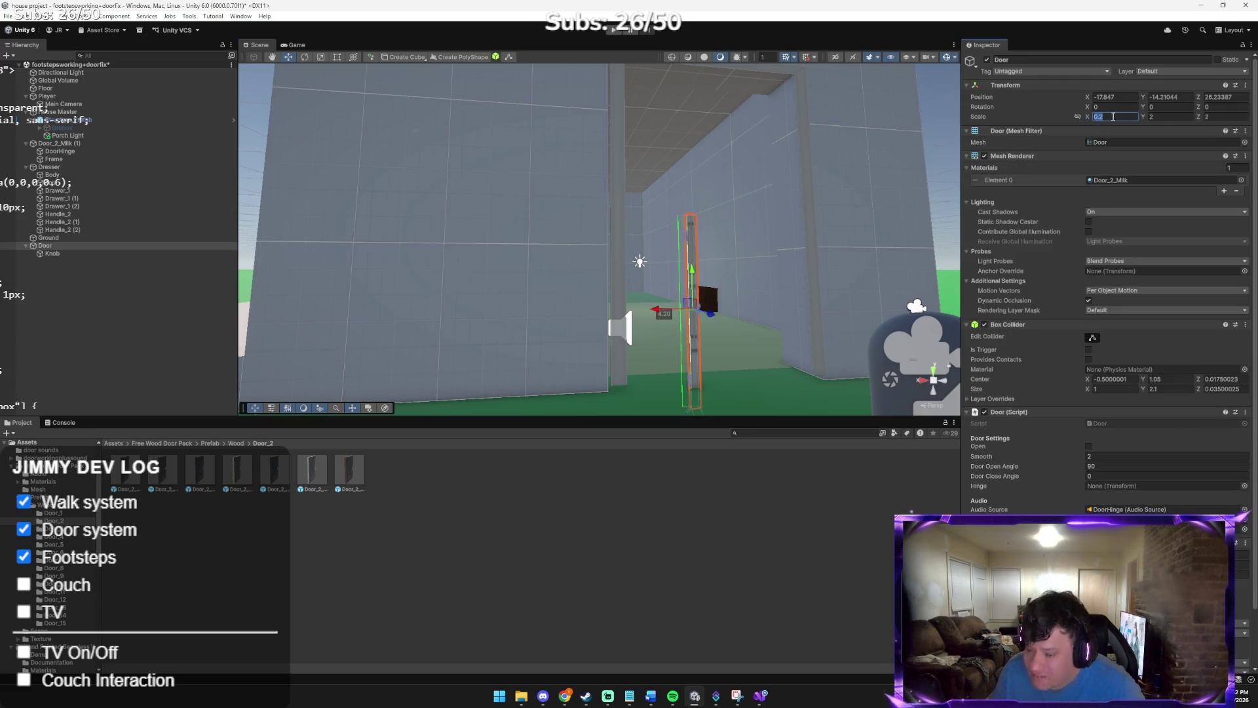
{"action": "type", "text": "1"}
{"action": "key", "text": "Tab"}
{"action": "type", "text": "1"}
{"action": "key", "text": "Tab"}
{"action": "type", "text": "1"}
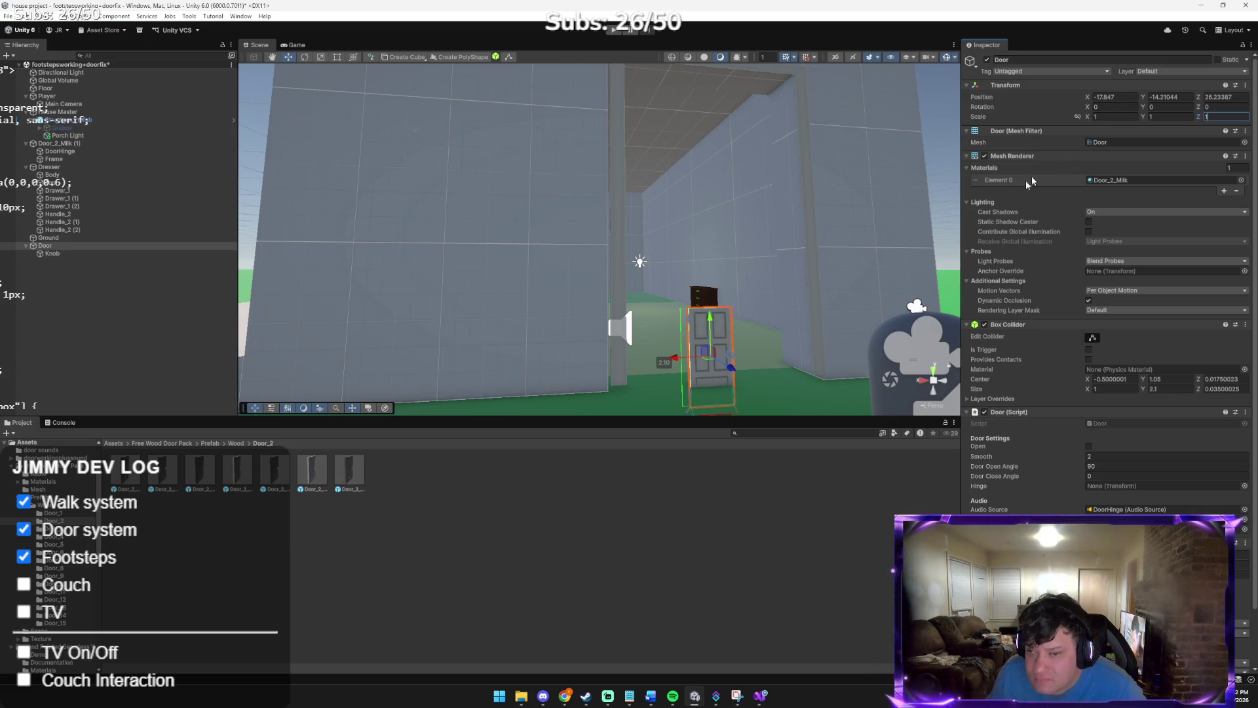
{"action": "mouse_move", "coordinate": [710, 319]}
{"action": "left_mouse_down"}
{"action": "mouse_move", "coordinate": [709, 291]}
{"action": "mouse_move", "coordinate": [776, 317]}
{"action": "left_mouse_up"}
{"action": "key", "text": "s"}
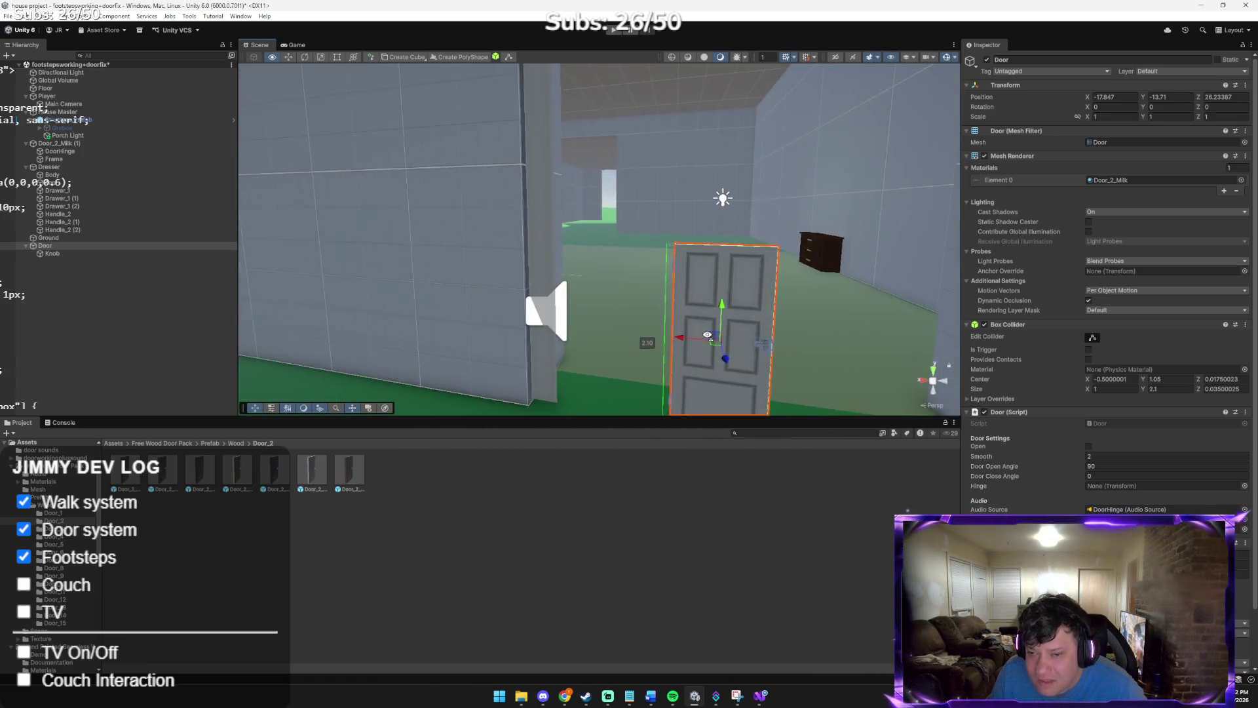
{"action": "key", "text": "w"}
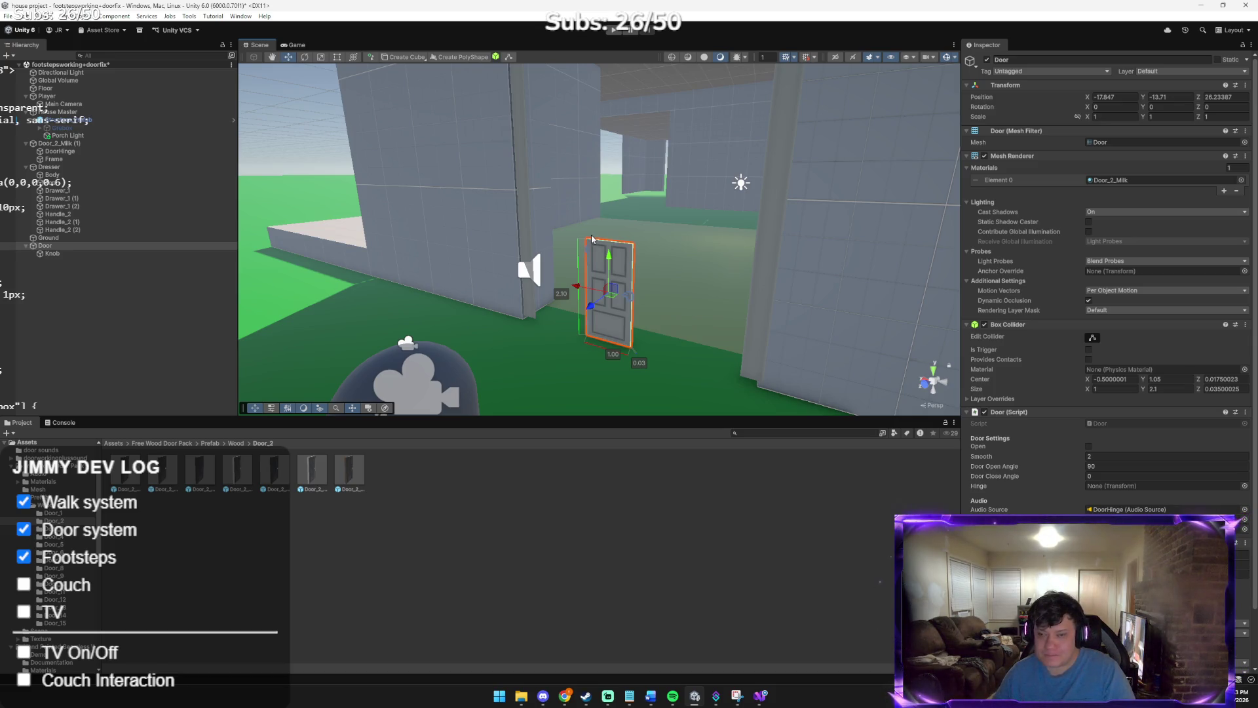
Check the house walls, House Master and Player objects, then select the small Door in the doorway
{"action": "left_click", "coordinate": [463, 167]}
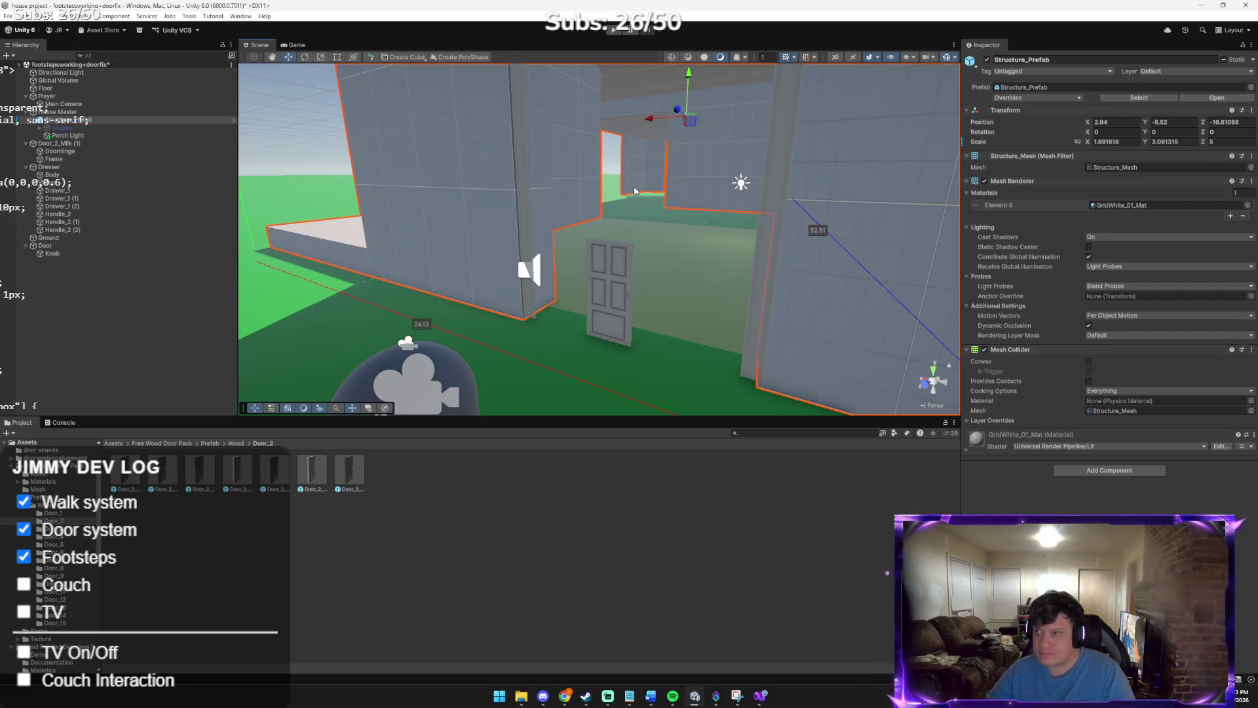
{"action": "mouse_move", "coordinate": [714, 268]}
{"action": "left_mouse_down"}
{"action": "mouse_move", "coordinate": [803, 132]}
{"action": "mouse_move", "coordinate": [754, 191]}
{"action": "left_mouse_up"}
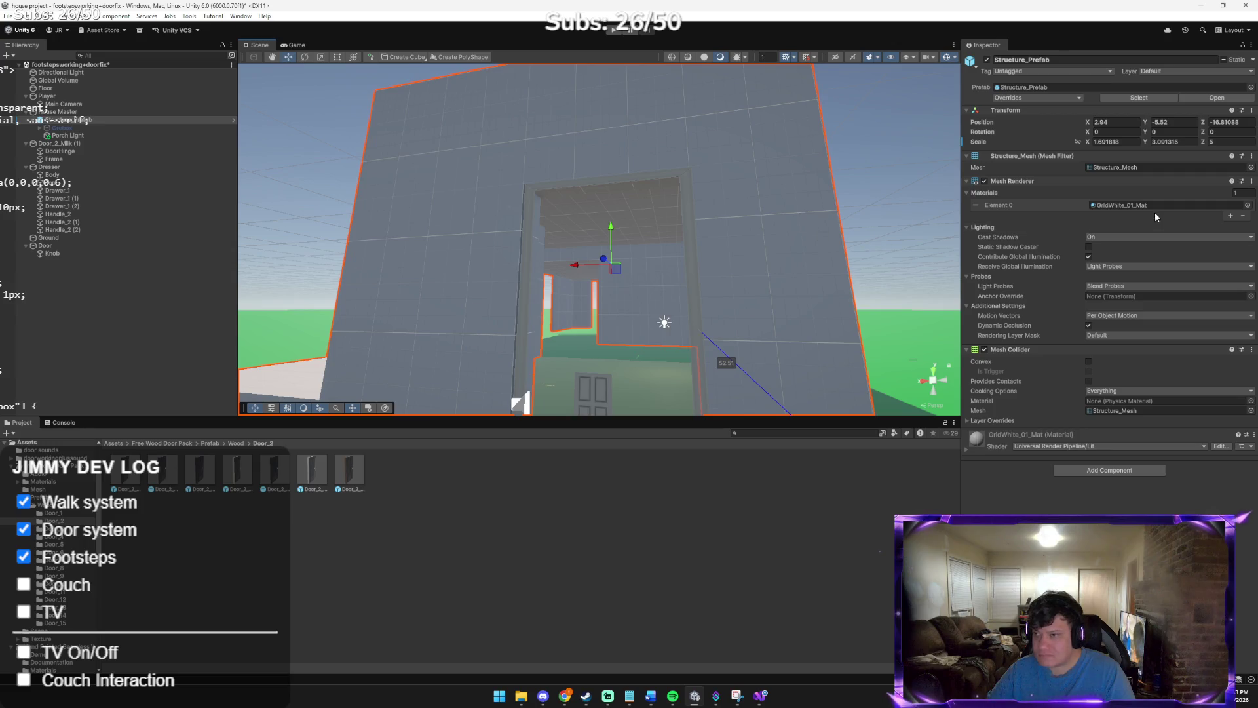
{"action": "left_click", "coordinate": [131, 112]}
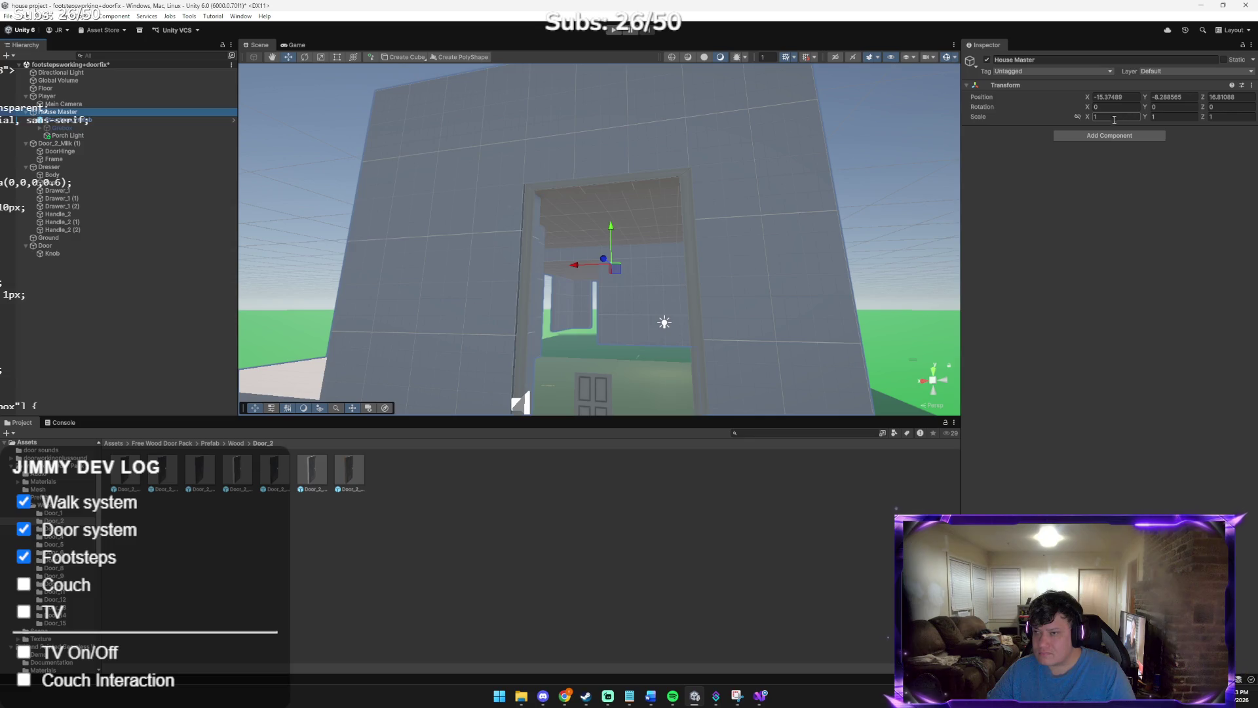
{"action": "mouse_move", "coordinate": [815, 163]}
{"action": "left_mouse_down"}
{"action": "mouse_move", "coordinate": [826, 242]}
{"action": "mouse_move", "coordinate": [811, 212]}
{"action": "left_mouse_up"}
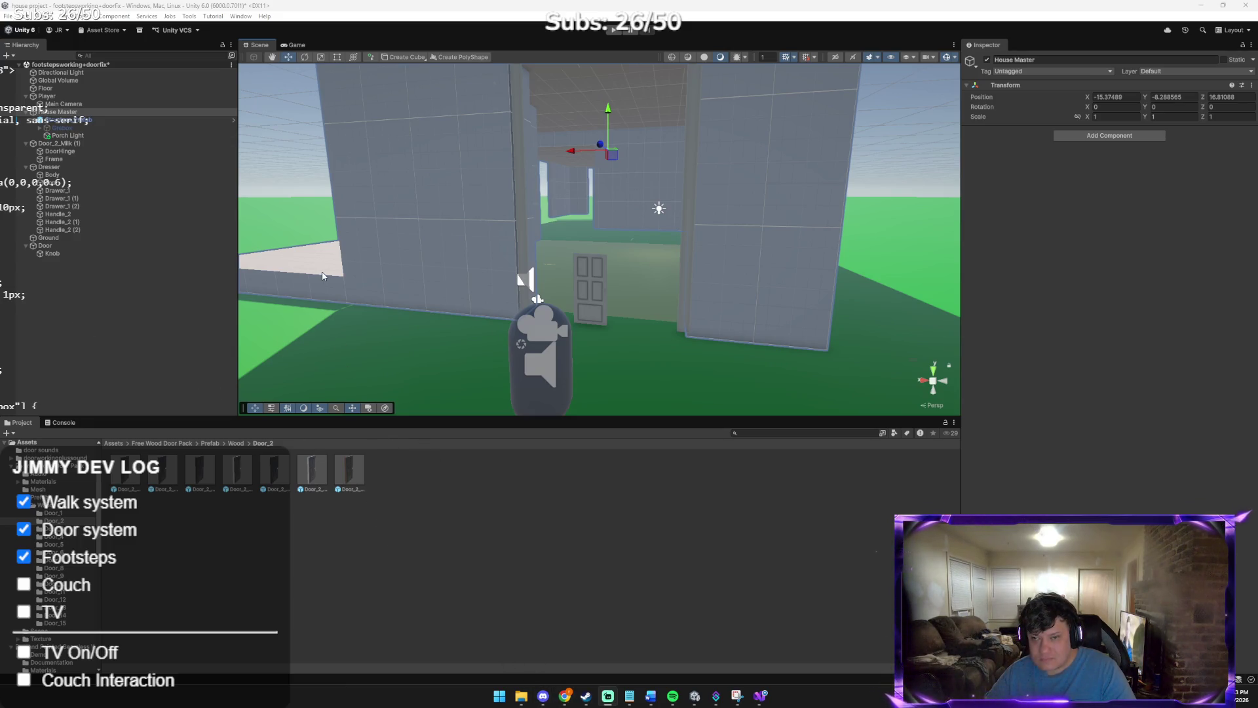
{"action": "left_click", "coordinate": [125, 97]}
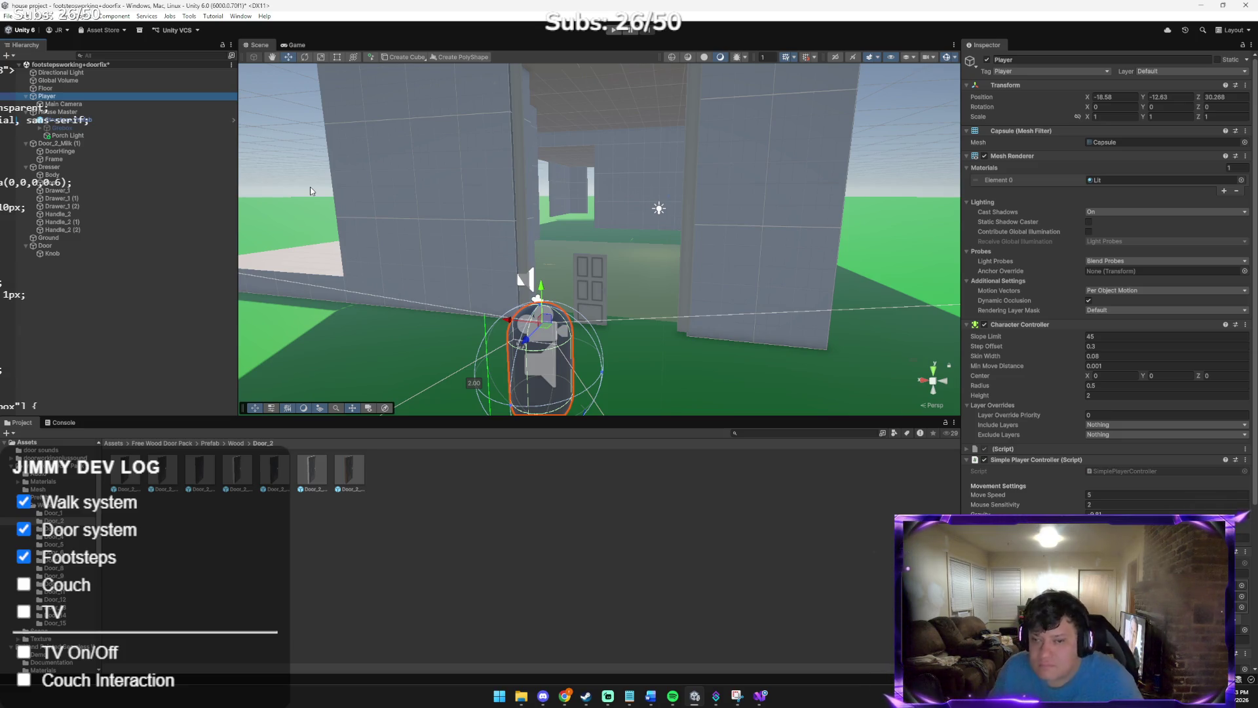
{"action": "left_click", "coordinate": [593, 275]}
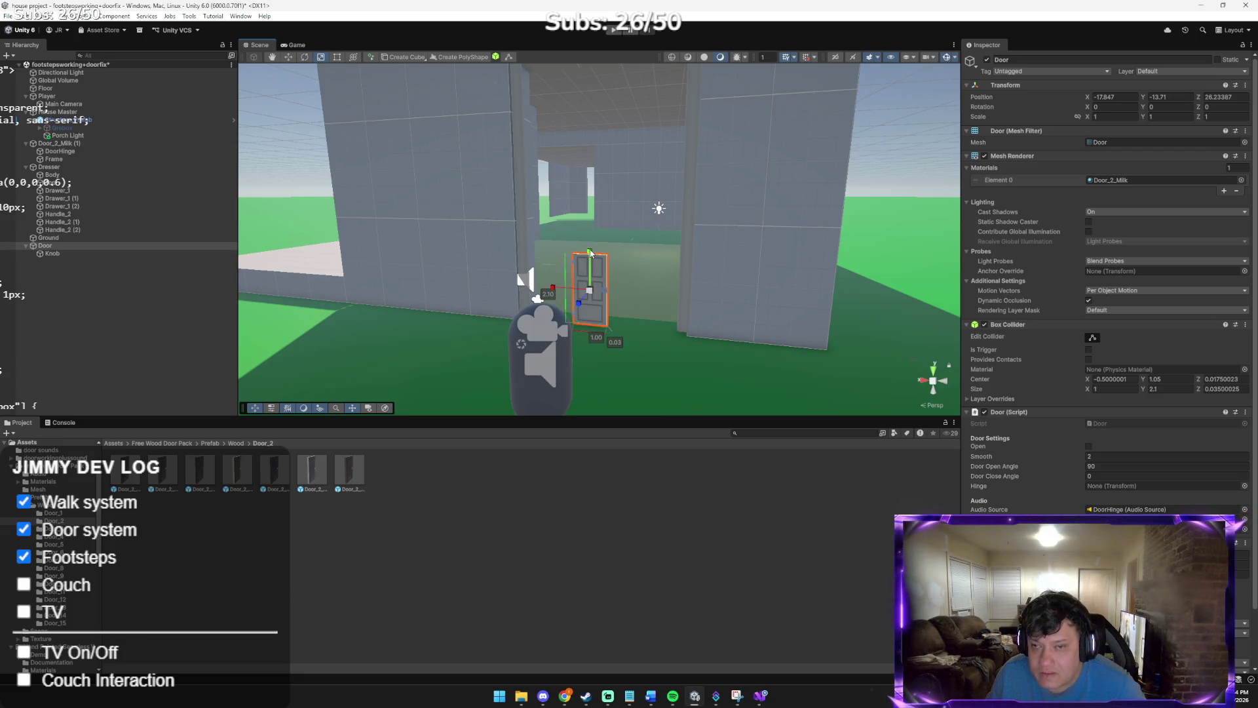
Scale the door up to about 4.08, 3.47, 4.08 and slide it sideways into the doorway
{"action": "mouse_move", "coordinate": [588, 252]}
{"action": "left_mouse_down"}
{"action": "mouse_move", "coordinate": [593, 275]}
{"action": "mouse_move", "coordinate": [616, 214]}
{"action": "left_mouse_up"}
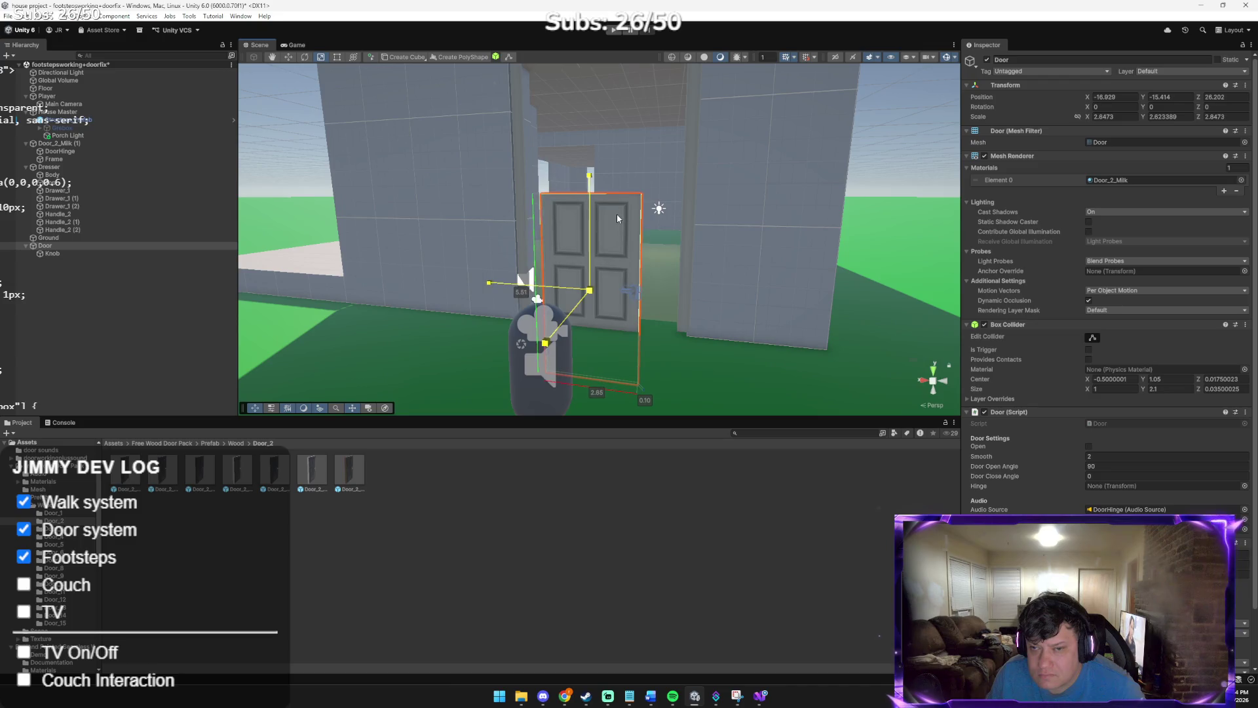
{"action": "left_click", "coordinate": [592, 245]}
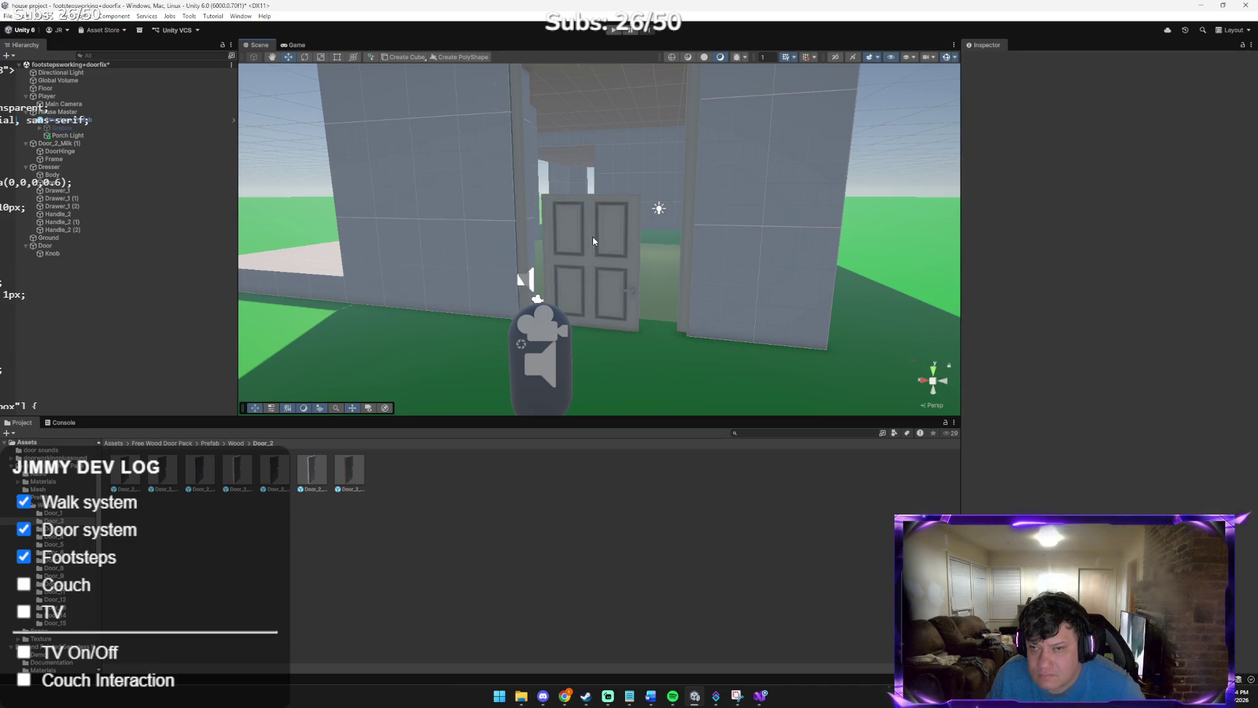
{"action": "left_click", "coordinate": [592, 236]}
{"action": "mouse_move", "coordinate": [588, 255]}
{"action": "left_mouse_down"}
{"action": "mouse_move", "coordinate": [585, 189]}
{"action": "mouse_move", "coordinate": [588, 222]}
{"action": "mouse_move", "coordinate": [613, 200]}
{"action": "mouse_move", "coordinate": [568, 224]}
{"action": "mouse_move", "coordinate": [578, 225]}
{"action": "left_mouse_up"}
{"action": "key", "text": "r"}
{"action": "key", "text": "w"}
{"action": "left_click", "coordinate": [585, 226]}
{"action": "left_click", "coordinate": [587, 225]}
{"action": "left_click_drag", "start_coordinate": [584, 226], "coordinate": [572, 227]}
Push the door deeper into the frame and align it, near X -16.099, Y -13.68, Z 26.188
{"action": "mouse_move", "coordinate": [608, 146]}
{"action": "left_mouse_down"}
{"action": "mouse_move", "coordinate": [599, 180]}
{"action": "mouse_move", "coordinate": [604, 146]}
{"action": "mouse_move", "coordinate": [660, 201]}
{"action": "mouse_move", "coordinate": [600, 324]}
{"action": "mouse_move", "coordinate": [629, 248]}
{"action": "left_mouse_up"}
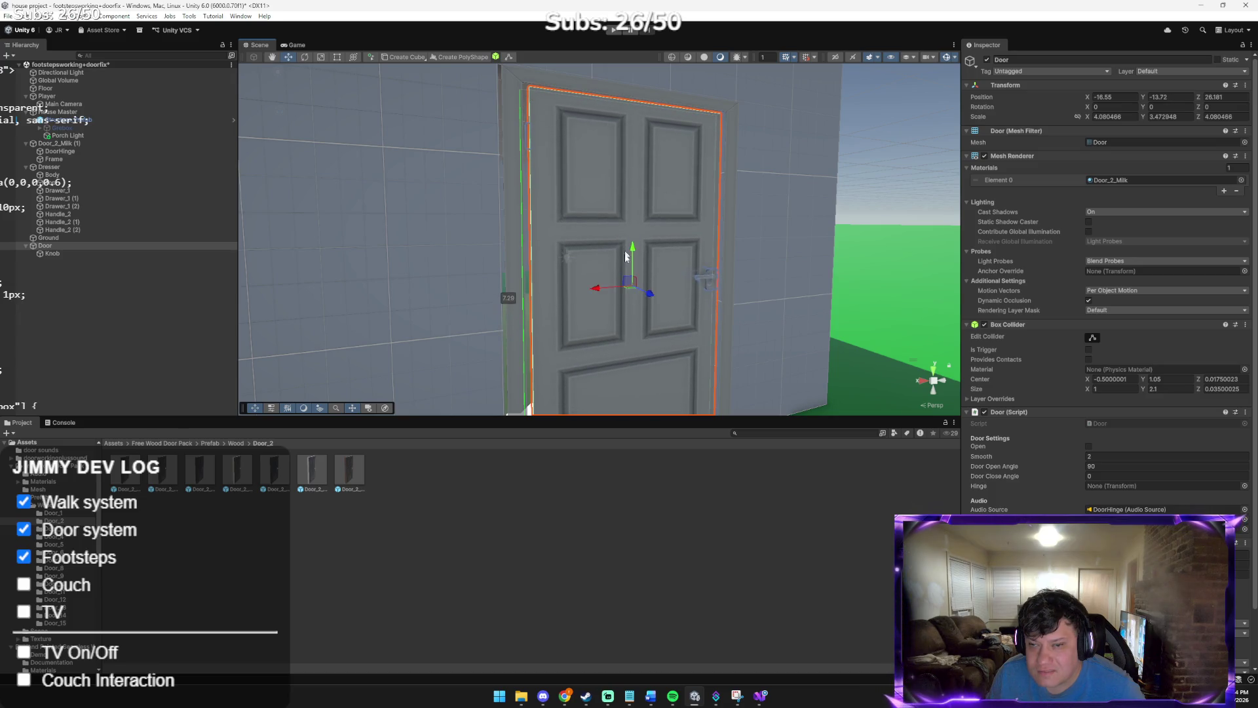
{"action": "scroll", "coordinate": [622, 255], "scroll_direction": "down", "scroll_amount": 3}
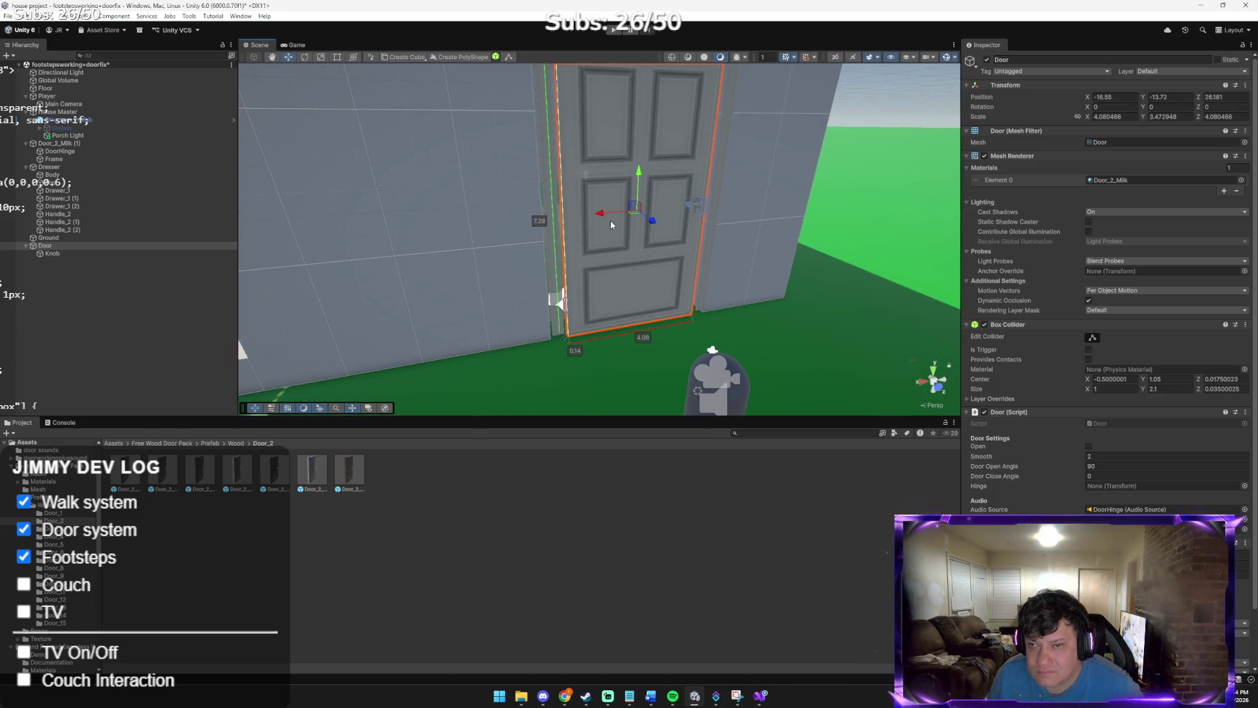
{"action": "mouse_move", "coordinate": [620, 216]}
{"action": "left_mouse_down"}
{"action": "mouse_move", "coordinate": [613, 164]}
{"action": "mouse_move", "coordinate": [649, 197]}
{"action": "left_mouse_up"}
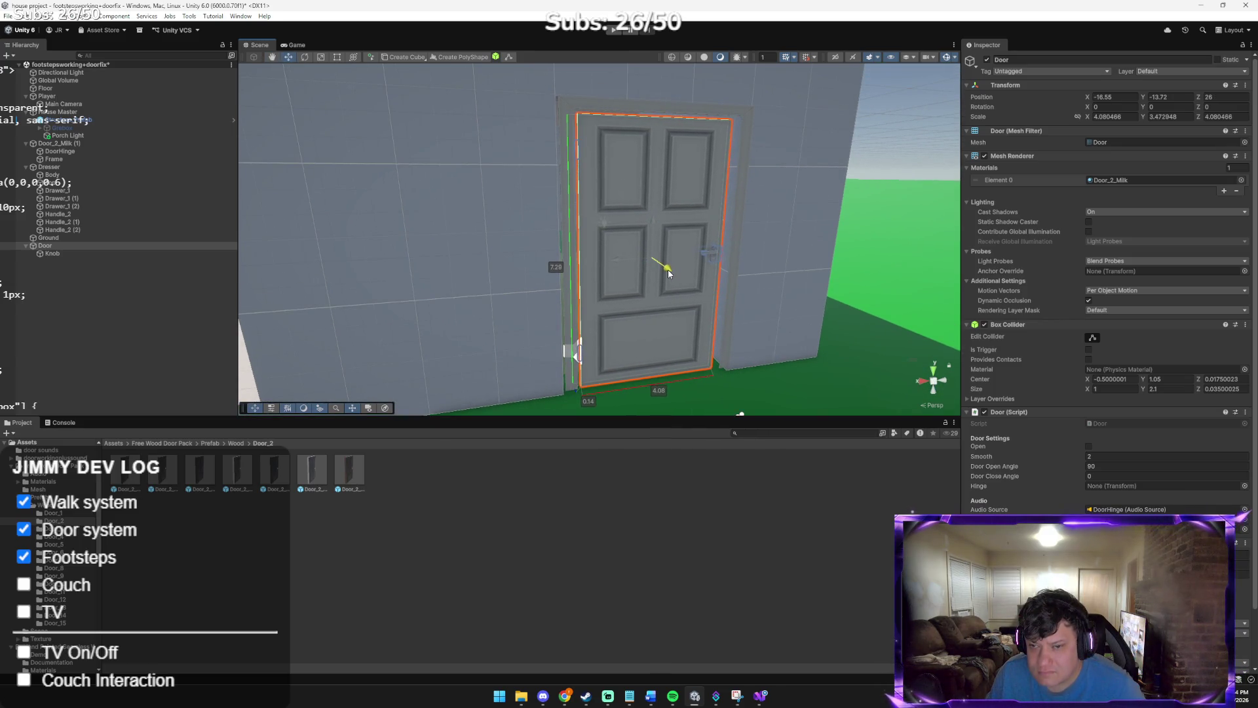
{"action": "left_click_drag", "start_coordinate": [669, 274], "coordinate": [663, 270]}
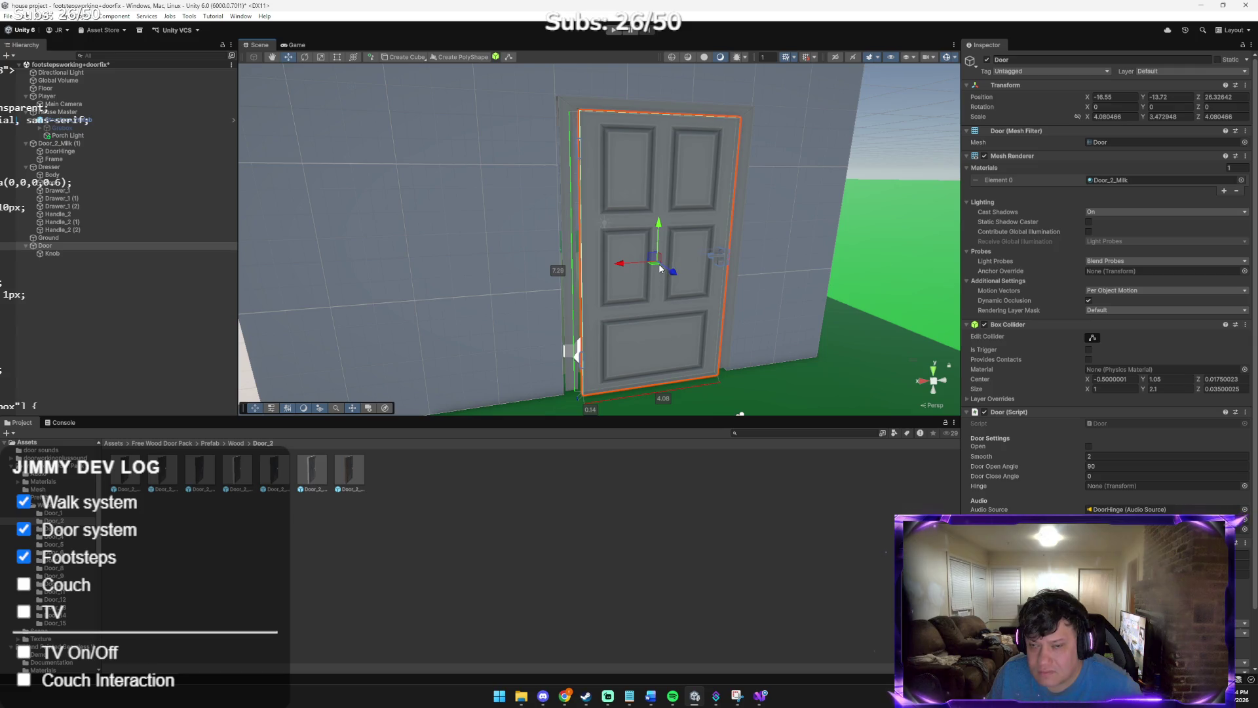
{"action": "key", "text": "z"}
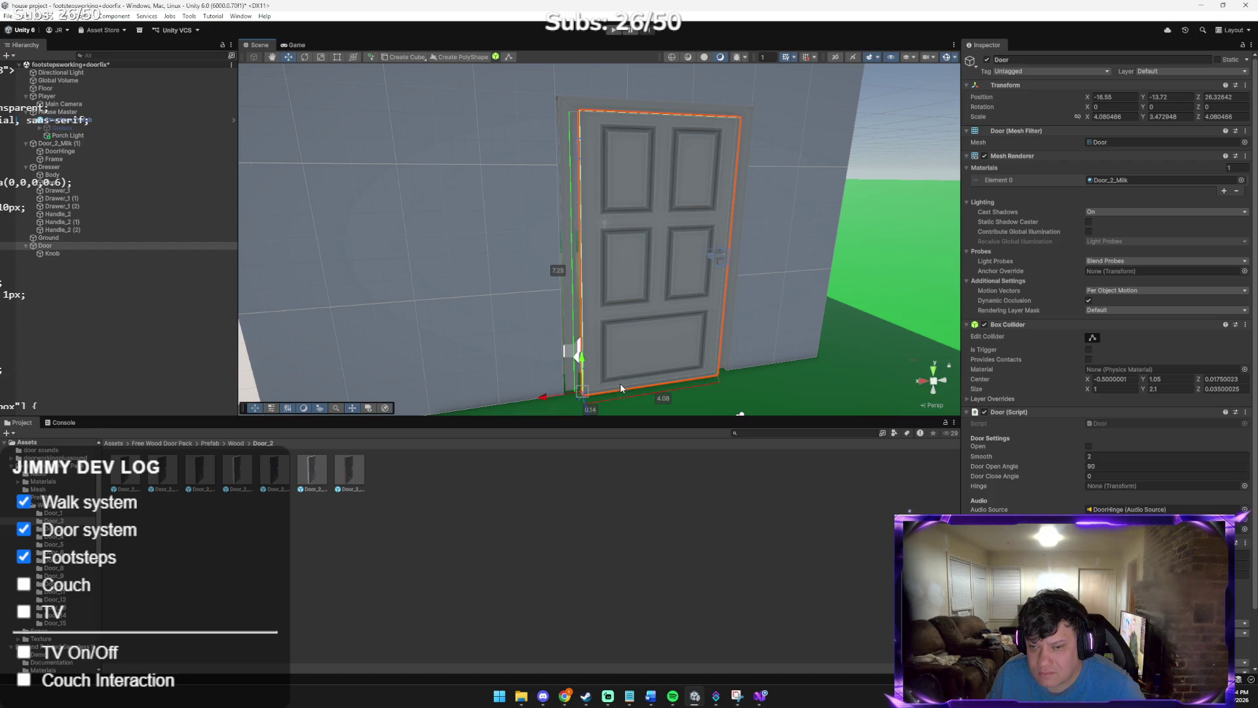
{"action": "left_click", "coordinate": [614, 387]}
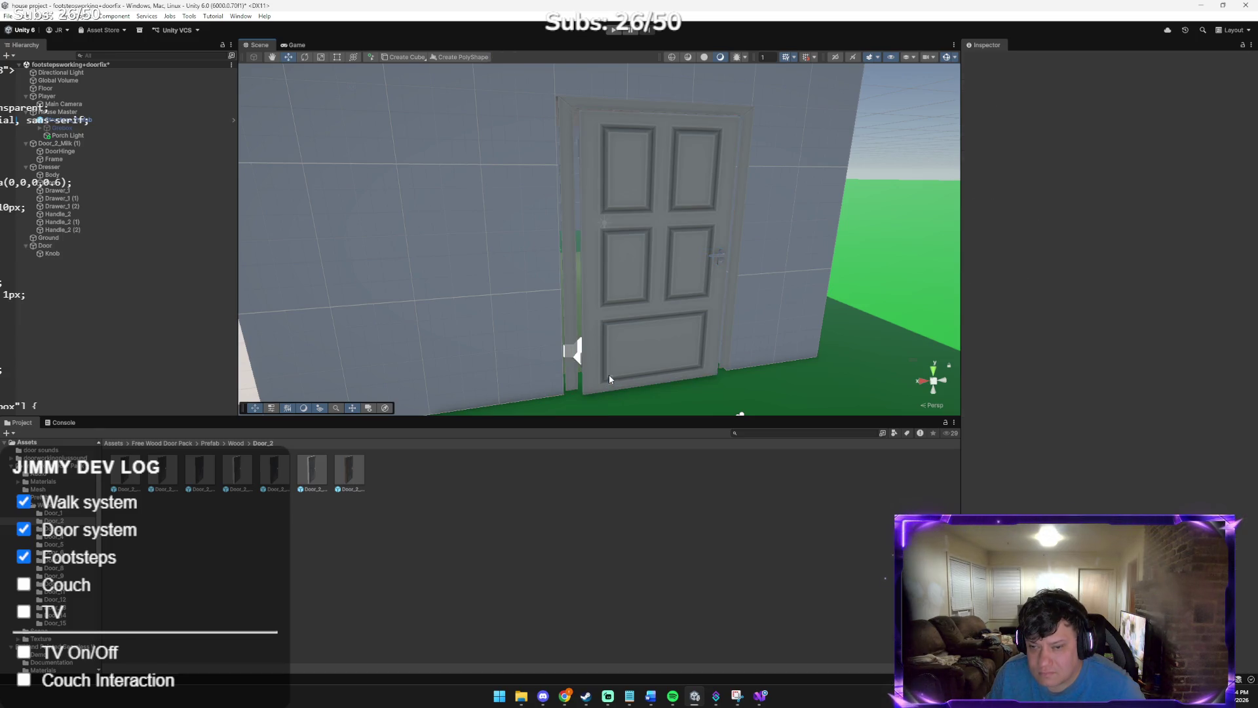
{"action": "left_click", "coordinate": [589, 379]}
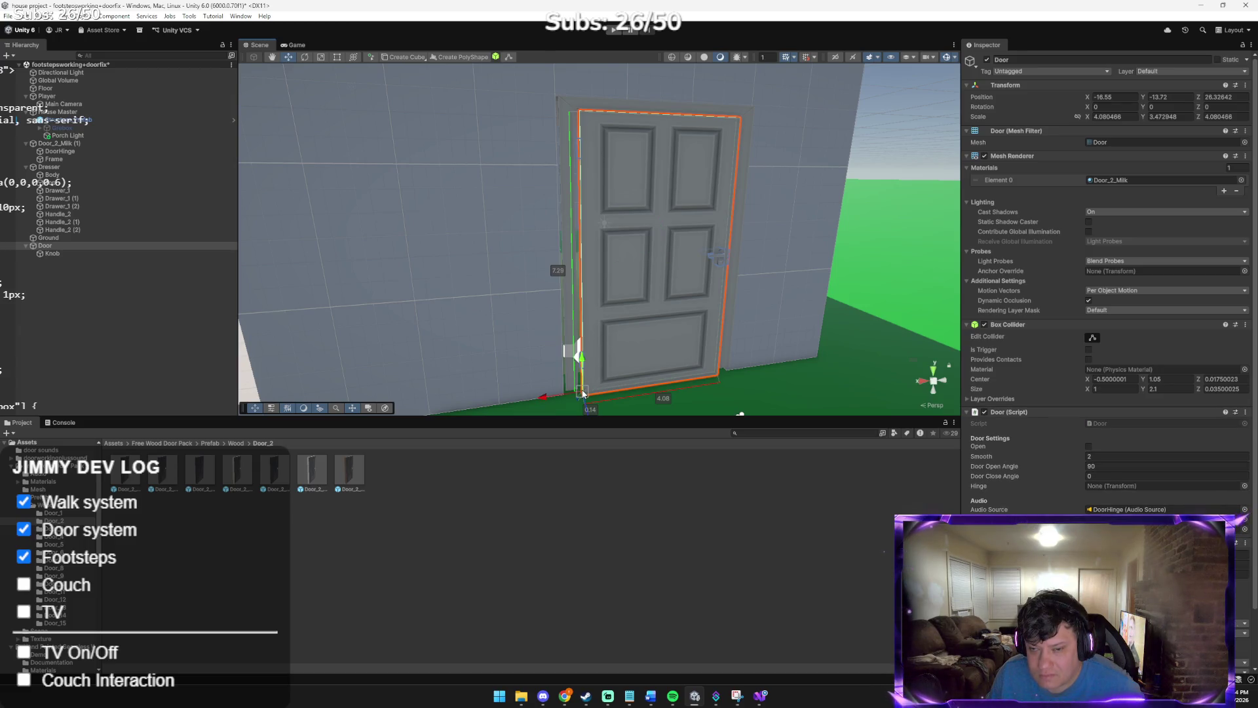
{"action": "left_click_drag", "start_coordinate": [584, 393], "coordinate": [564, 391]}
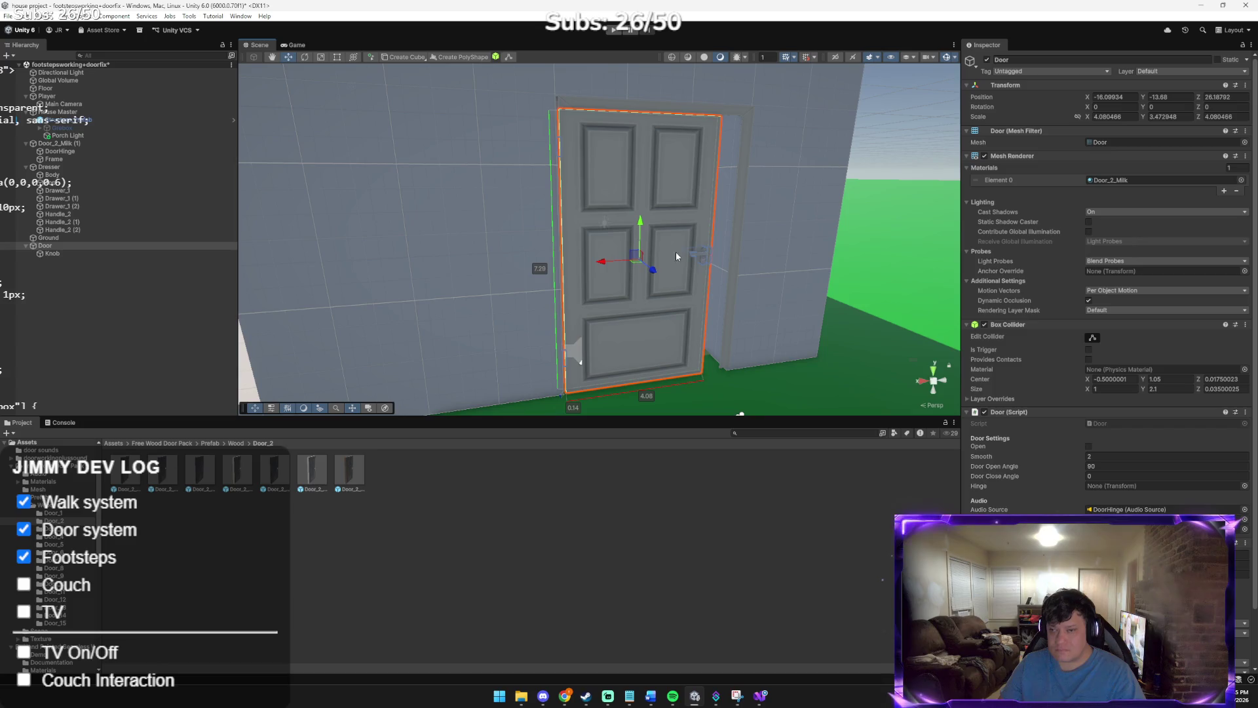
Rescale the door to fill the frame height and shift it sideways within the opening
{"action": "key", "text": "e"}
{"action": "key", "text": "r"}
{"action": "left_click_drag", "start_coordinate": [637, 263], "coordinate": [664, 269]}
{"action": "key", "text": "w"}
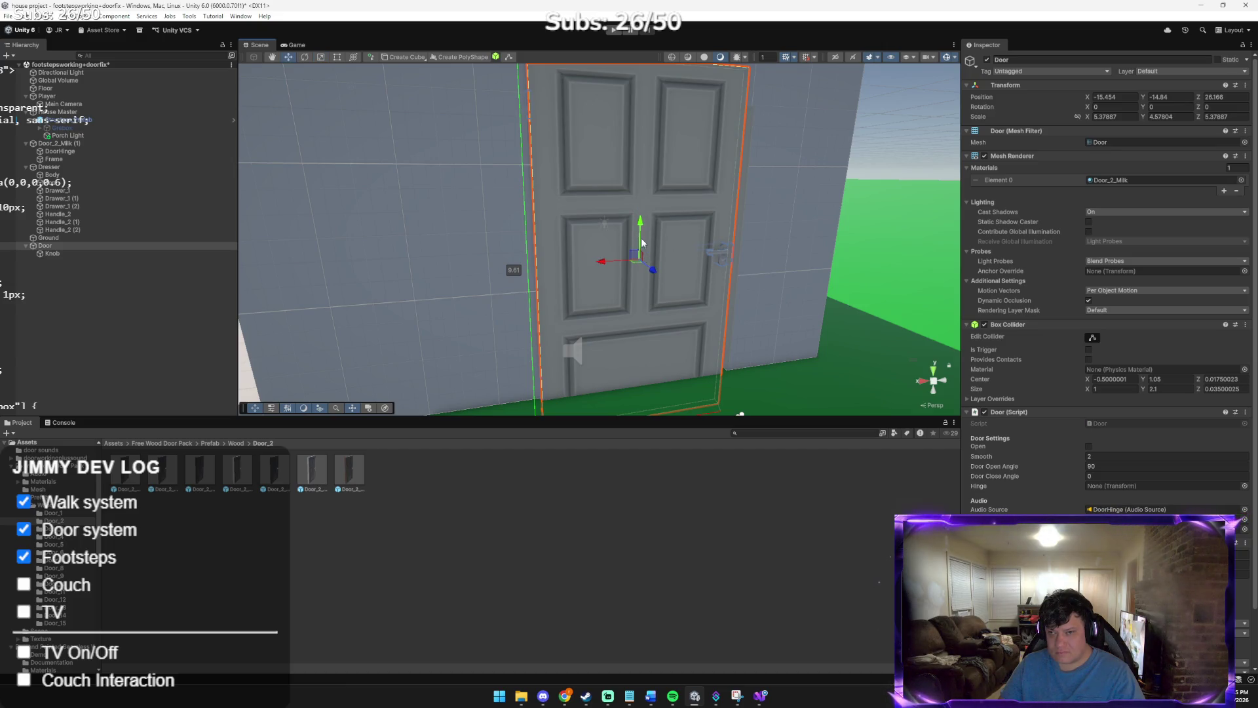
{"action": "key", "text": "r"}
{"action": "mouse_move", "coordinate": [640, 230]}
{"action": "left_mouse_down"}
{"action": "mouse_move", "coordinate": [640, 249]}
{"action": "mouse_move", "coordinate": [608, 267]}
{"action": "left_mouse_up"}
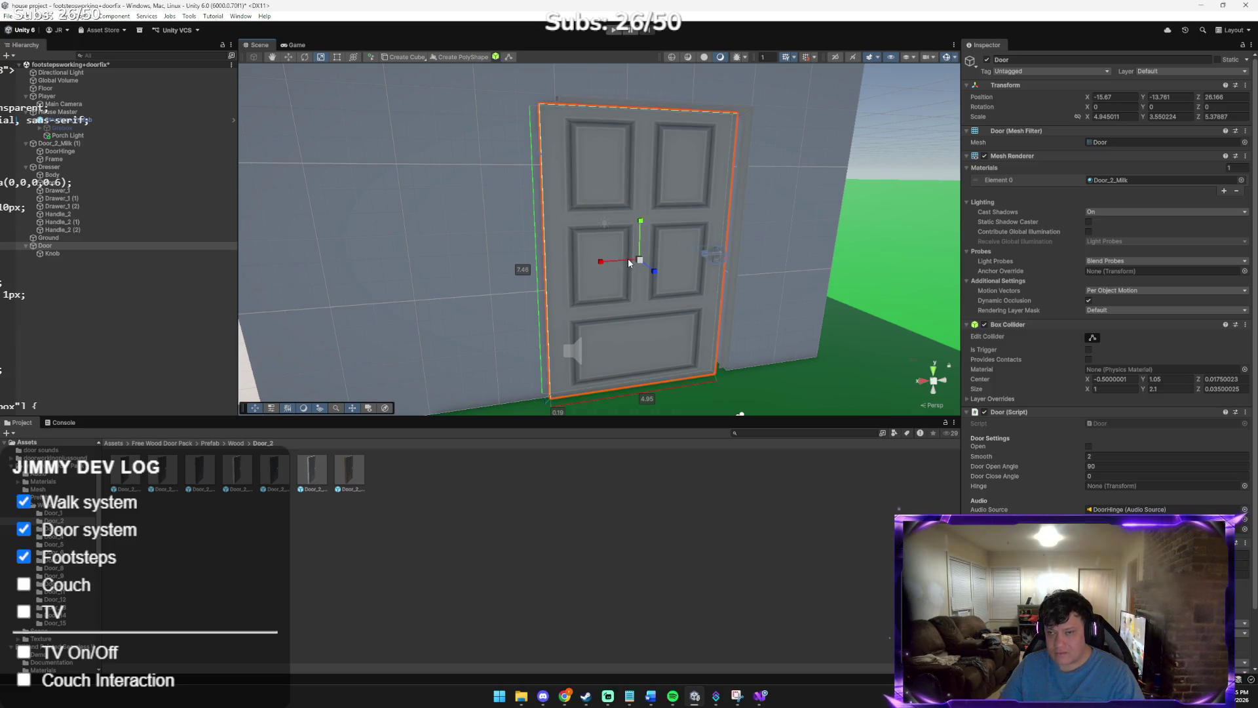
{"action": "key", "text": "w"}
{"action": "left_click_drag", "start_coordinate": [628, 263], "coordinate": [674, 198]}
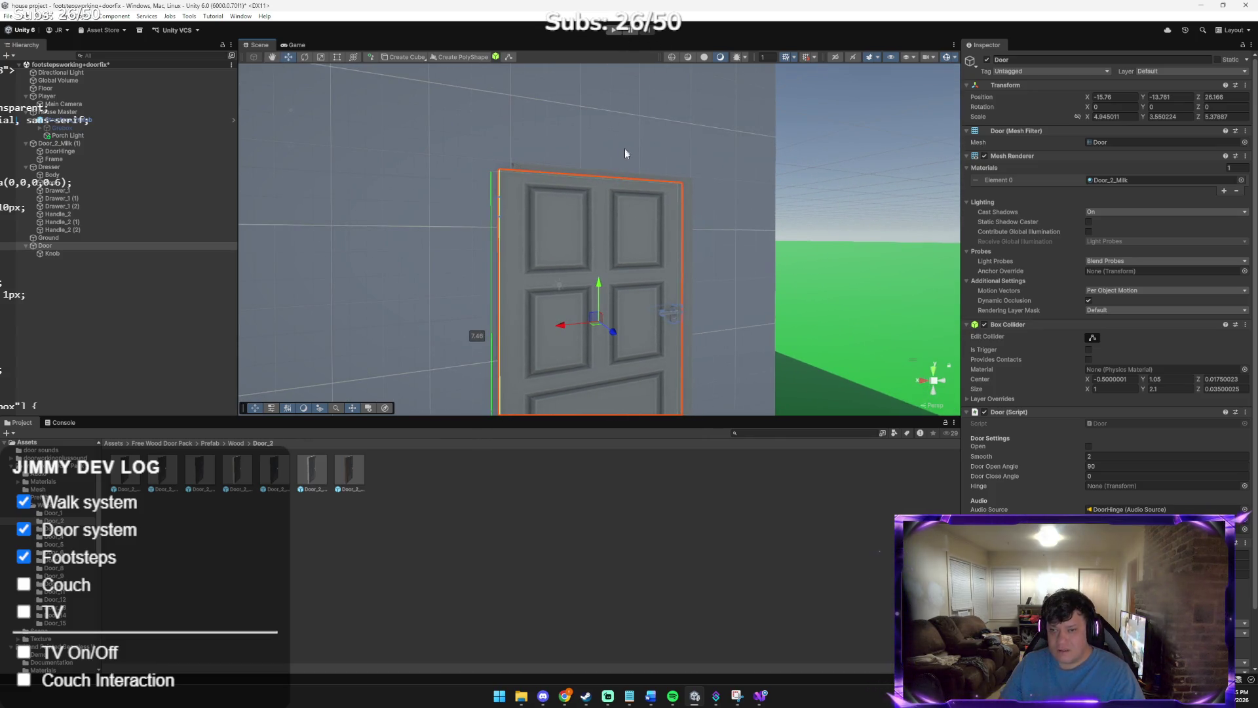
Vertex-snap the door's bottom-left corner onto the frame corner and parent Door under DoorHinge
{"action": "left_click_drag", "start_coordinate": [588, 343], "coordinate": [607, 357]}
{"action": "left_click", "coordinate": [597, 359]}
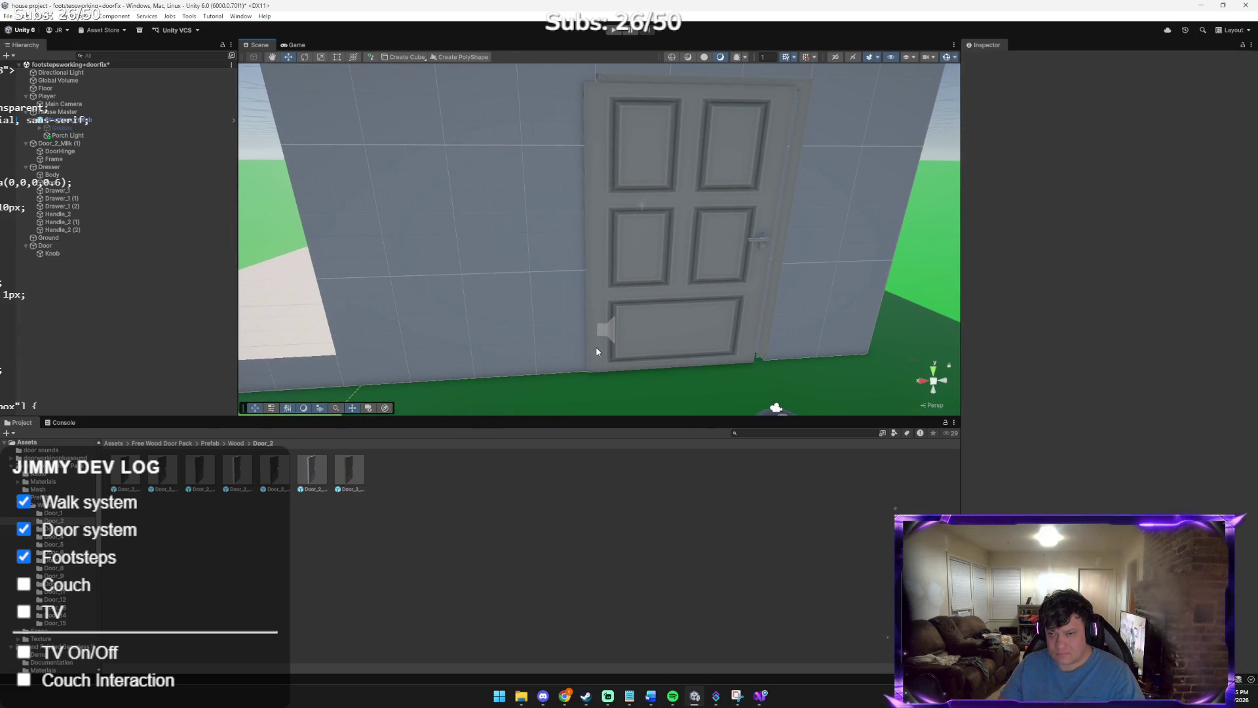
{"action": "left_click", "coordinate": [597, 352]}
{"action": "mouse_move", "coordinate": [596, 360]}
{"action": "left_mouse_down"}
{"action": "mouse_move", "coordinate": [587, 352]}
{"action": "mouse_move", "coordinate": [604, 360]}
{"action": "left_mouse_up"}
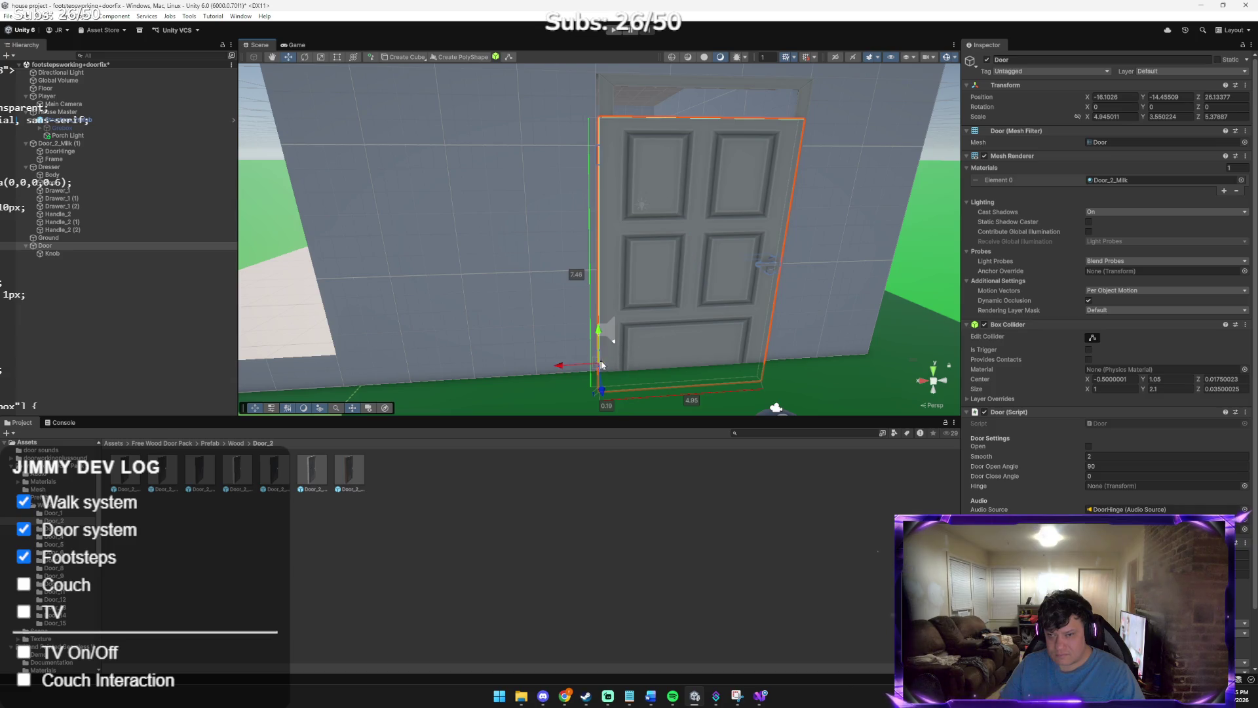
{"action": "key", "text": "v"}
{"action": "left_click_drag", "start_coordinate": [603, 396], "coordinate": [604, 391]}
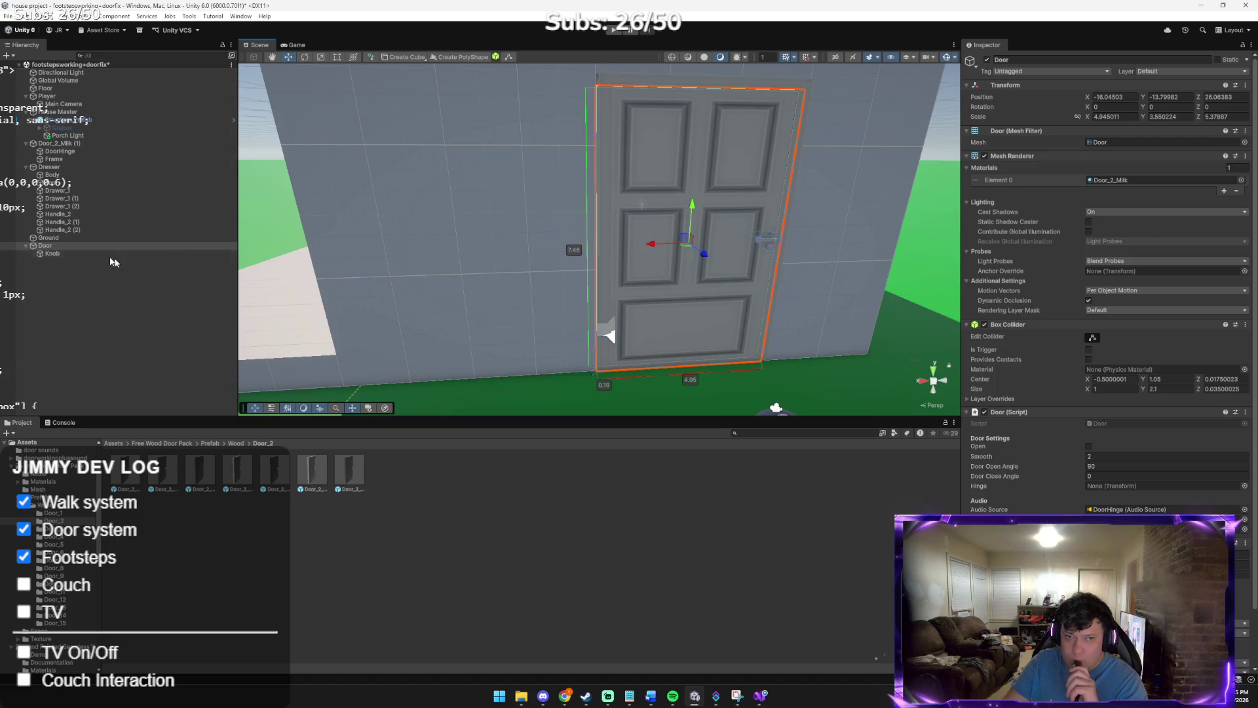
{"action": "left_click_drag", "start_coordinate": [92, 245], "coordinate": [62, 152]}
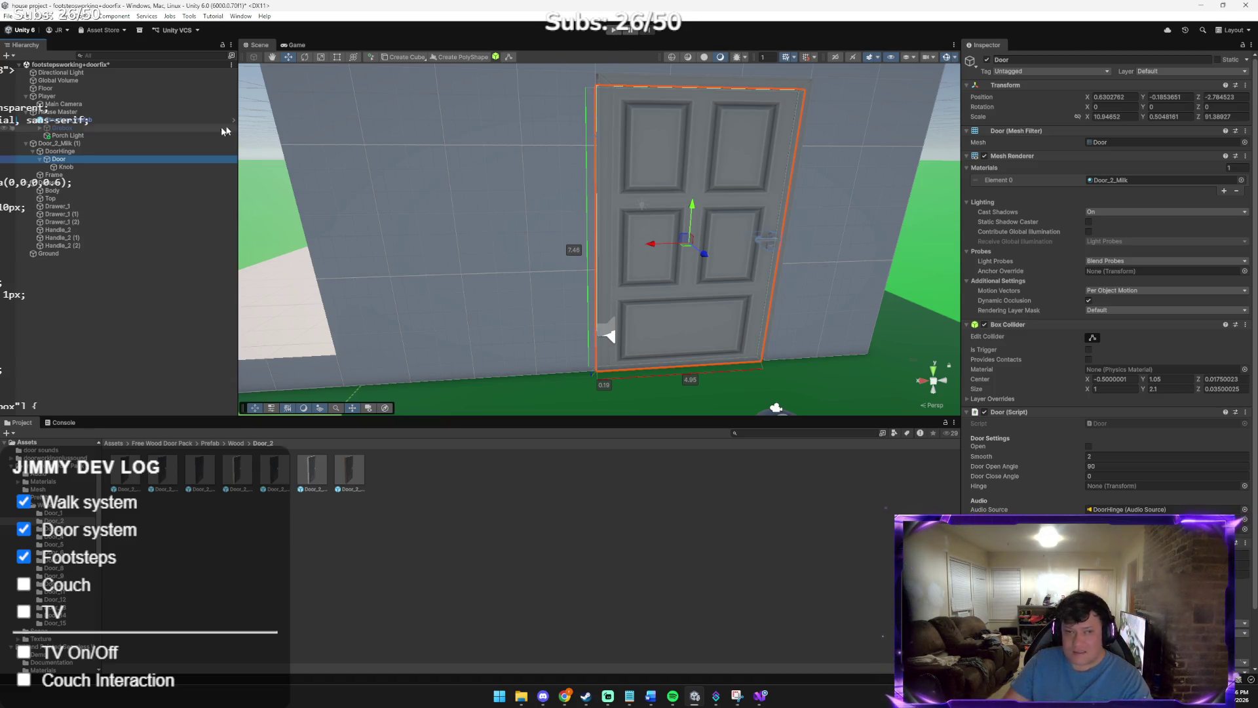
Test the swing by setting DoorHinge's Y rotation to -90, then 90, then clearing it
{"action": "left_click", "coordinate": [60, 151]}
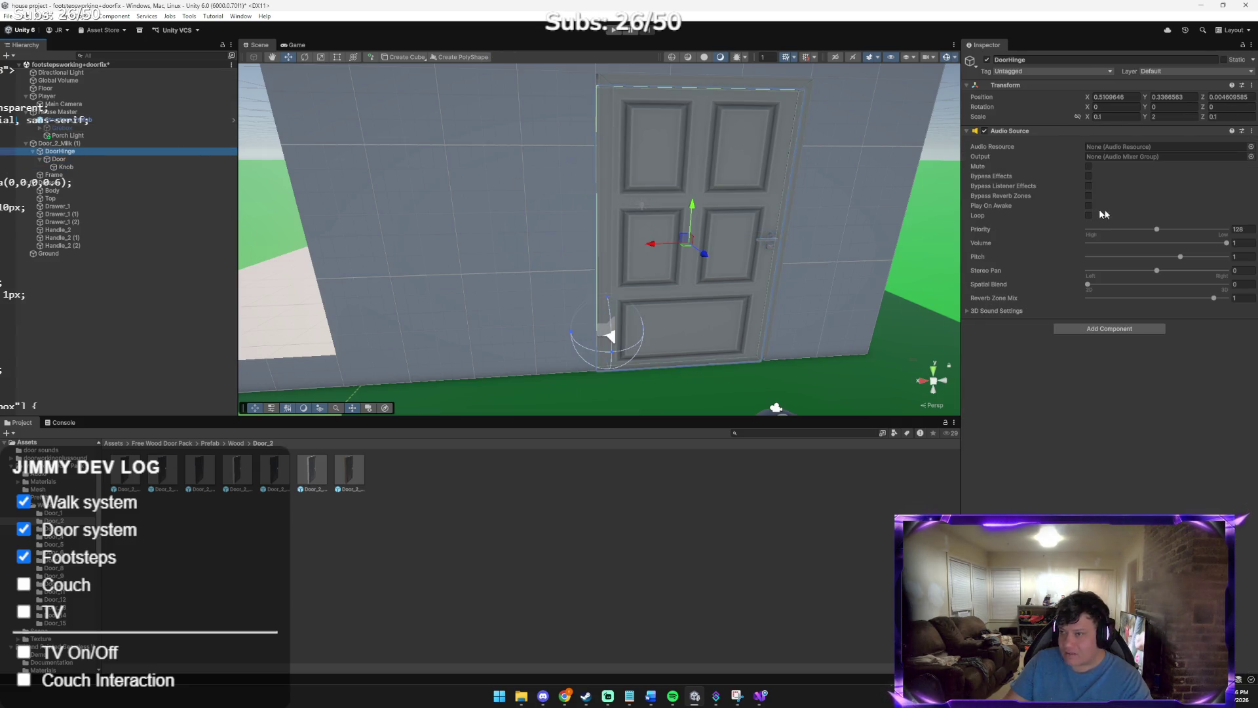
{"action": "left_click", "coordinate": [1169, 109]}
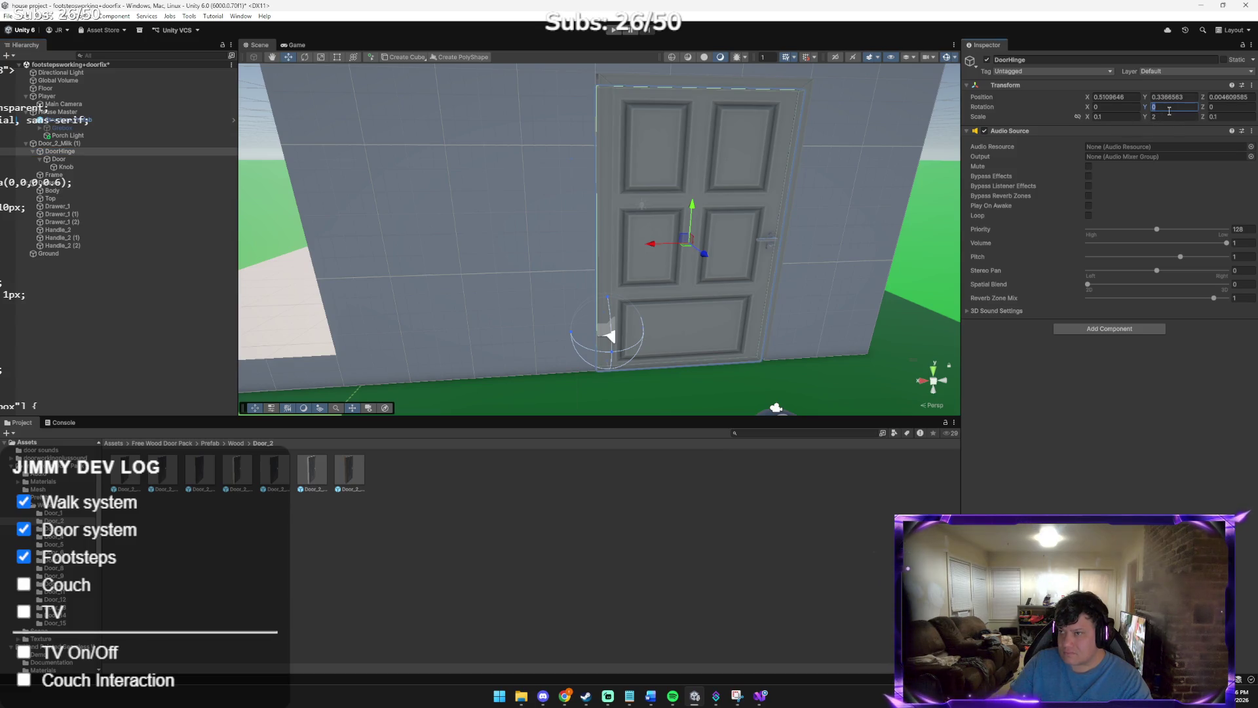
{"action": "type", "text": "0"}
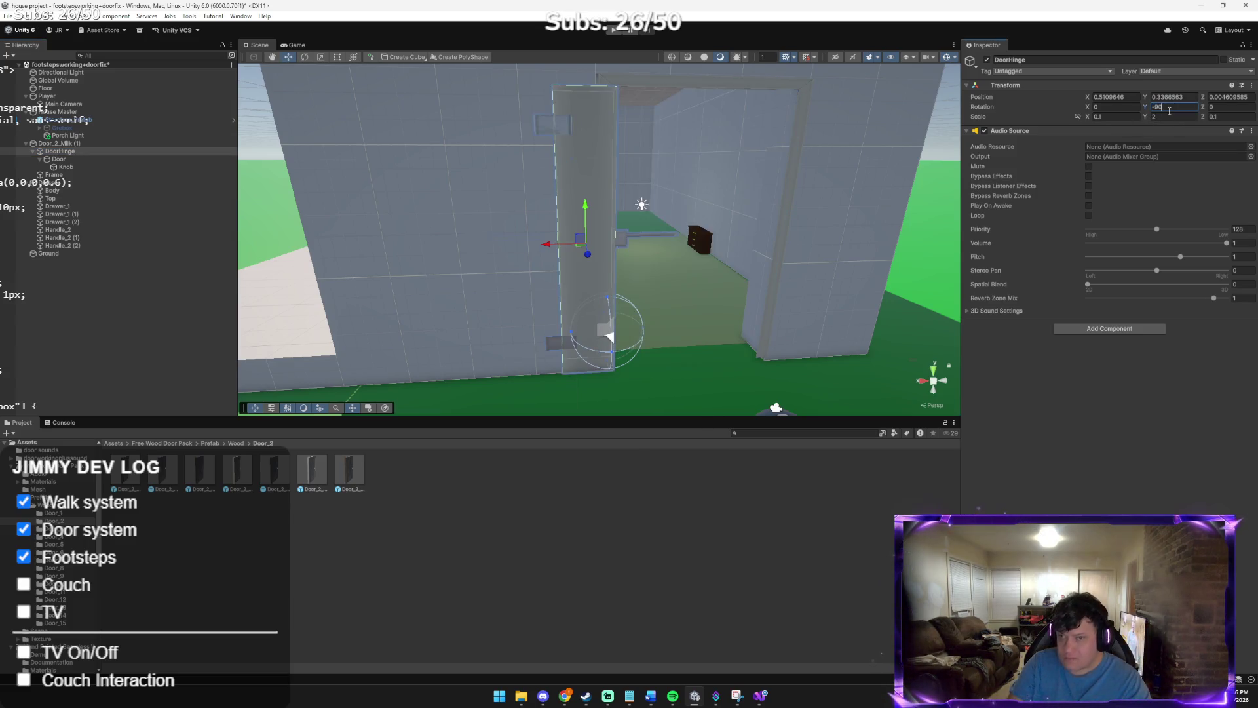
{"action": "mouse_move", "coordinate": [857, 194]}
{"action": "left_mouse_down"}
{"action": "mouse_move", "coordinate": [338, 210]}
{"action": "mouse_move", "coordinate": [489, 225]}
{"action": "mouse_move", "coordinate": [650, 208]}
{"action": "mouse_move", "coordinate": [638, 175]}
{"action": "mouse_move", "coordinate": [589, 223]}
{"action": "left_mouse_up"}
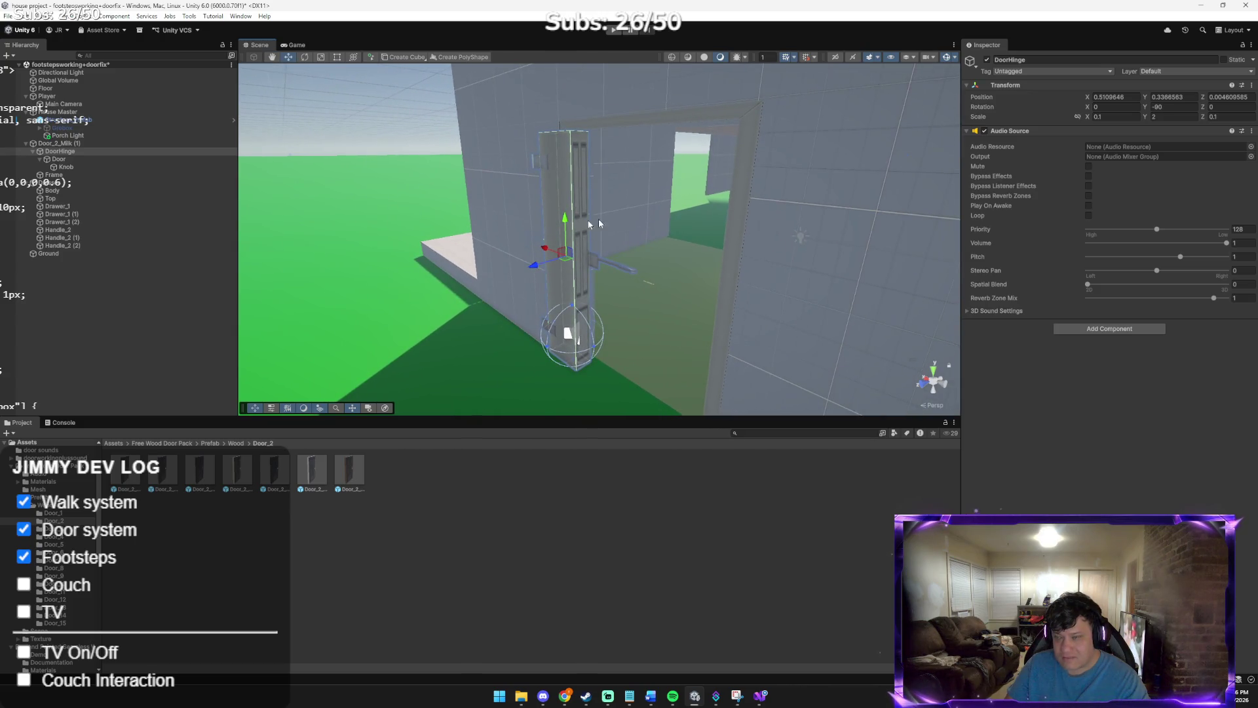
{"action": "left_click", "coordinate": [1157, 107]}
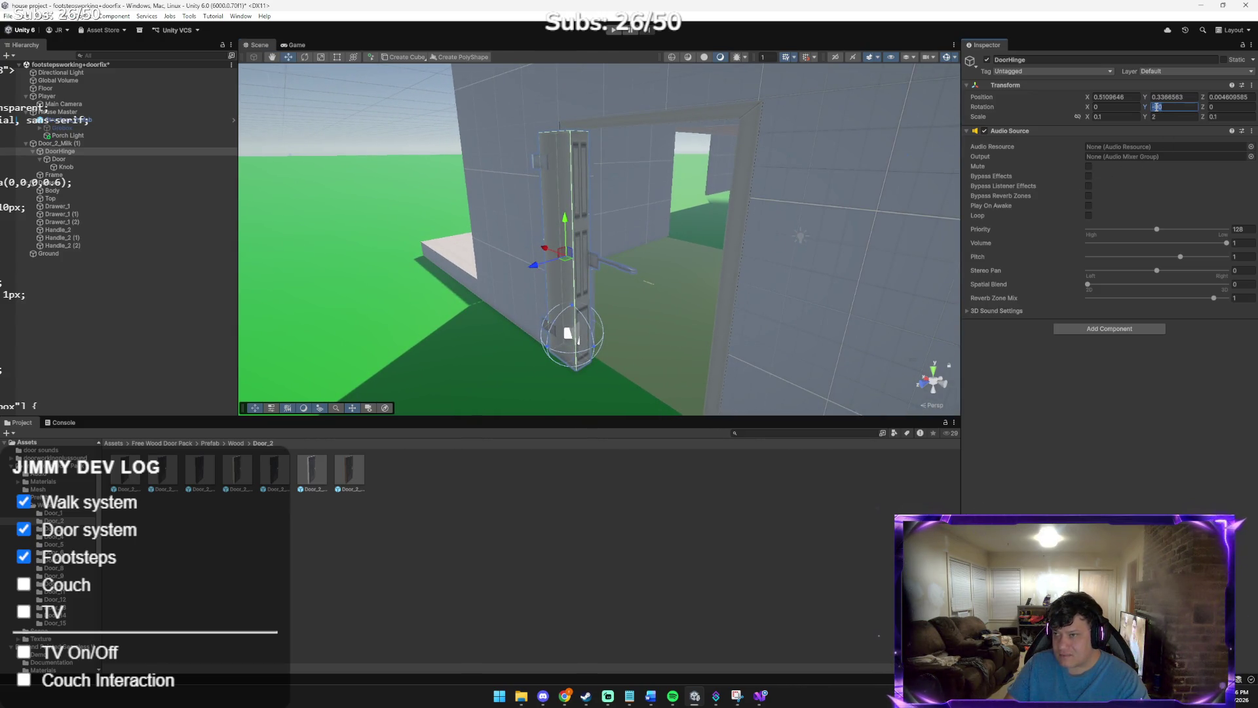
{"action": "type", "text": "90"}
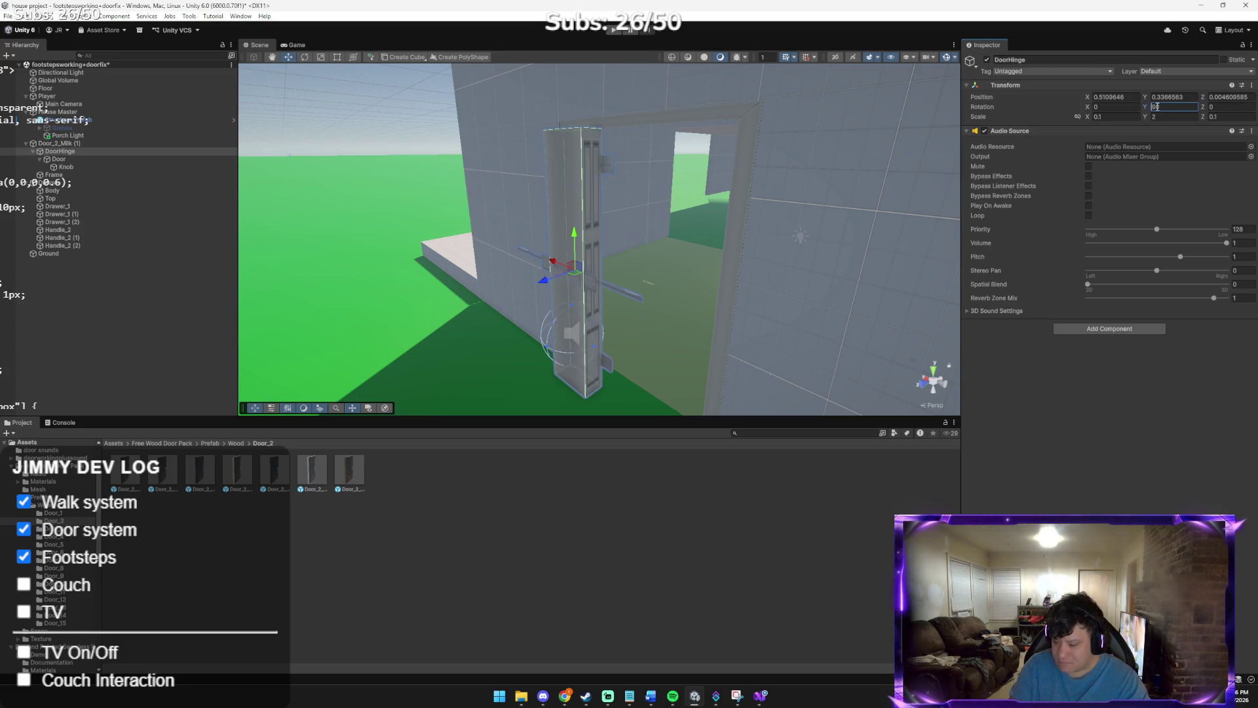
{"action": "key", "text": "BackSpace"}
{"action": "key", "text": "BackSpace"}
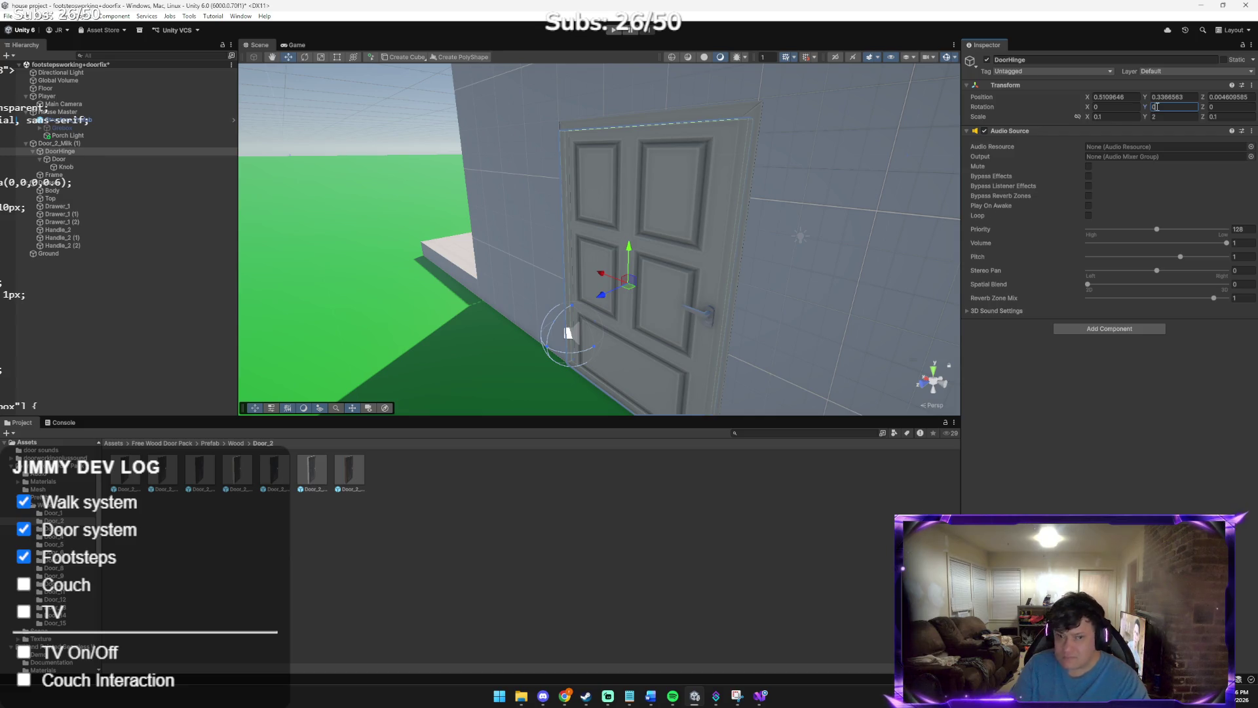
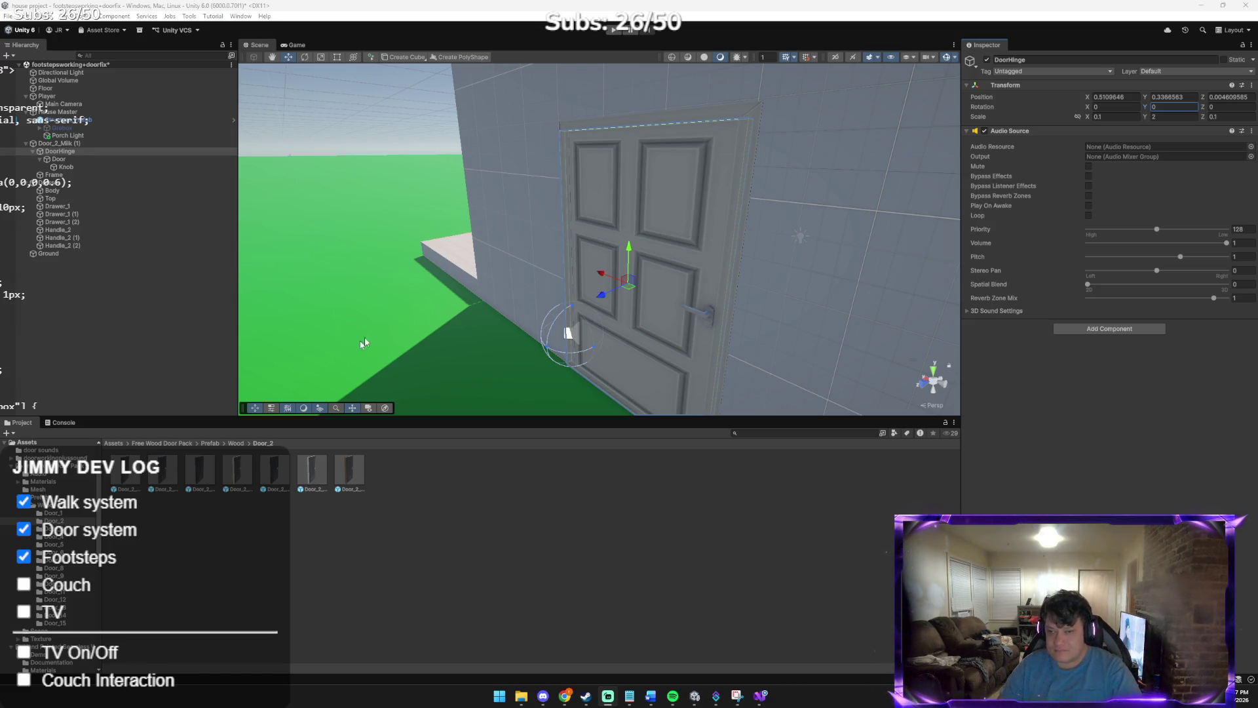
Move DoorHinge out of and back under Door_2_Milk (1), then unparent Door from DoorHinge
{"action": "left_click_drag", "start_coordinate": [60, 151], "coordinate": [105, 302]}
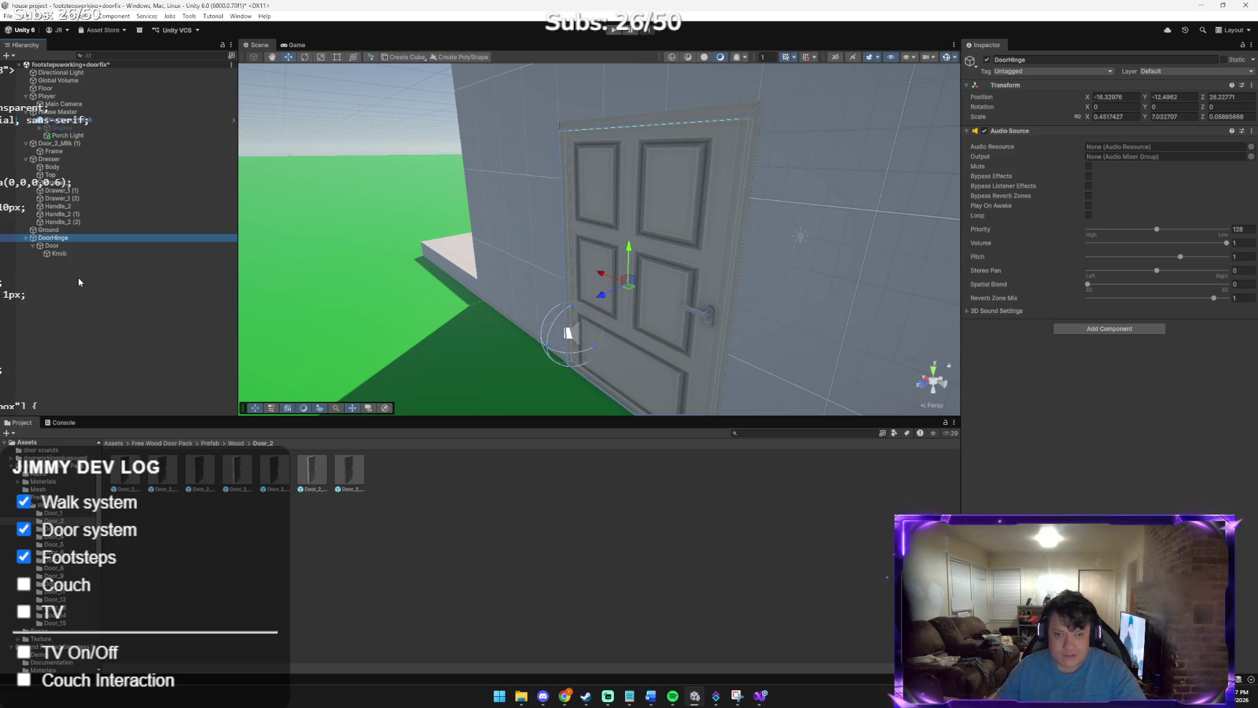
{"action": "left_click_drag", "start_coordinate": [60, 242], "coordinate": [59, 152]}
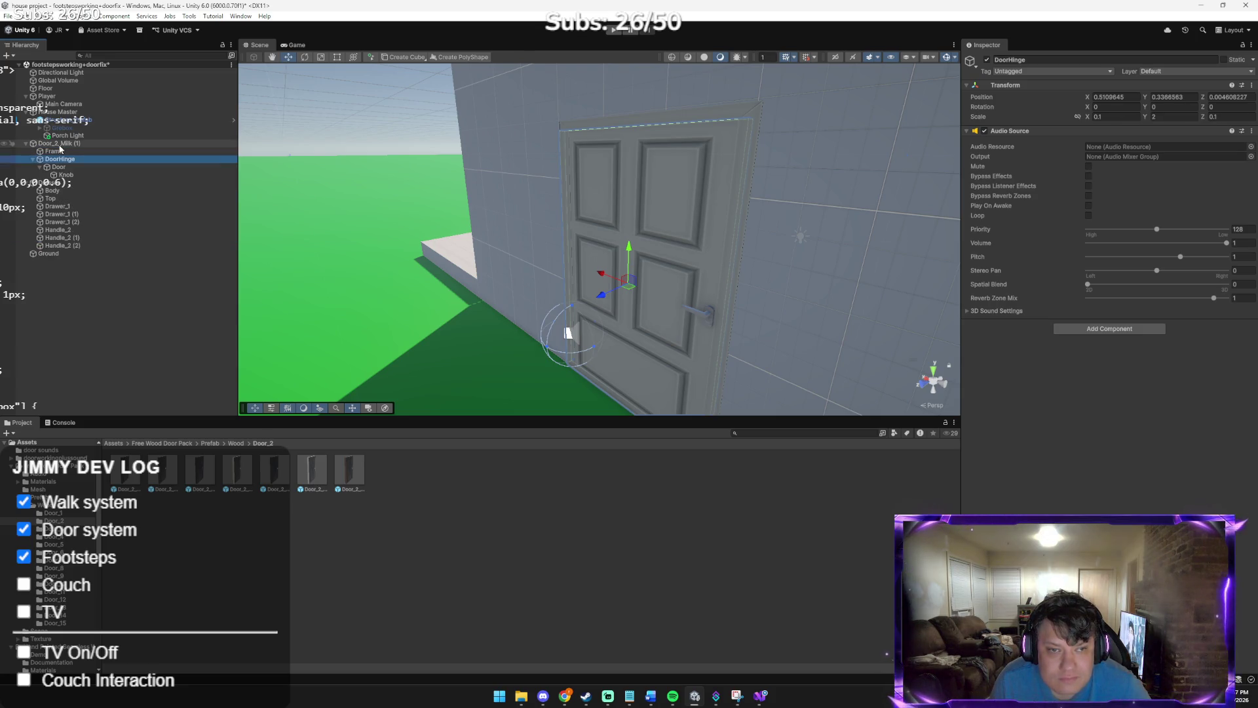
{"action": "left_click", "coordinate": [62, 167]}
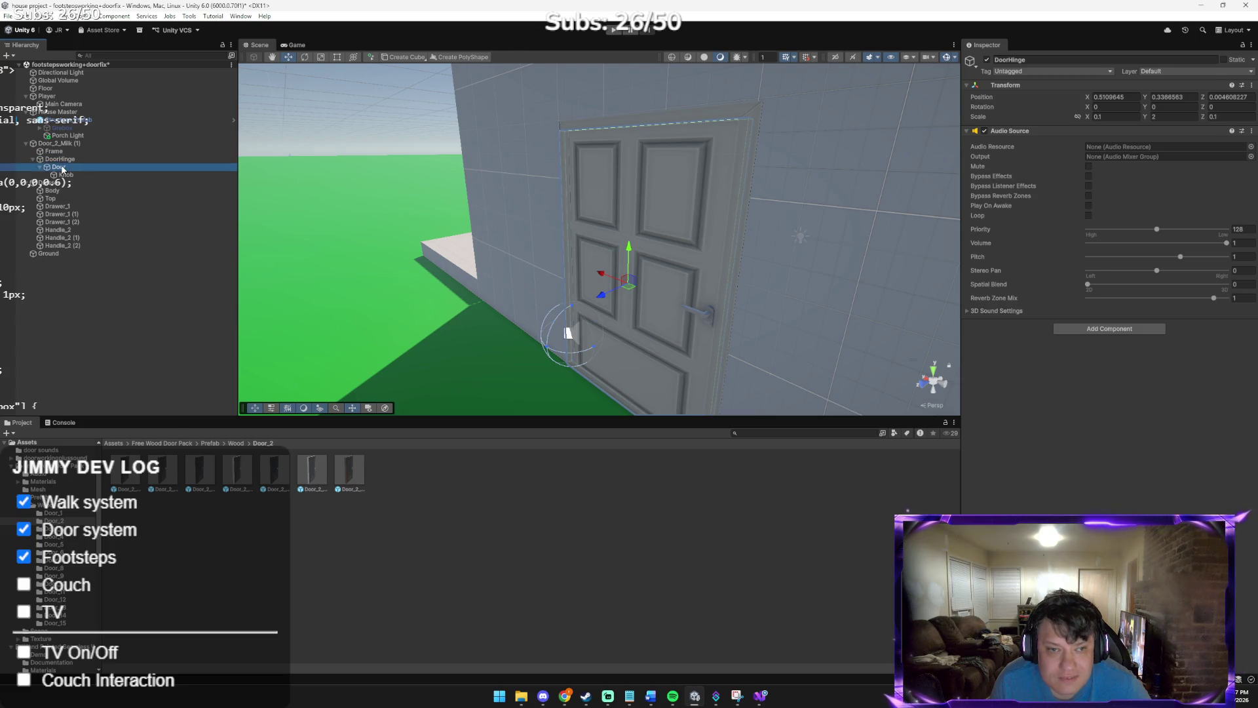
{"action": "left_click_drag", "start_coordinate": [62, 168], "coordinate": [79, 338]}
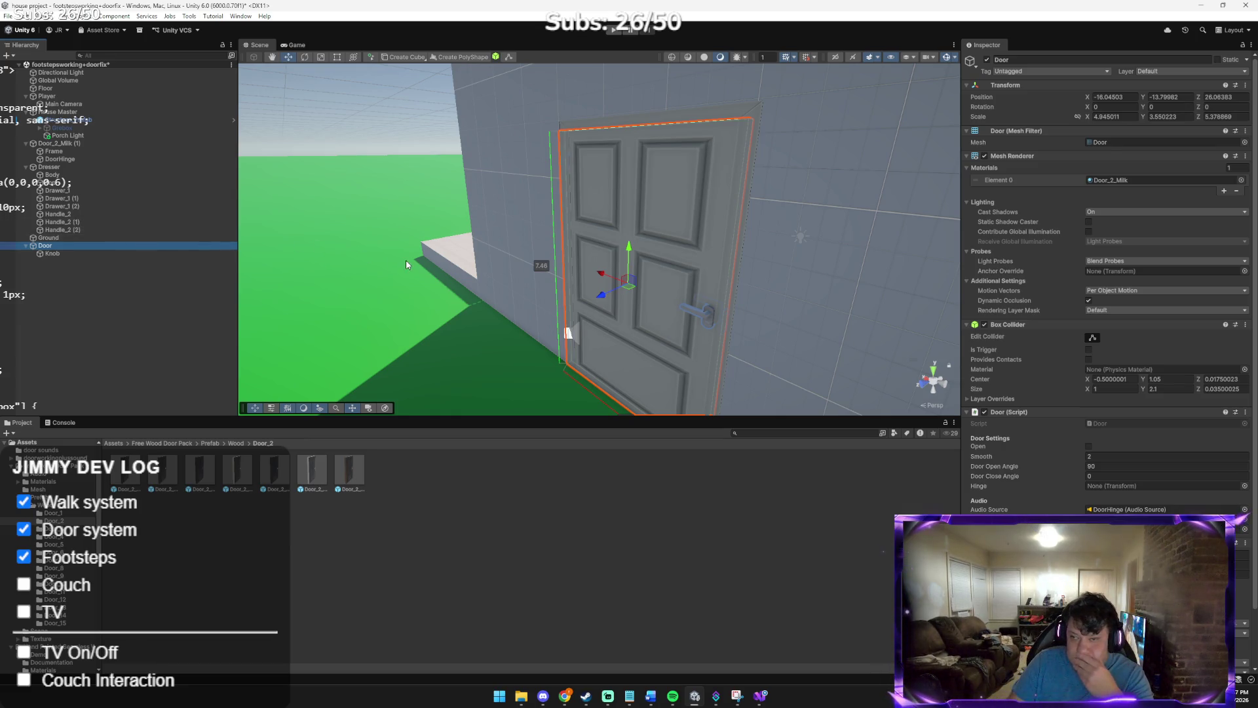
Set DoorHinge's scale to 1, 1, 1 and nest Door back under it
{"action": "left_click", "coordinate": [66, 160]}
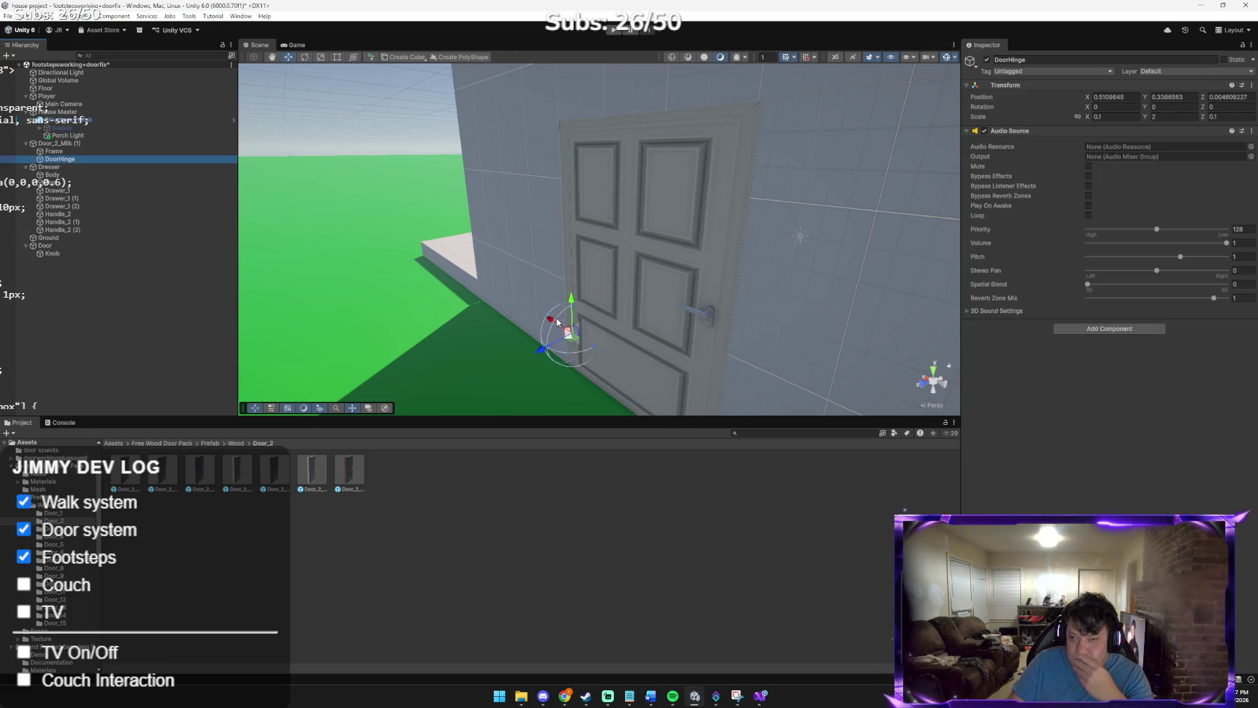
{"action": "left_click", "coordinate": [1128, 119]}
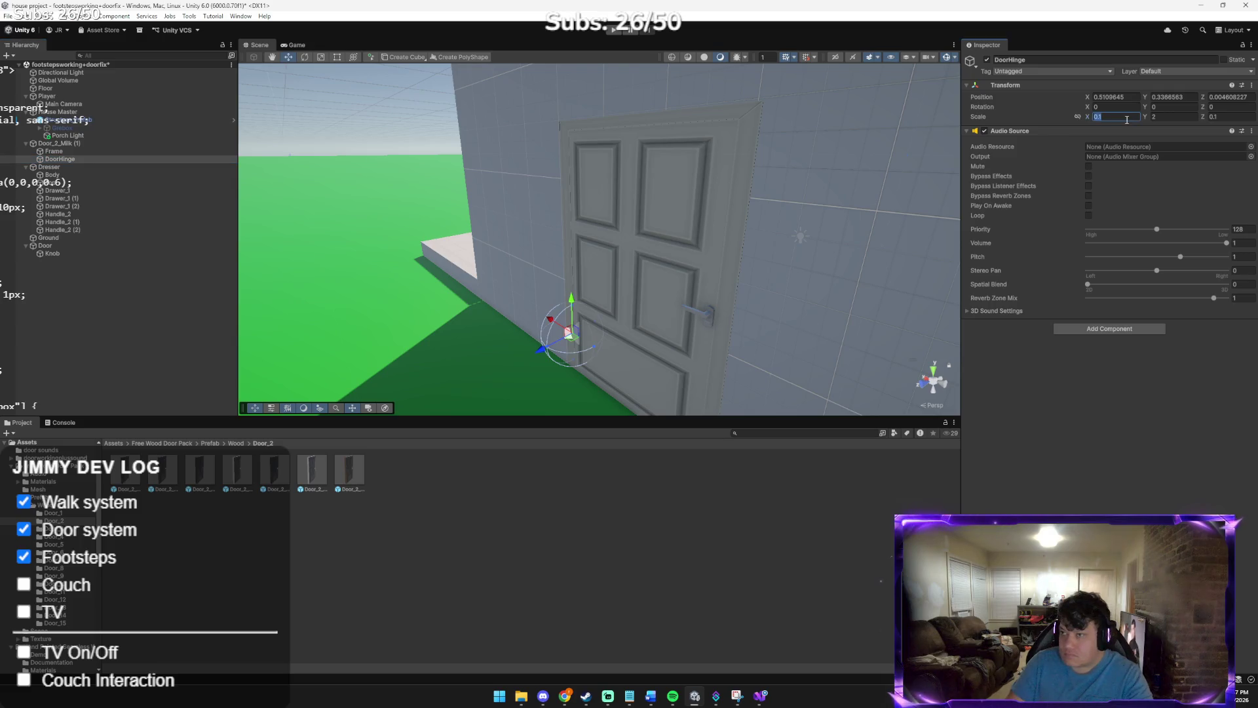
{"action": "type", "text": "1"}
{"action": "key", "text": "Tab"}
{"action": "type", "text": "1"}
{"action": "key", "text": "Tab"}
{"action": "type", "text": "1"}
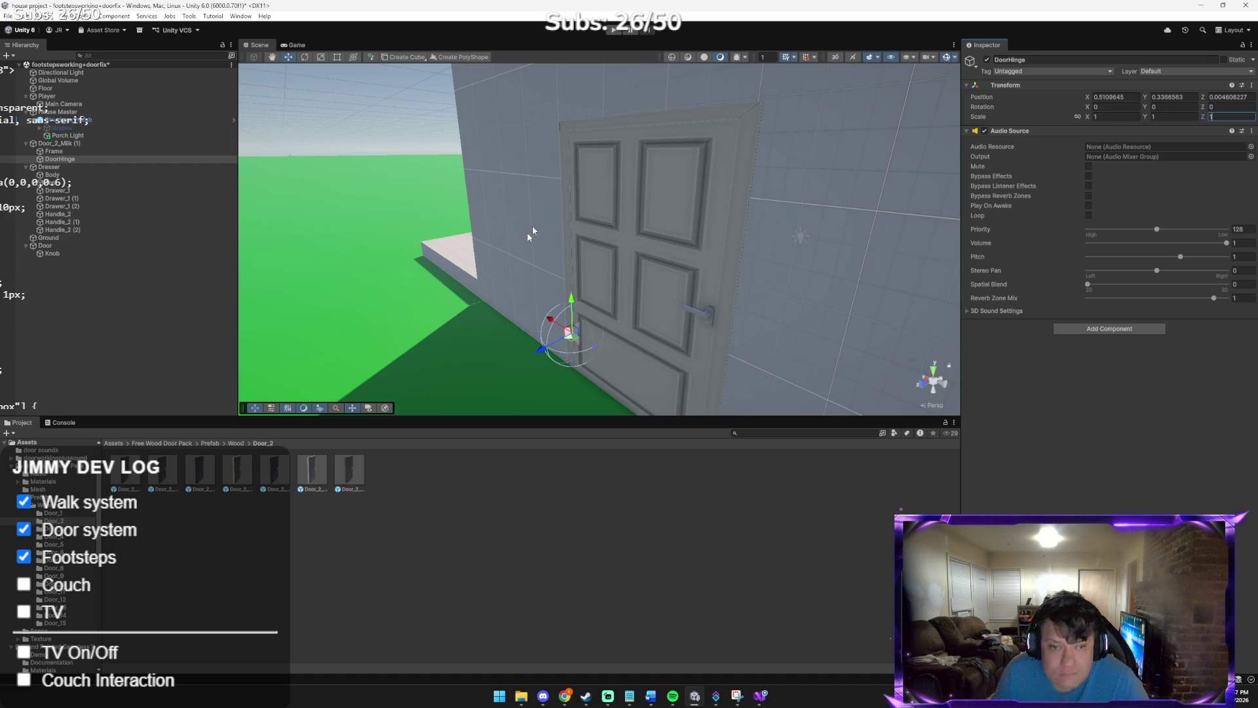
{"action": "left_click", "coordinate": [94, 244]}
{"action": "mouse_move", "coordinate": [94, 244]}
{"action": "left_mouse_down"}
{"action": "mouse_move", "coordinate": [106, 150]}
{"action": "mouse_move", "coordinate": [95, 168]}
{"action": "mouse_move", "coordinate": [110, 175]}
{"action": "left_mouse_up"}
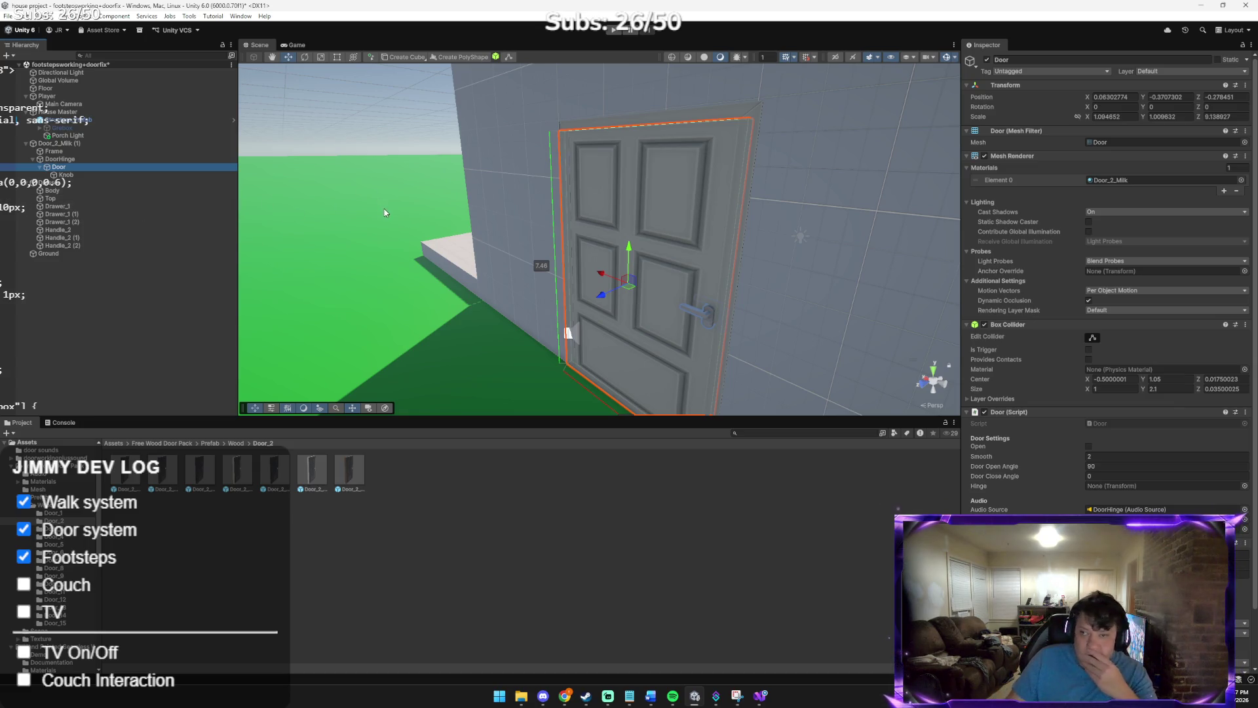
Try the Door's Y rotation at 90, then return it to 0
{"action": "left_click", "coordinate": [1175, 108]}
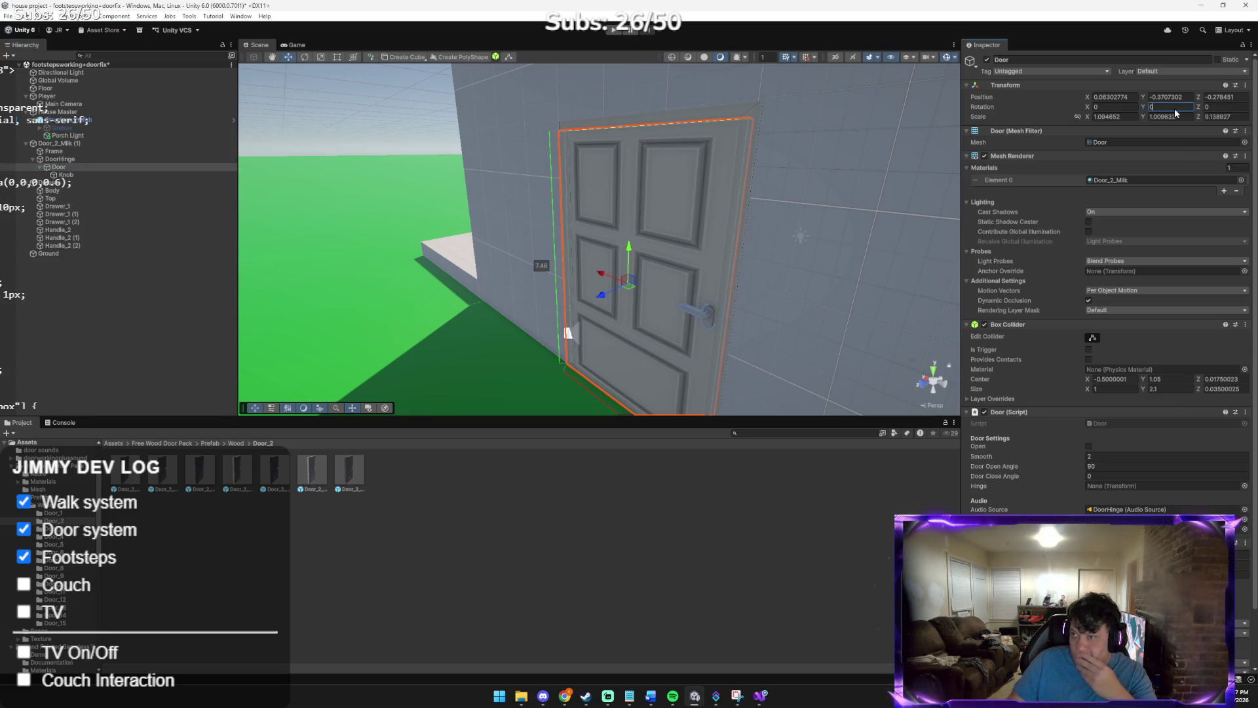
{"action": "type", "text": "90"}
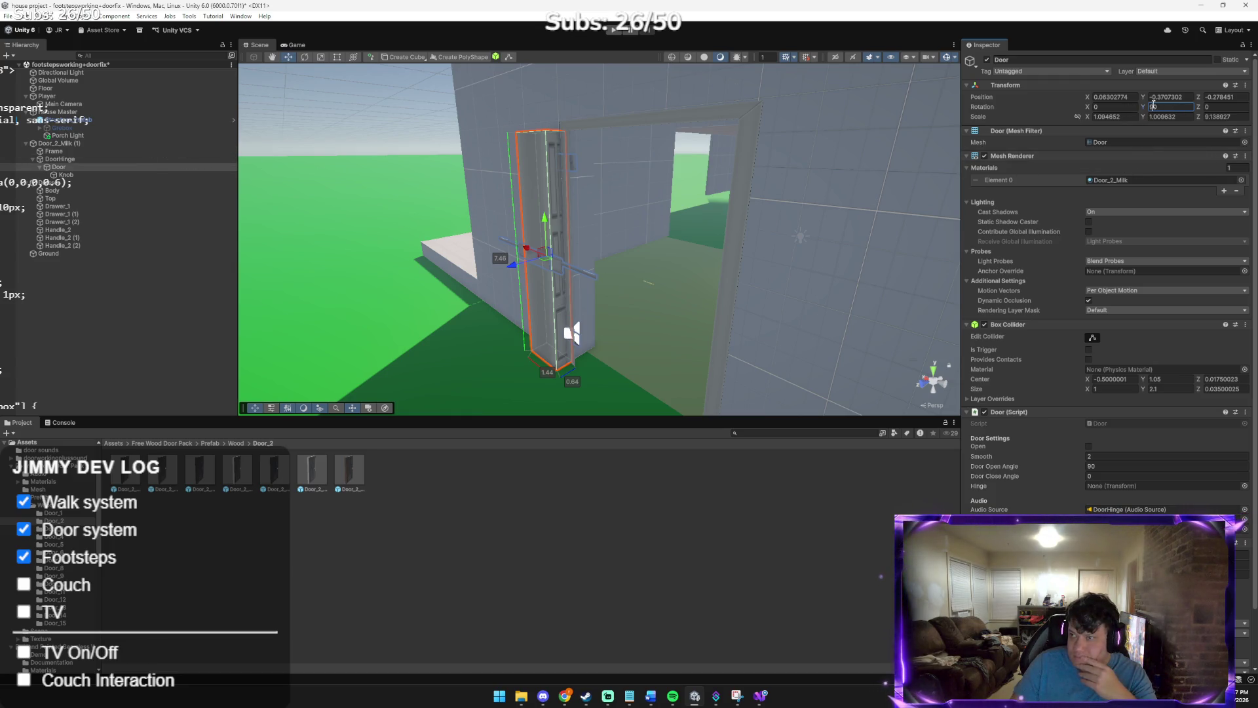
{"action": "type", "text": "0"}
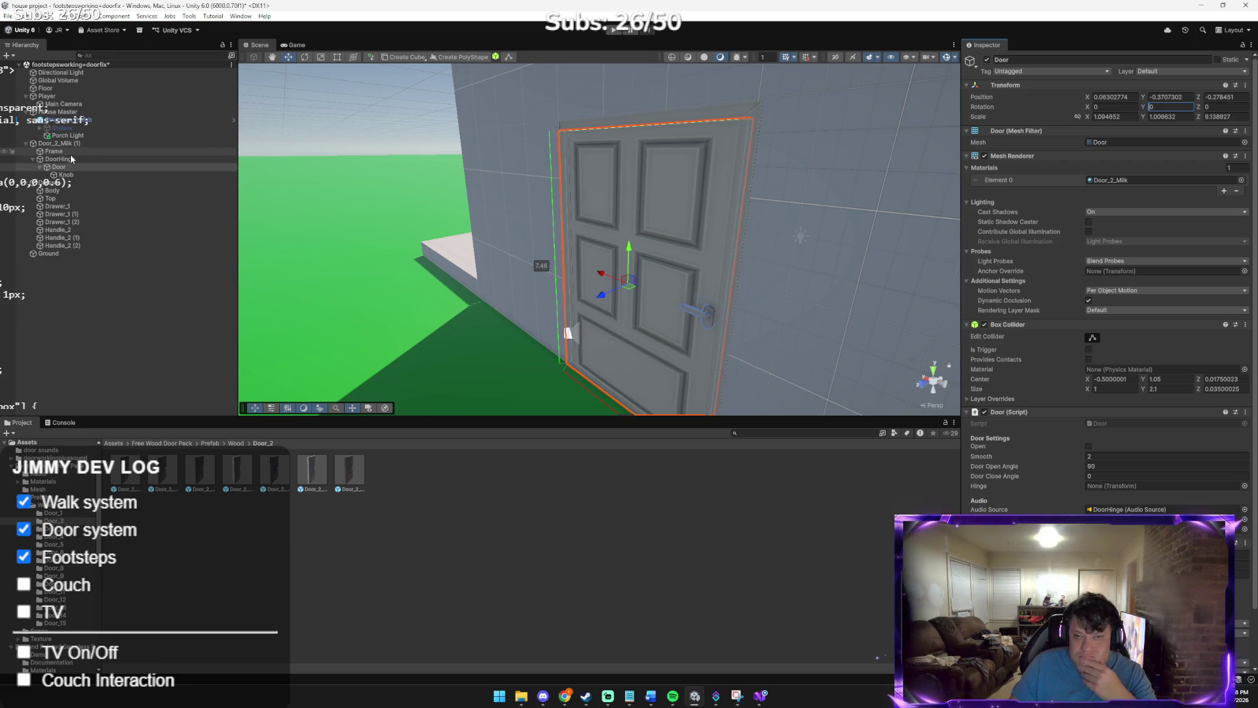
Drag DoorHinge, with Door and Knob, out to the scene root and select Door_2_Milk (1)
{"action": "left_click", "coordinate": [54, 159]}
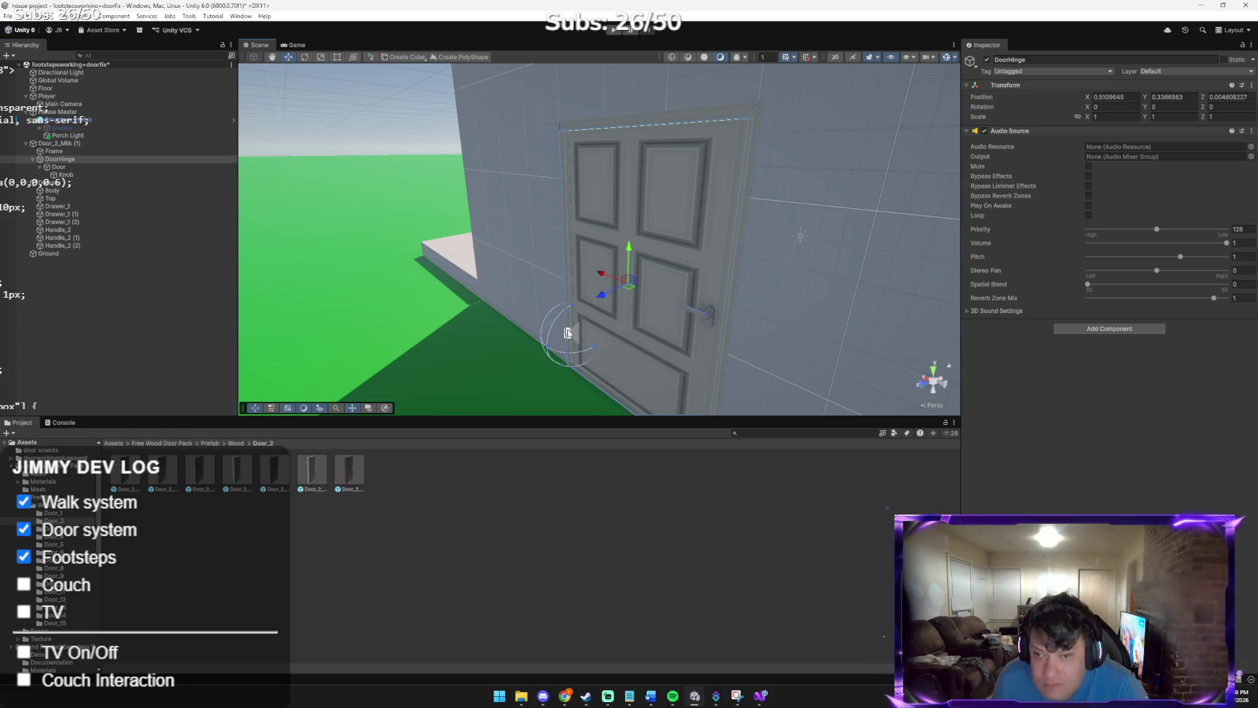
{"action": "mouse_move", "coordinate": [69, 159]}
{"action": "left_mouse_down"}
{"action": "mouse_move", "coordinate": [92, 269]}
{"action": "mouse_move", "coordinate": [120, 253]}
{"action": "left_mouse_up"}
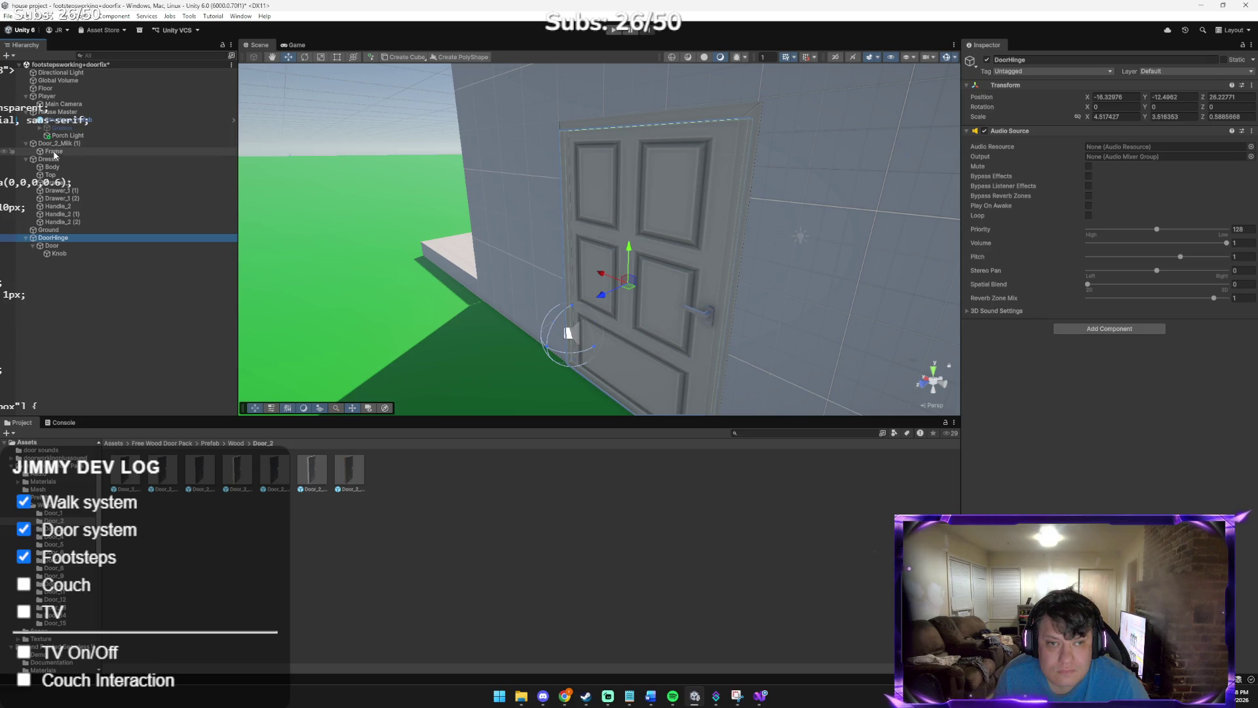
{"action": "left_click", "coordinate": [121, 248]}
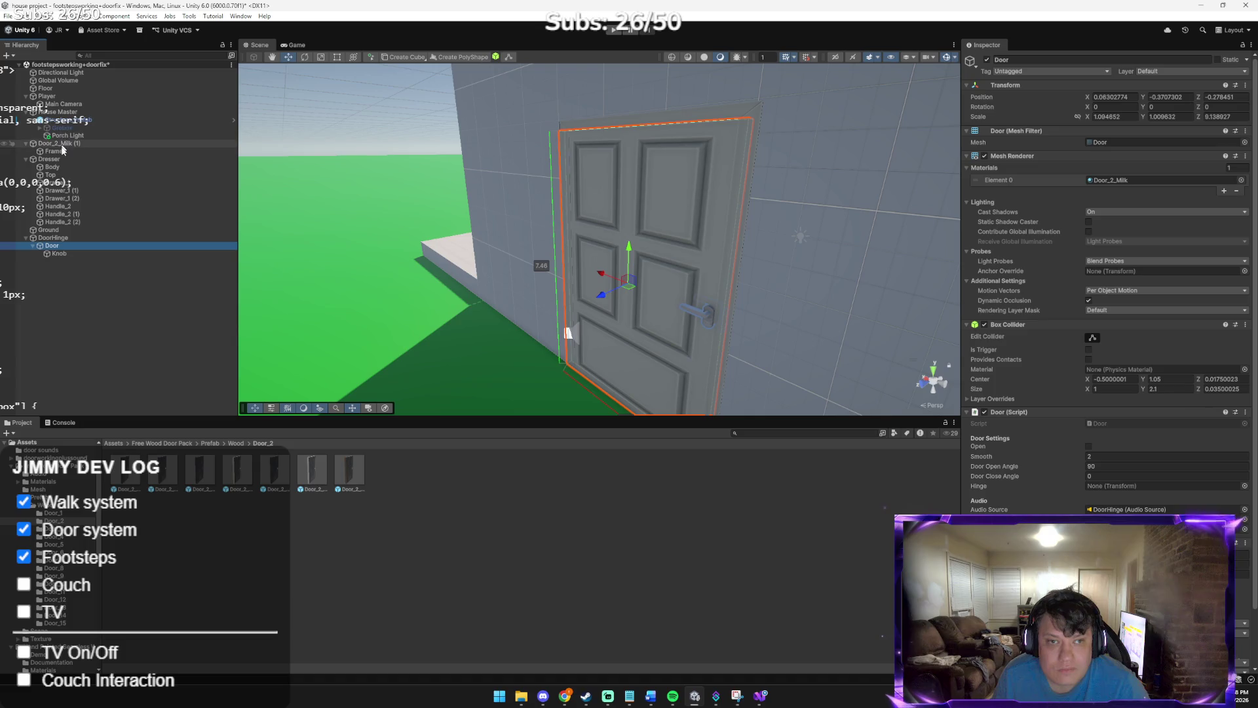
{"action": "left_click", "coordinate": [104, 143]}
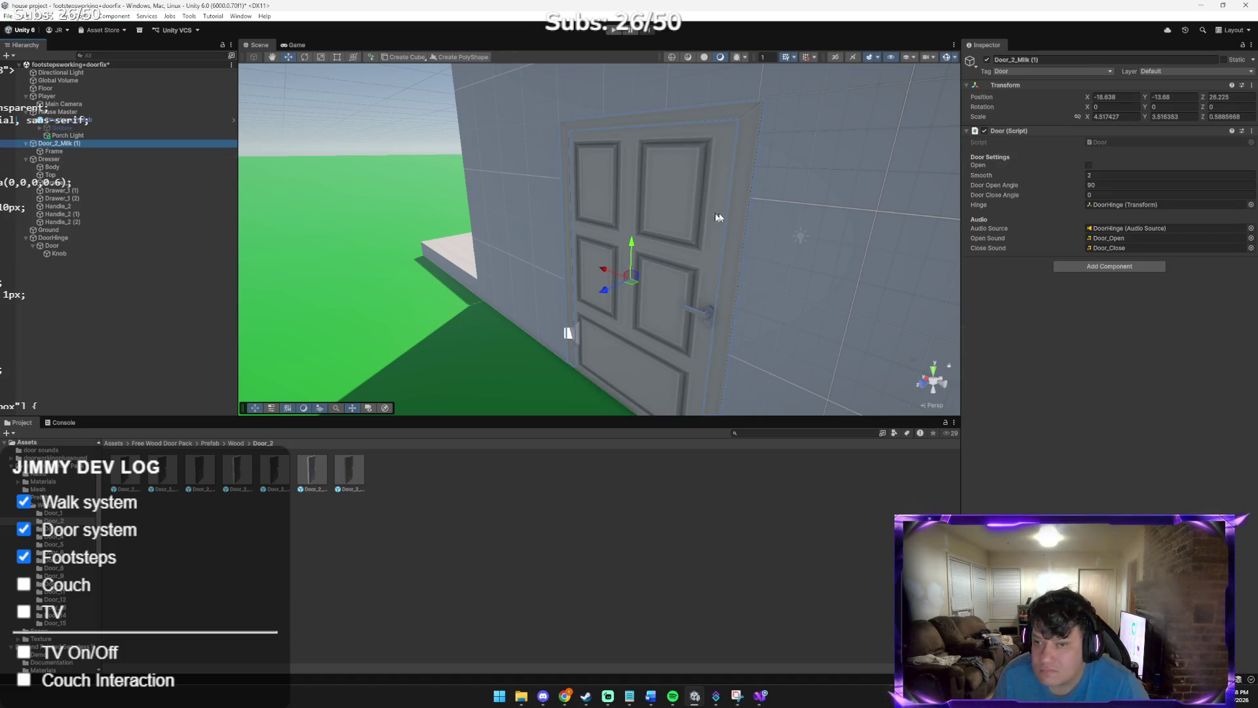
Leave Door Close Angle unchanged and set Door_2_Milk (1)'s scale to 1, 1, 1
{"action": "left_click", "coordinate": [1092, 193]}
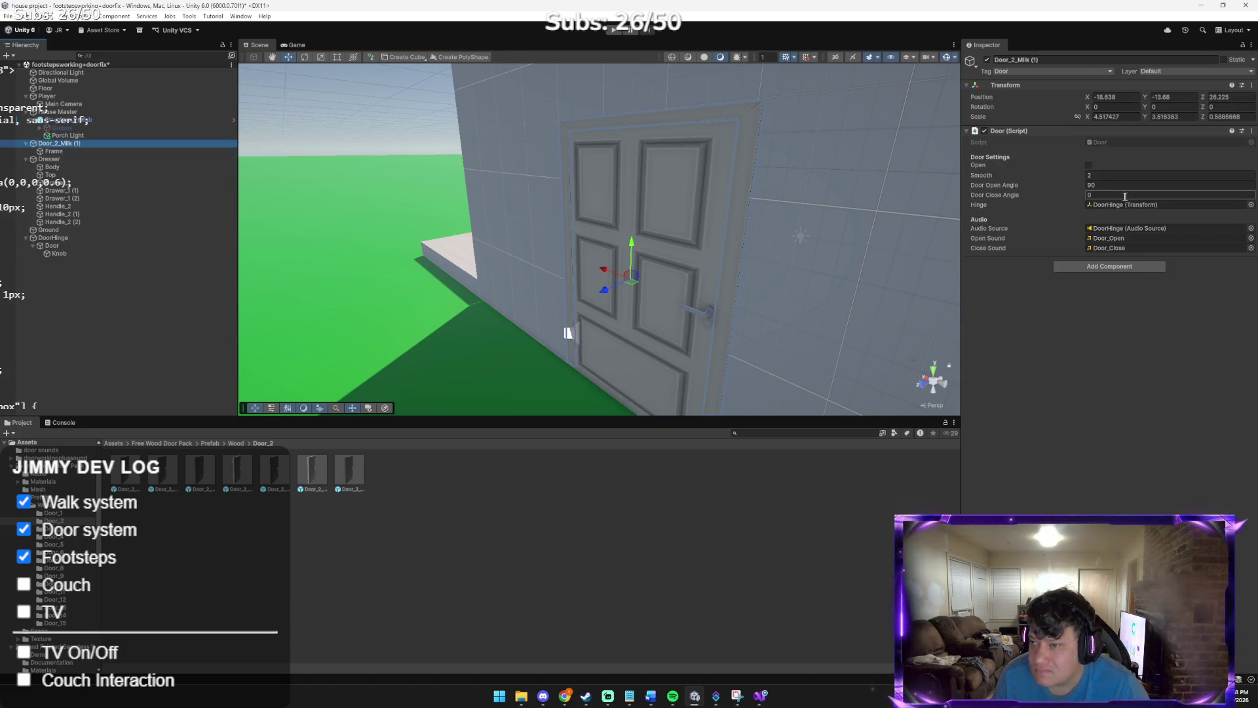
{"action": "key", "text": "Return"}
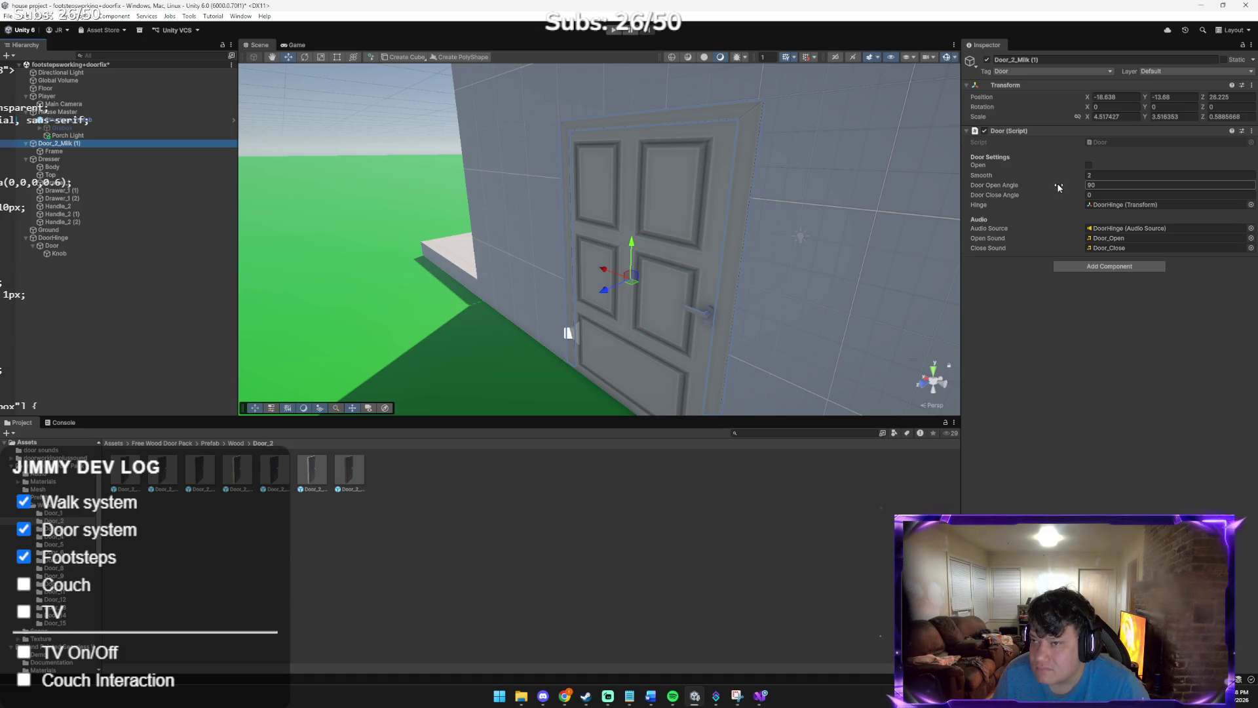
{"action": "left_click", "coordinate": [1121, 116]}
{"action": "type", "text": "1"}
{"action": "key", "text": "Tab"}
{"action": "type", "text": "1"}
{"action": "key", "text": "Tab"}
{"action": "type", "text": "1"}
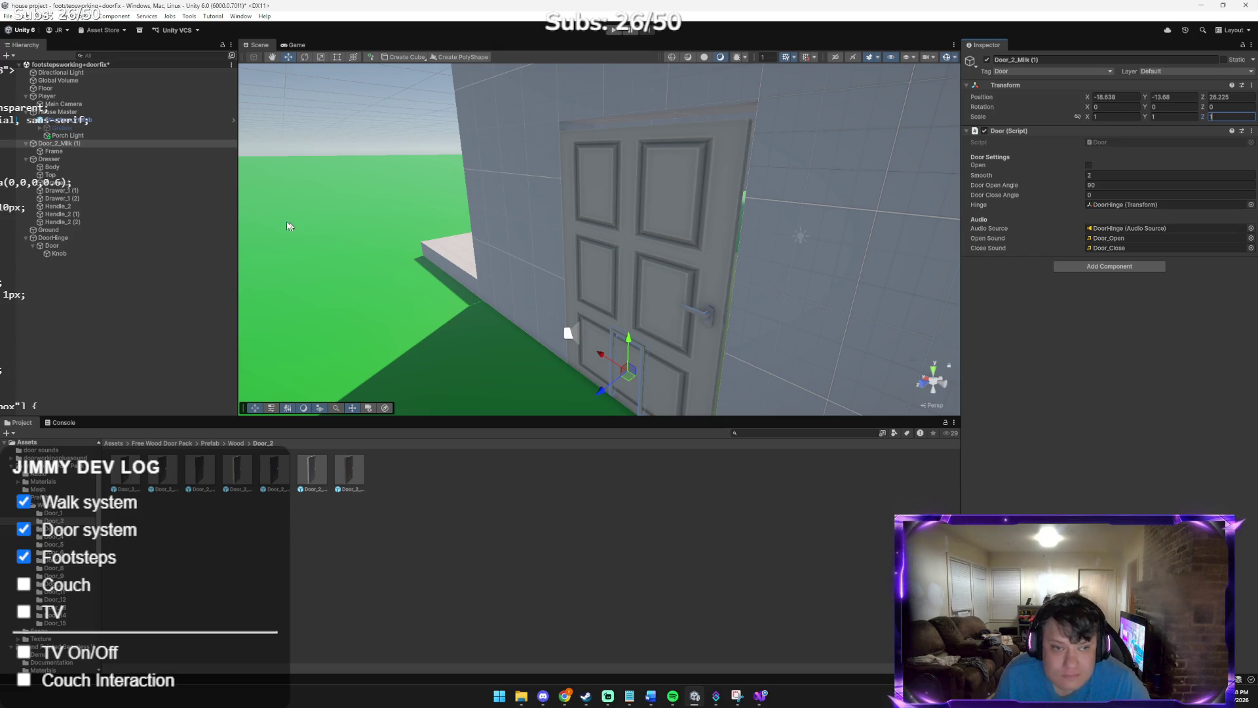
{"action": "left_click", "coordinate": [124, 238]}
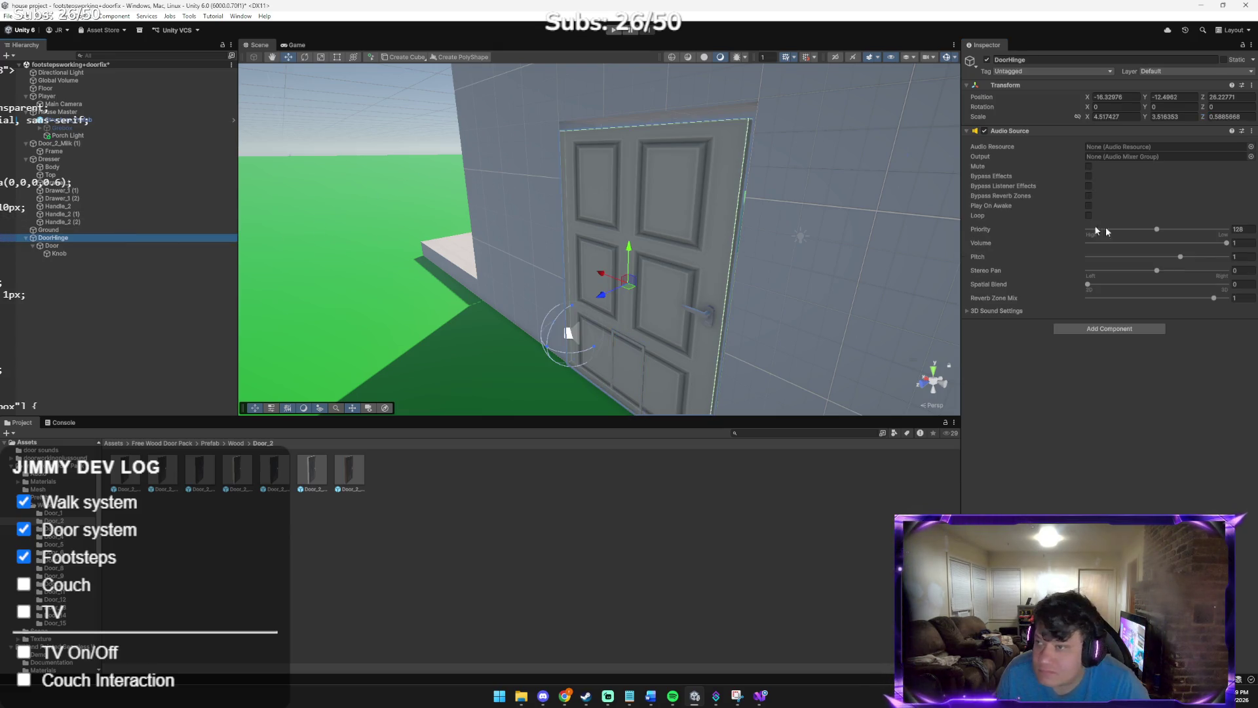
Test-swing DoorHinge to Y rotation 90 and -90, then back to 0
{"action": "left_click", "coordinate": [1179, 107]}
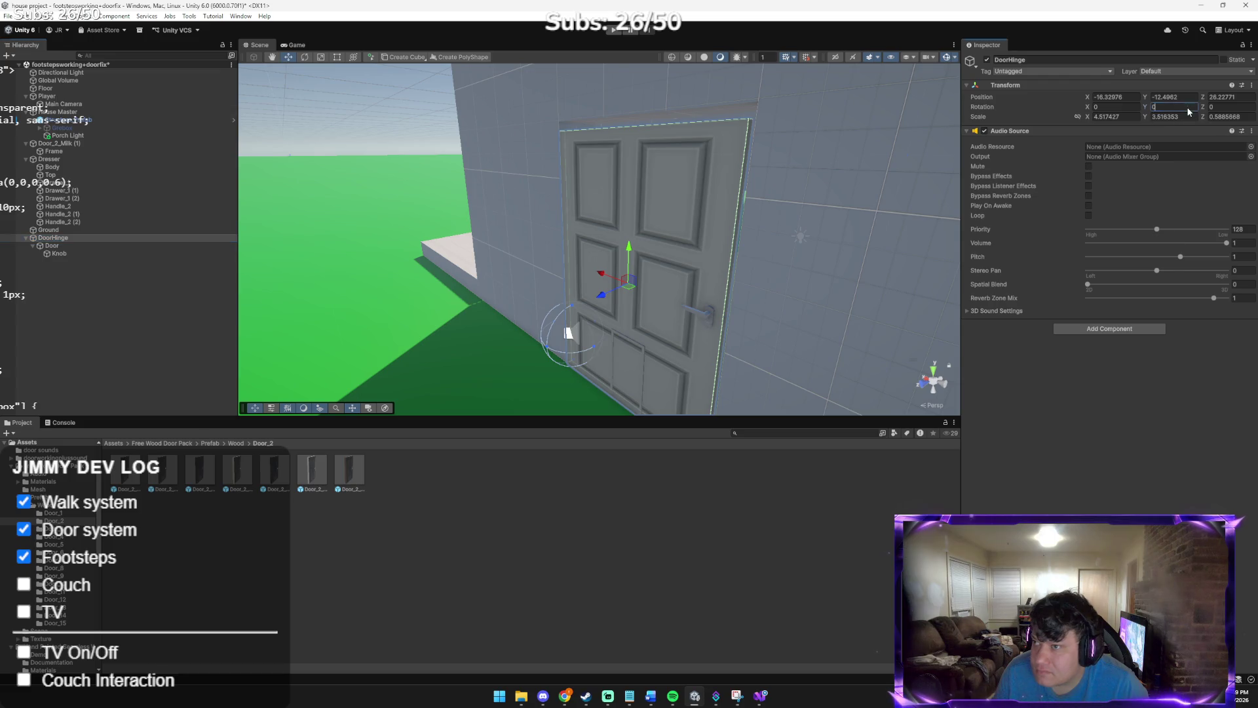
{"action": "type", "text": "90"}
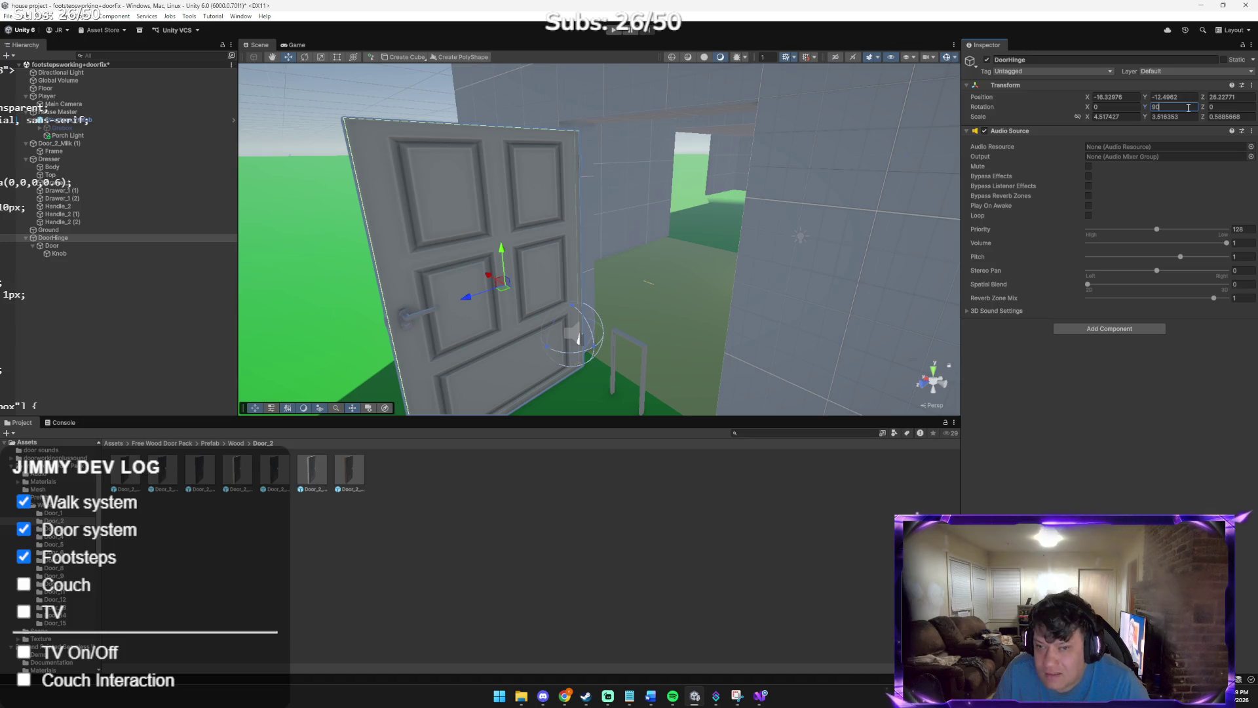
{"action": "key", "text": "Home"}
{"action": "type", "text": "-"}
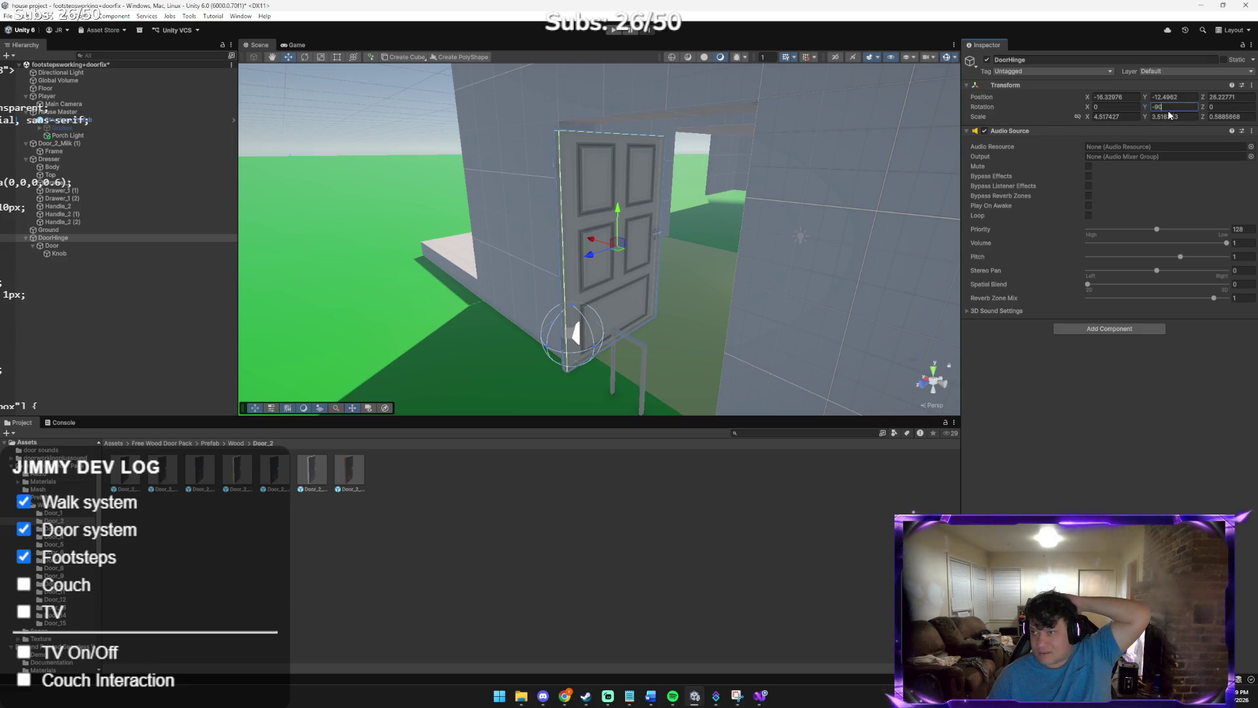
{"action": "type", "text": "0"}
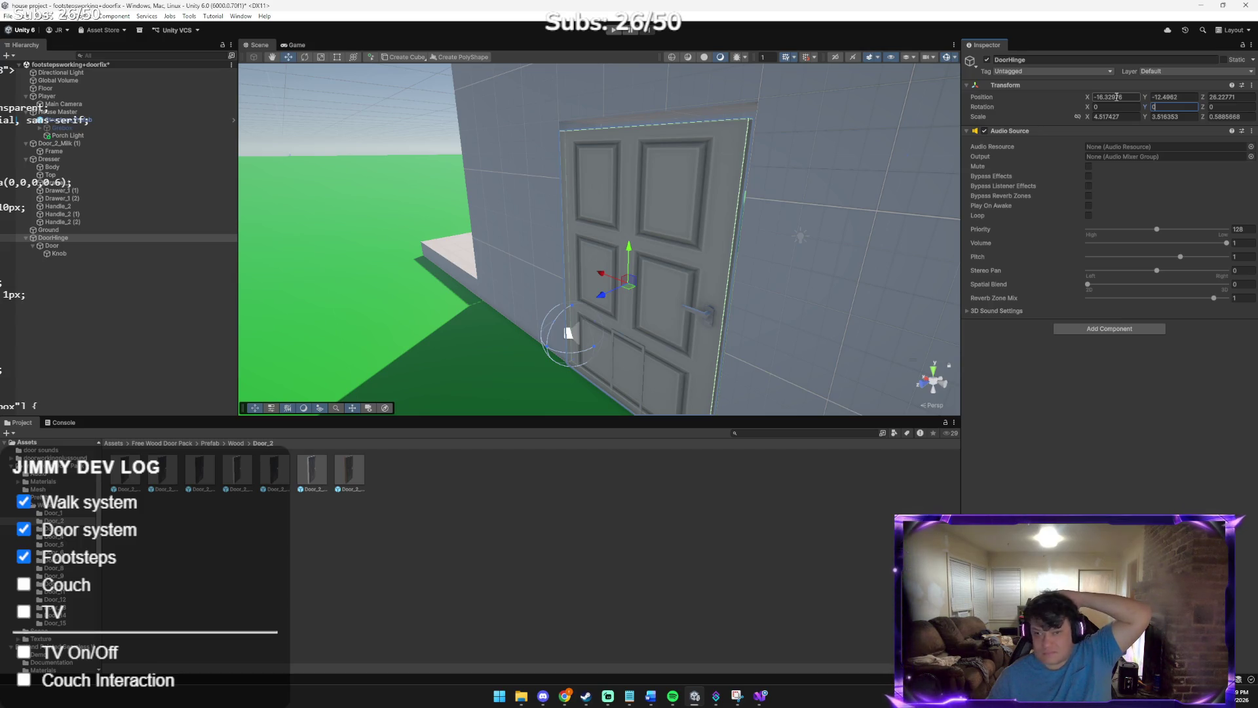
Nest DoorHinge under Door_2_Milk (1), test a -90 Y rotation, then clear it
{"action": "left_click_drag", "start_coordinate": [95, 237], "coordinate": [84, 156]}
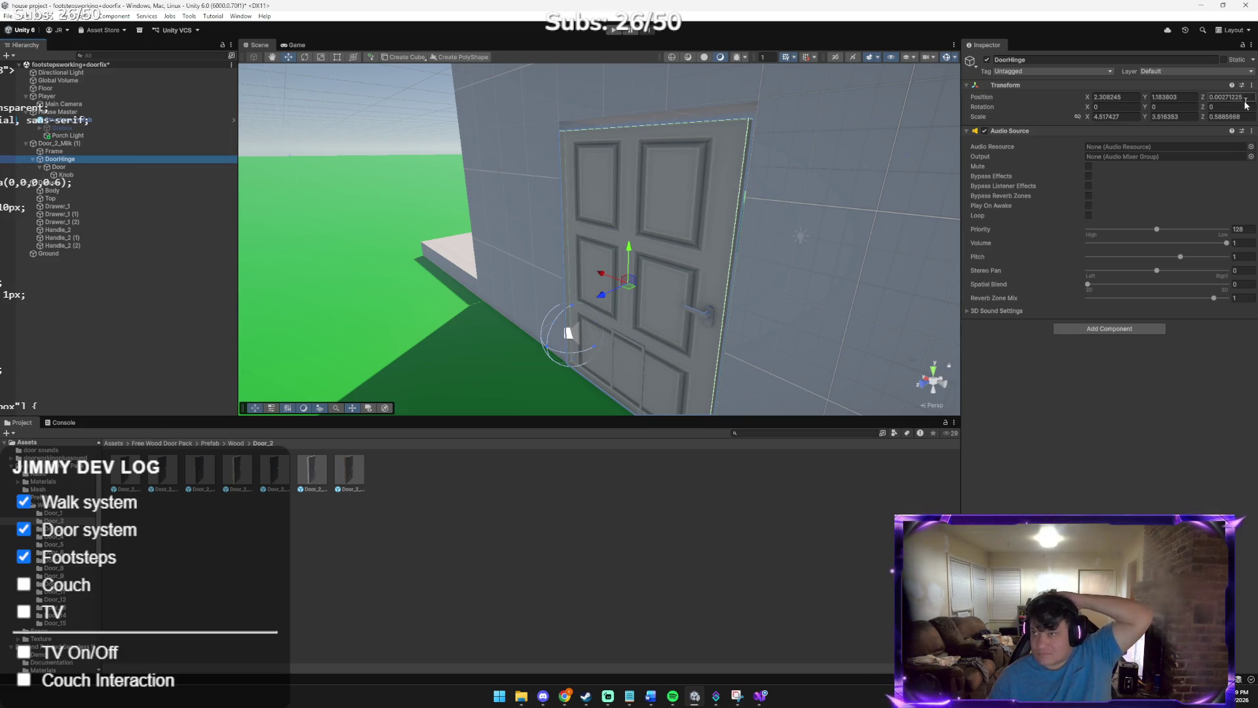
{"action": "left_click", "coordinate": [1159, 109]}
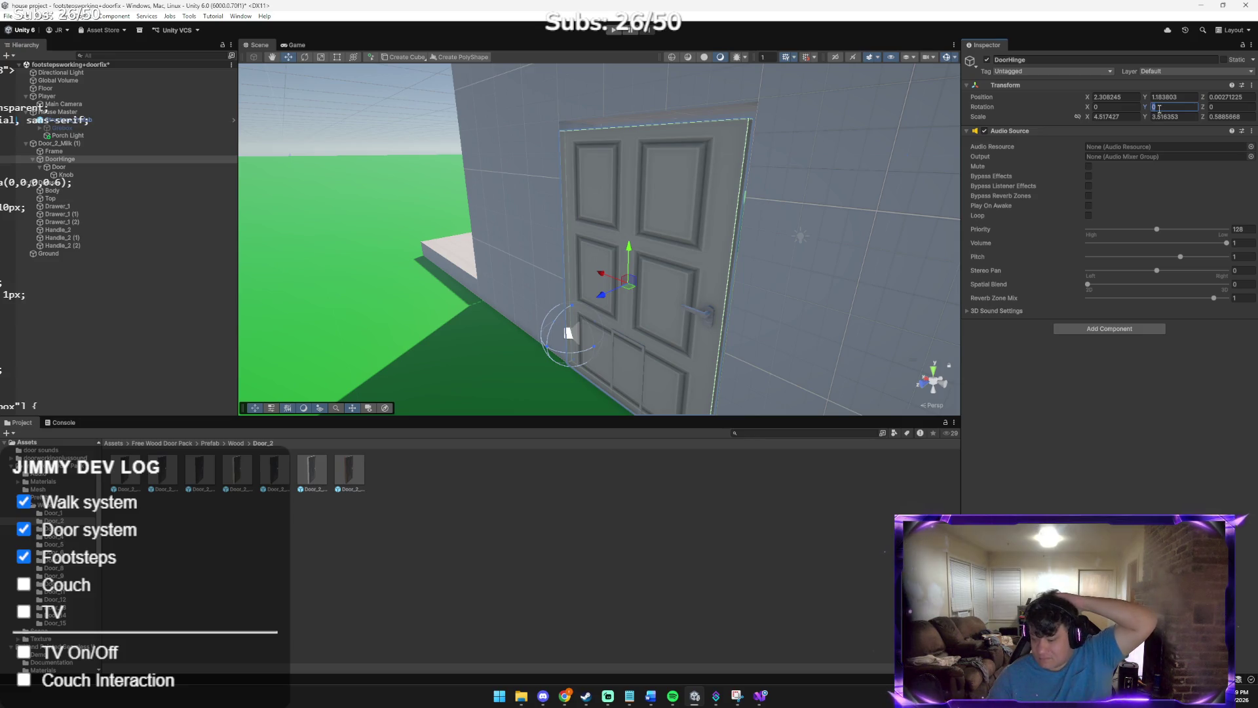
{"action": "type", "text": "-90"}
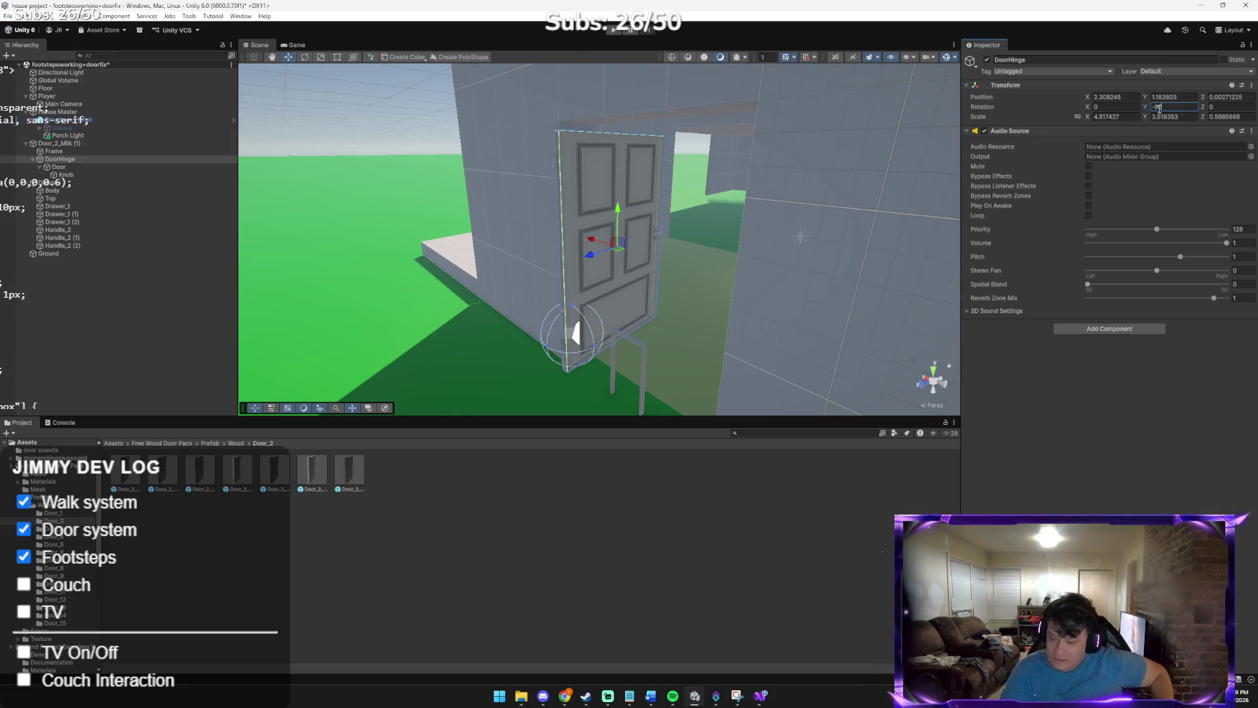
{"action": "key", "text": "BackSpace"}
{"action": "key", "text": "BackSpace"}
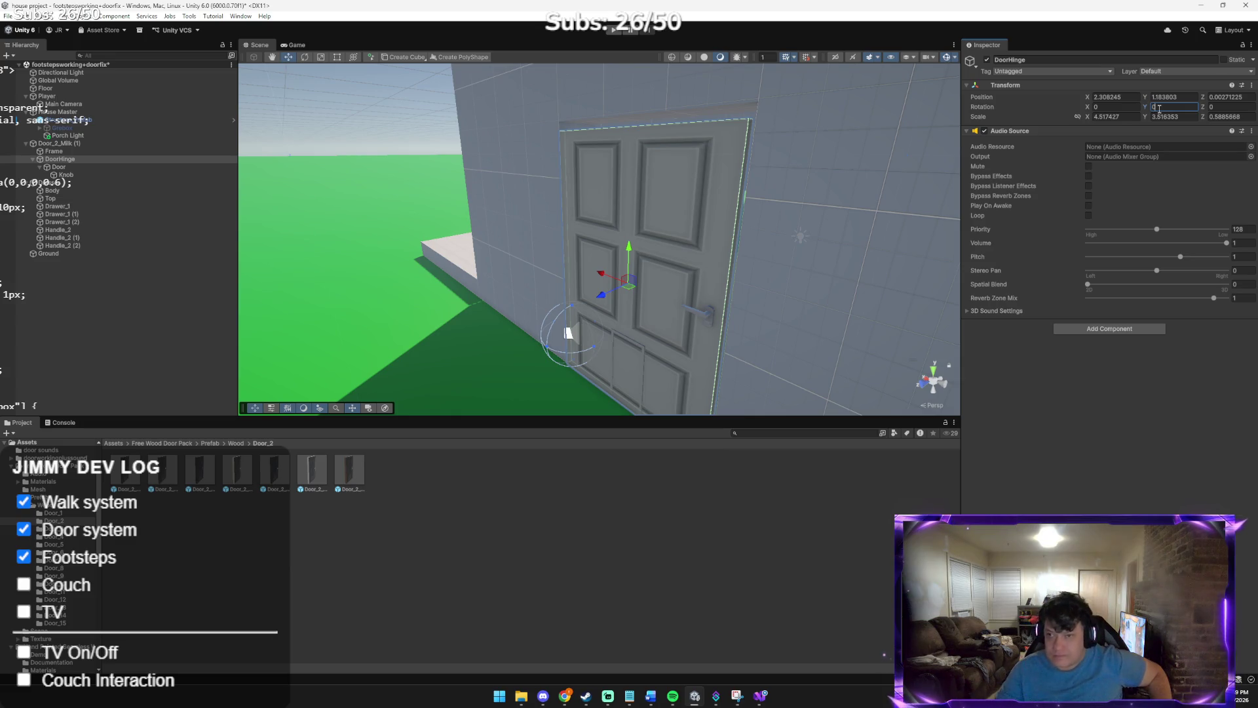
Save the scene with File > Save and start Play mode
{"action": "left_click", "coordinate": [8, 16]}
{"action": "left_click", "coordinate": [66, 65]}
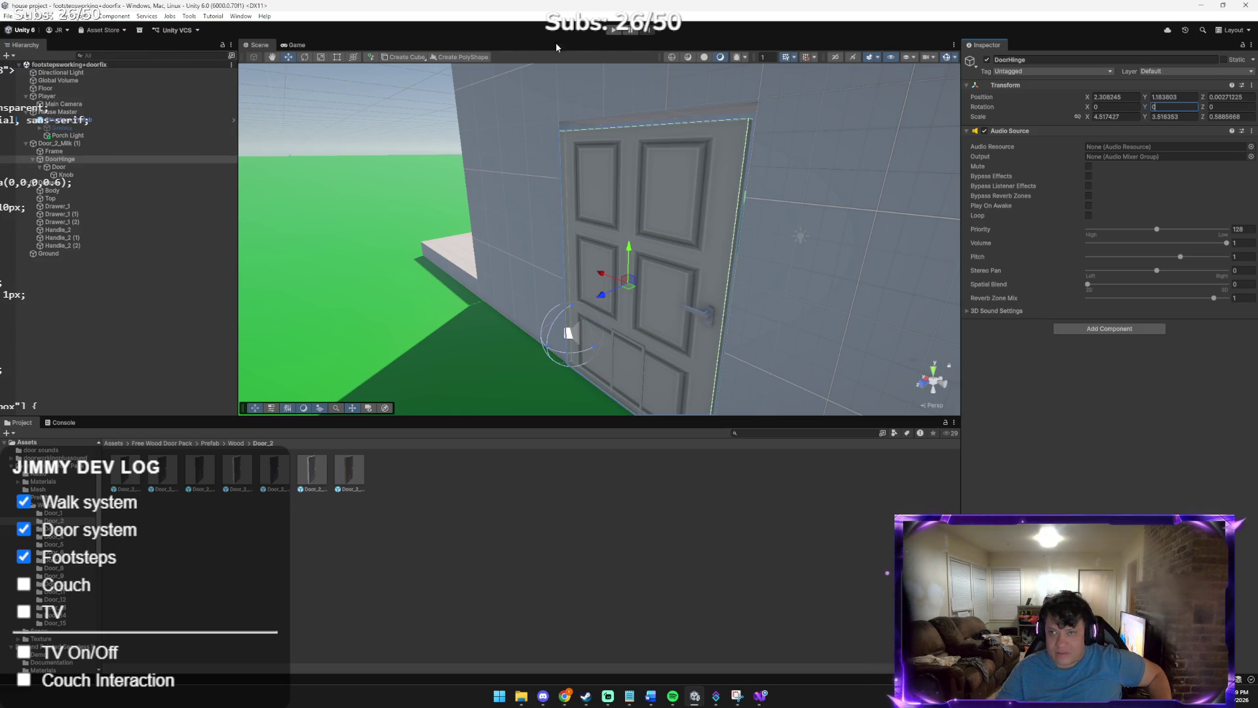
{"action": "left_click", "coordinate": [611, 30]}
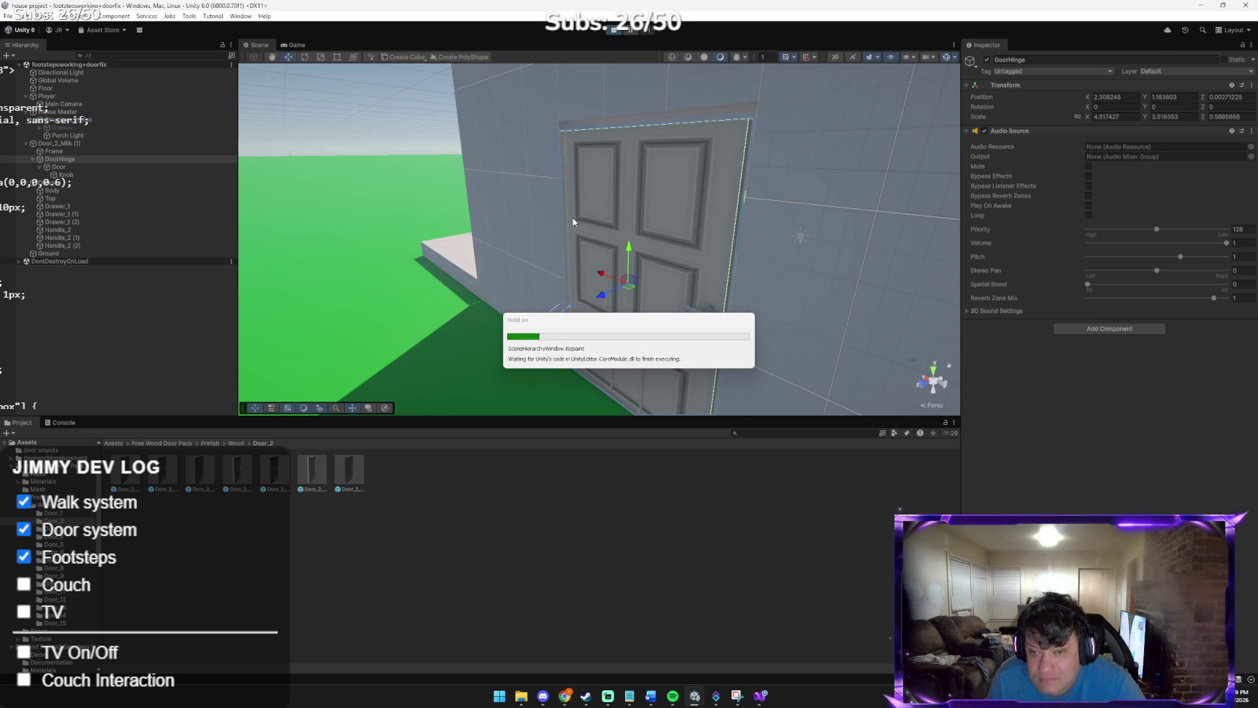
Walk the player around the door with WASD, then select Door_2_Milk (1) to view its Door script
{"action": "key", "text": "w"}
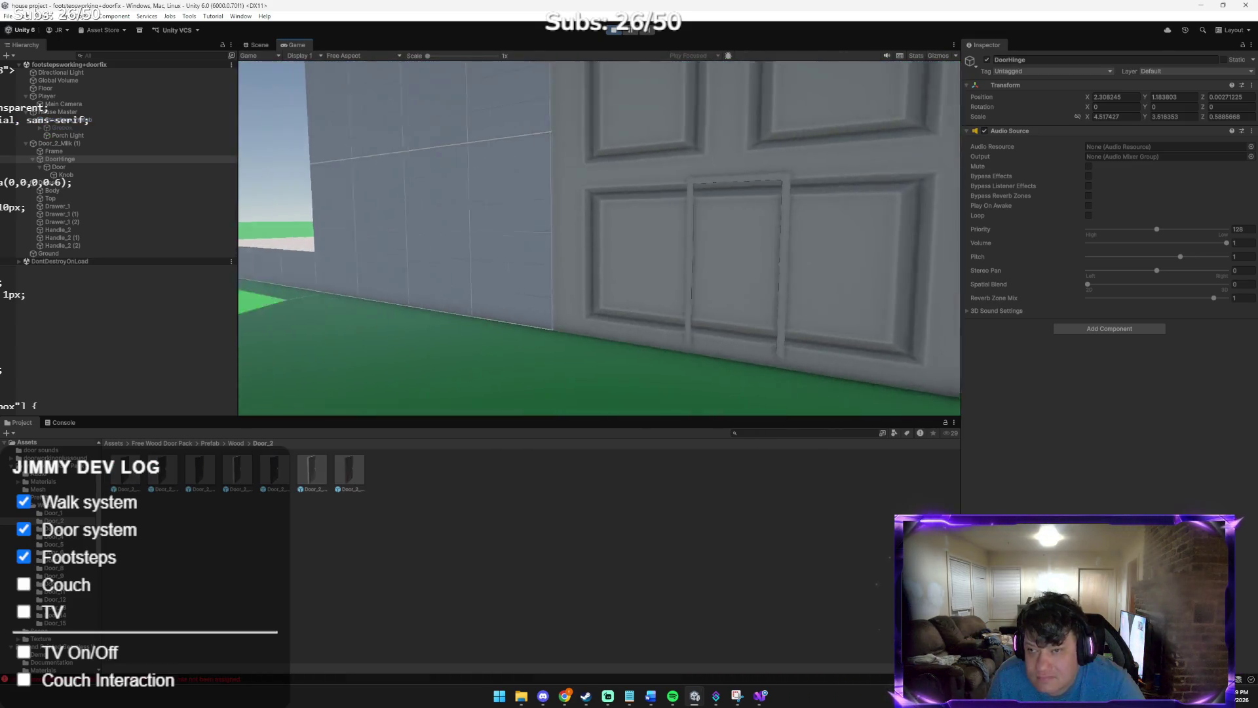
{"action": "key", "text": "s"}
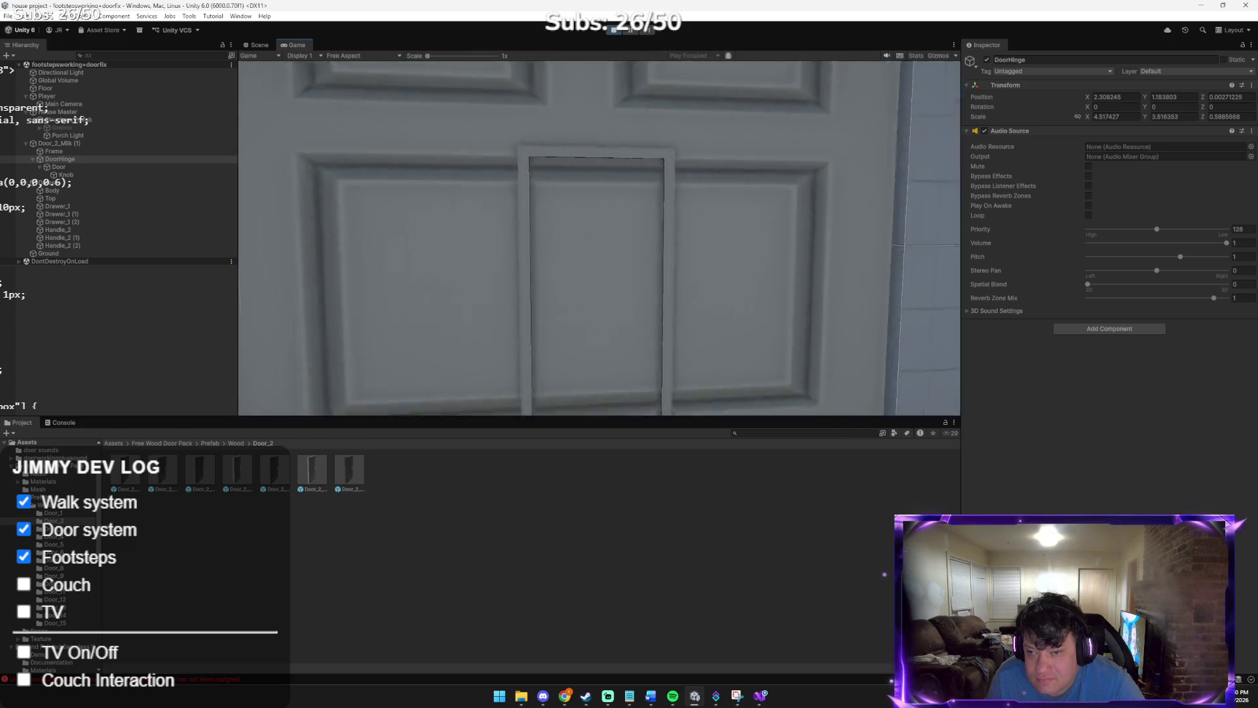
{"action": "key", "text": "w"}
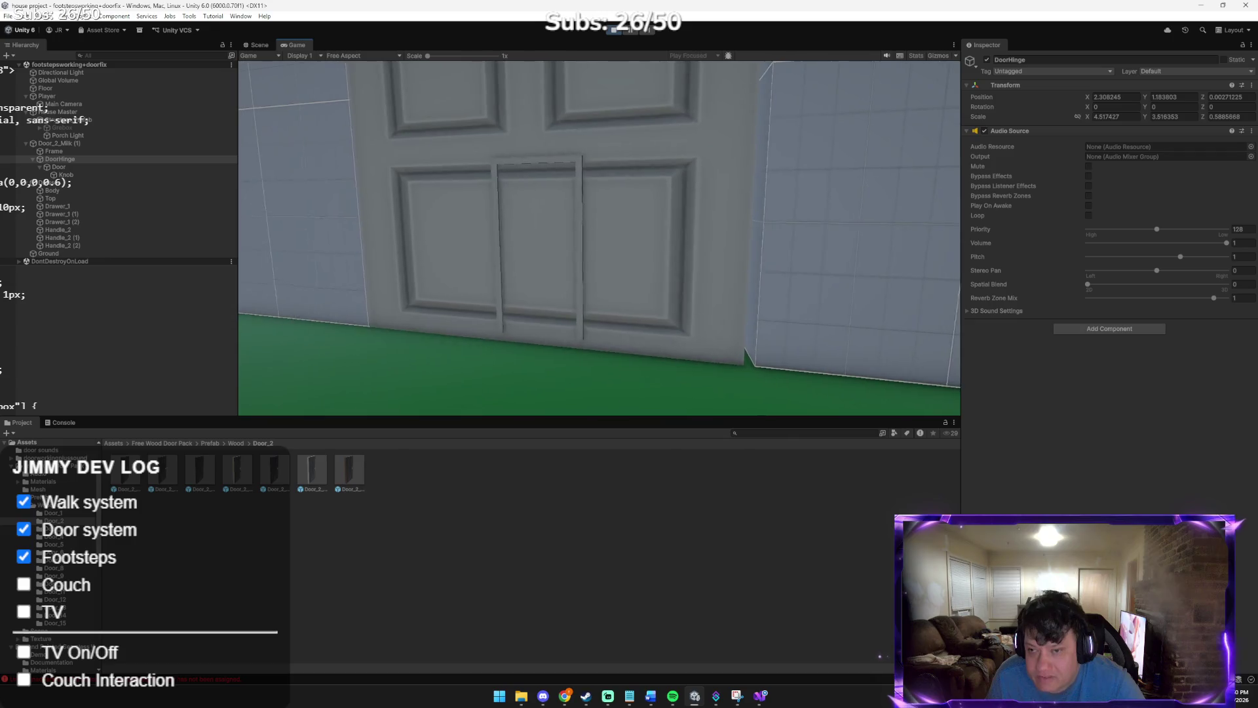
{"action": "key", "text": "w"}
{"action": "key", "text": "s"}
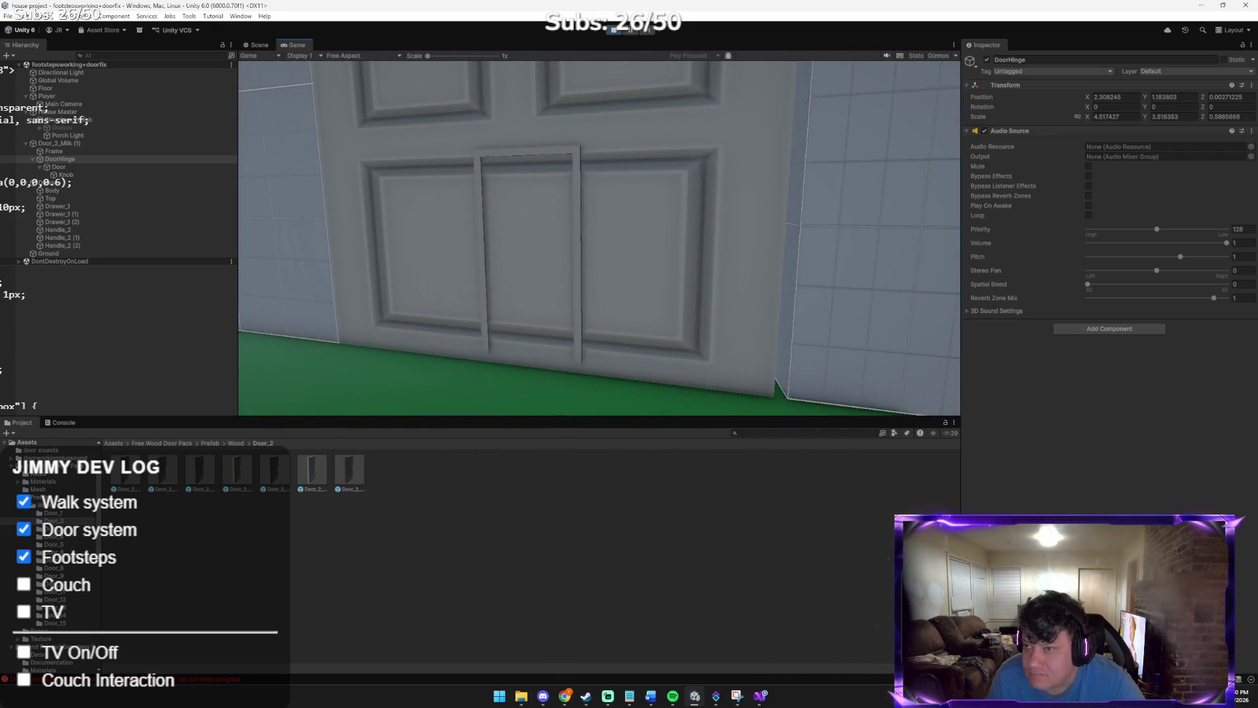
{"action": "key", "text": "a"}
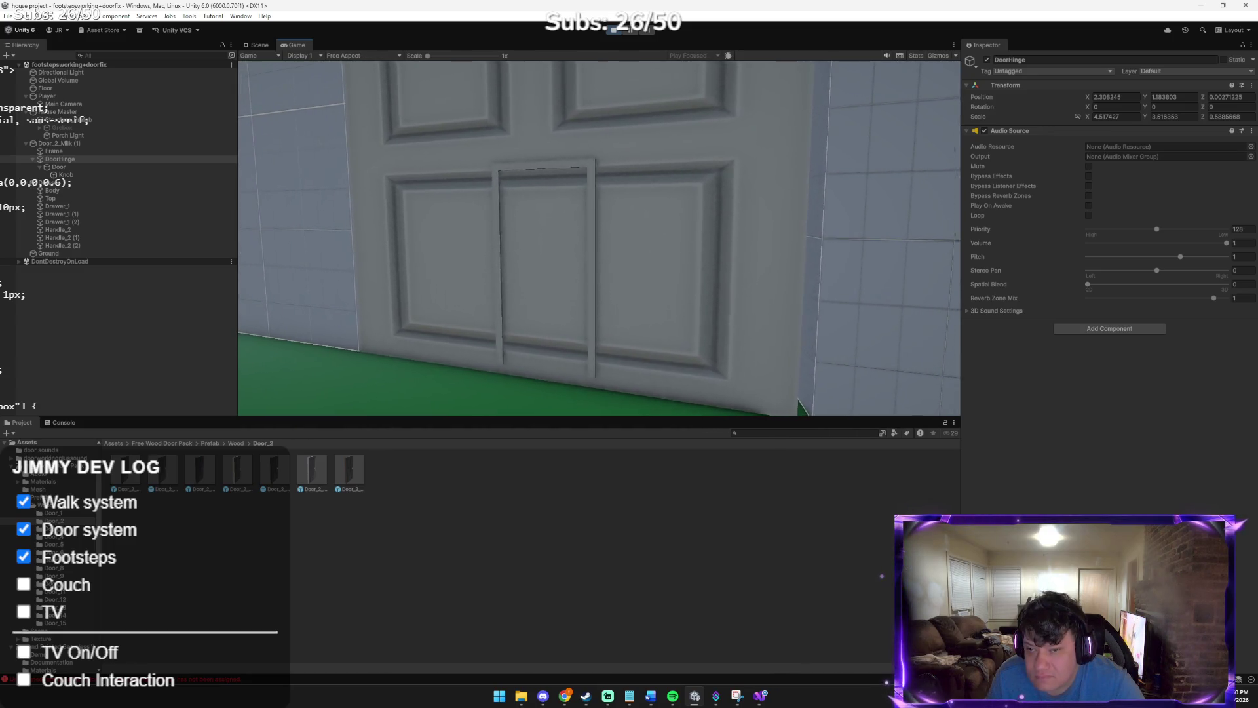
{"action": "key", "text": "d"}
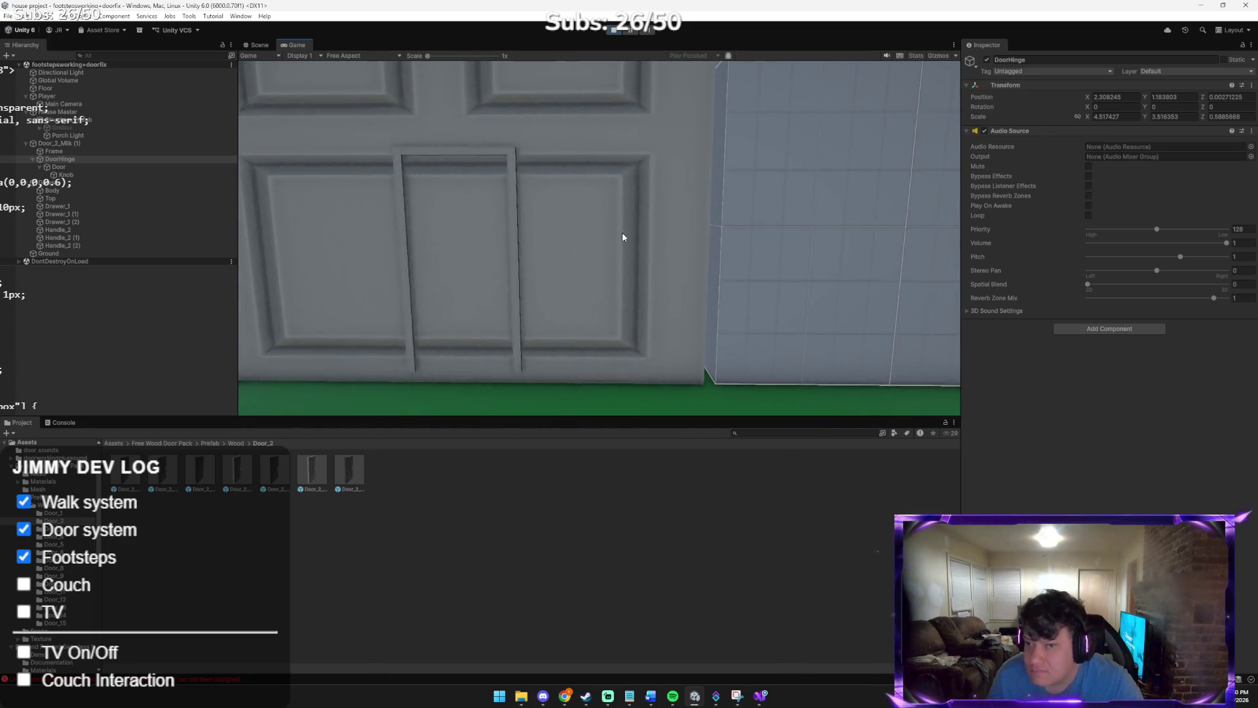
{"action": "left_click", "coordinate": [106, 144]}
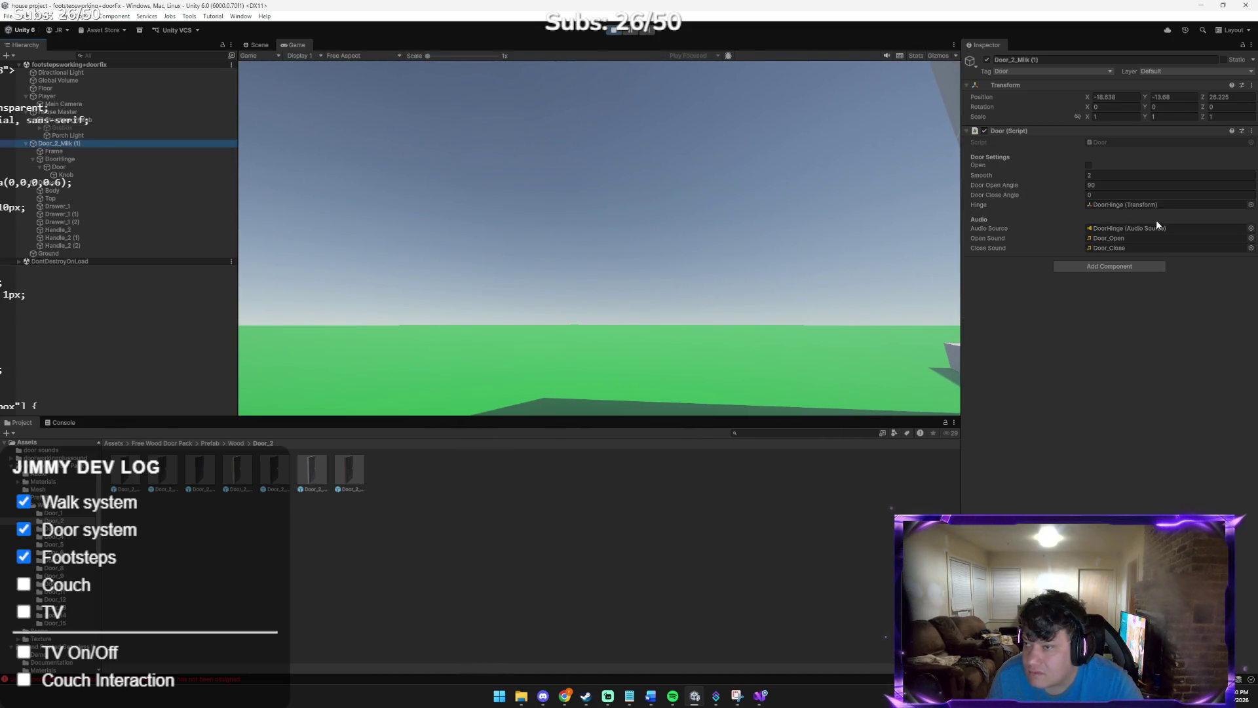
Keep DoorHinge in the Hinge field and switch to Door.cs in Visual Studio
{"action": "left_click", "coordinate": [1250, 205]}
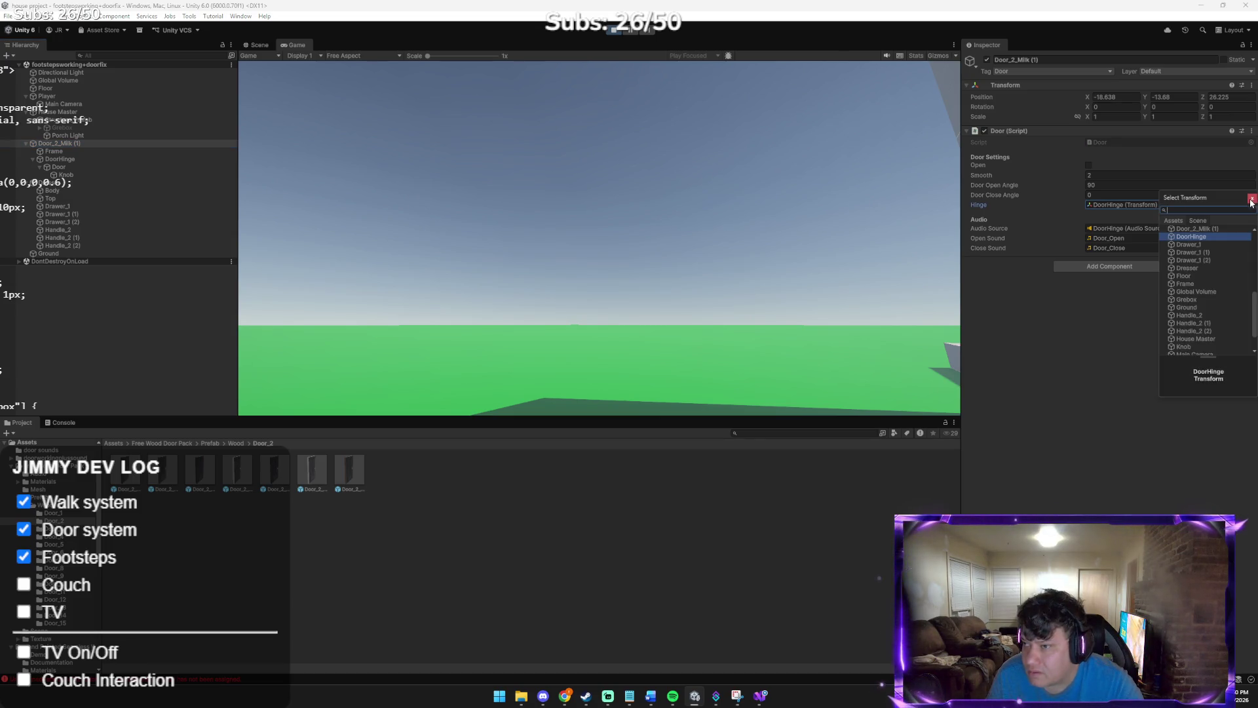
{"action": "left_click", "coordinate": [1252, 198]}
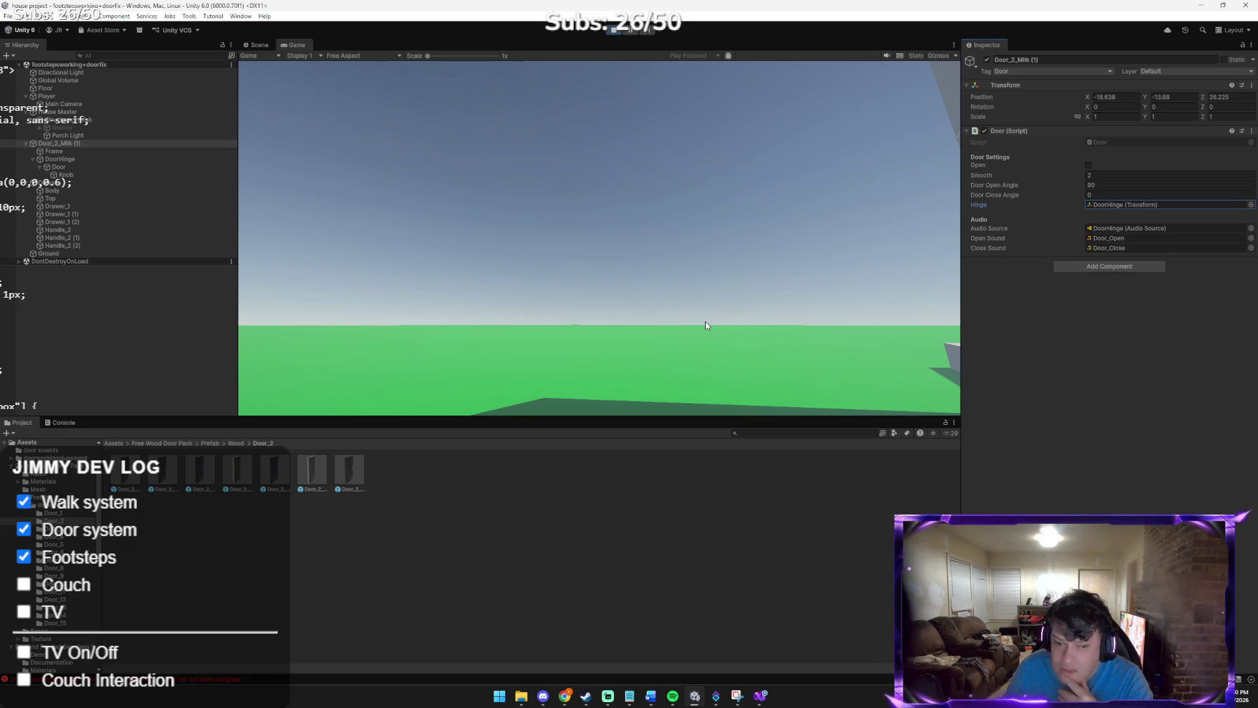
{"action": "left_click", "coordinate": [755, 694]}
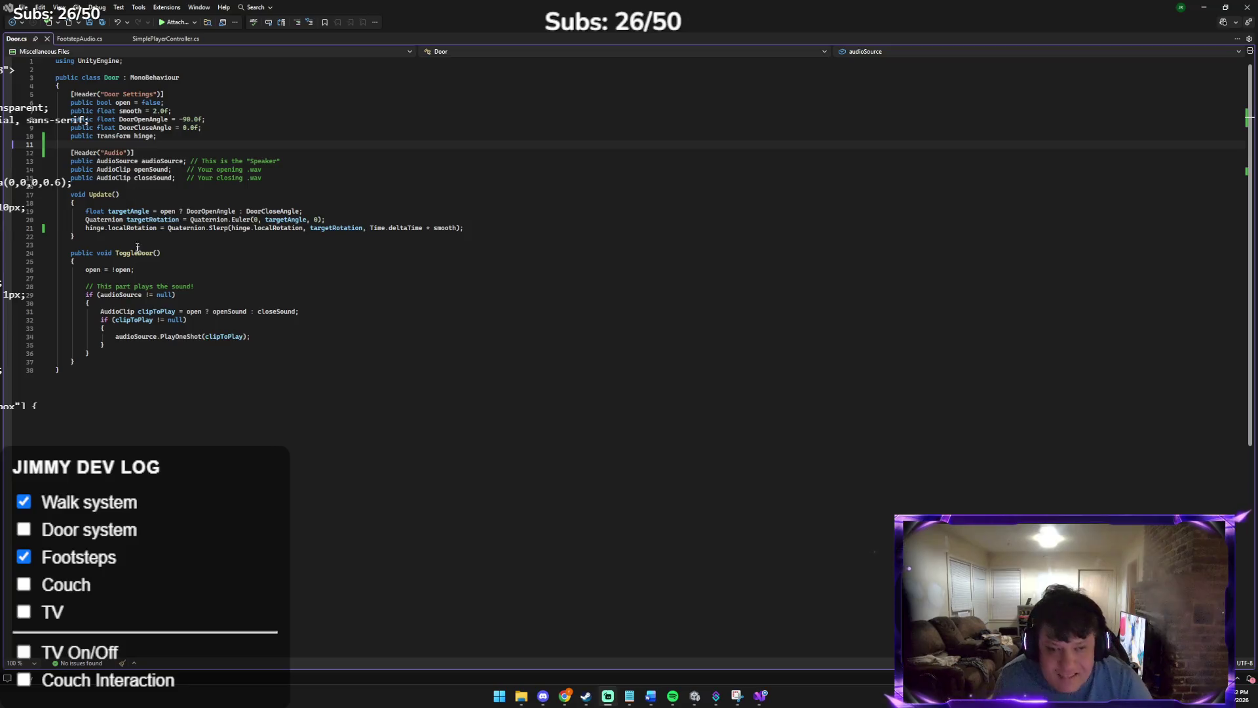
Add blank lines at the end of ToggleDoor() and Update() in Door.cs
{"action": "left_click", "coordinate": [95, 362]}
{"action": "key", "text": "Return"}
{"action": "key", "text": "Return"}
{"action": "key", "text": "Up"}
{"action": "key", "text": "Up"}
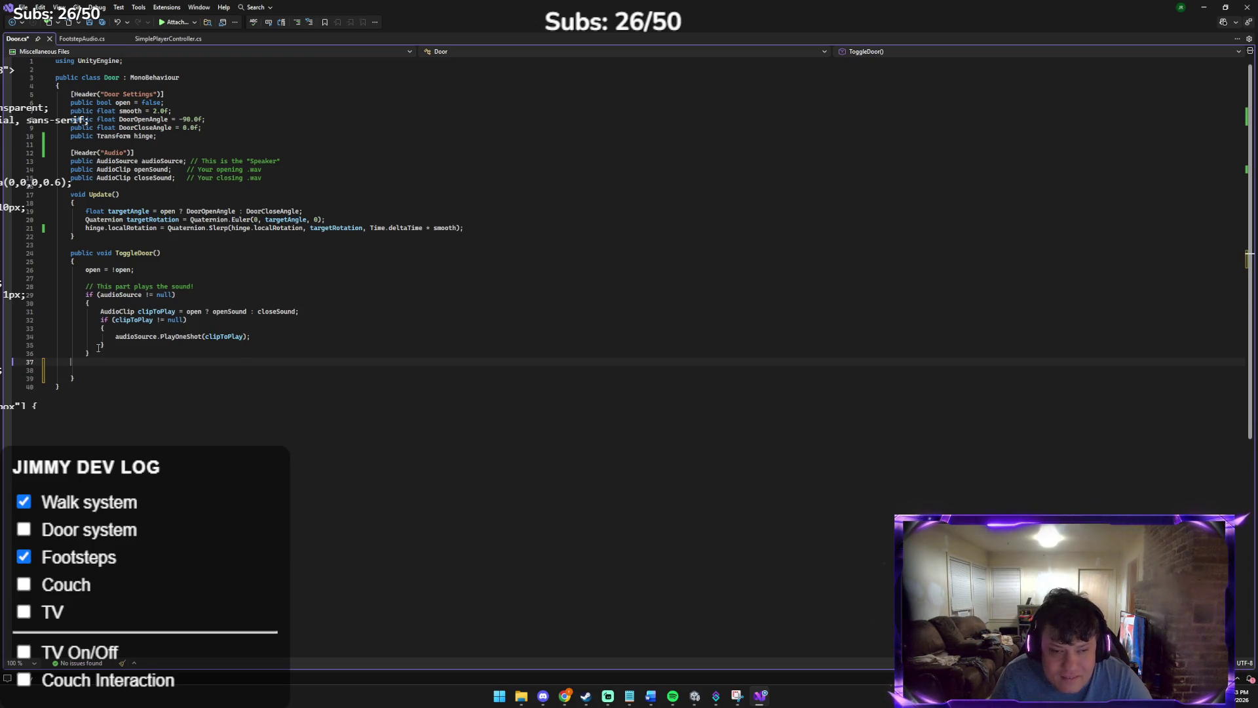
{"action": "key", "text": "Delete"}
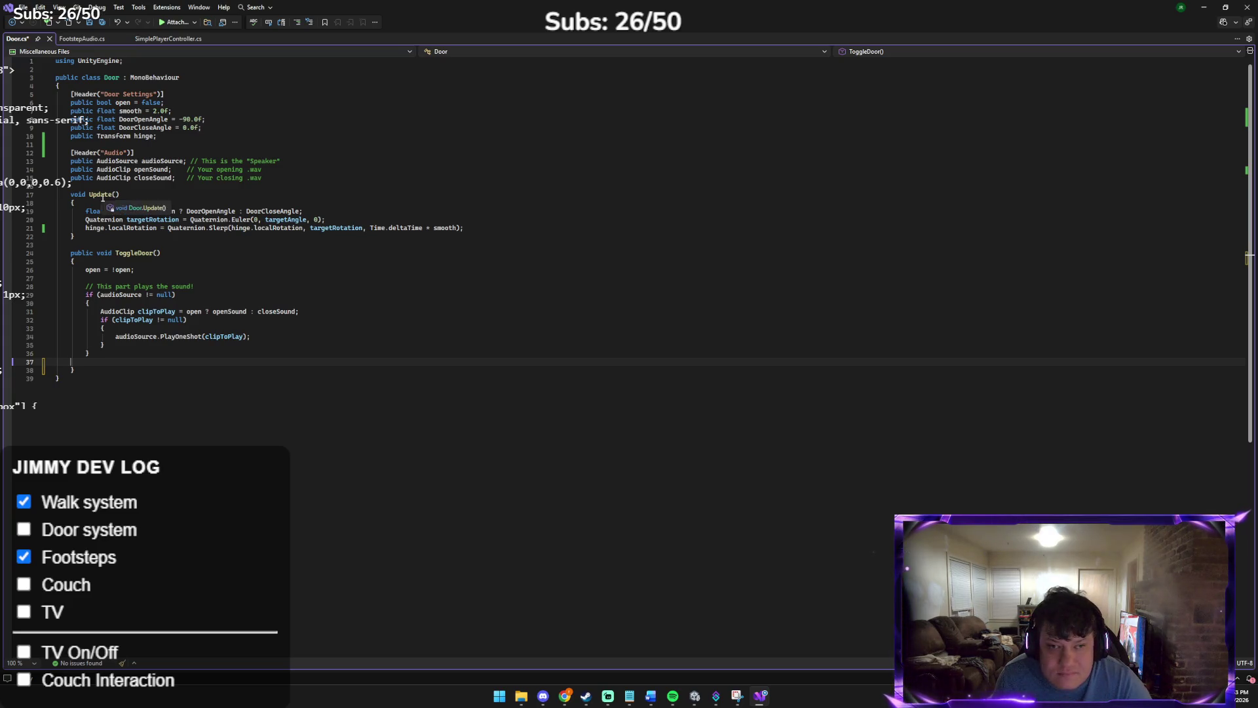
{"action": "left_click", "coordinate": [71, 236]}
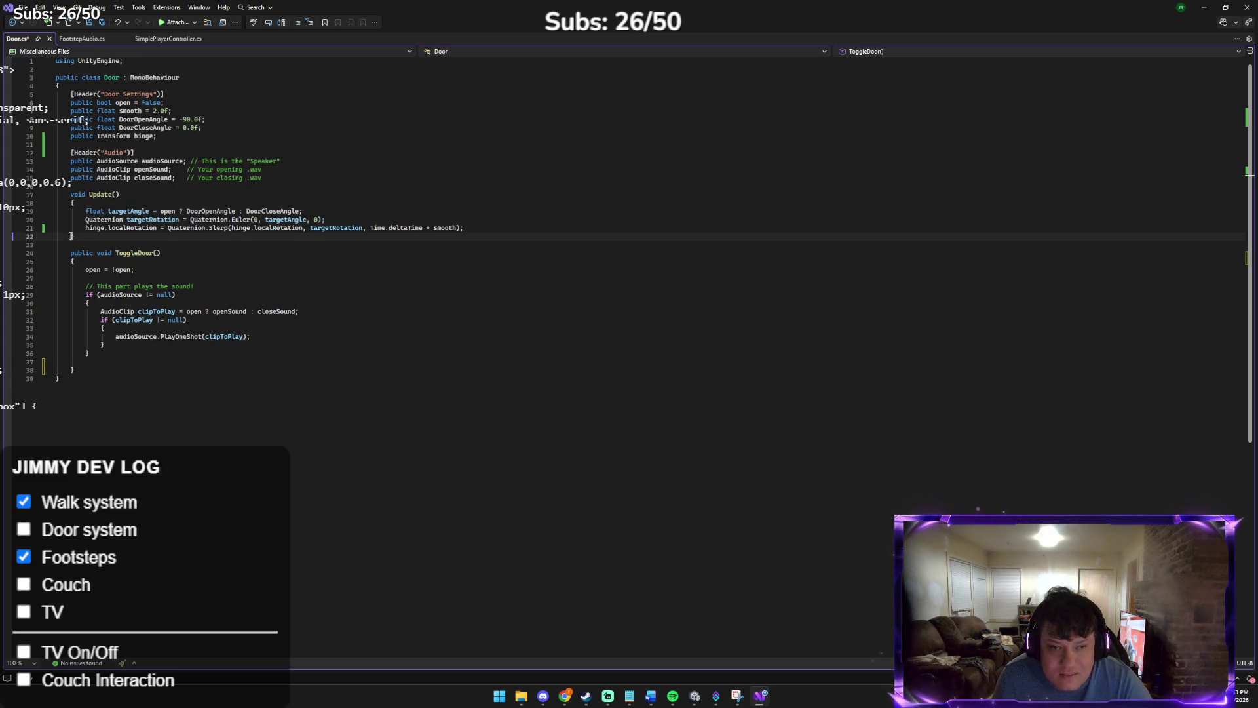
{"action": "key", "text": "Return"}
{"action": "key", "text": "Return"}
{"action": "left_click", "coordinate": [71, 236]}
{"action": "key", "text": "Down"}
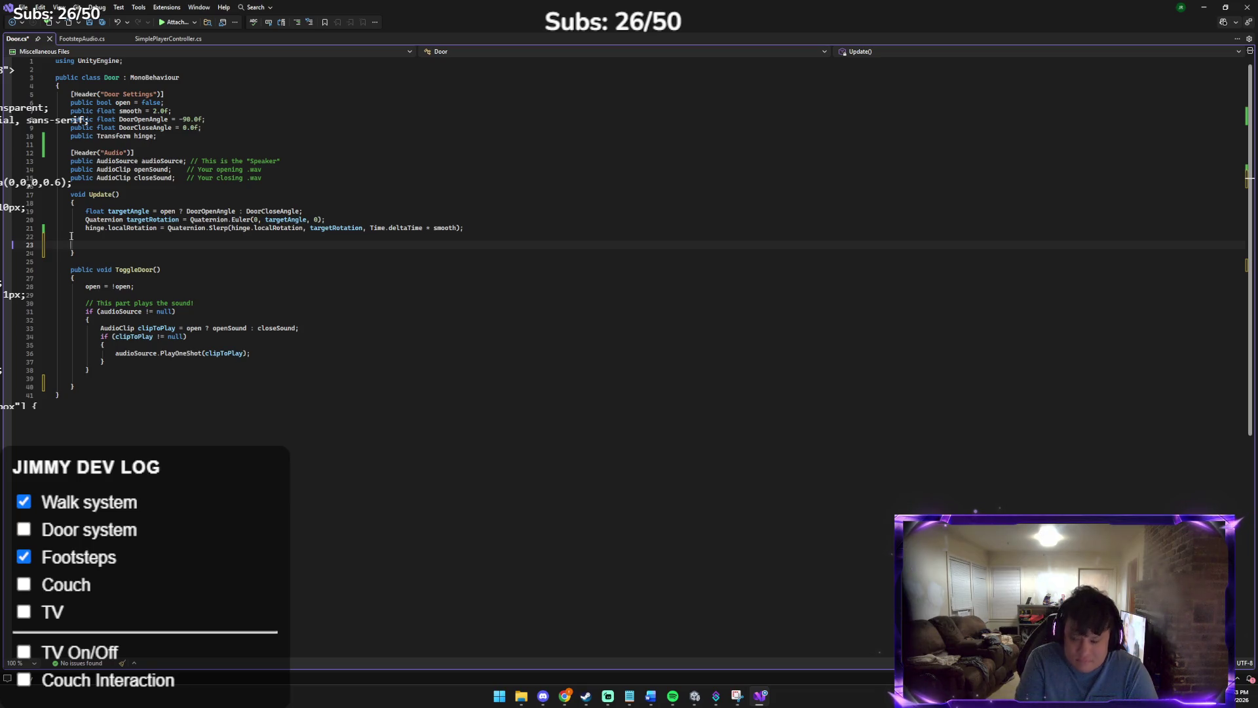
Type Debug.Log($"rotation:{hinge.localRotation}" on the new line in Update()
{"action": "type", "text": "decimal"}
{"action": "key", "text": "BackSpace"}
{"action": "key", "text": "BackSpace"}
{"action": "key", "text": "BackSpace"}
{"action": "type", "text": "De"}
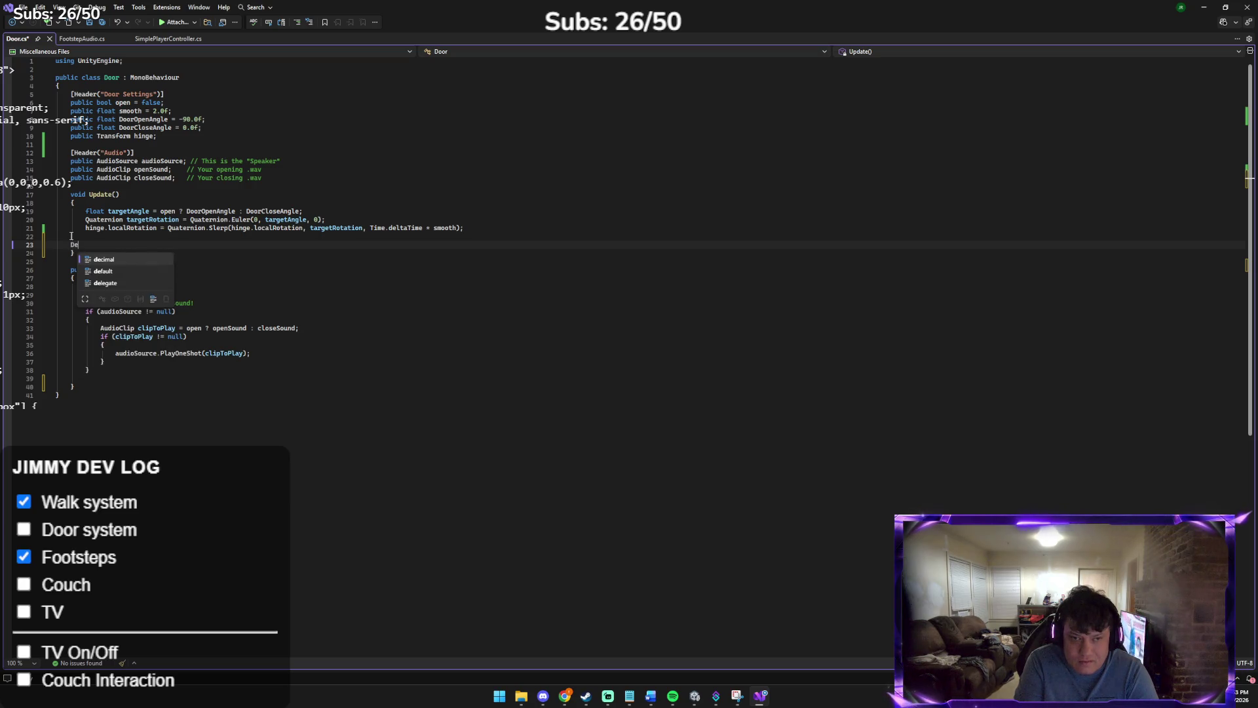
{"action": "type", "text": "bug.Log("}
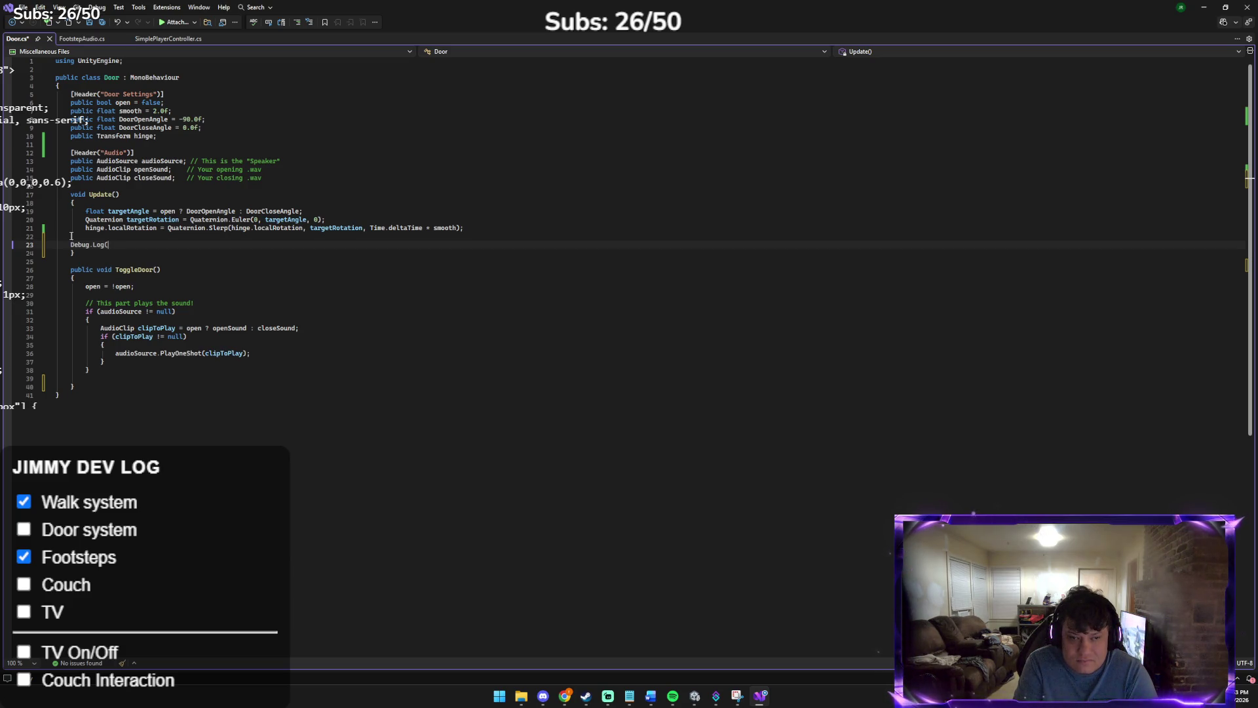
{"action": "type", "text": "\""}
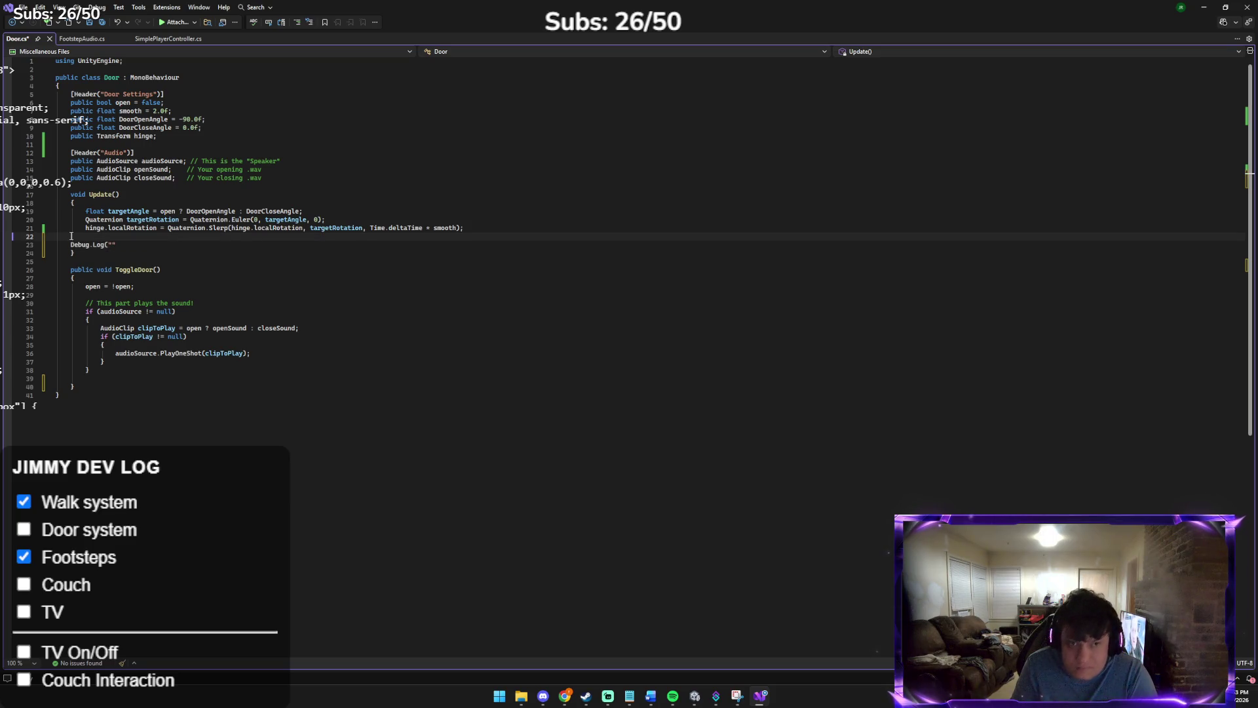
{"action": "key", "text": "Down"}
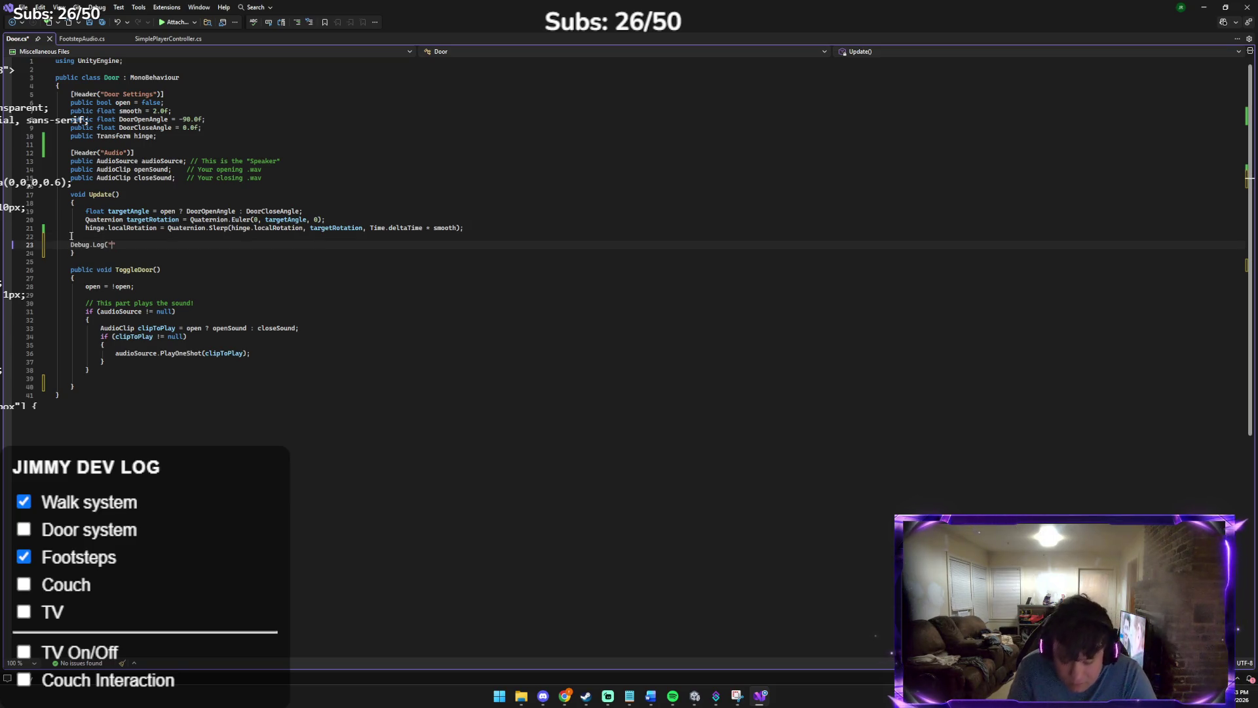
{"action": "type", "text": "$"}
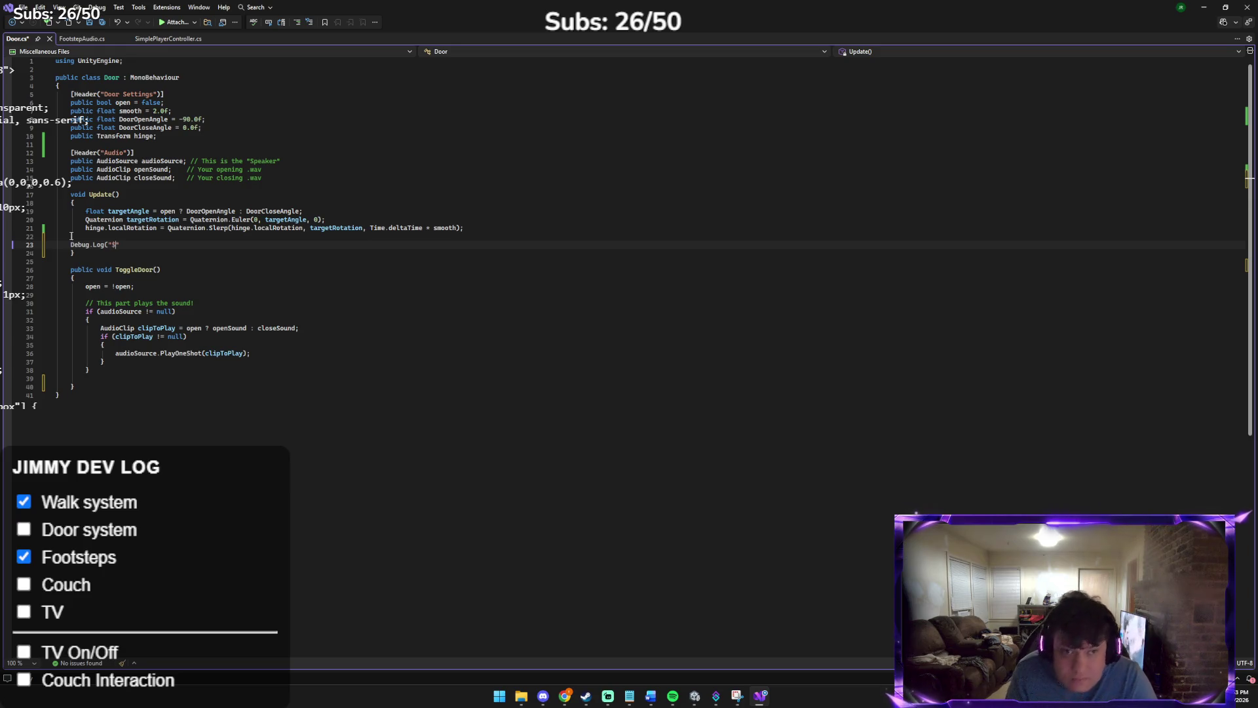
{"action": "type", "text": "\""}
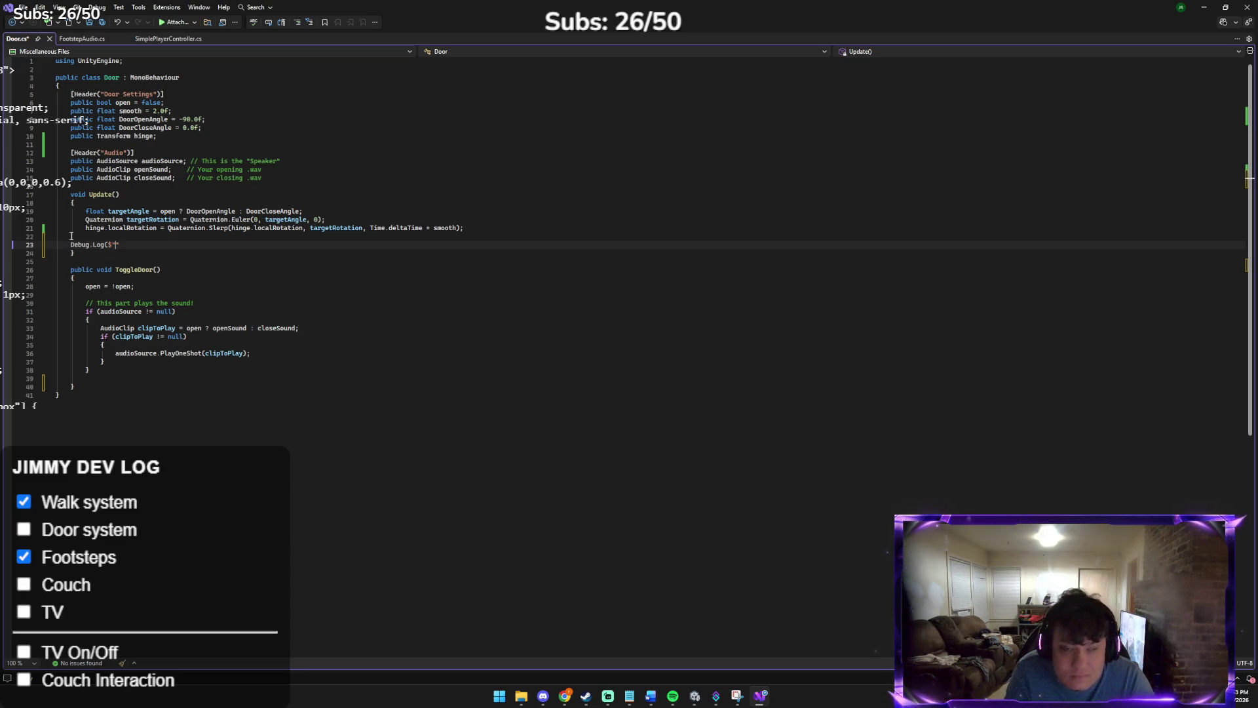
{"action": "type", "text": "rot"}
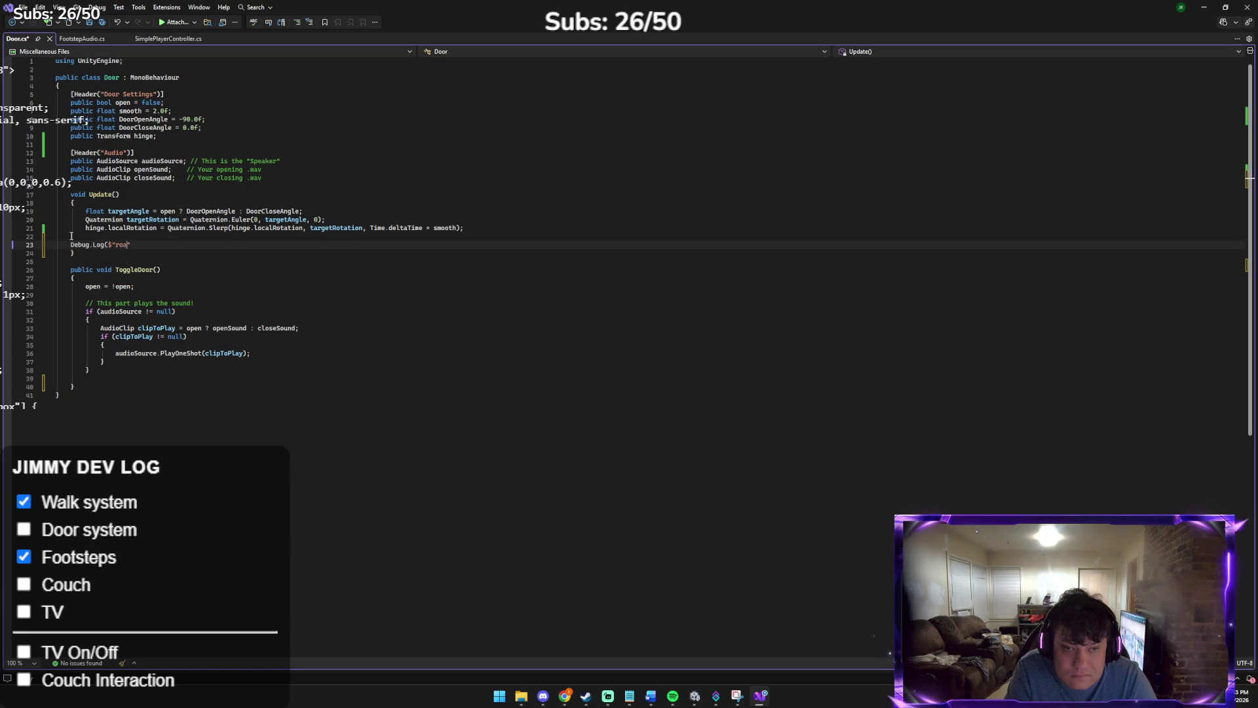
{"action": "type", "text": "ation:"}
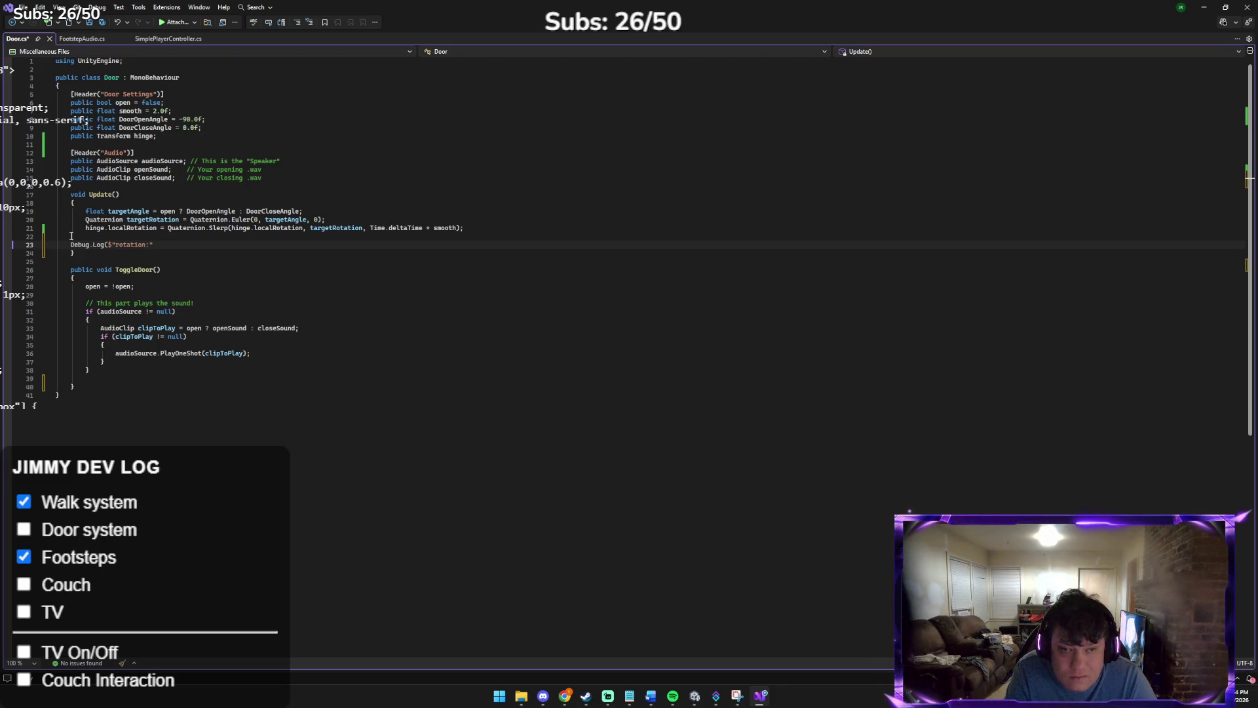
{"action": "type", "text": "{"}
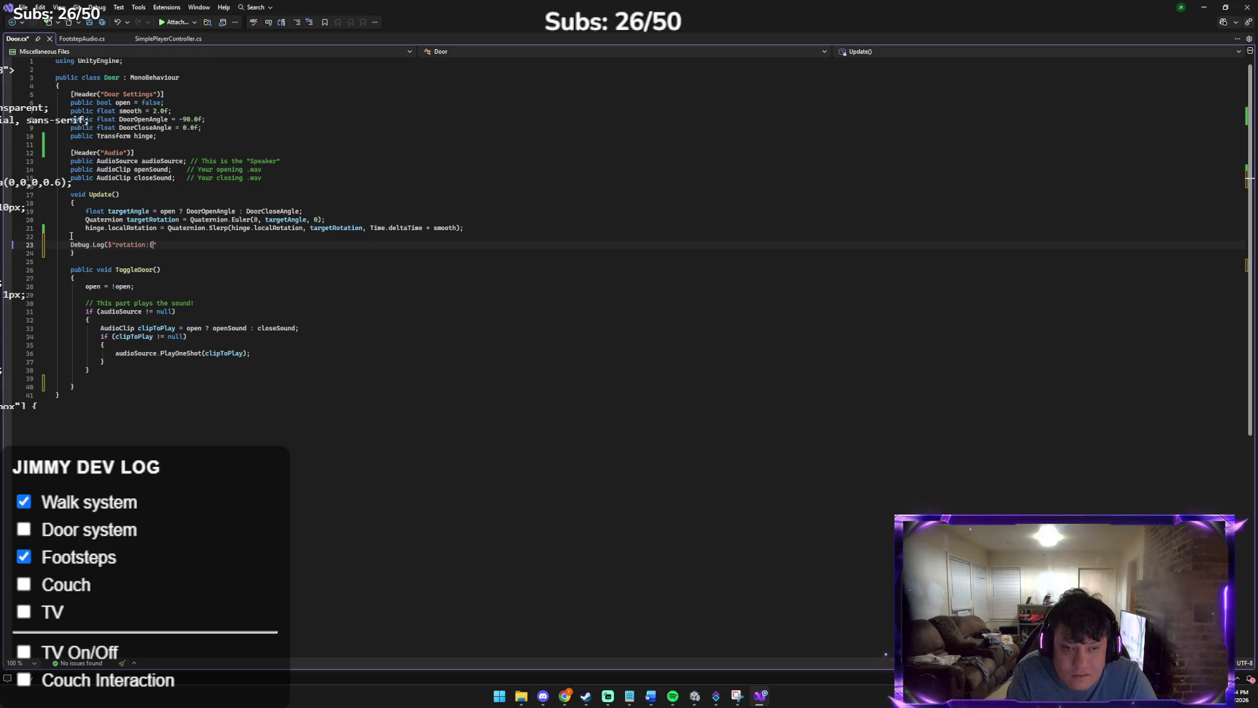
{"action": "type", "text": "hinge.local"}
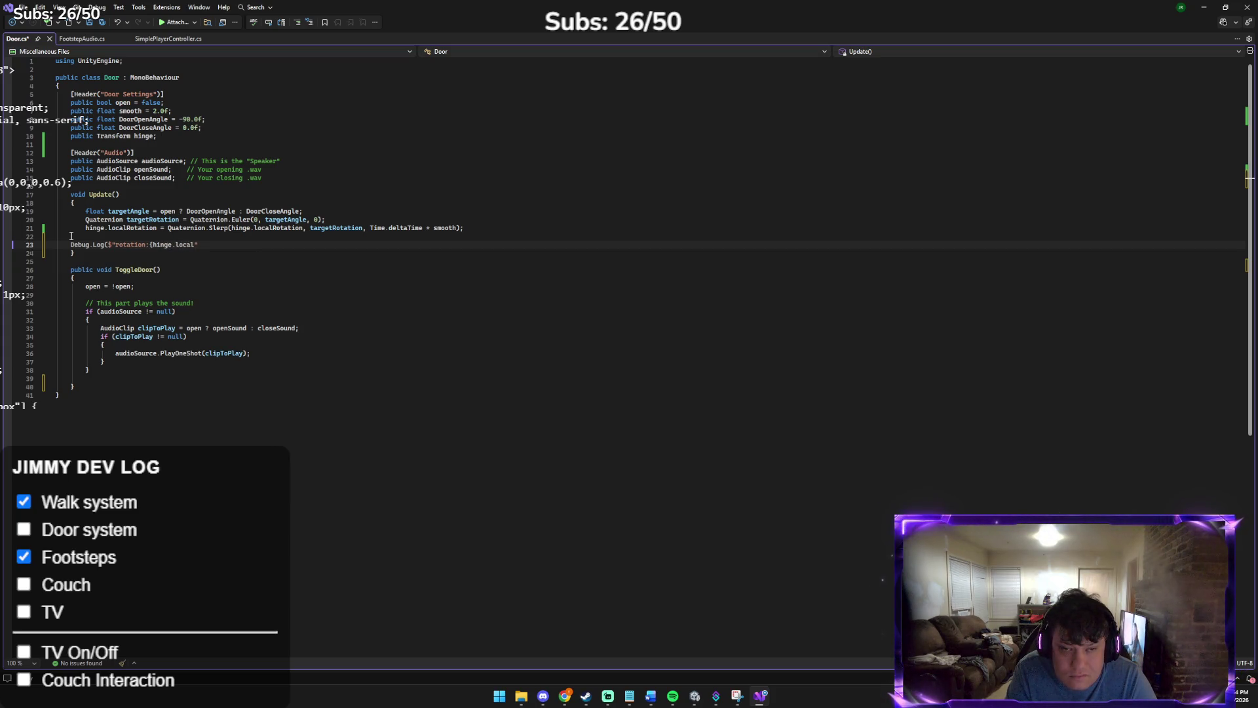
{"action": "type", "text": "R"}
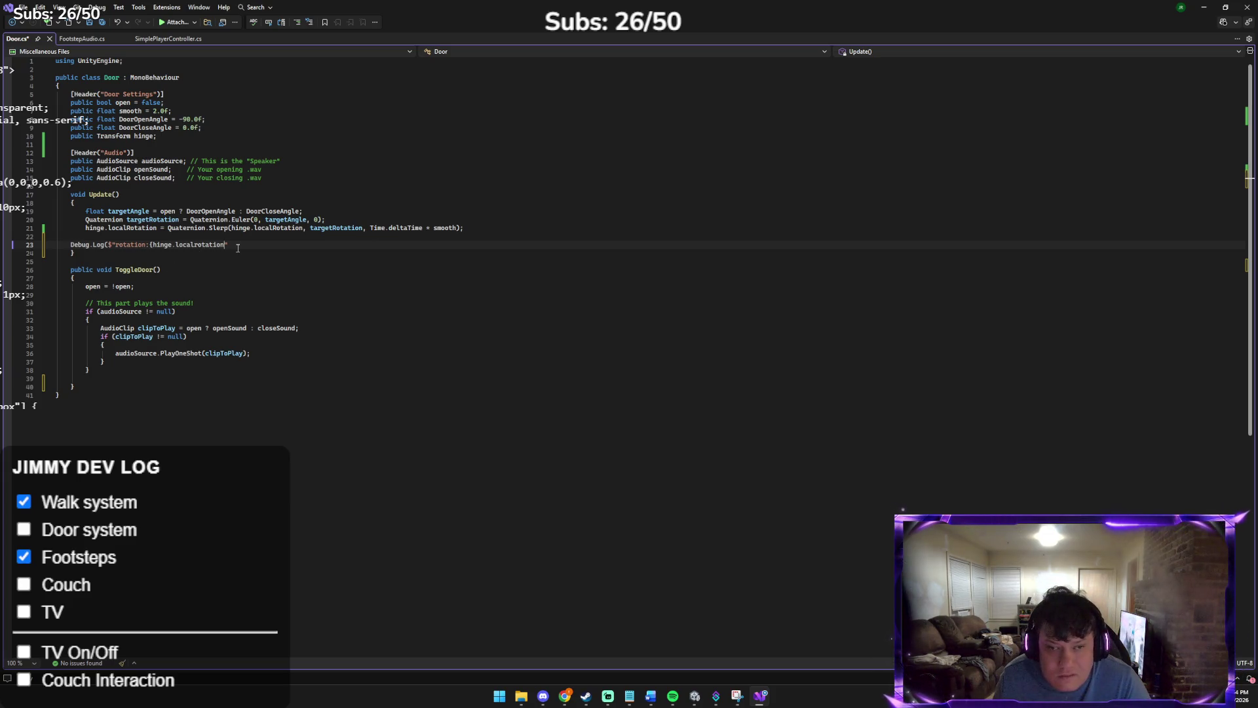
{"action": "type", "text": "}"}
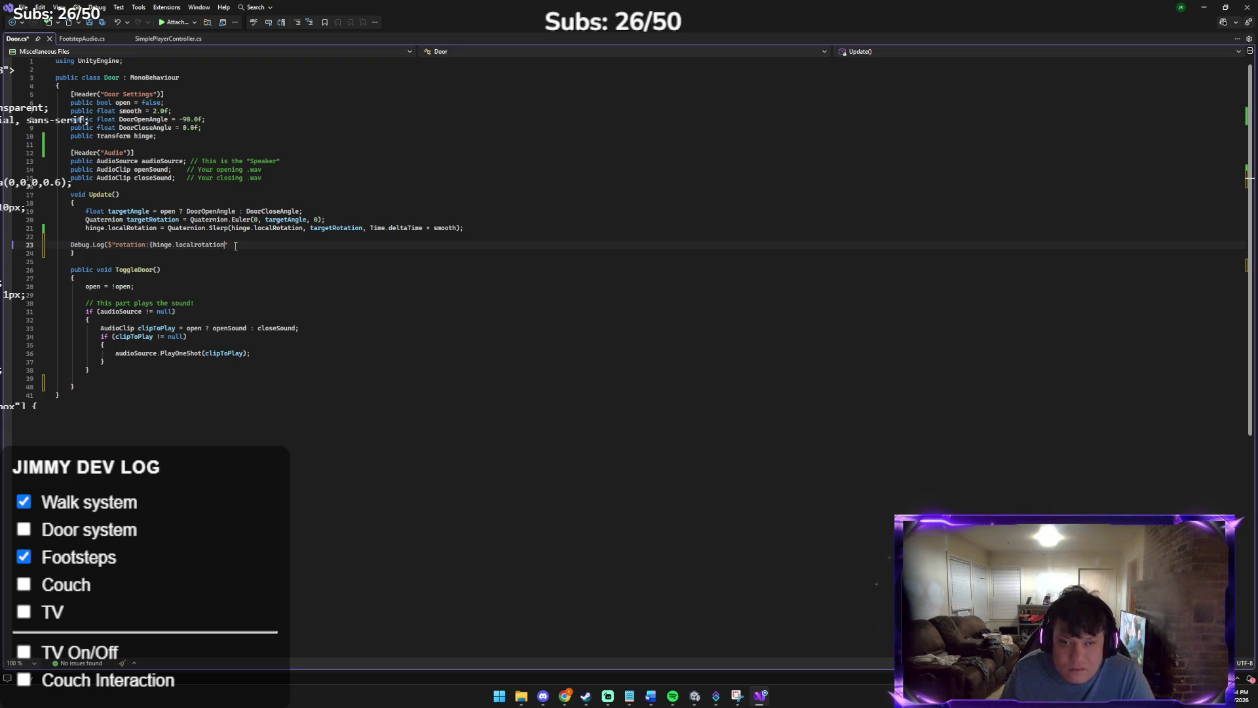
Close the Debug.Log call and end the line with a semicolon
{"action": "type", "text": "}"}
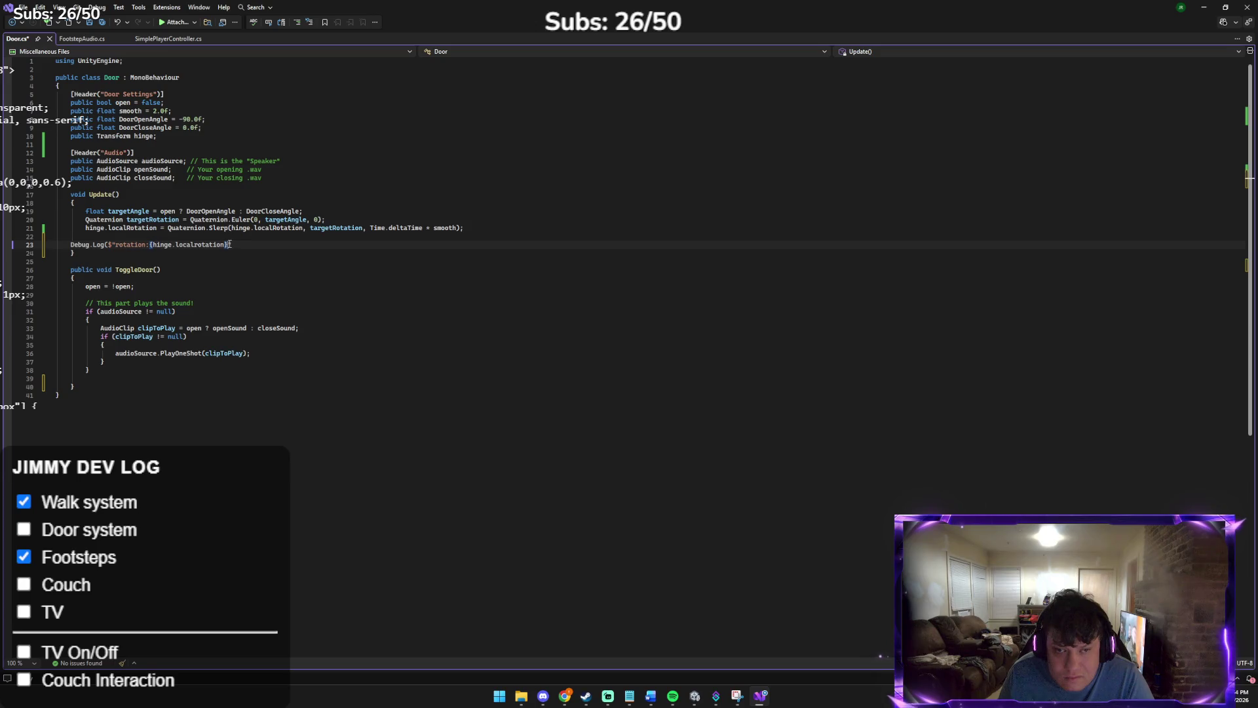
{"action": "type", "text": "\""}
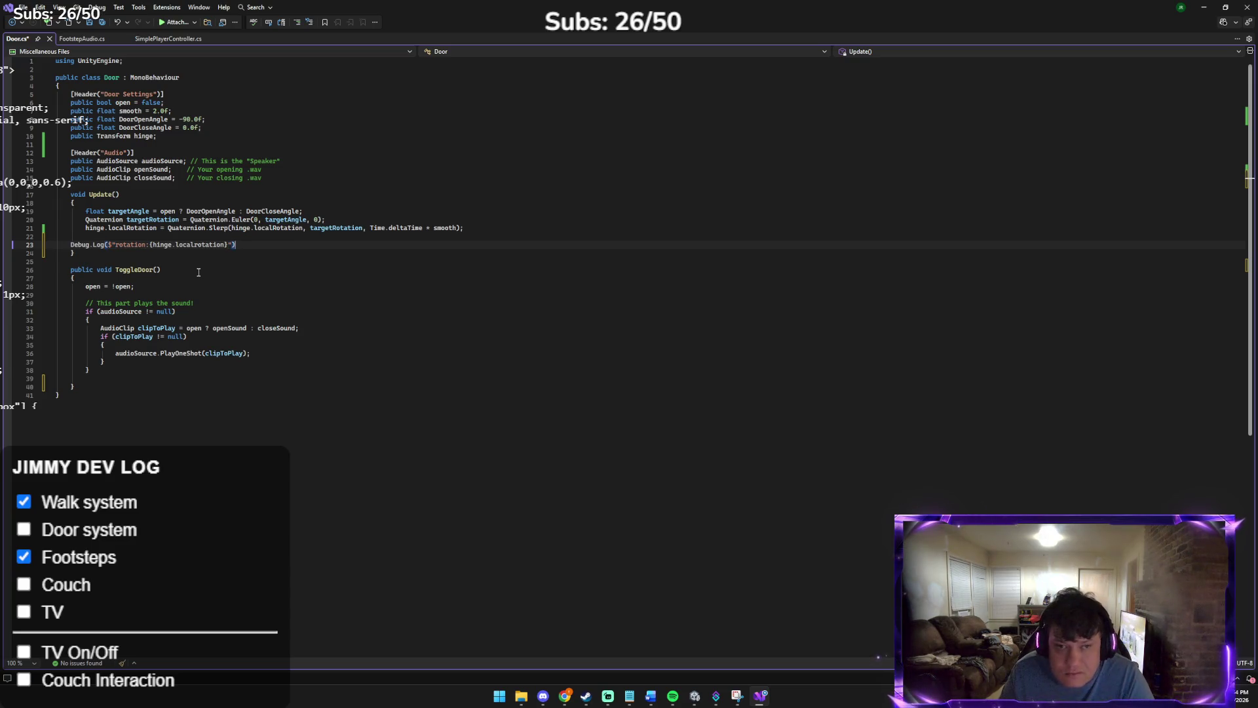
{"action": "key", "text": "Return"}
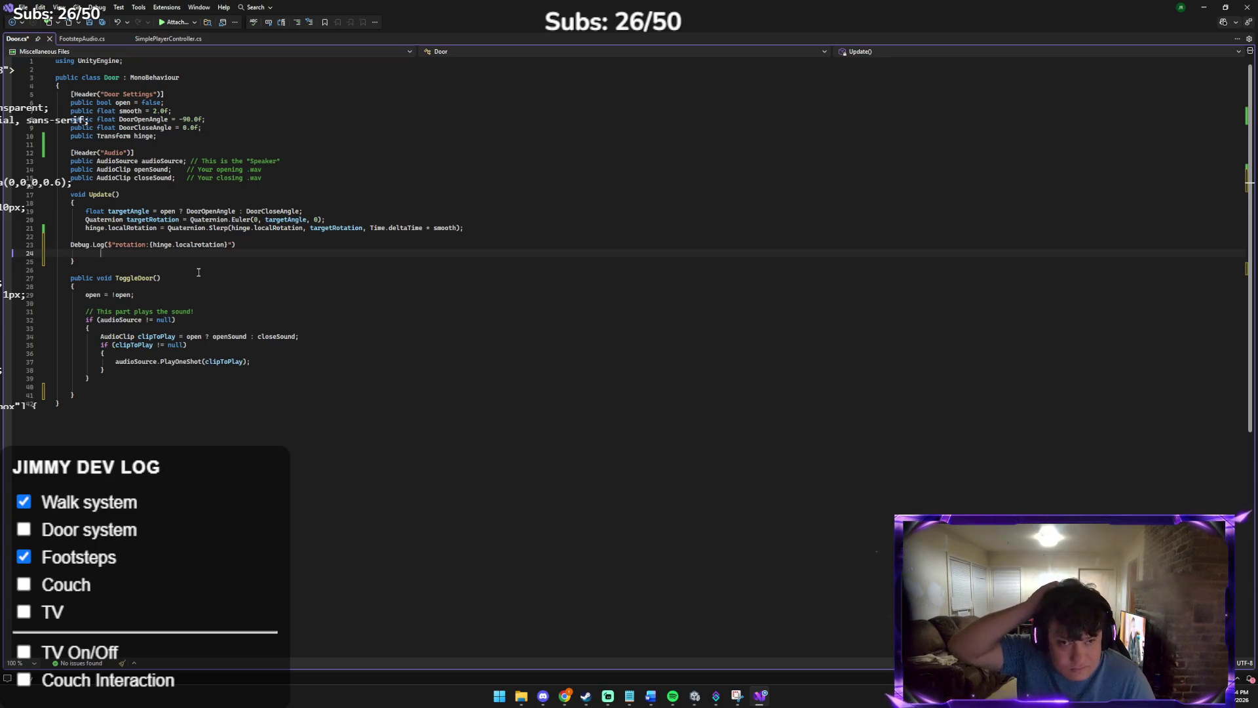
{"action": "left_click", "coordinate": [237, 244]}
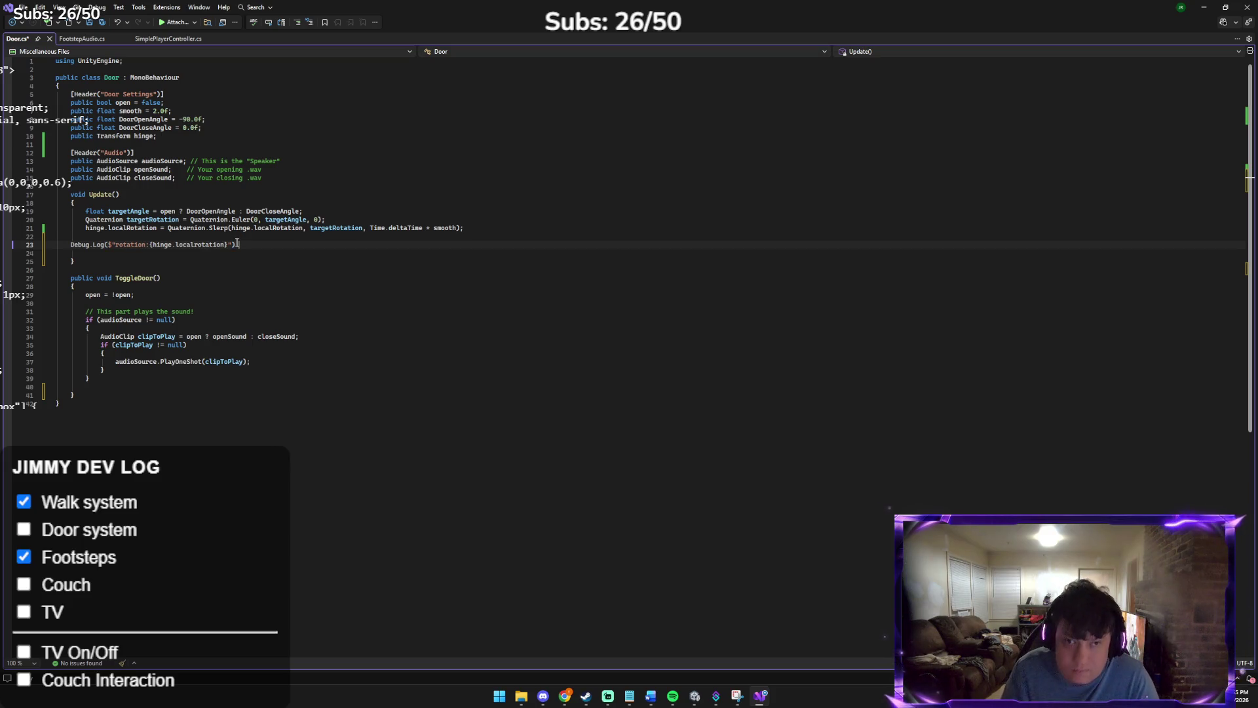
{"action": "type", "text": ";"}
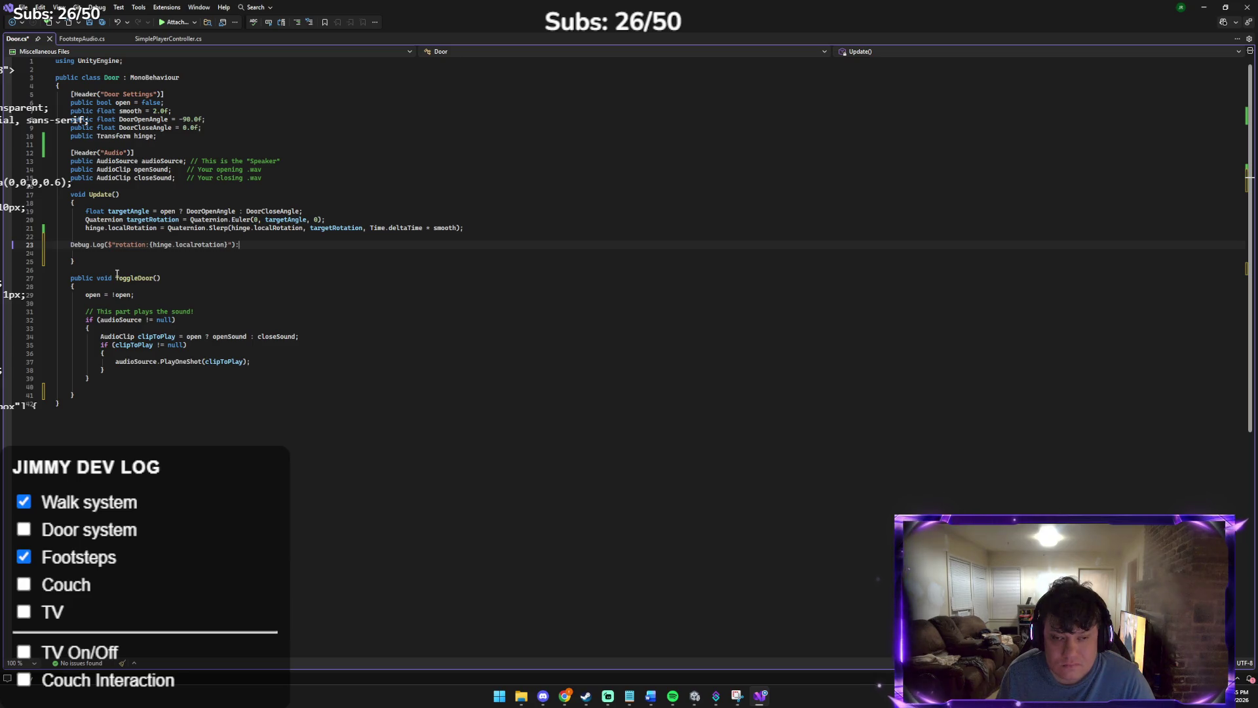
Scroll the code view and switch back to the Unity editor
{"action": "scroll", "coordinate": [145, 261], "scroll_direction": "up", "scroll_amount": 2}
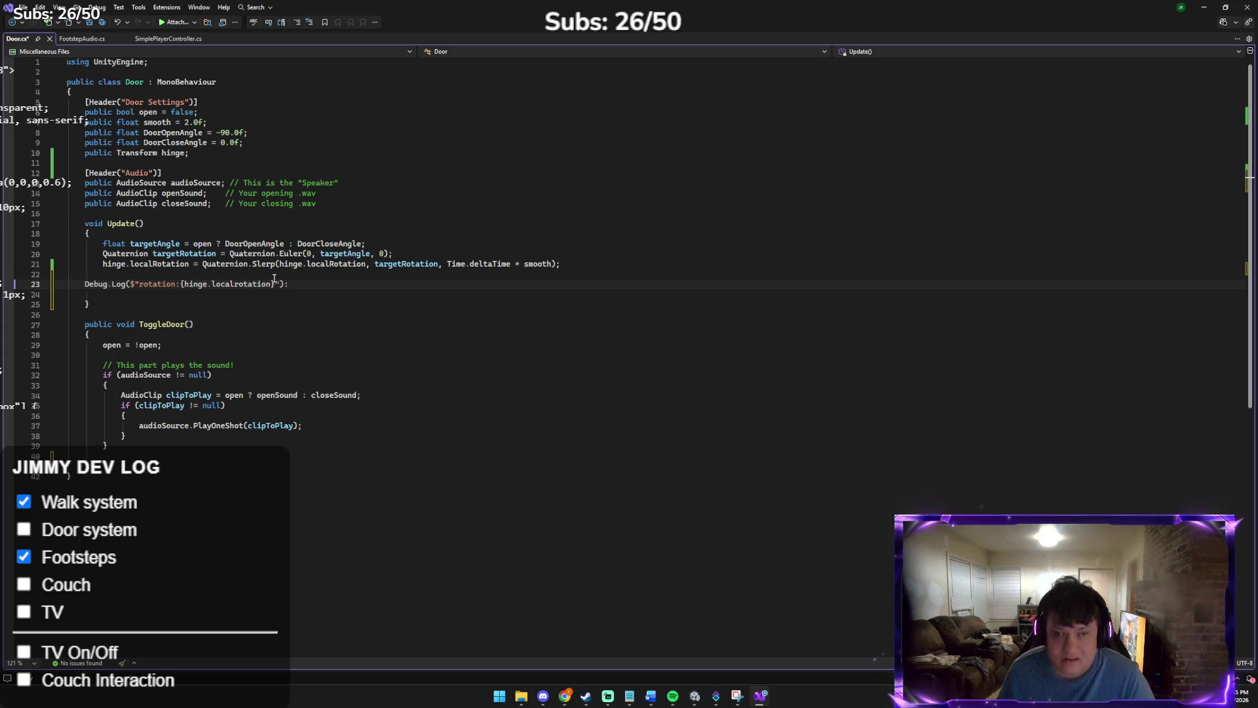
{"action": "scroll", "coordinate": [189, 307], "scroll_direction": "down", "scroll_amount": 1}
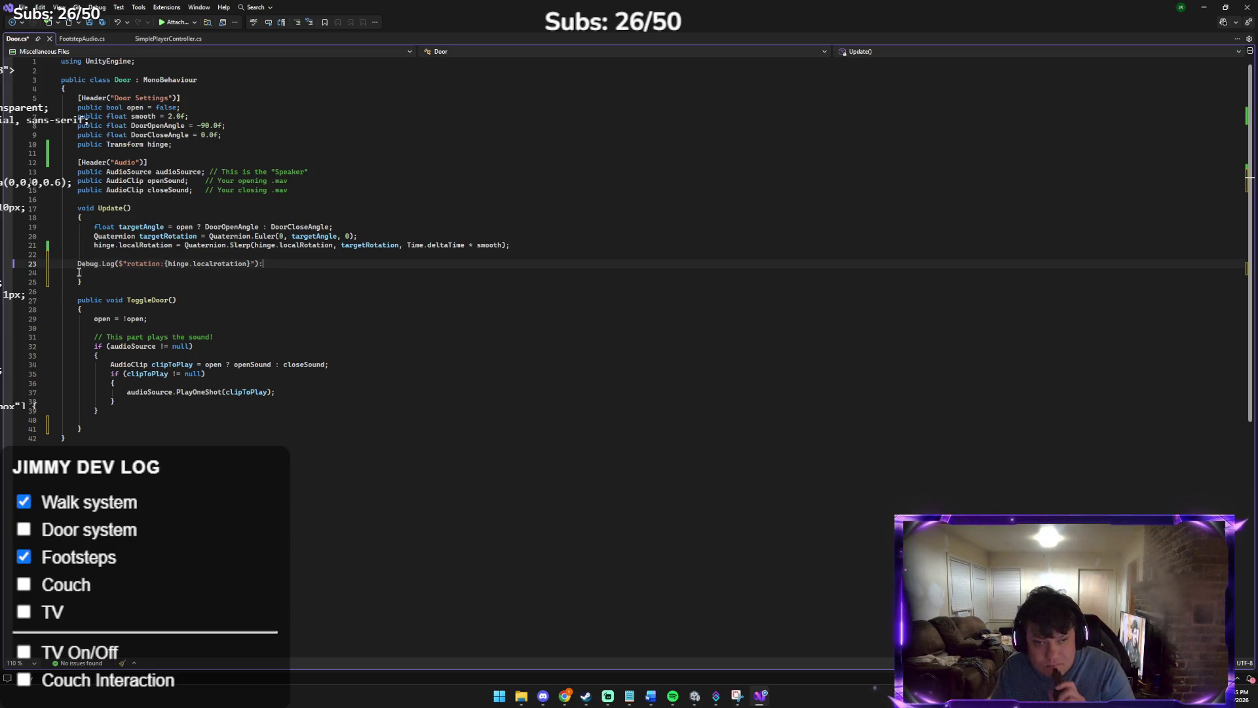
{"action": "left_click", "coordinate": [701, 702]}
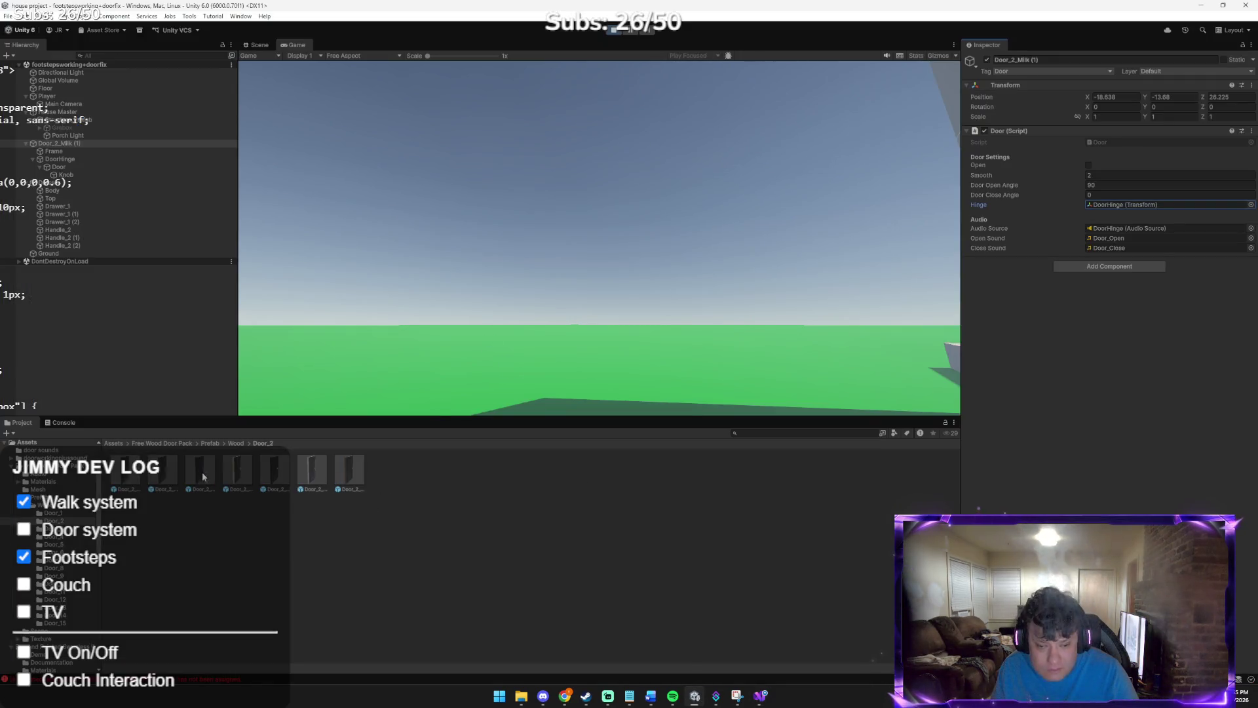
Show the Console, stop Play, clear old messages and restart Play mode
{"action": "left_click", "coordinate": [56, 421]}
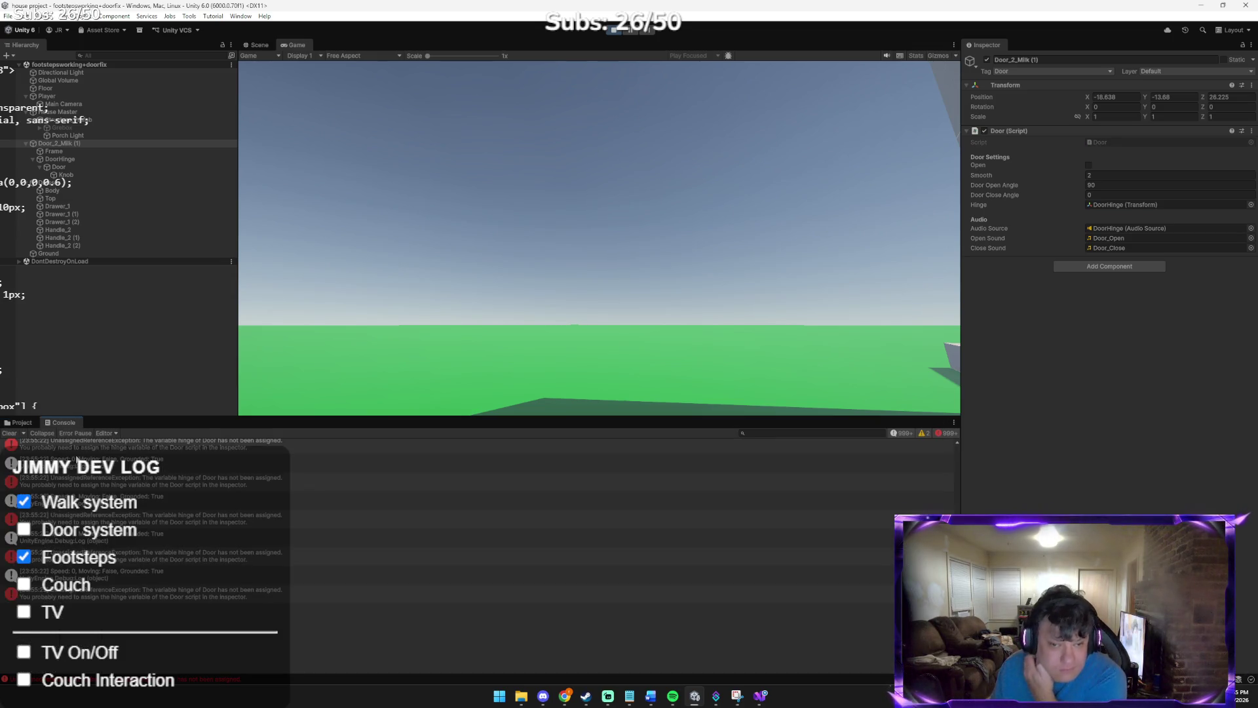
{"action": "left_click", "coordinate": [614, 29]}
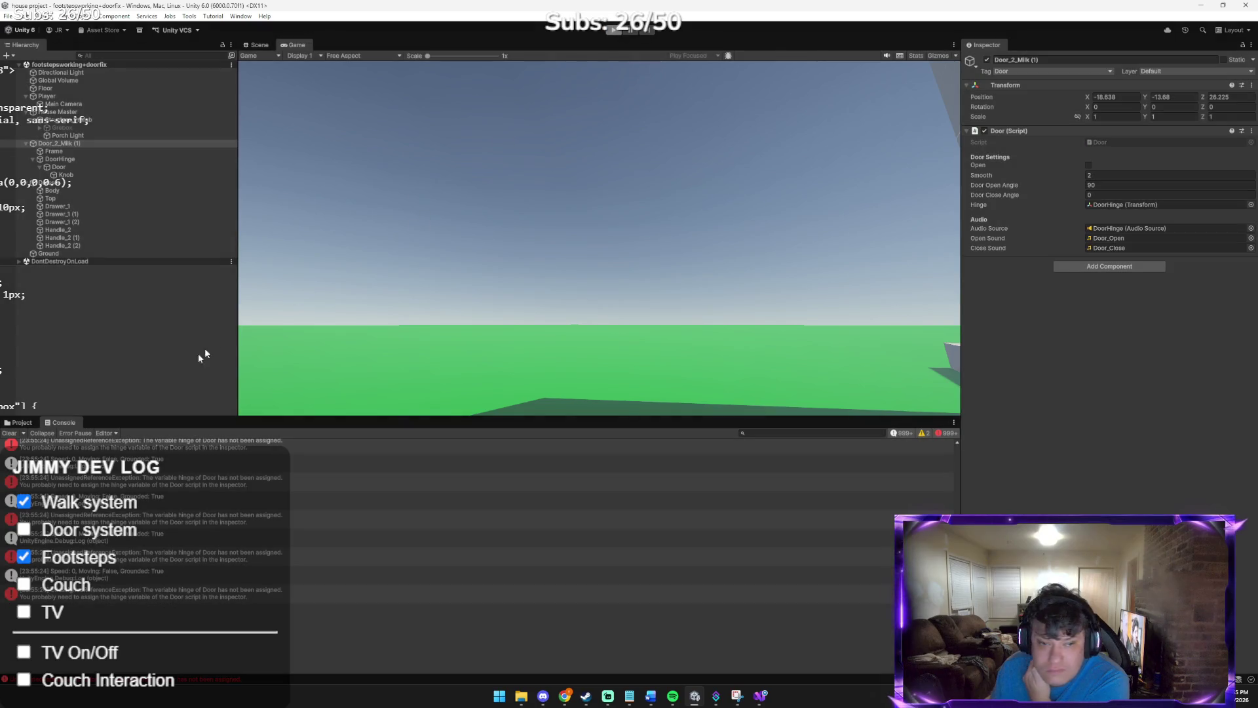
{"action": "left_click", "coordinate": [10, 433]}
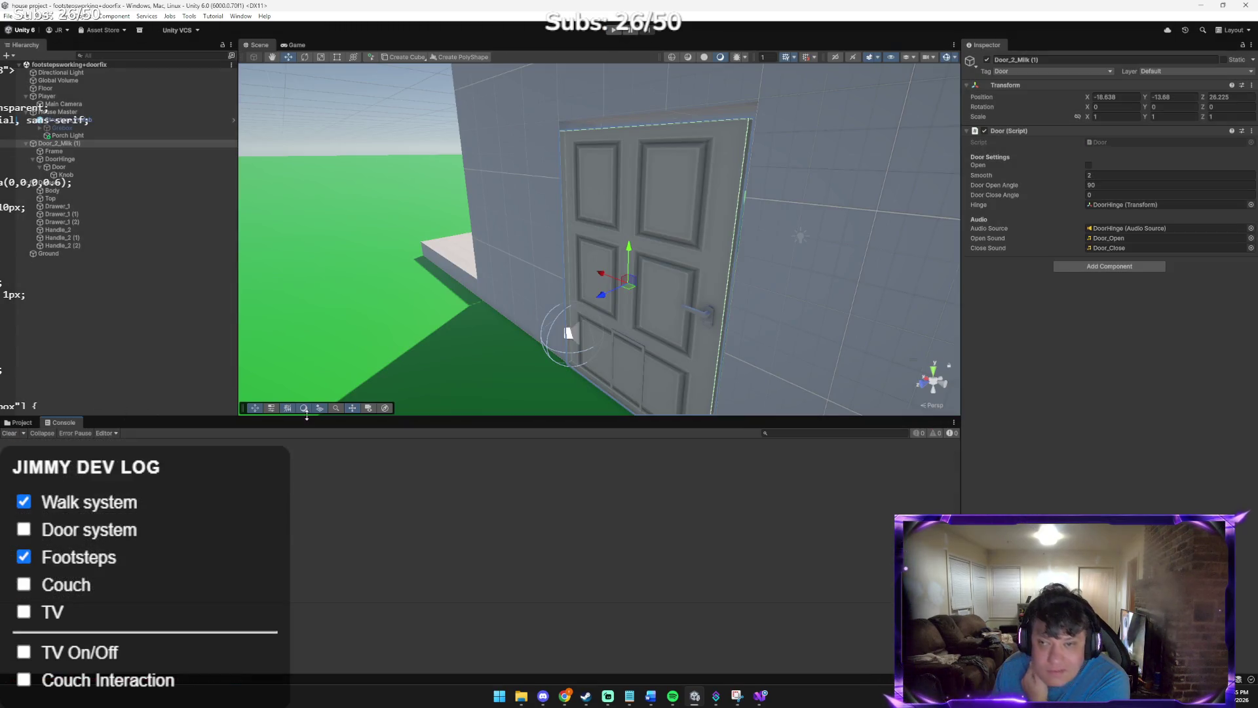
{"action": "left_click", "coordinate": [619, 30]}
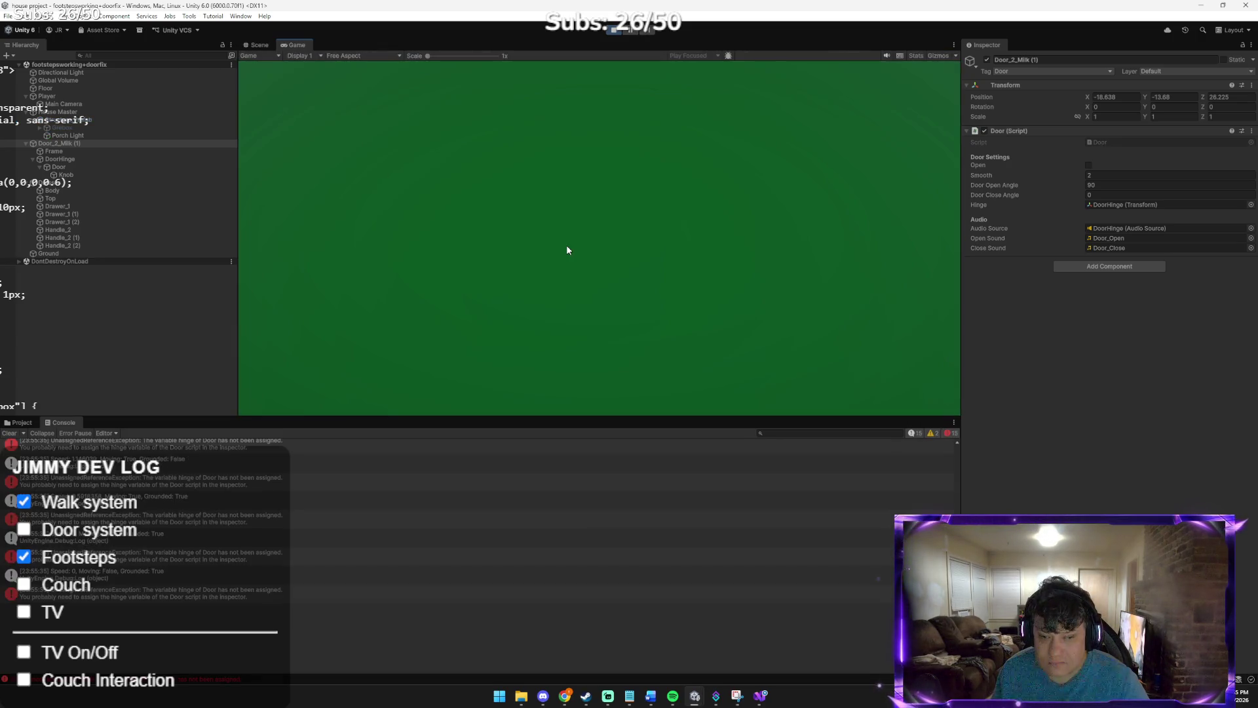
Walk the player up to the door and back with WASD, then exit Play mode with Ctrl+P
{"action": "left_click", "coordinate": [568, 250]}
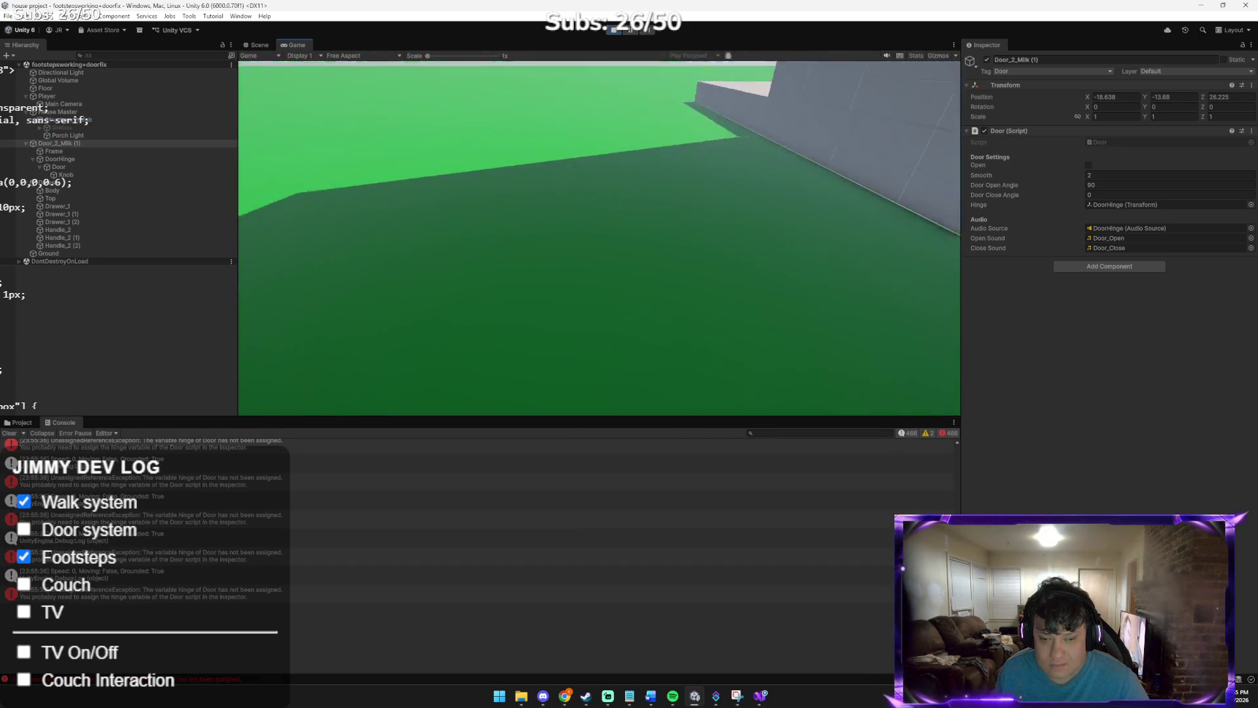
{"action": "key", "text": "w"}
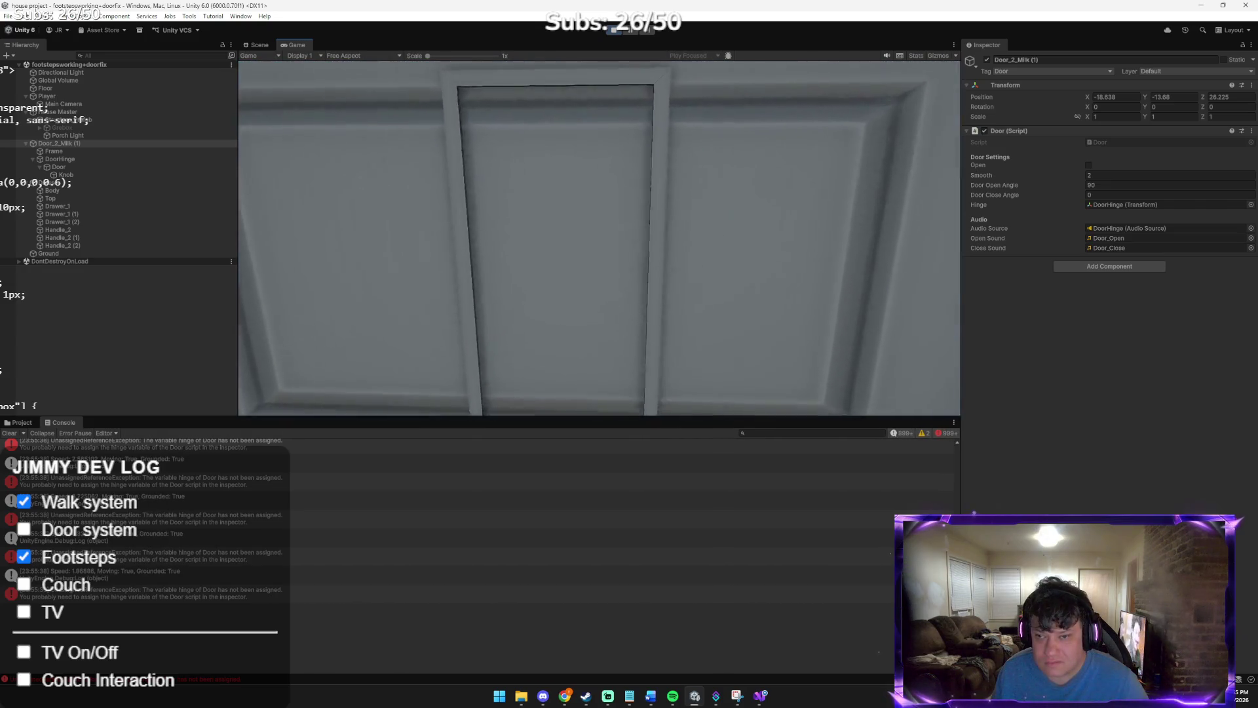
{"action": "key", "text": "w"}
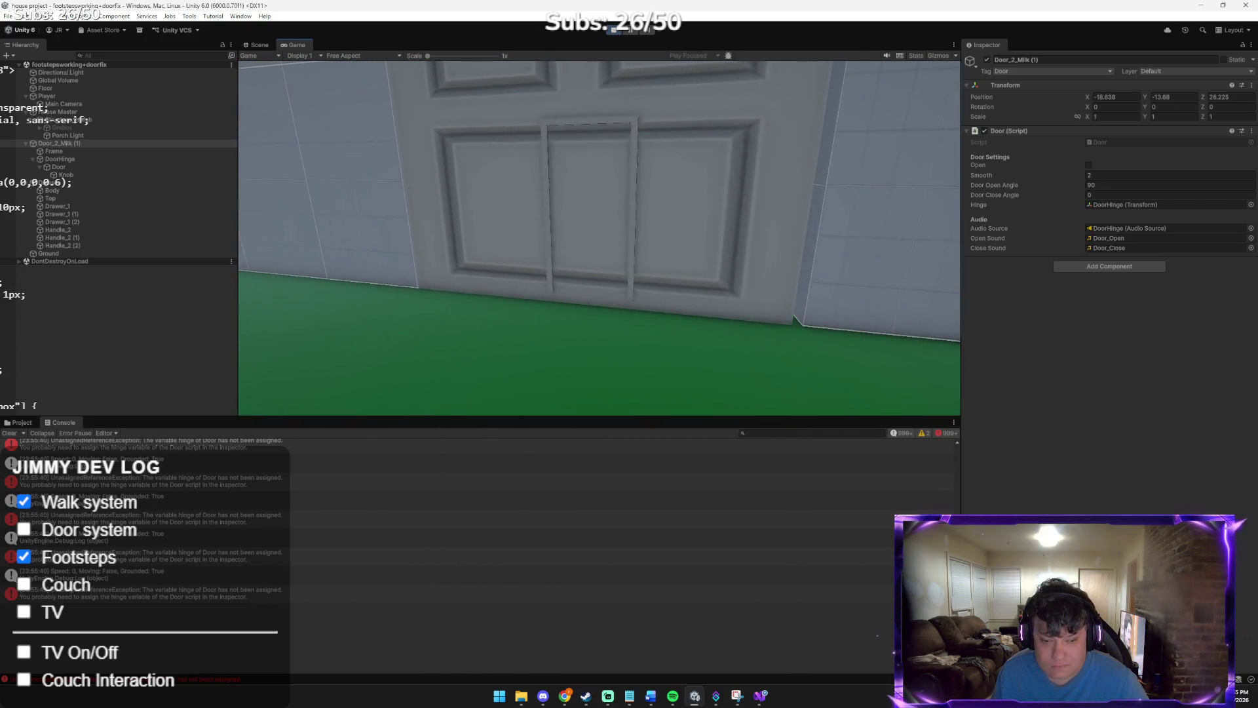
{"action": "key", "text": "w"}
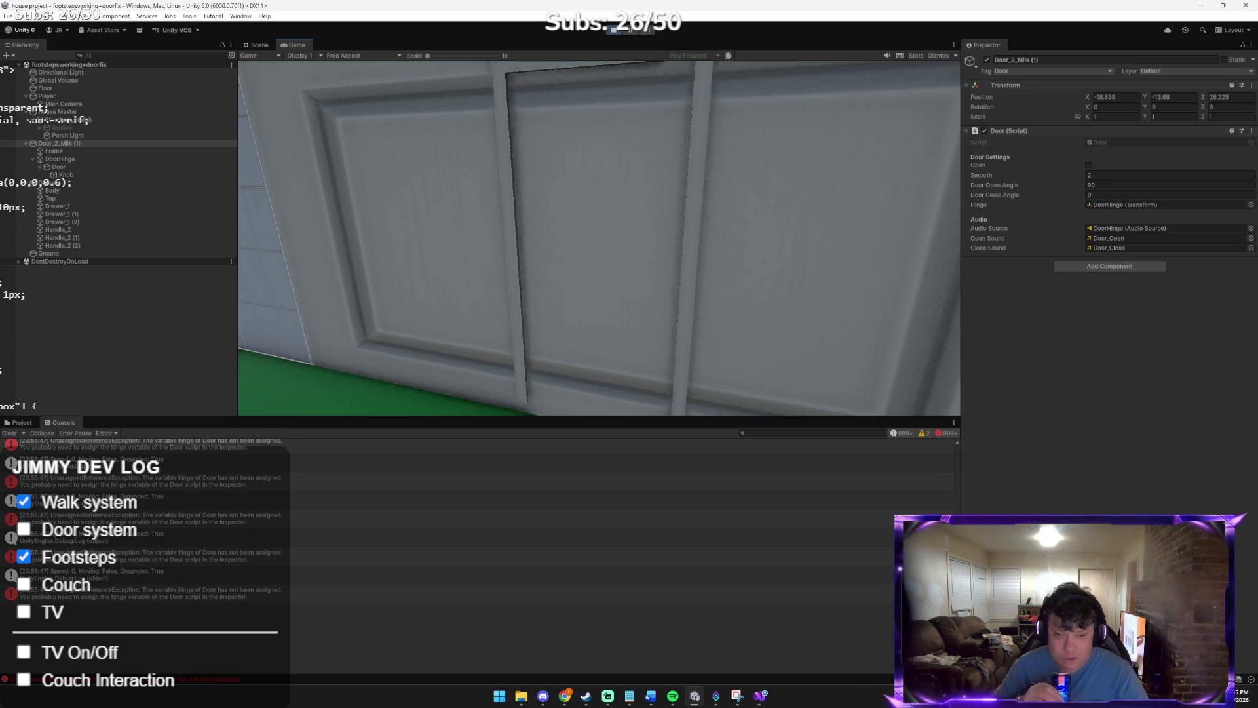
{"action": "key", "text": "s"}
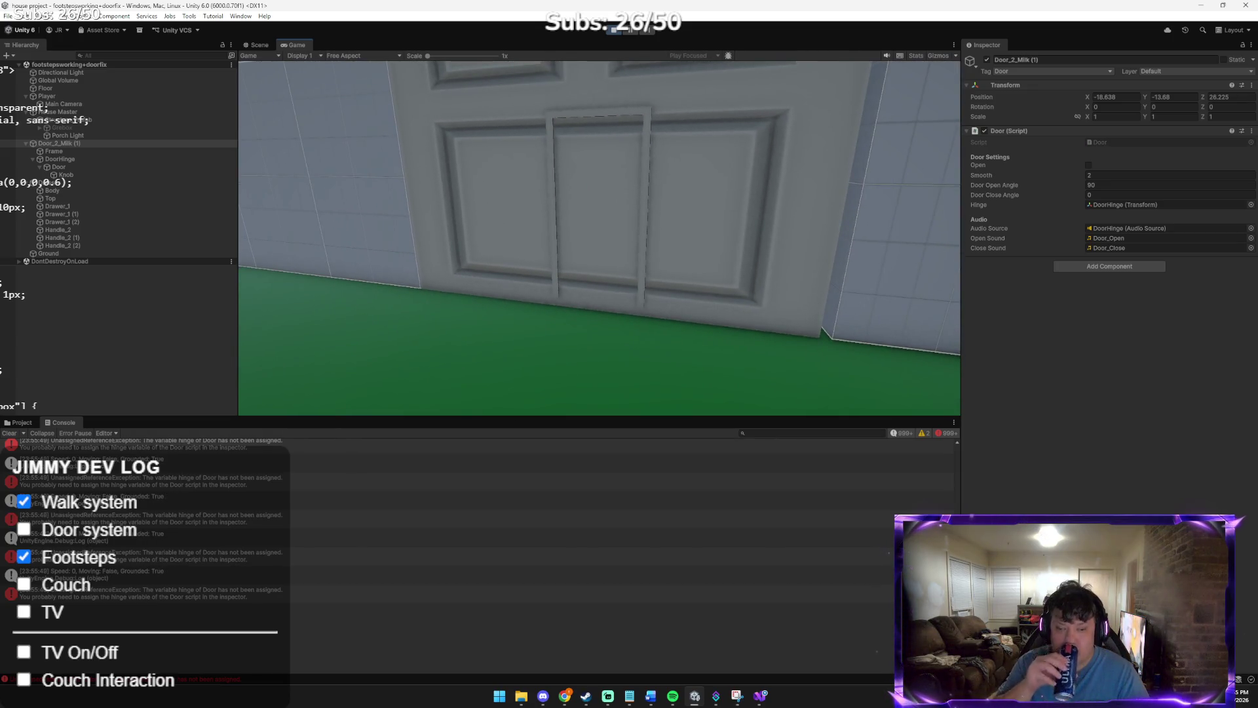
{"action": "key", "text": "s"}
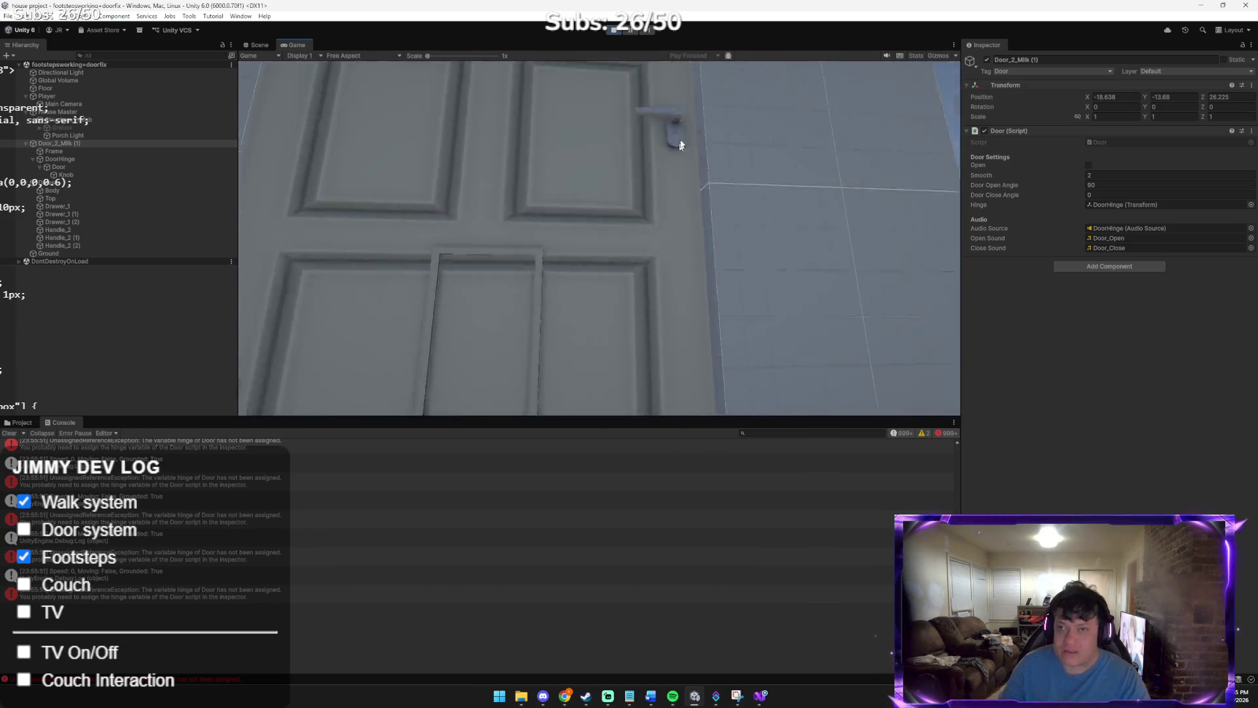
{"action": "key", "text": "ctrl+p"}
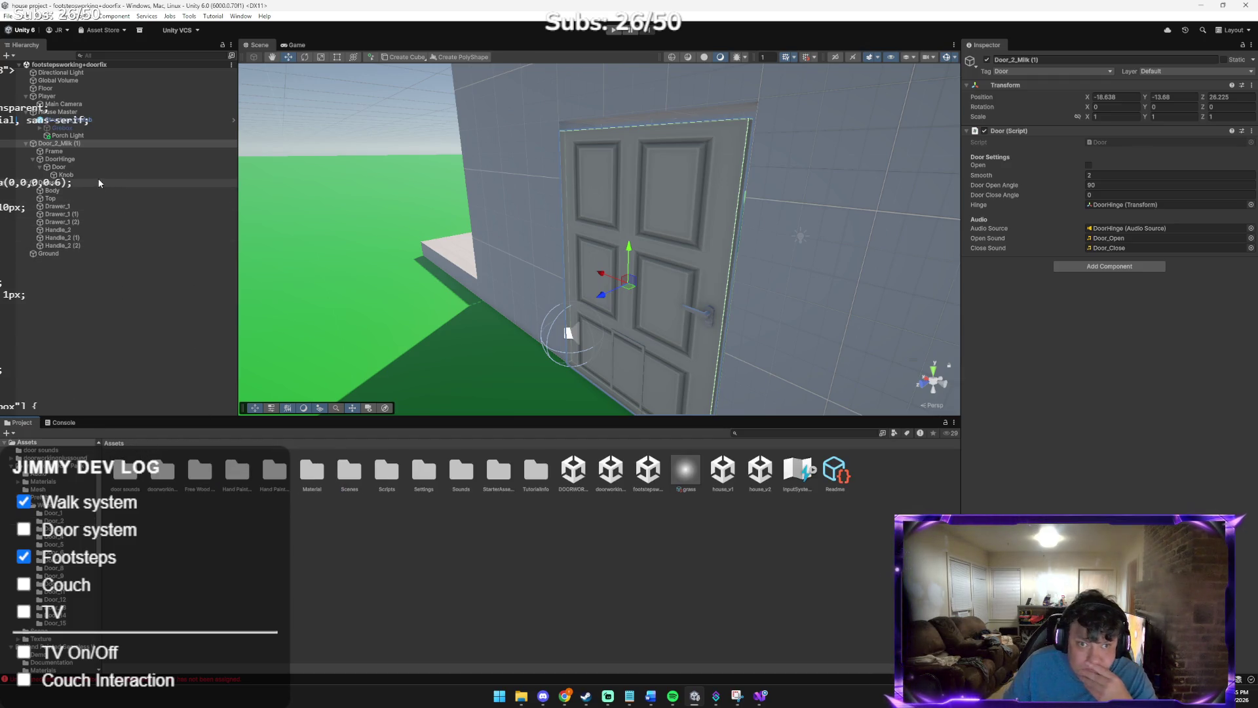
Inspect the door objects and remove the Door script component from the inner Door object
{"action": "left_click", "coordinate": [99, 142]}
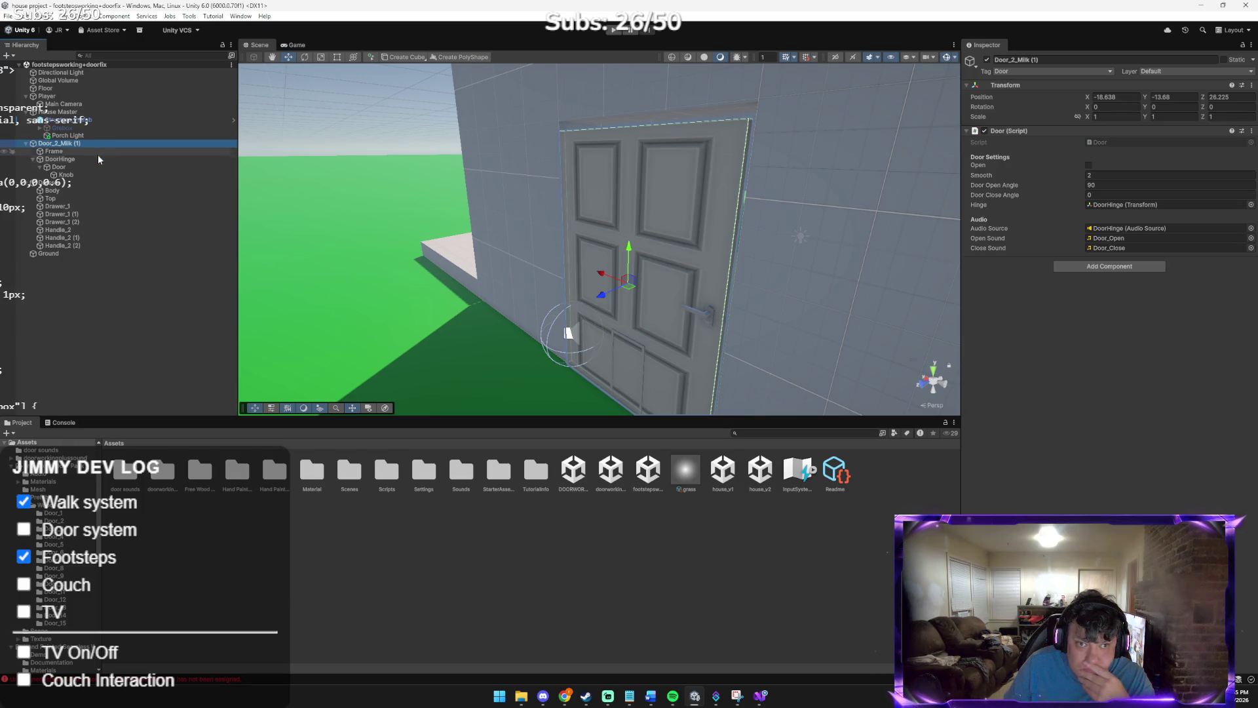
{"action": "left_click", "coordinate": [99, 161]}
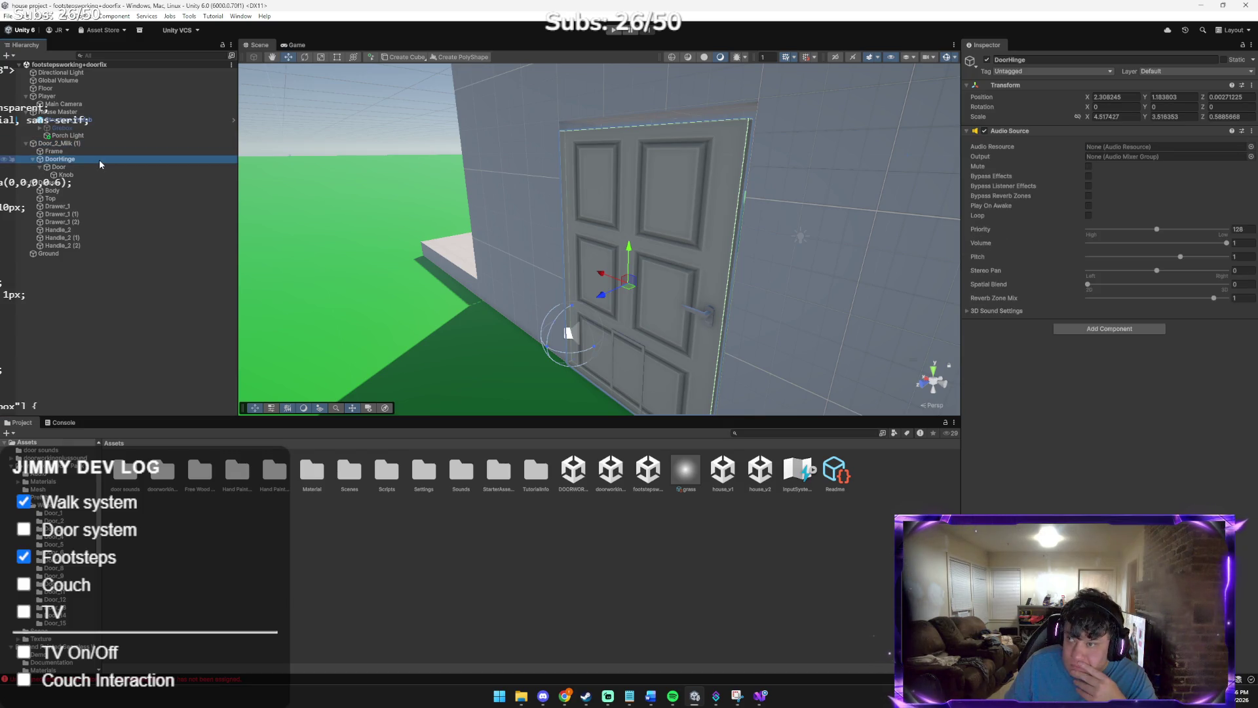
{"action": "left_click", "coordinate": [63, 144]}
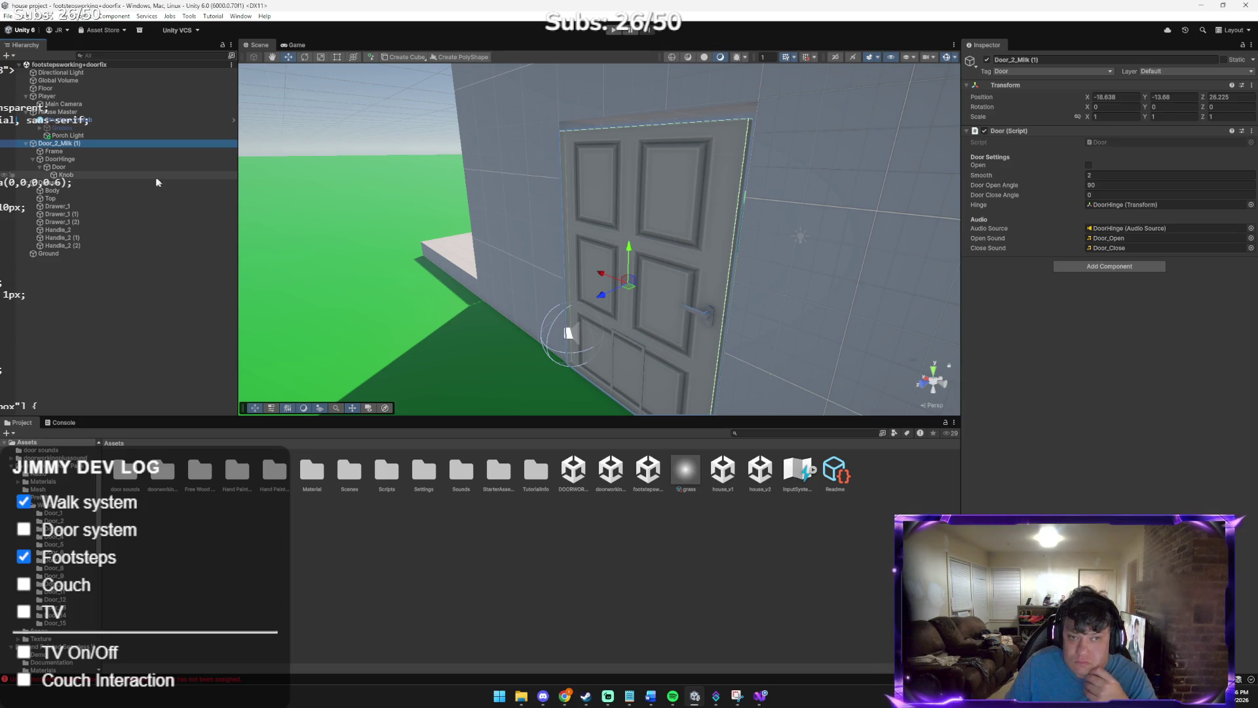
{"action": "left_click", "coordinate": [76, 166]}
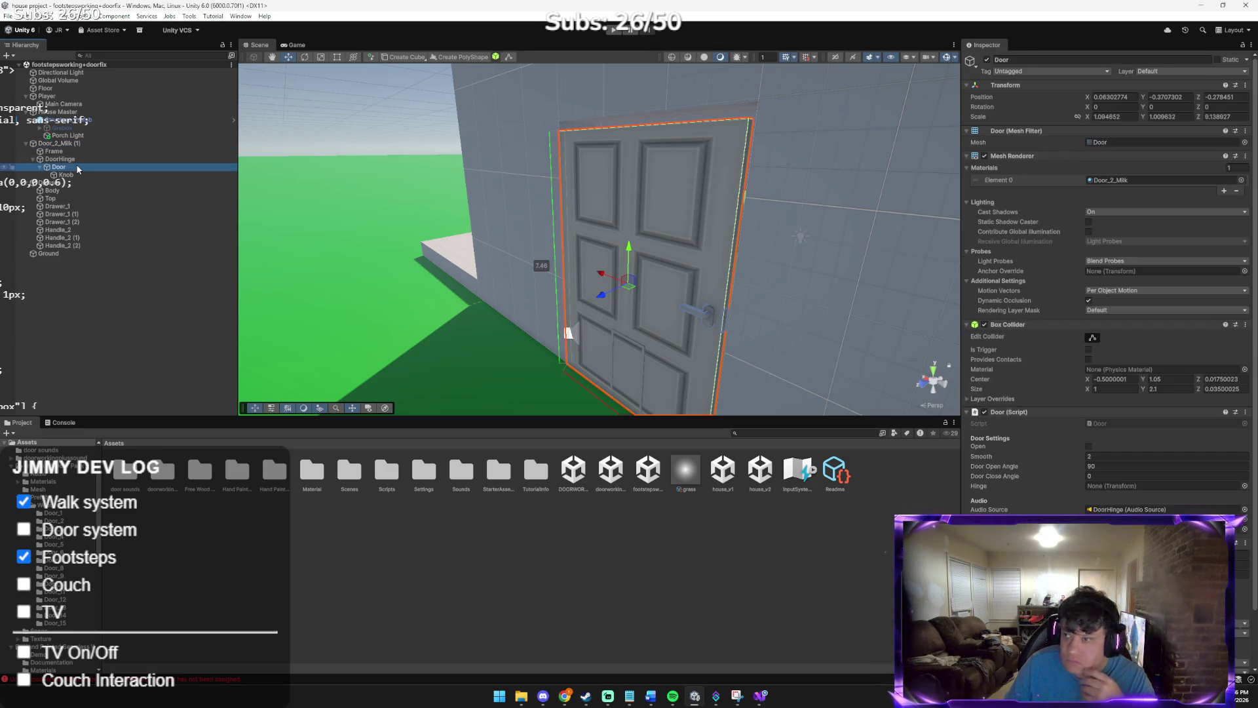
{"action": "scroll", "coordinate": [1185, 431], "scroll_direction": "down", "scroll_amount": 2}
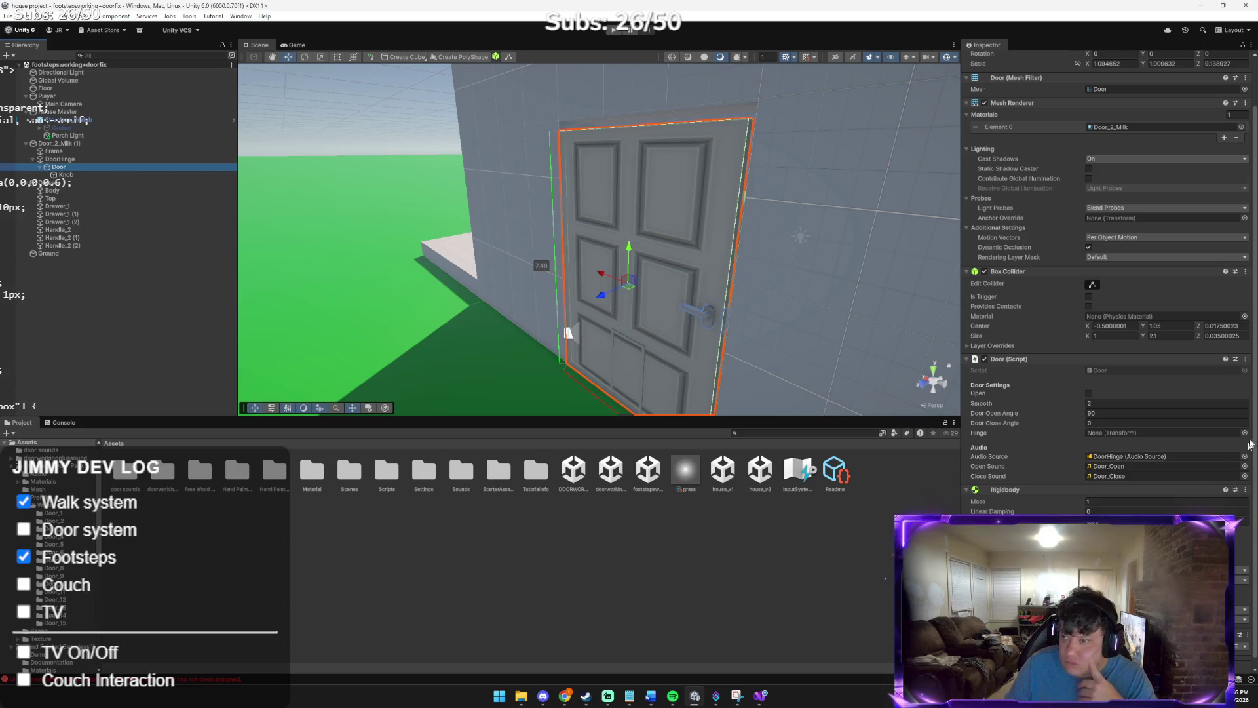
{"action": "left_click", "coordinate": [1244, 359]}
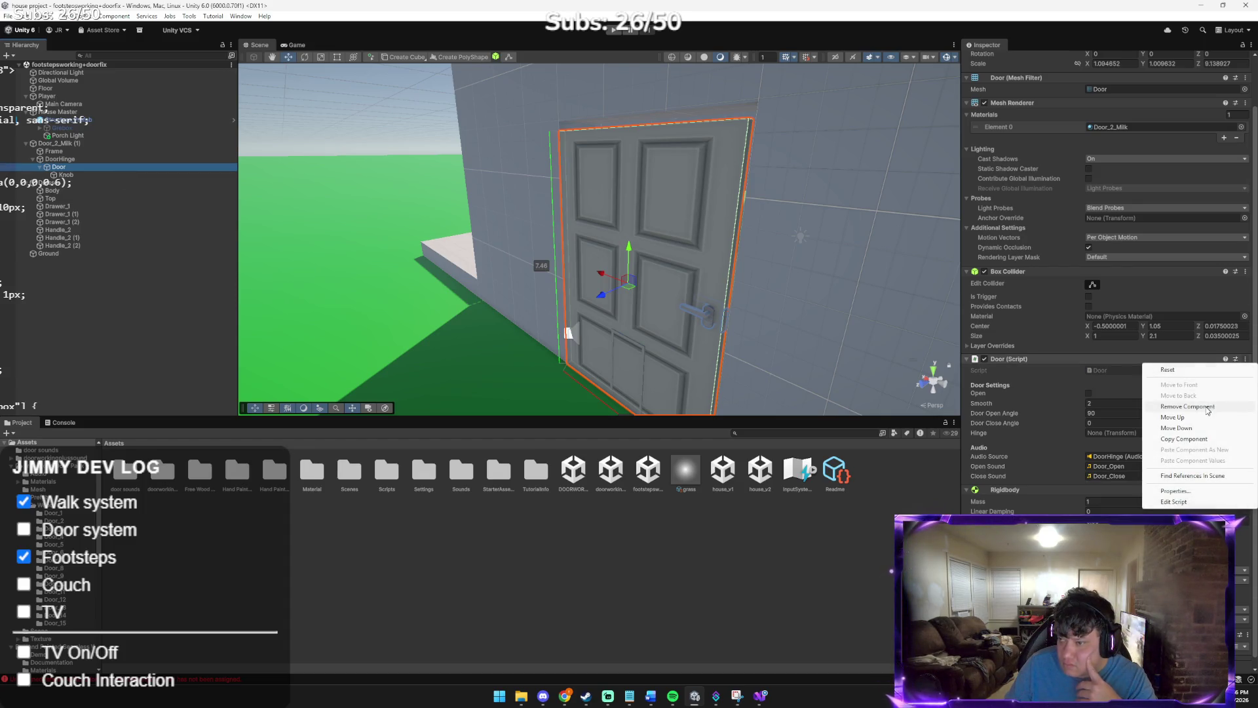
{"action": "left_click", "coordinate": [1179, 401]}
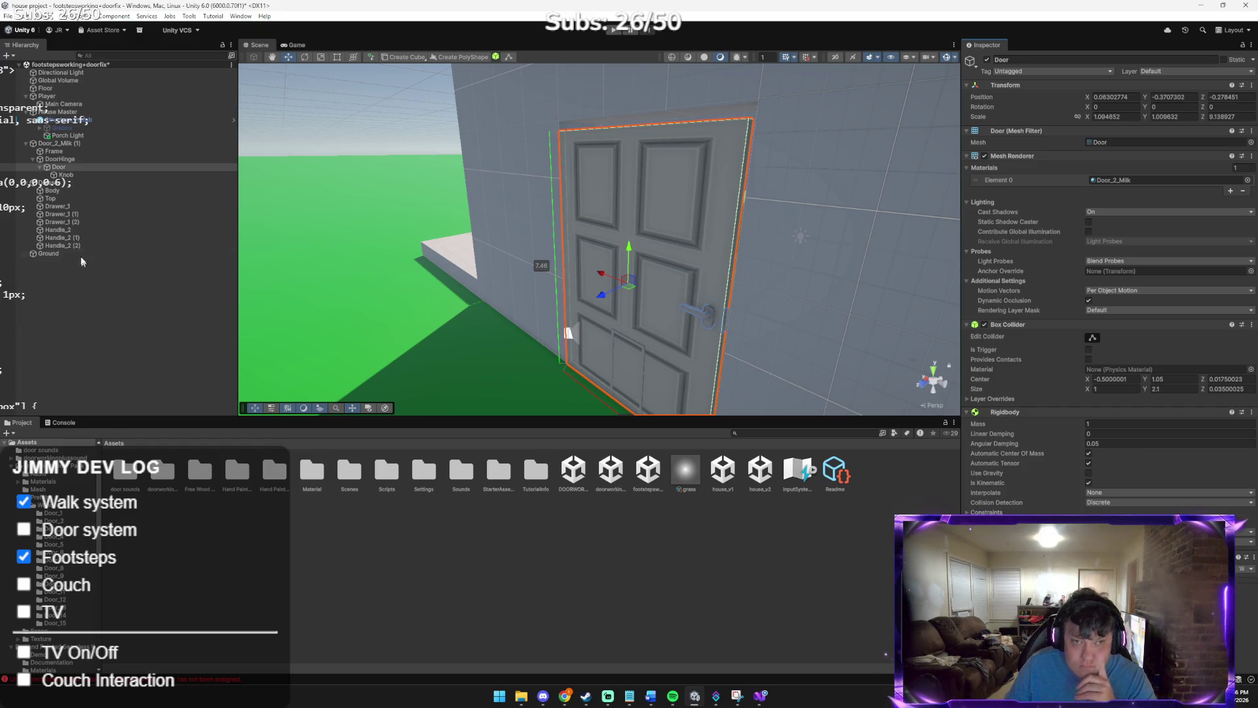
Select DoorHinge and clear the errors in the Console
{"action": "left_click", "coordinate": [61, 160]}
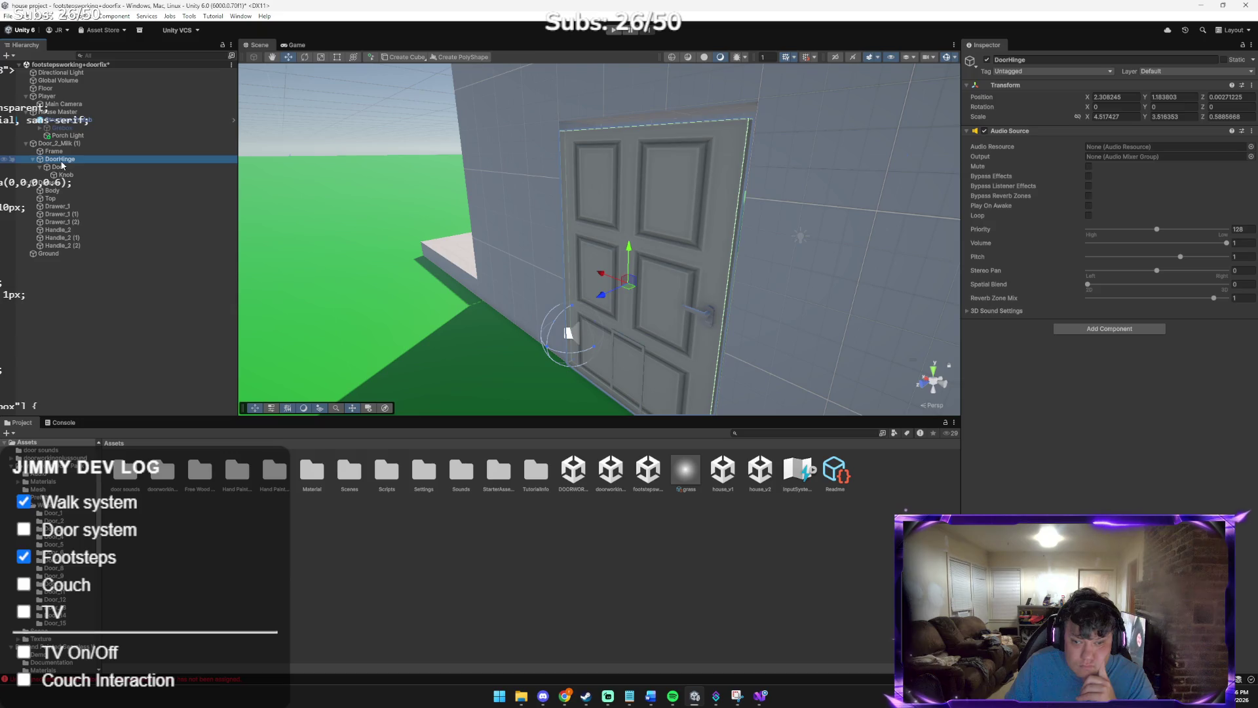
{"action": "left_click", "coordinate": [65, 423]}
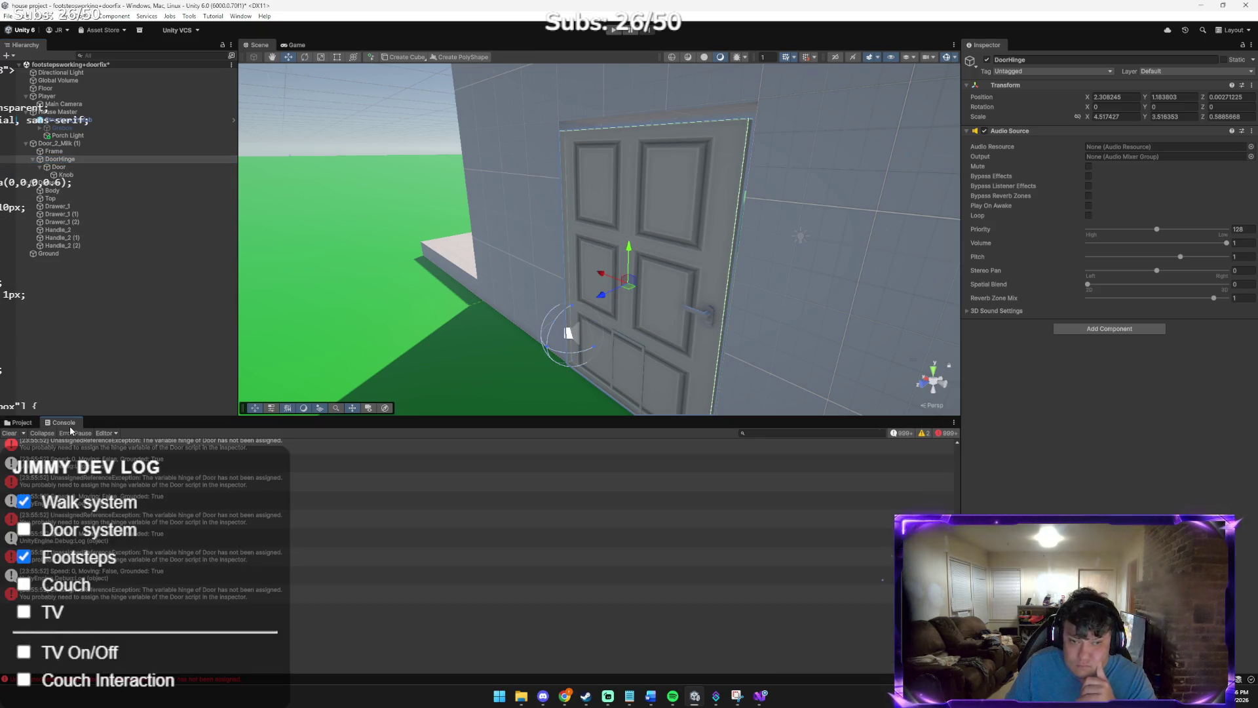
{"action": "left_click", "coordinate": [10, 433]}
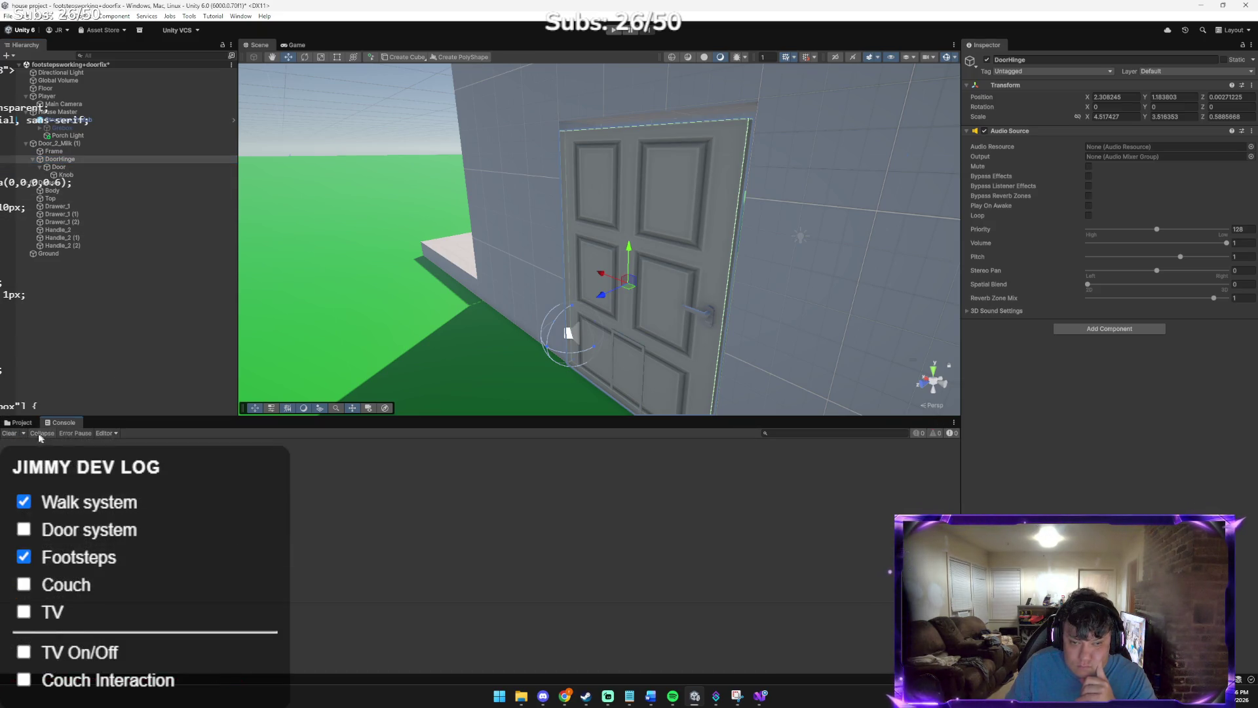
Play-test again by walking the player up to the door, then stop the game
{"action": "left_click", "coordinate": [23, 424]}
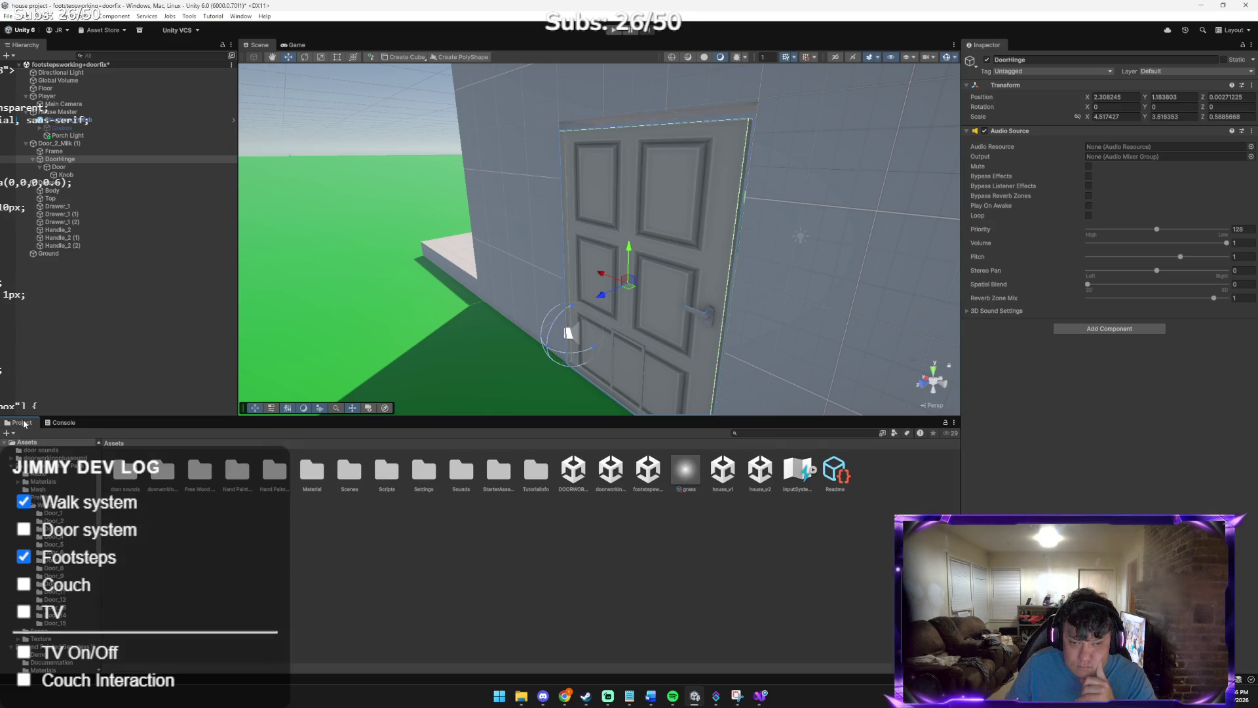
{"action": "left_click", "coordinate": [62, 423]}
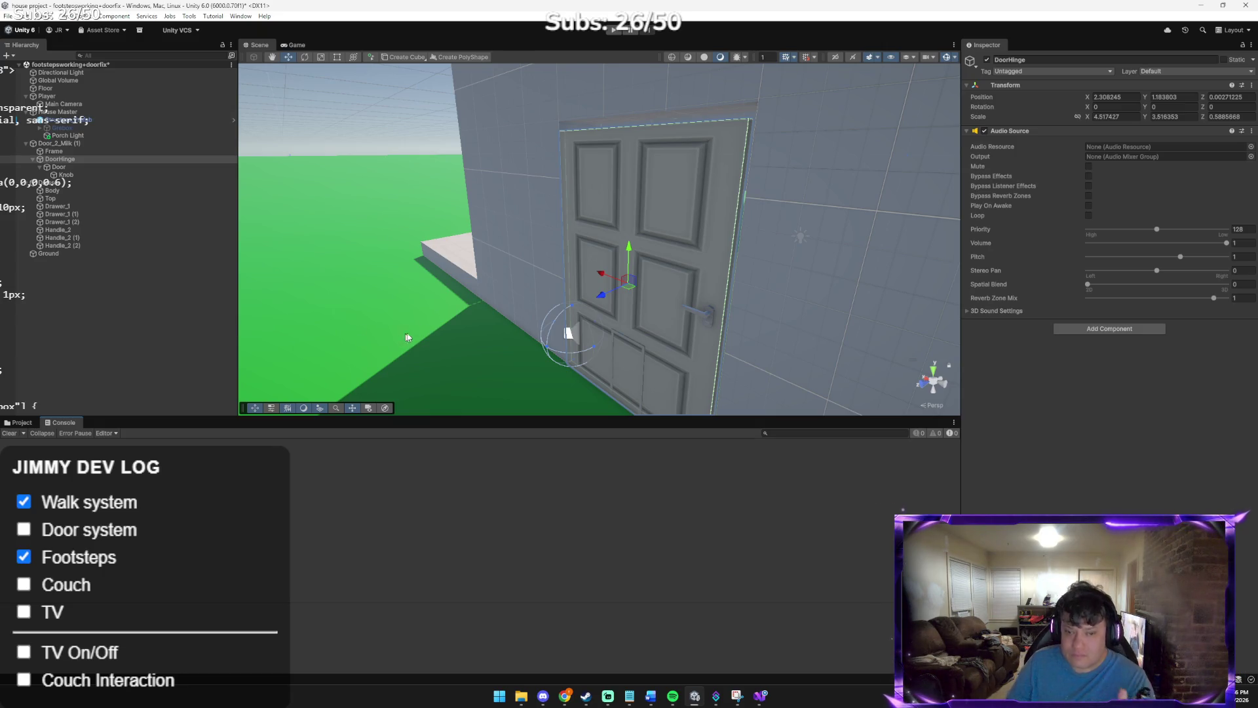
{"action": "left_click", "coordinate": [615, 31]}
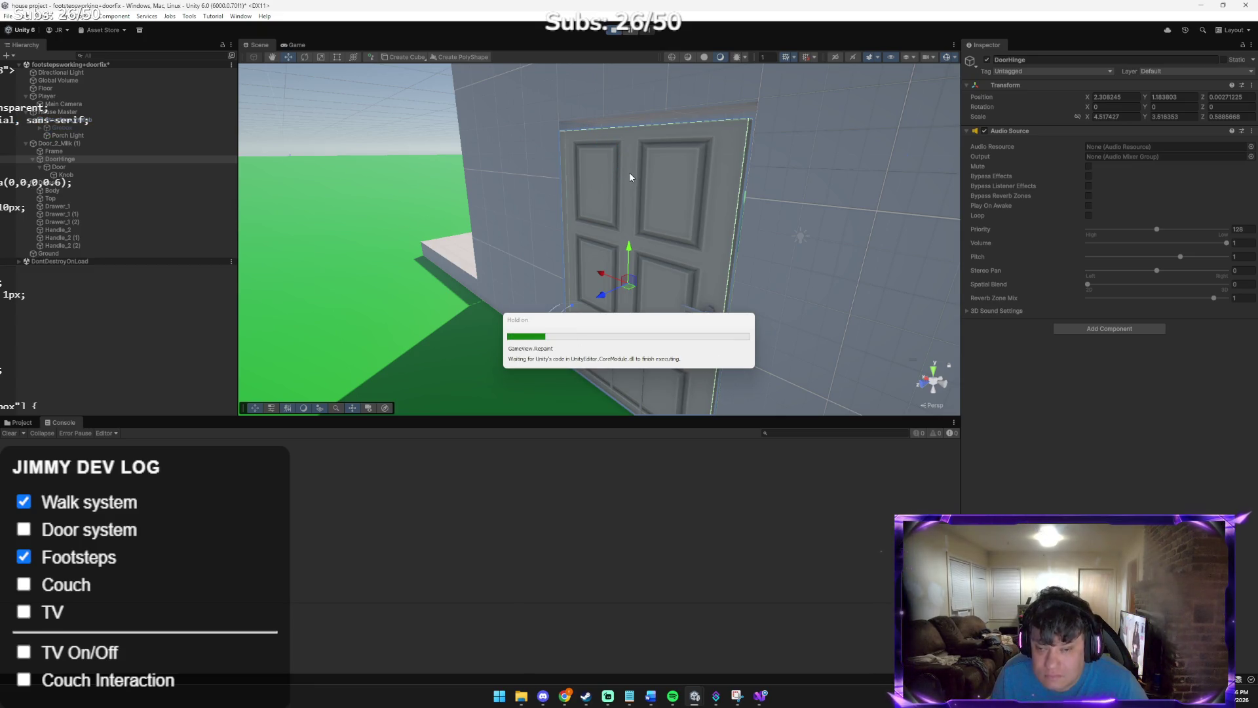
{"action": "key", "text": "w"}
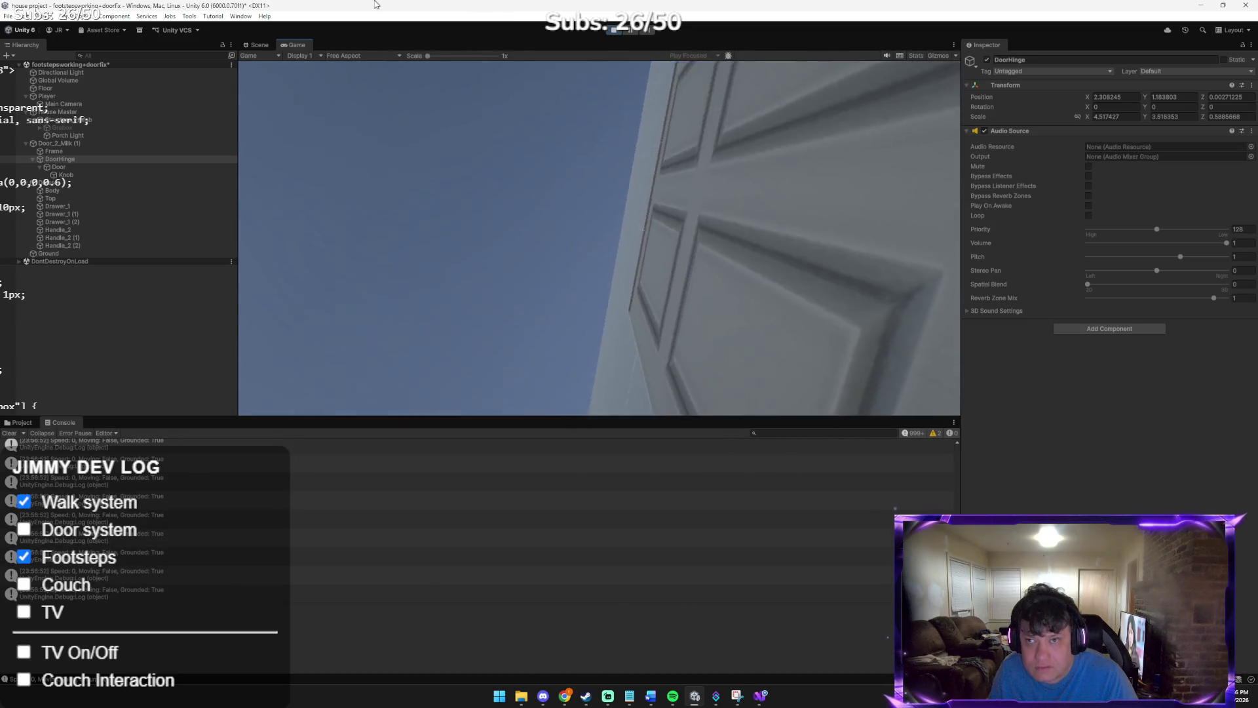
{"action": "left_click", "coordinate": [616, 31]}
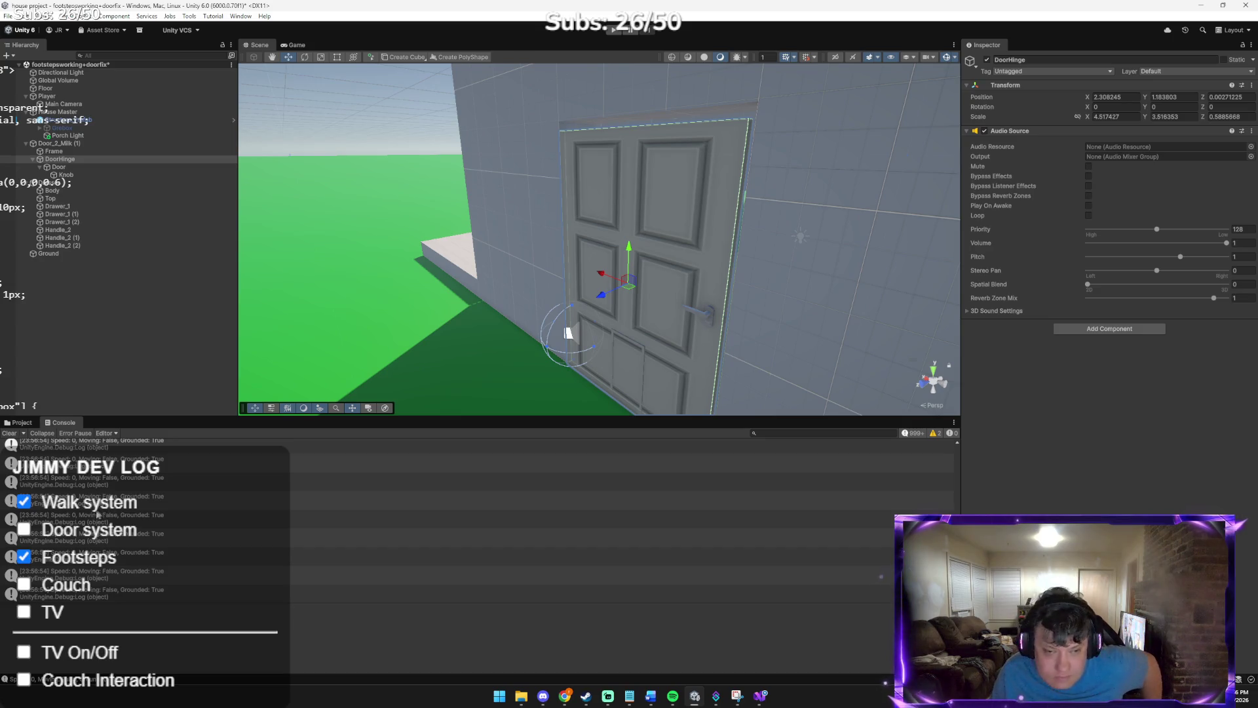
Show the project's Assets folder in the bottom panel instead of the Console log
{"action": "scroll", "coordinate": [151, 517], "scroll_direction": "up", "scroll_amount": 1}
{"action": "scroll", "coordinate": [150, 518], "scroll_direction": "down", "scroll_amount": 1}
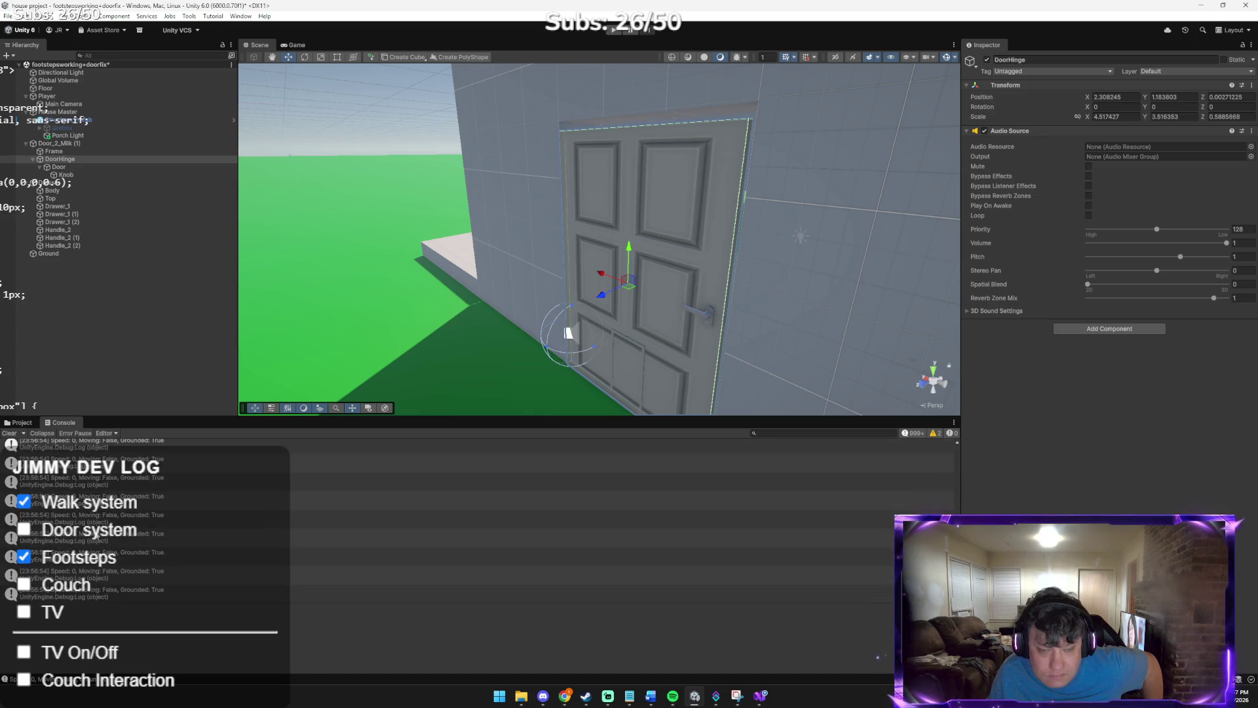
{"action": "left_click", "coordinate": [22, 422]}
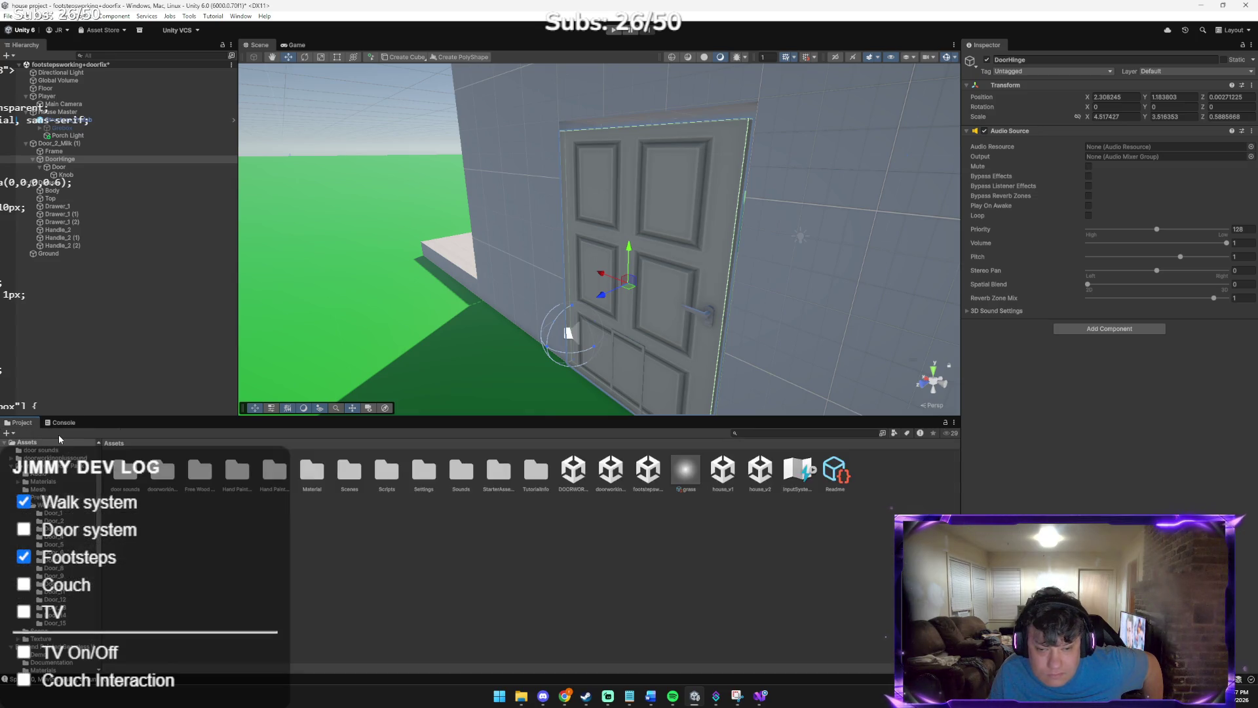
{"action": "left_click", "coordinate": [760, 696]}
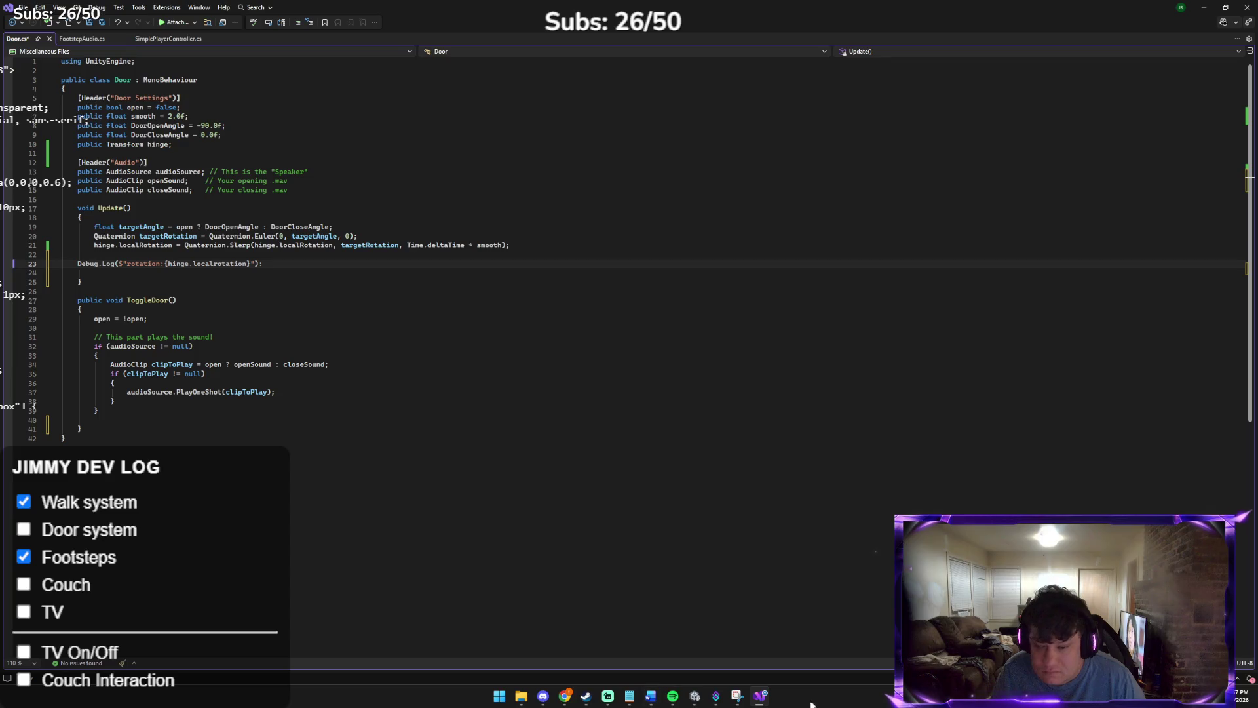
Leave the Door.cs toggle and sound code in Visual Studio and return to Unity
{"action": "left_click", "coordinate": [695, 696]}
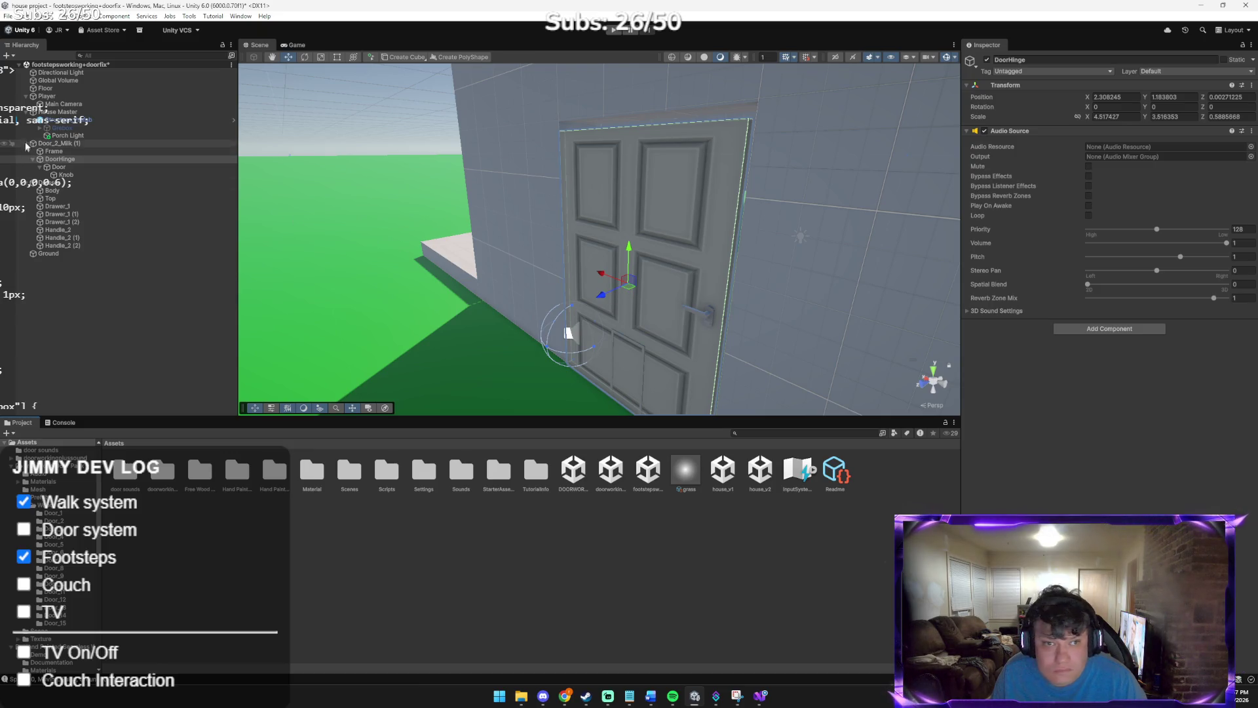
Add a Box Collider to Door_2_Milk (1) and set it as a trigger
{"action": "left_click", "coordinate": [67, 144]}
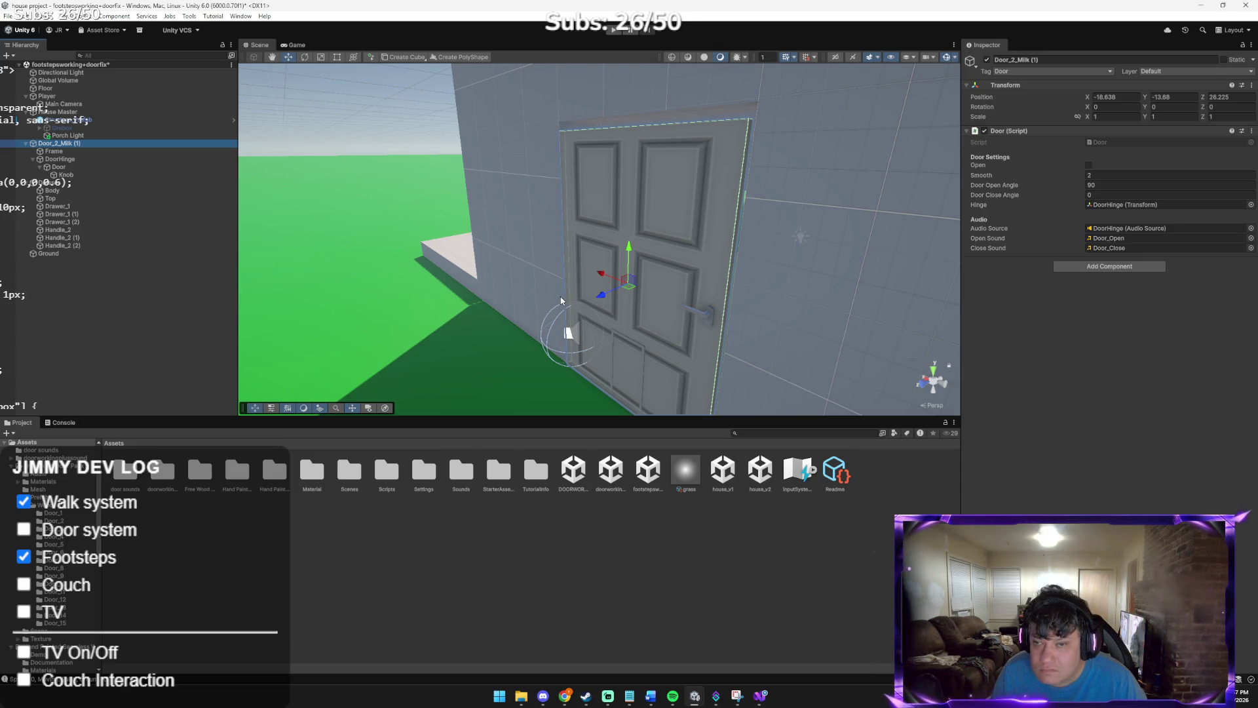
{"action": "left_click", "coordinate": [1087, 269]}
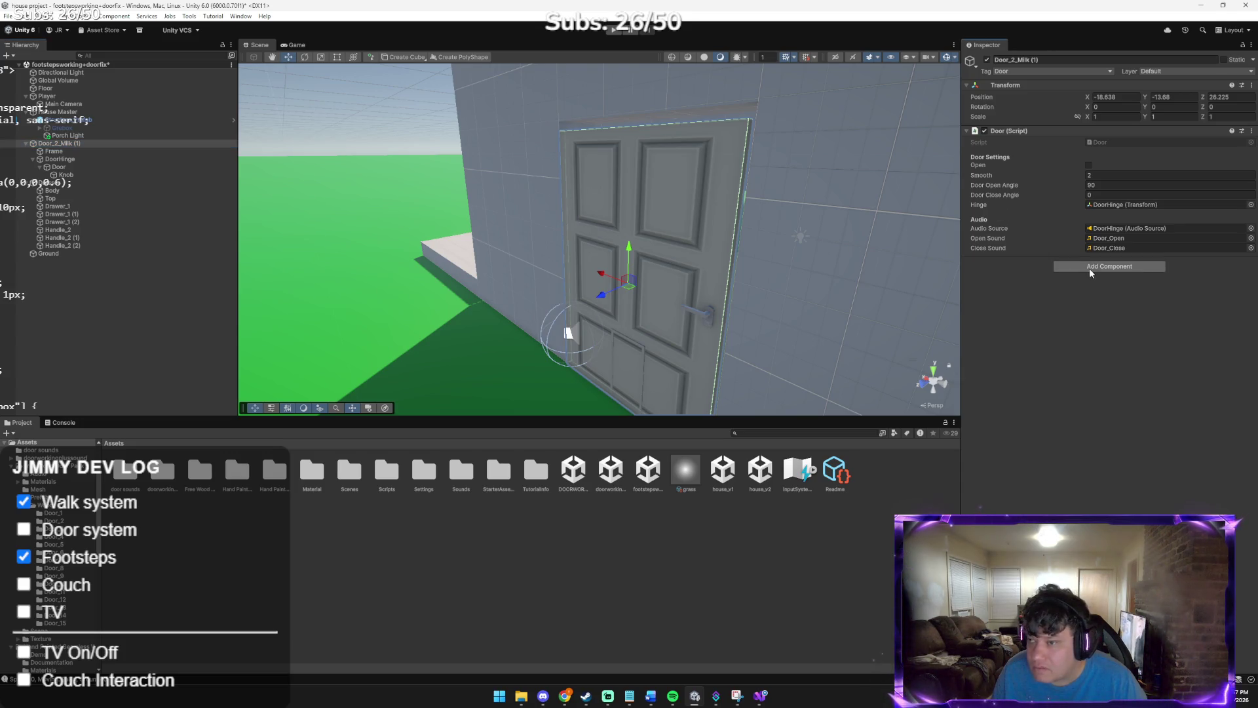
{"action": "type", "text": "aubox"}
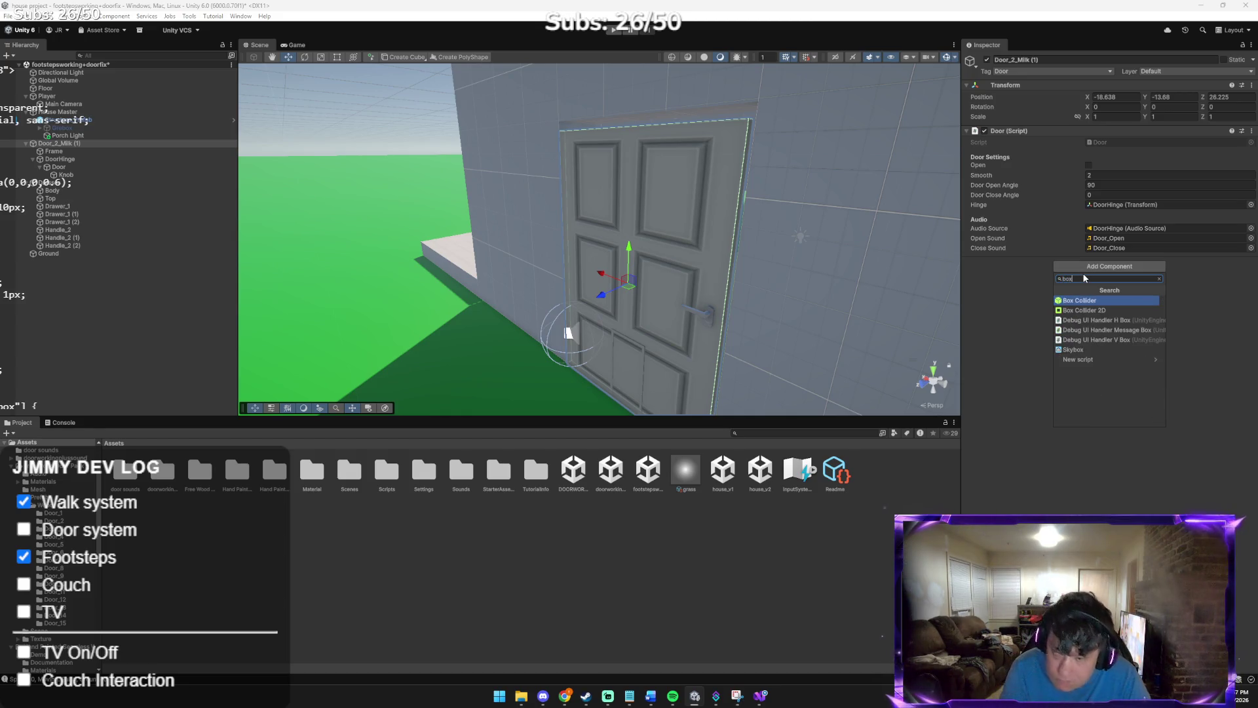
{"action": "left_click", "coordinate": [1083, 300]}
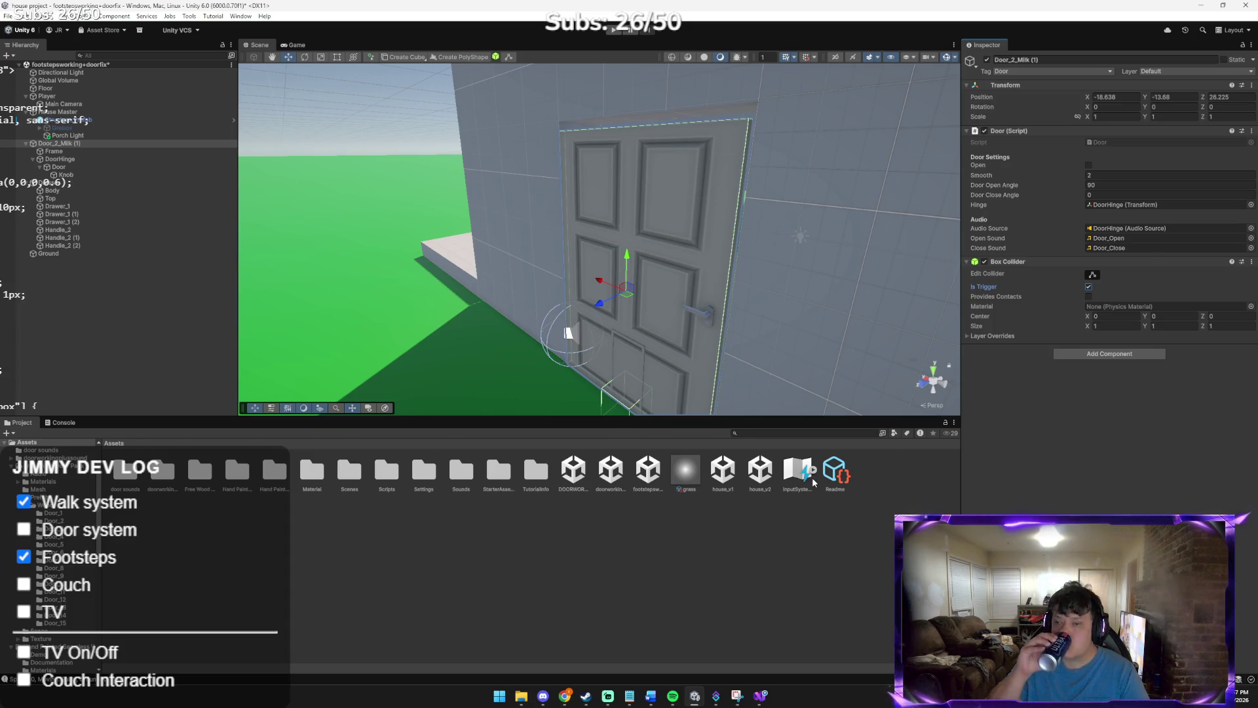
{"action": "key", "text": "alt+Tab"}
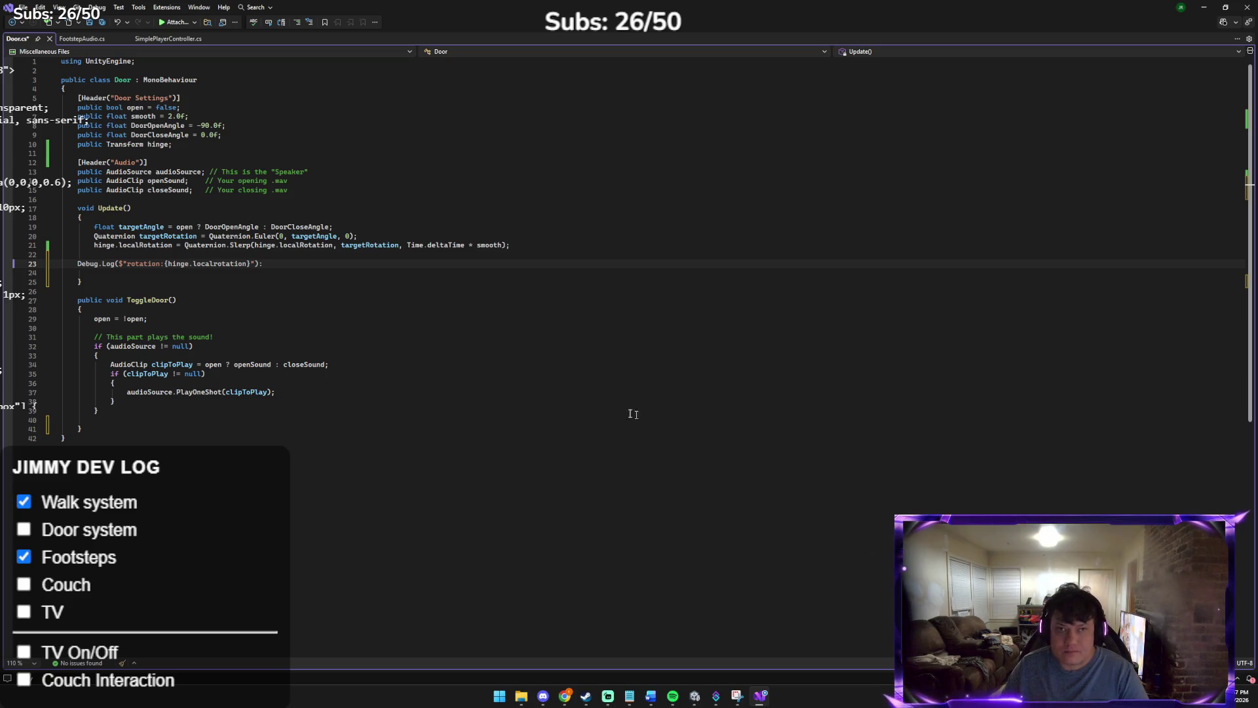
Search SimplePlayerController.cs for its 'ground' code, then return to Unity
{"action": "left_click", "coordinate": [170, 40]}
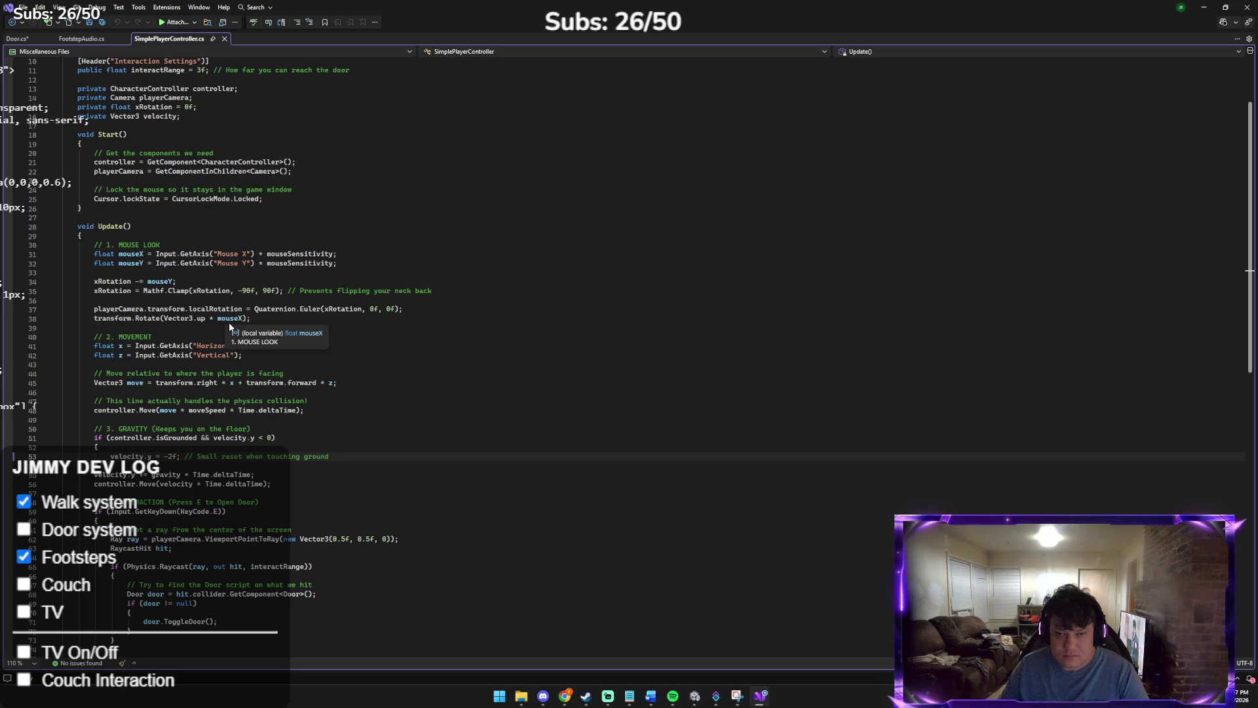
{"action": "key", "text": "ctrl+f"}
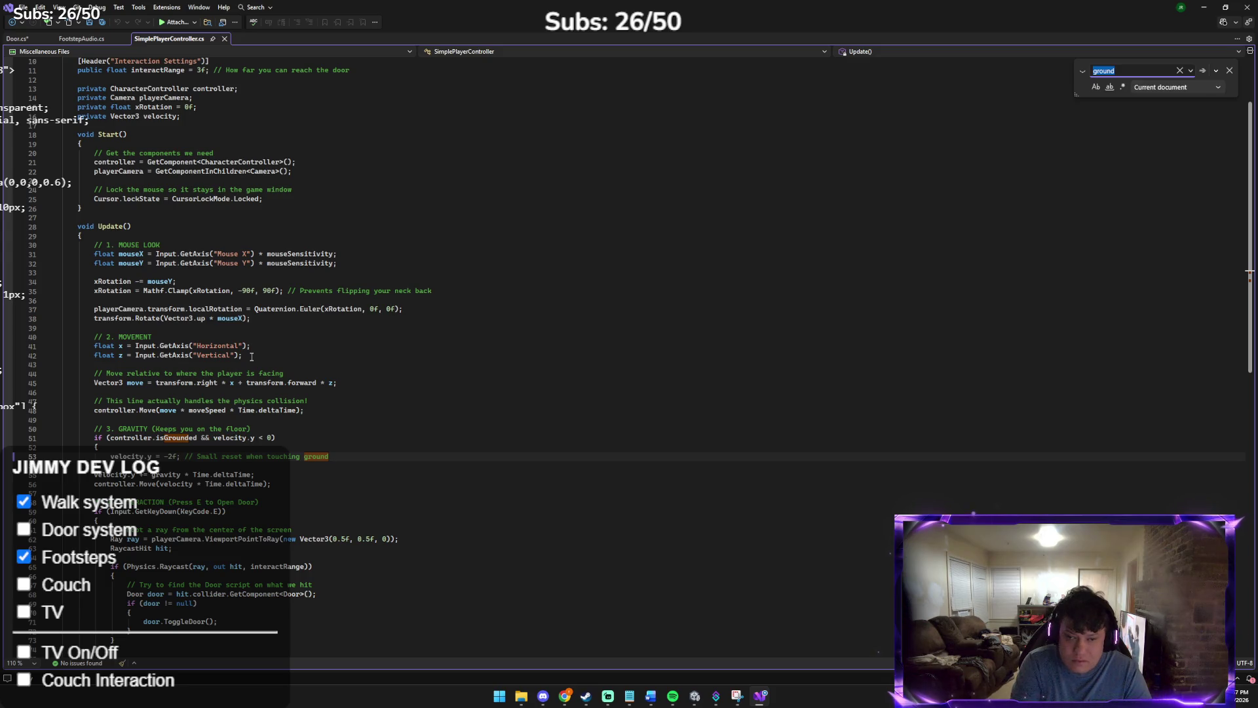
{"action": "key", "text": "BackSpace"}
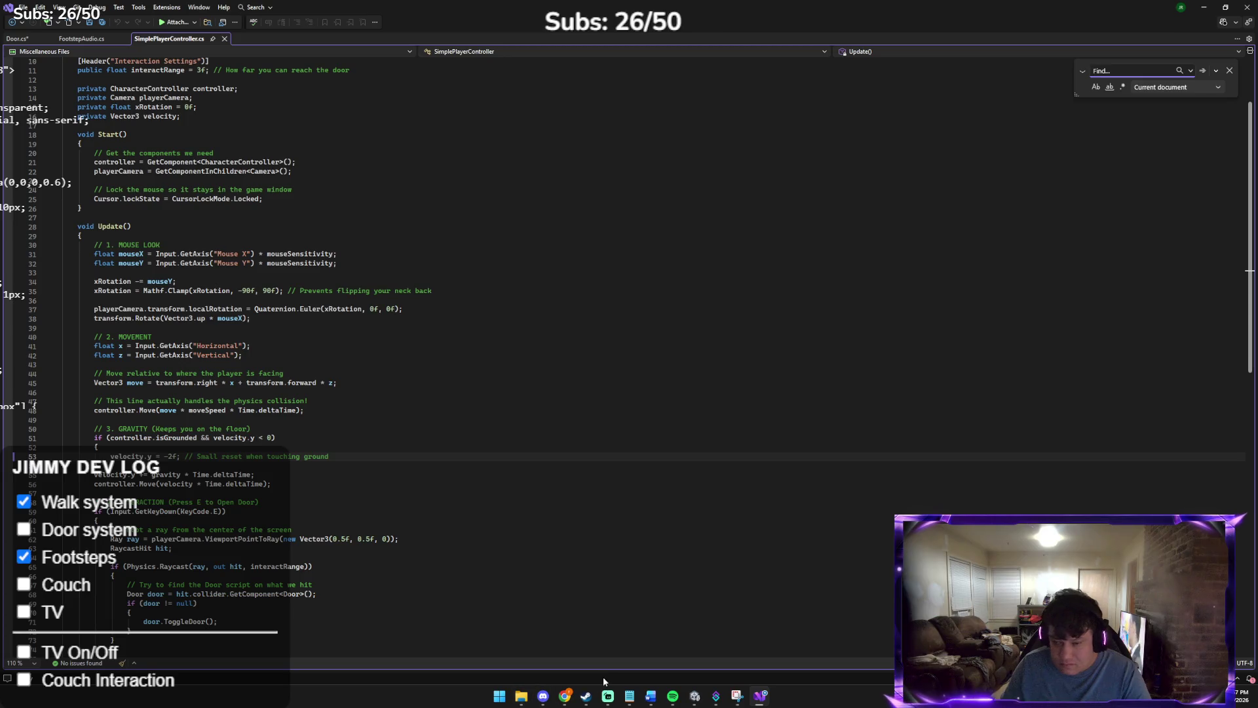
{"action": "left_click", "coordinate": [693, 697]}
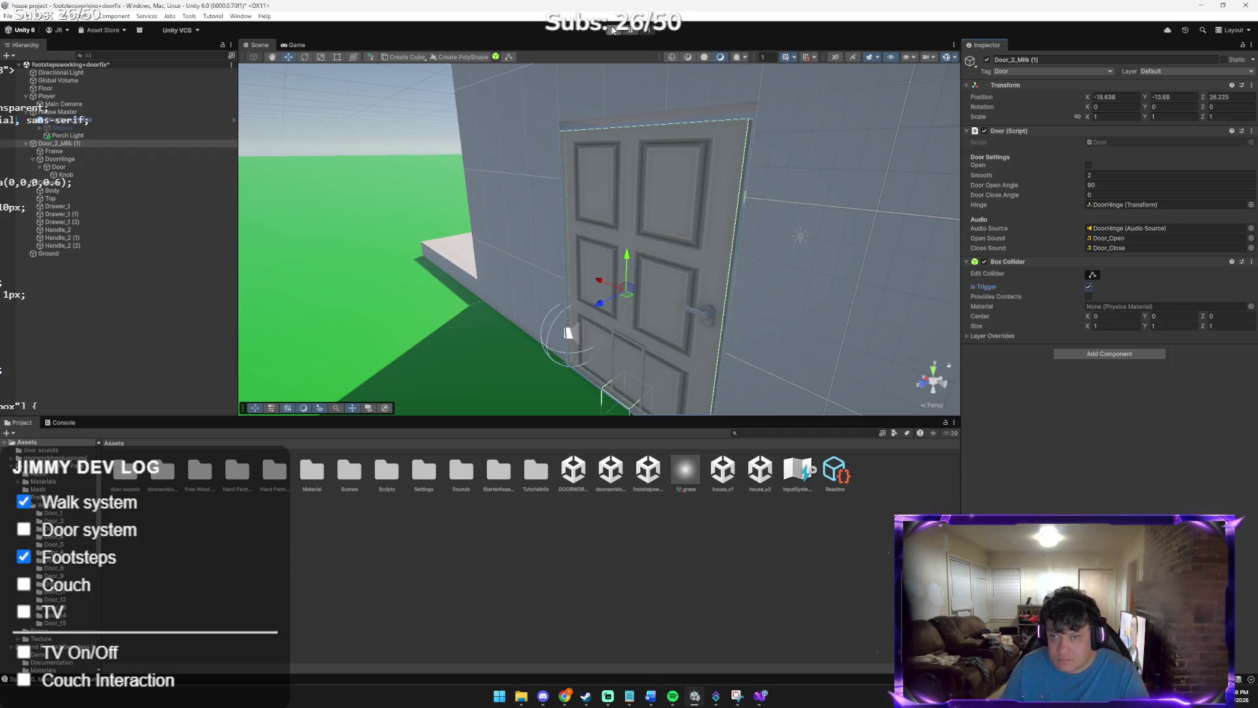
Select the inner Door object and play-test walking to the door with the Console showing
{"action": "left_click", "coordinate": [632, 392]}
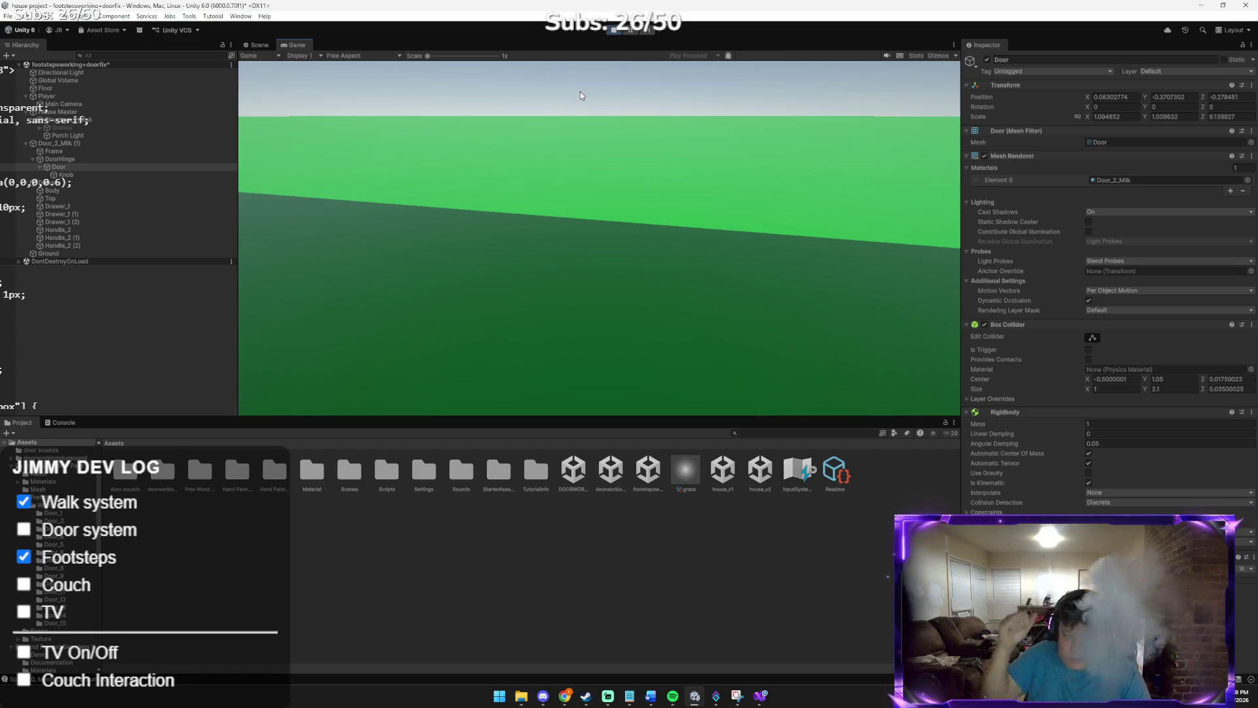
{"action": "left_click", "coordinate": [580, 92]}
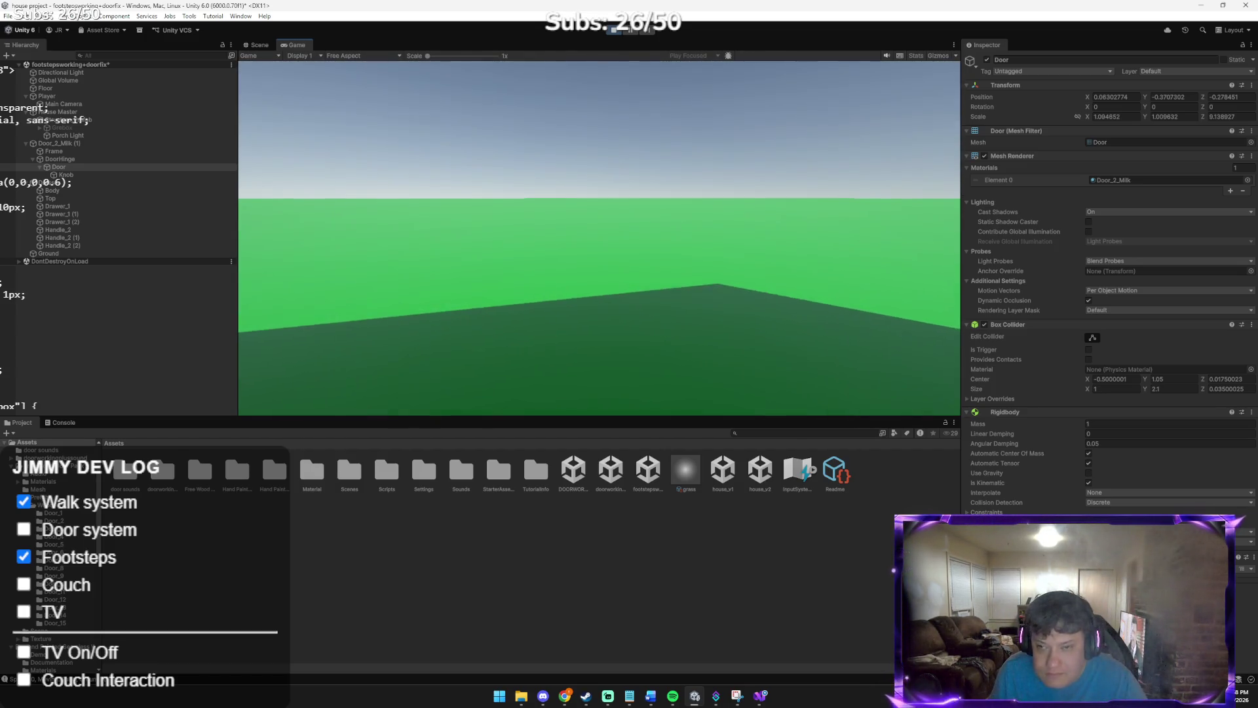
{"action": "key", "text": "w"}
{"action": "mouse_move", "coordinate": [210, 365]}
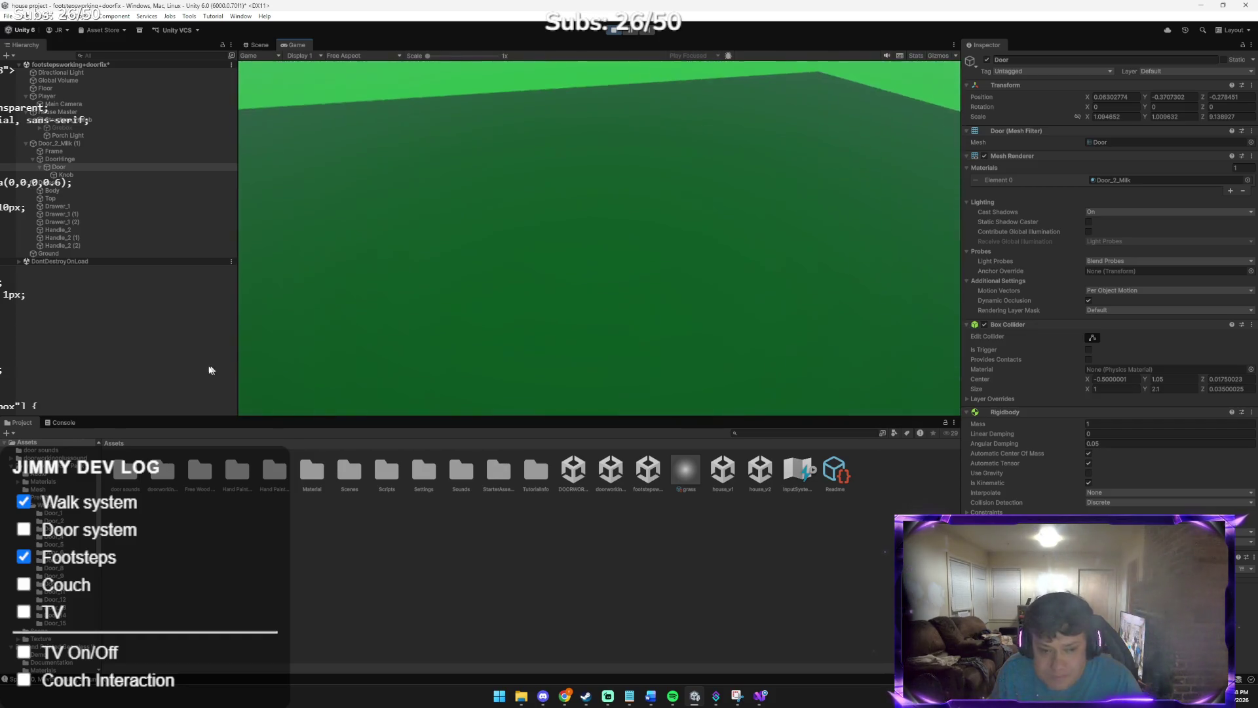
{"action": "left_click", "coordinate": [72, 424]}
{"action": "left_click", "coordinate": [384, 331]}
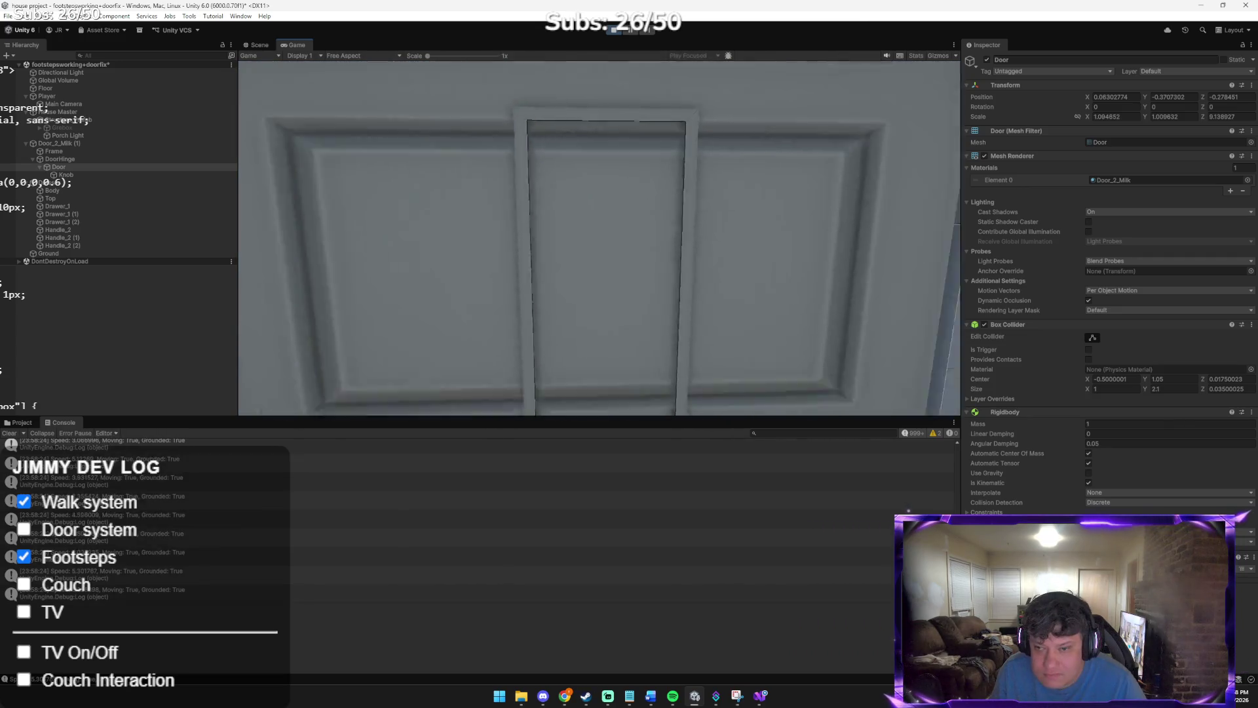
{"action": "key", "text": "w"}
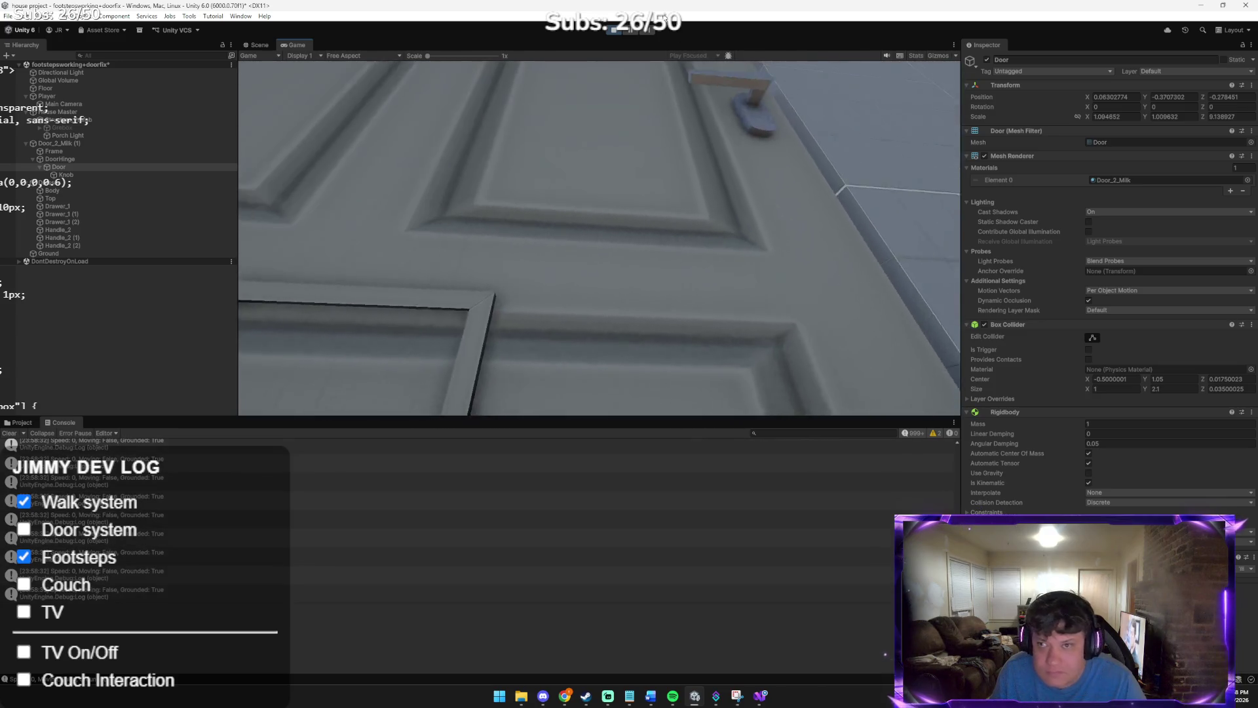
{"action": "left_click", "coordinate": [612, 31]}
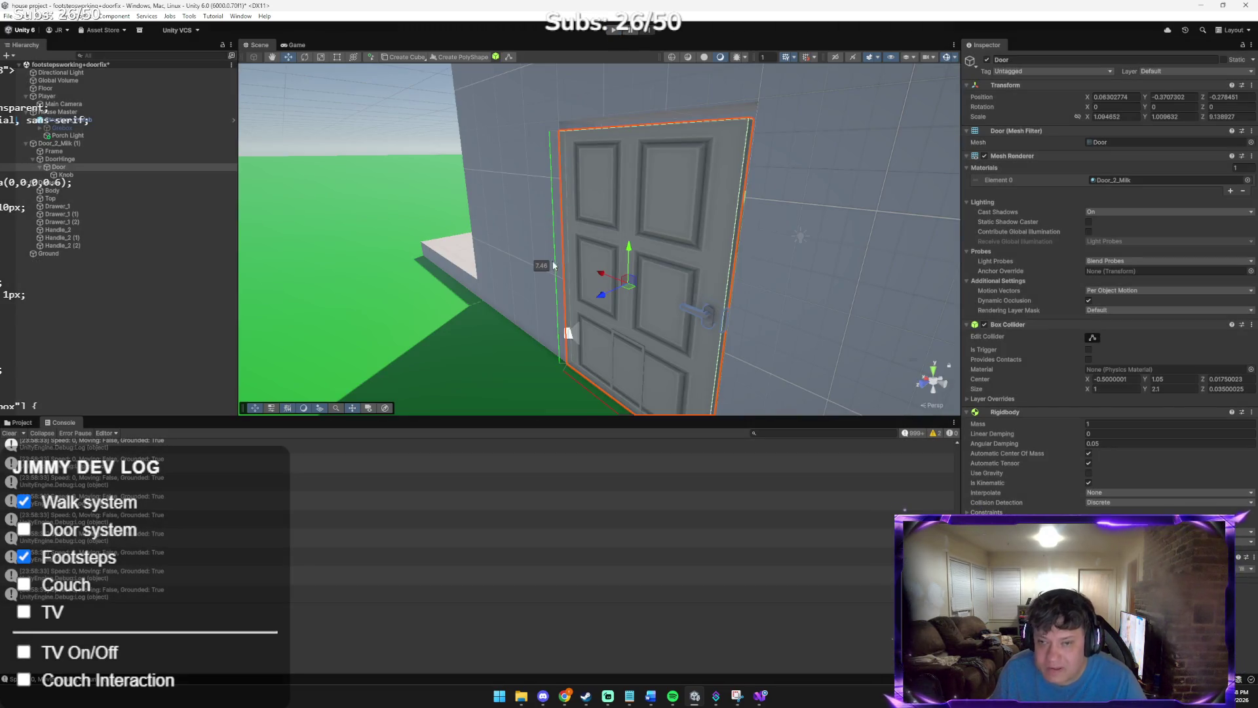
Inspect the Door panel's Box Collider bounds up close, then select Door_2_Milk (1)
{"action": "left_click", "coordinate": [1092, 337]}
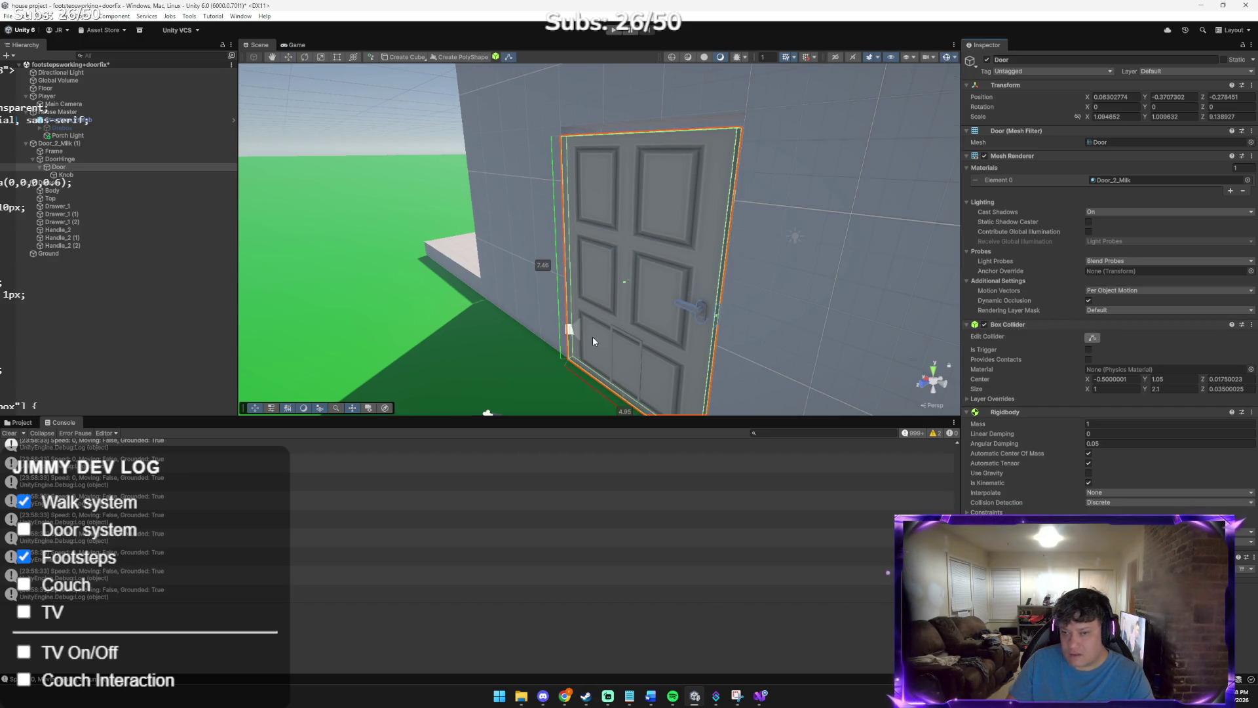
{"action": "scroll", "coordinate": [596, 339], "scroll_direction": "down", "scroll_amount": 4}
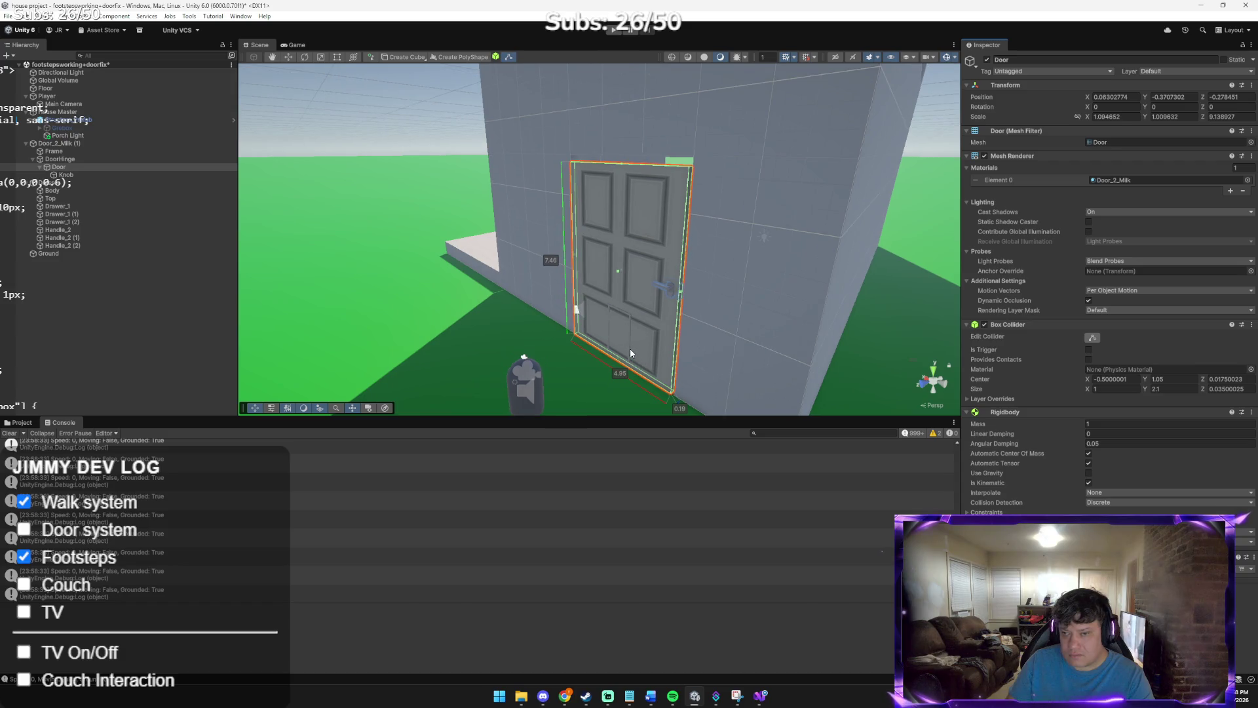
{"action": "scroll", "coordinate": [631, 347], "scroll_direction": "up", "scroll_amount": 5}
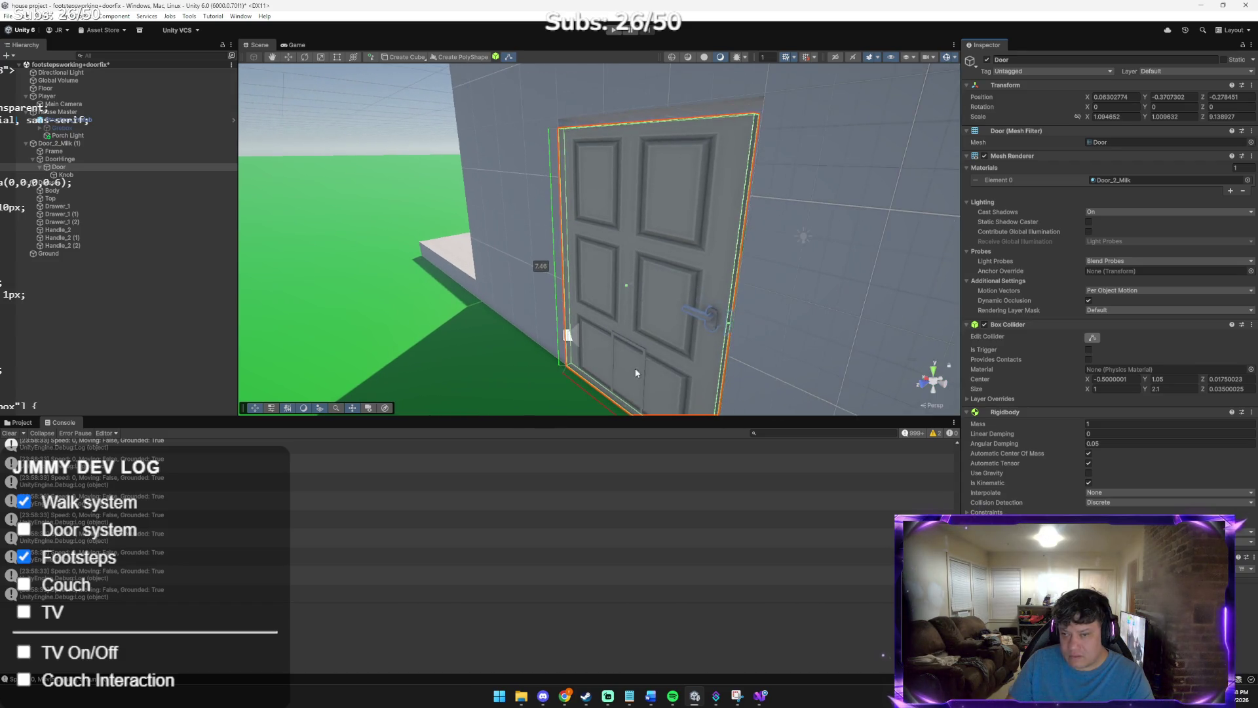
{"action": "mouse_move", "coordinate": [643, 306]}
{"action": "left_mouse_down"}
{"action": "mouse_move", "coordinate": [505, 267]}
{"action": "mouse_move", "coordinate": [500, 317]}
{"action": "mouse_move", "coordinate": [719, 387]}
{"action": "left_mouse_up"}
{"action": "scroll", "coordinate": [688, 383], "scroll_direction": "down", "scroll_amount": 5}
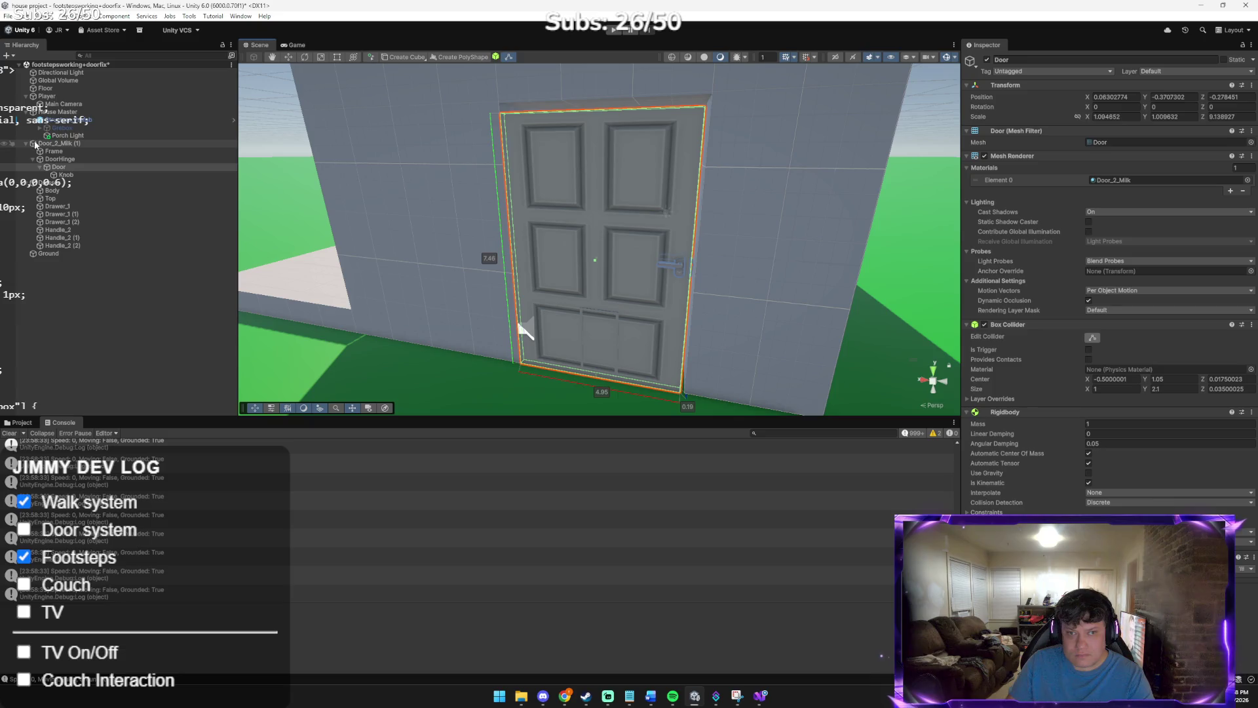
{"action": "left_click", "coordinate": [556, 360]}
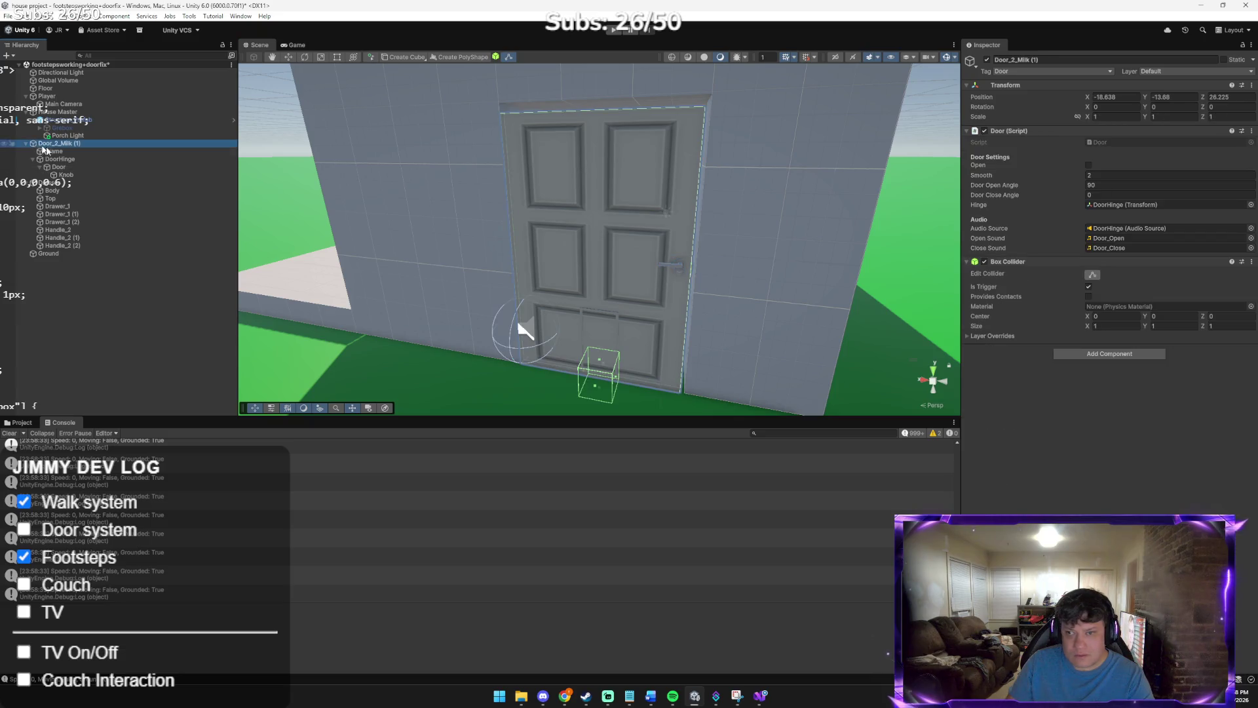
{"action": "left_click", "coordinate": [596, 388]}
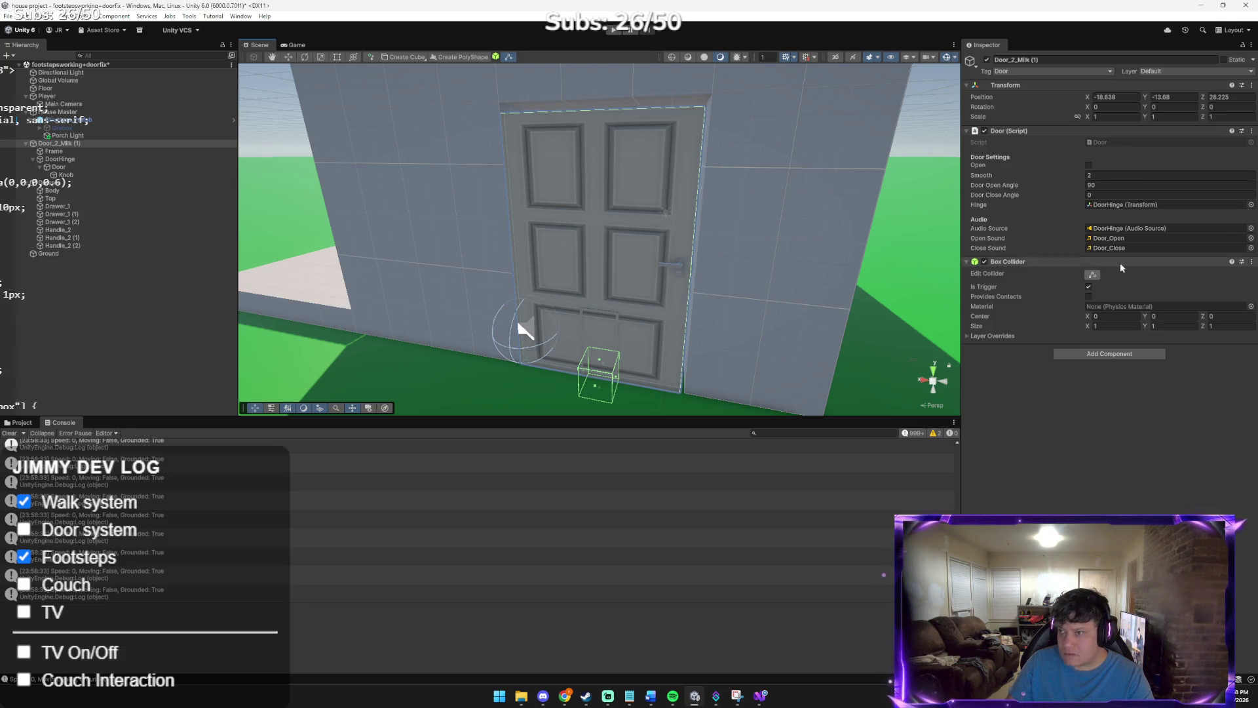
Set the trigger Box Collider's size to 4 wide and 6 tall
{"action": "left_click", "coordinate": [1118, 327]}
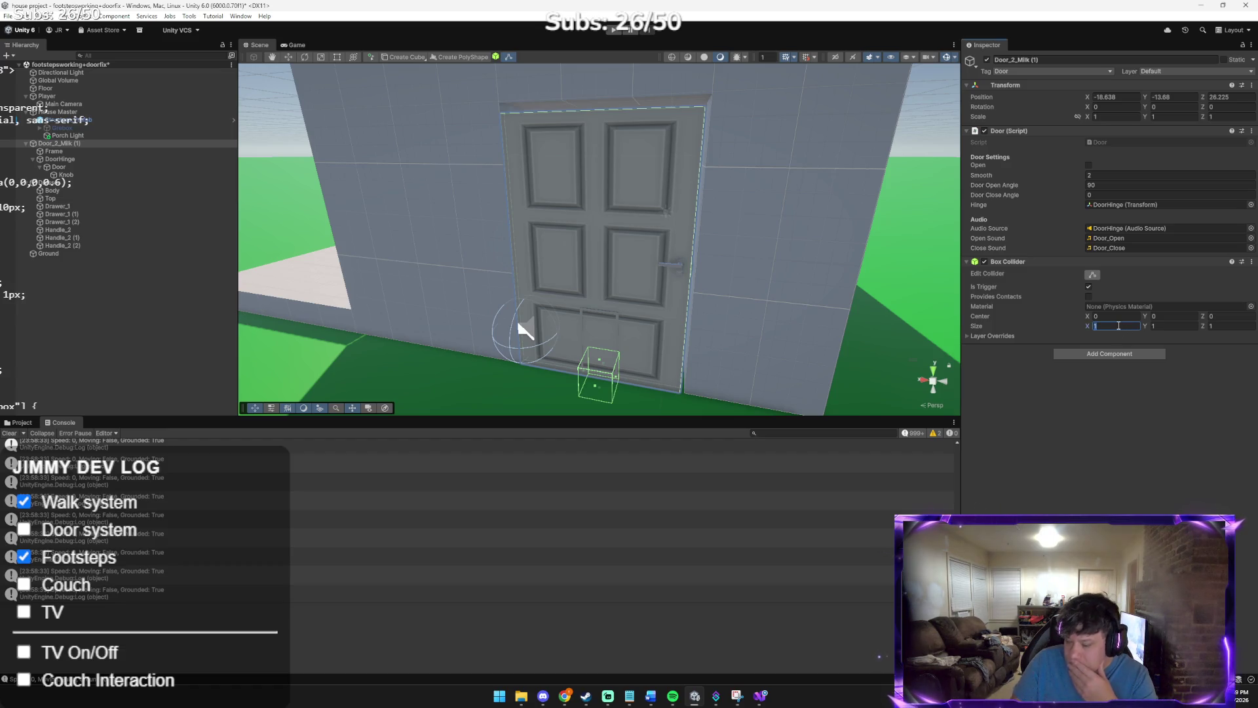
{"action": "type", "text": "2"}
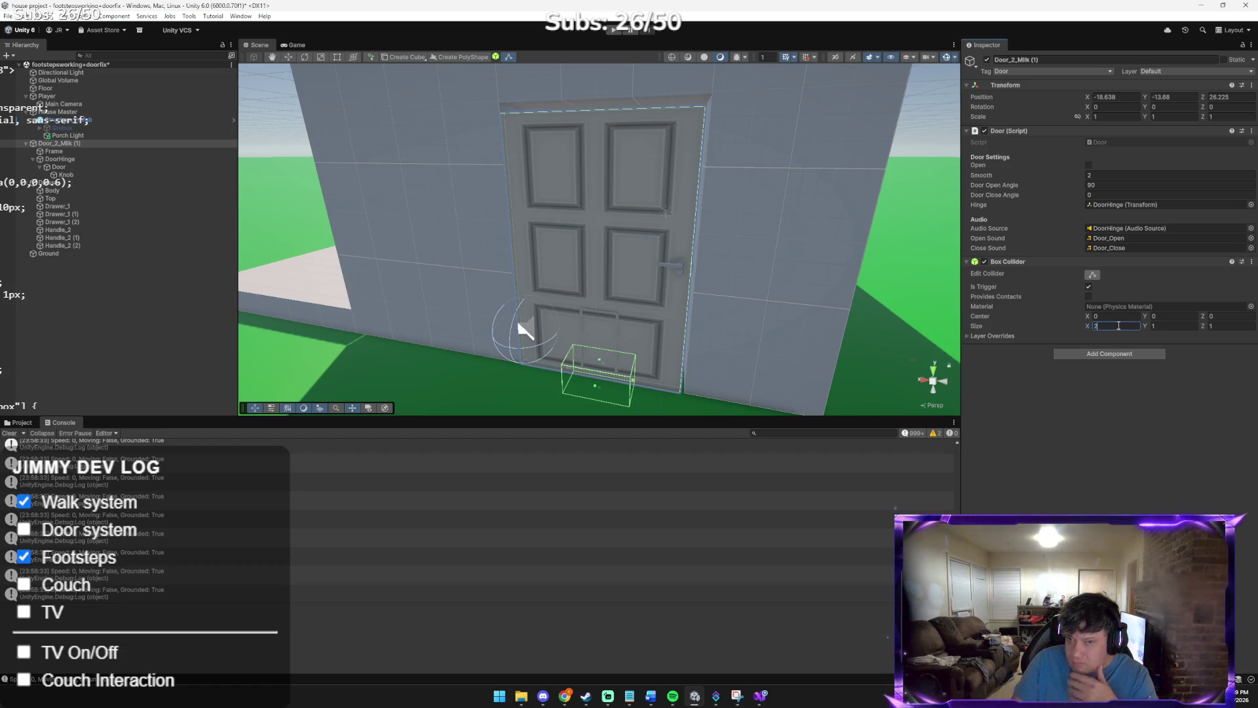
{"action": "key", "text": "Tab"}
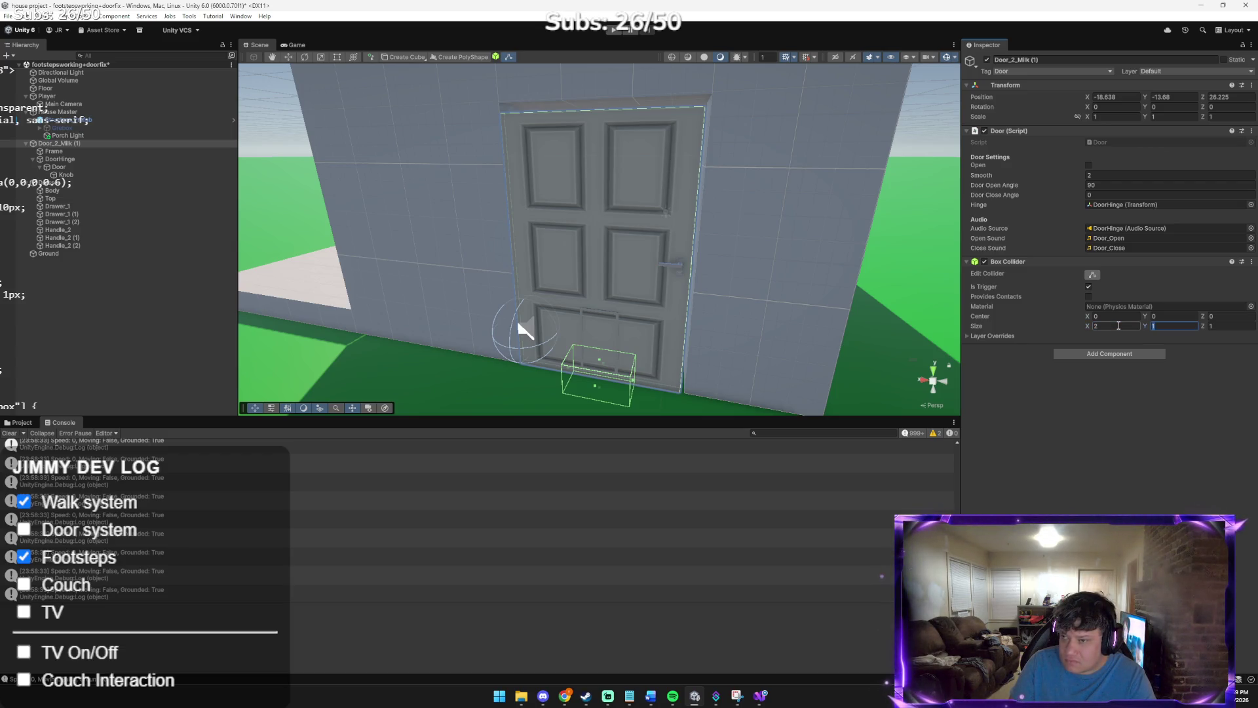
{"action": "left_click", "coordinate": [1119, 325]}
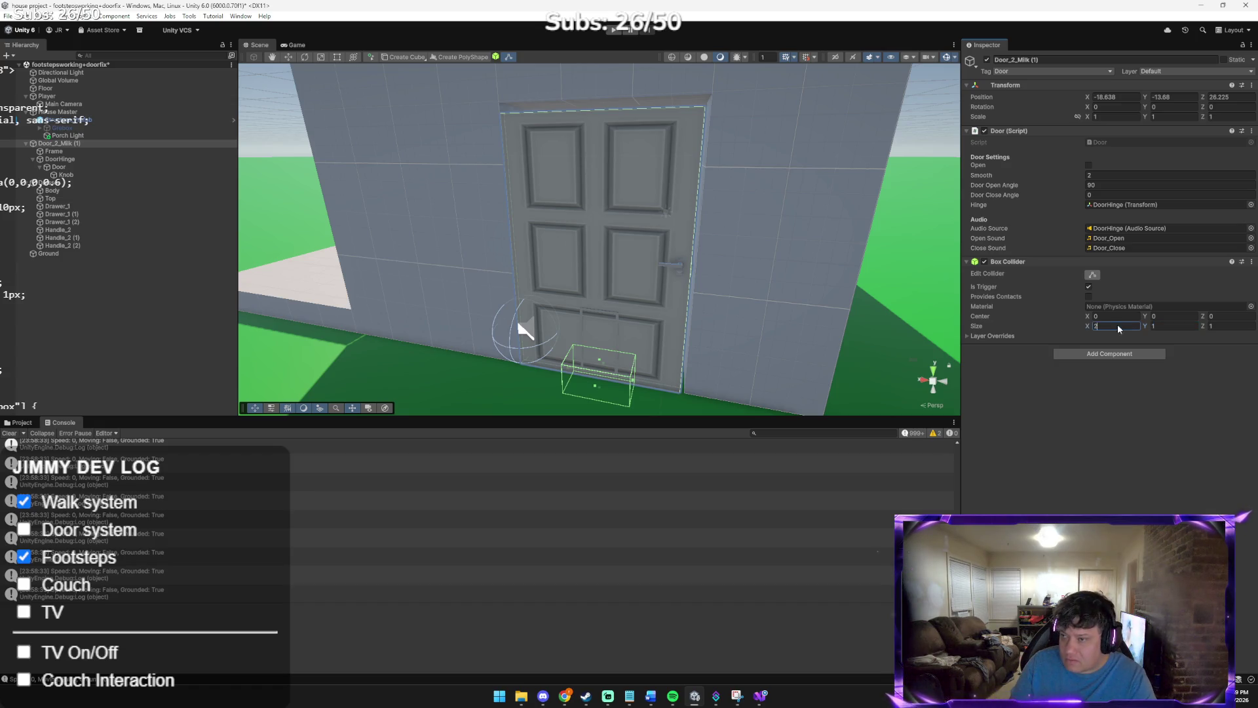
{"action": "type", "text": "4"}
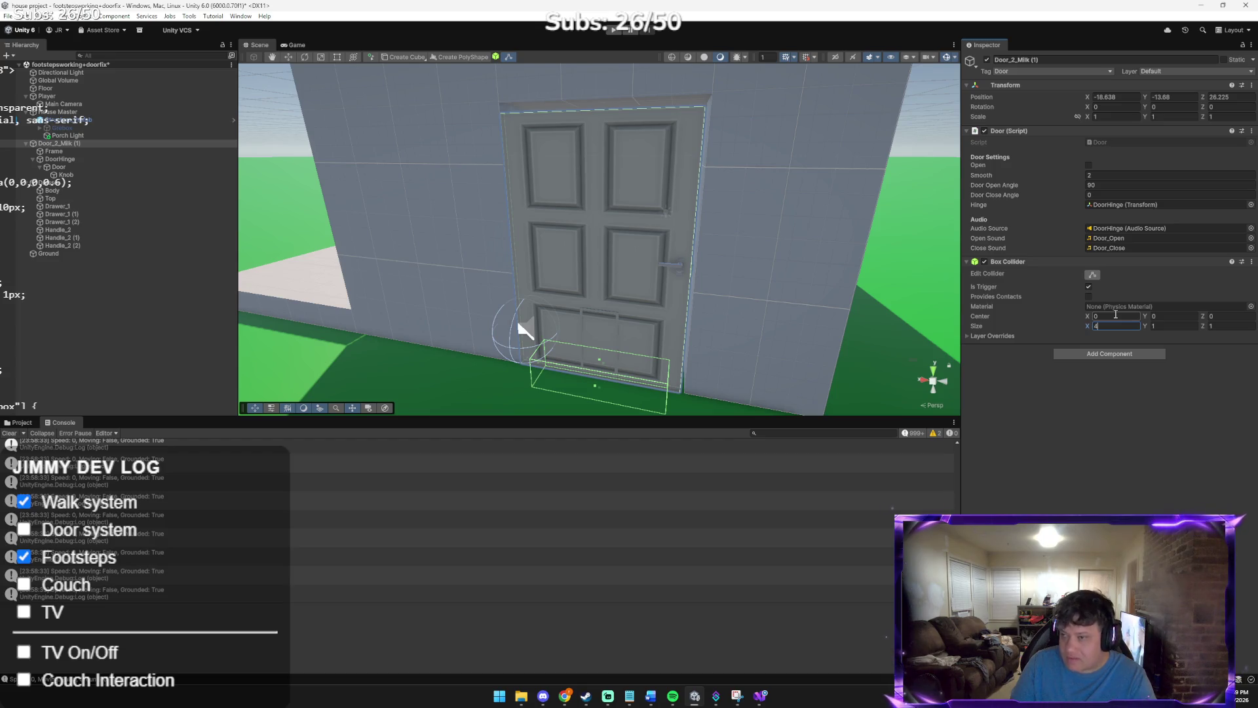
{"action": "key", "text": "Tab"}
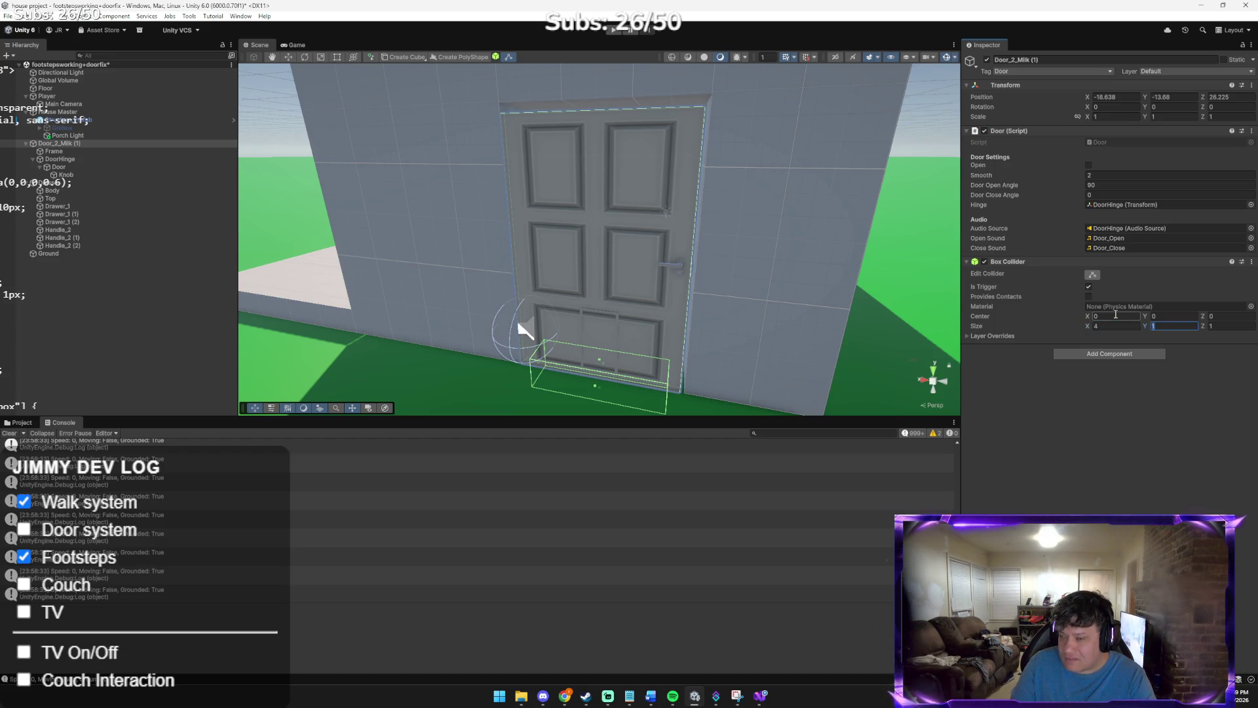
{"action": "type", "text": "6"}
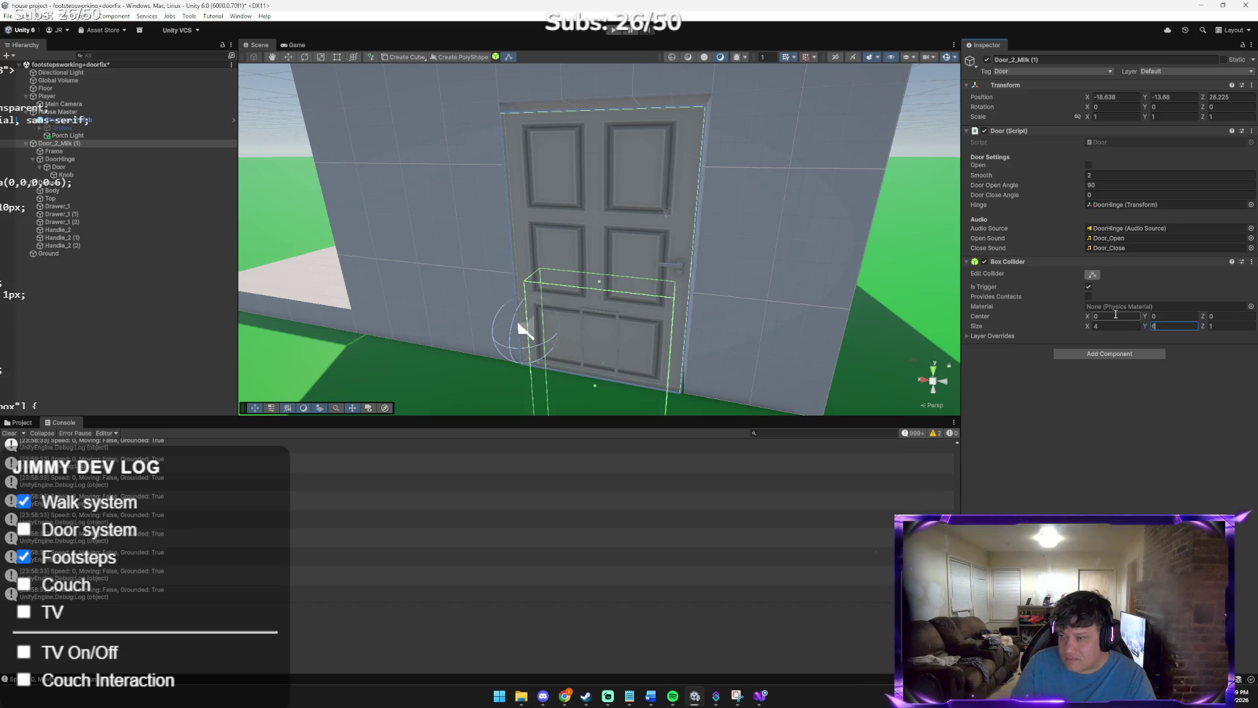
{"action": "key", "text": "Tab"}
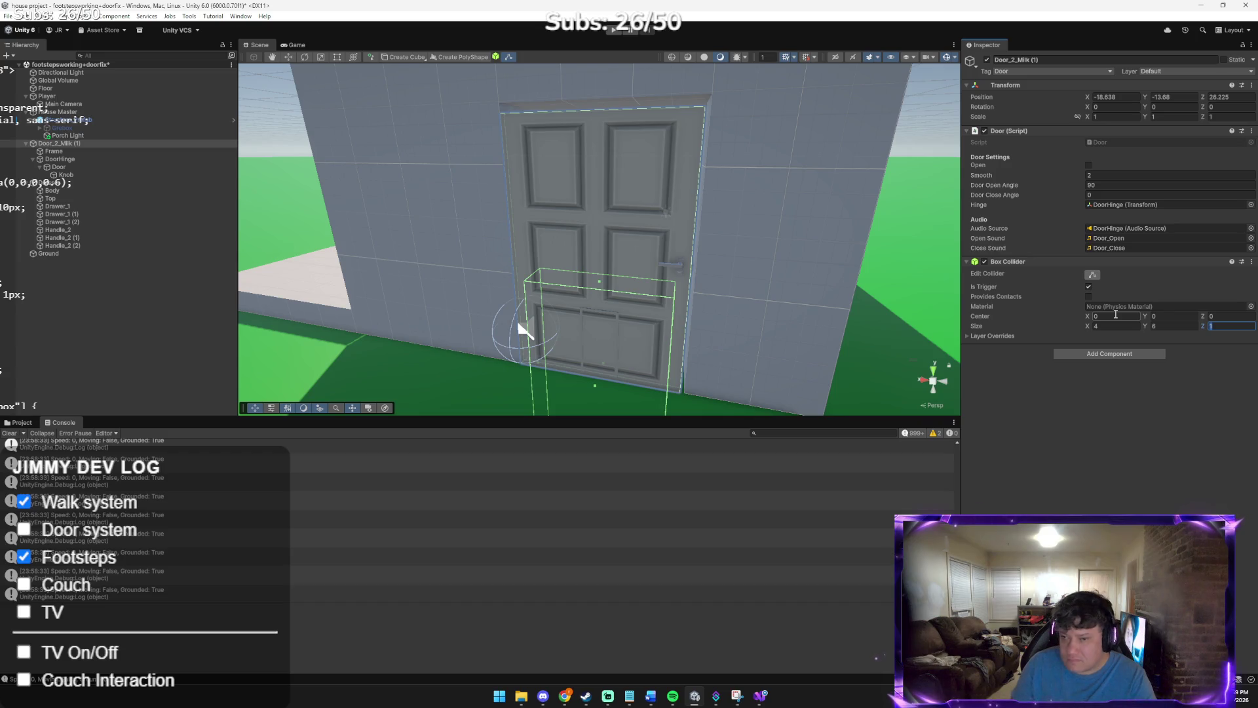
Raise the trigger collider's Center Y to 3 and start Play mode
{"action": "left_click_drag", "start_coordinate": [613, 341], "coordinate": [618, 378]}
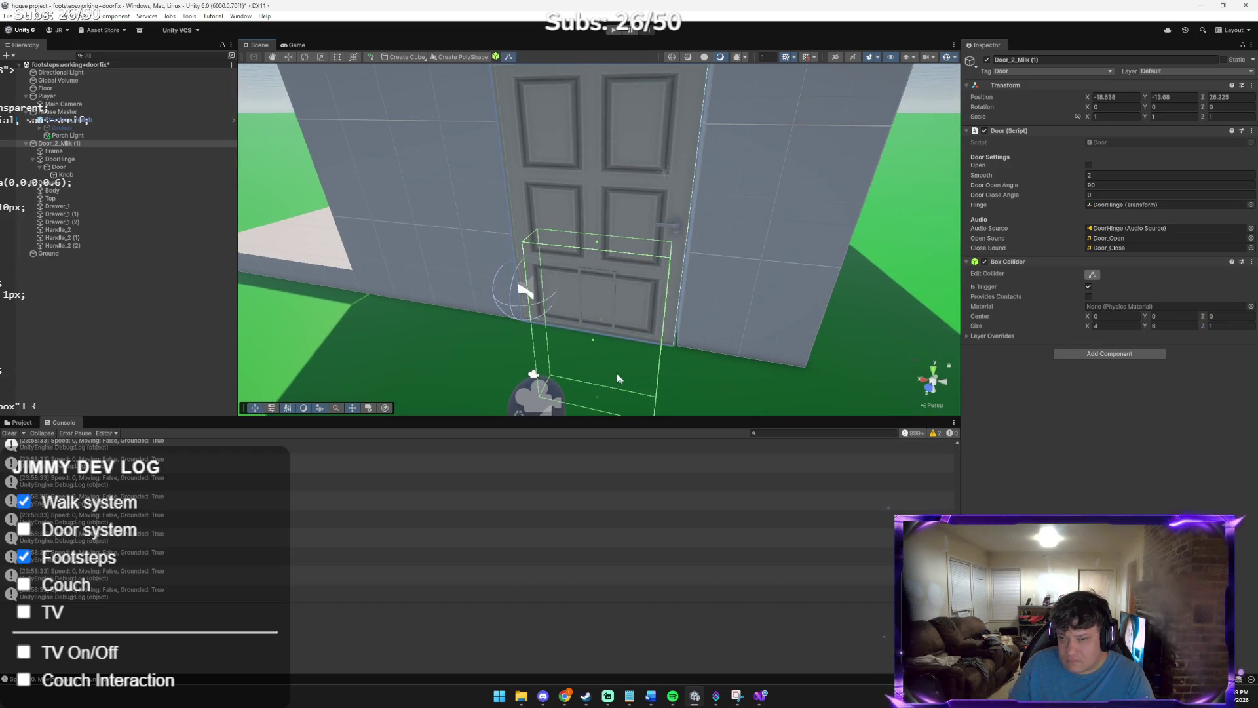
{"action": "left_click", "coordinate": [1173, 326]}
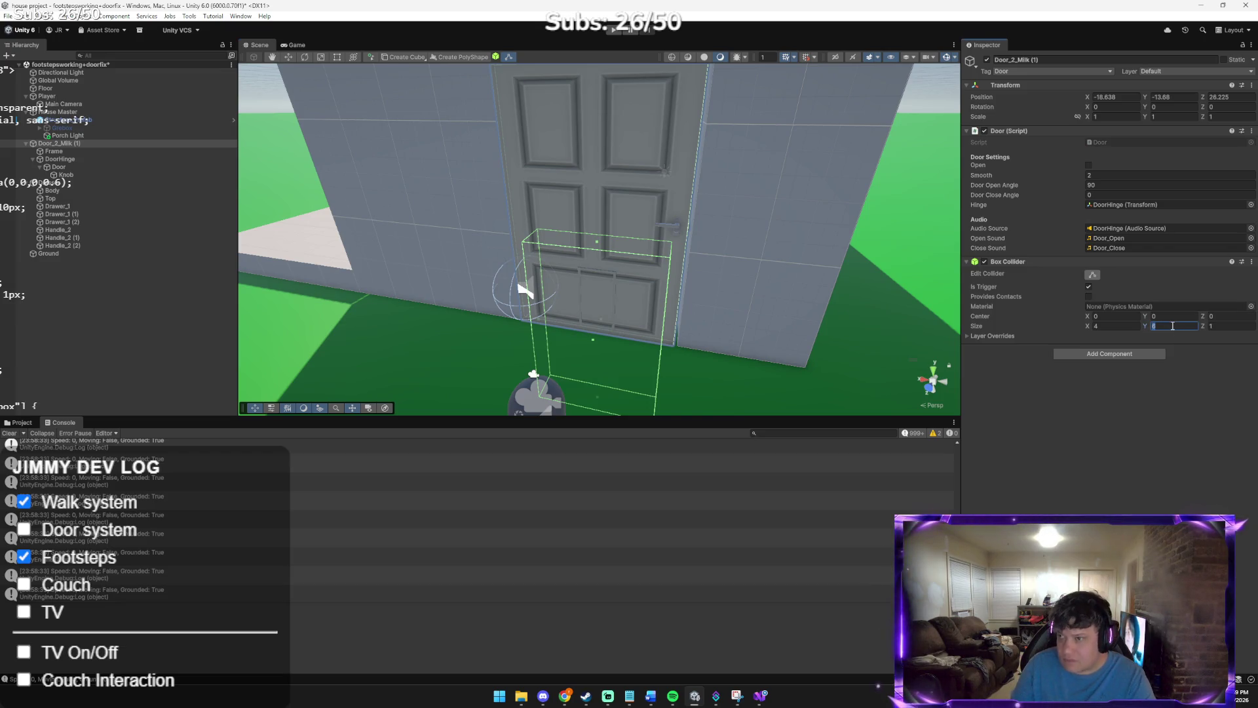
{"action": "left_click", "coordinate": [1167, 317]}
{"action": "type", "text": "3"}
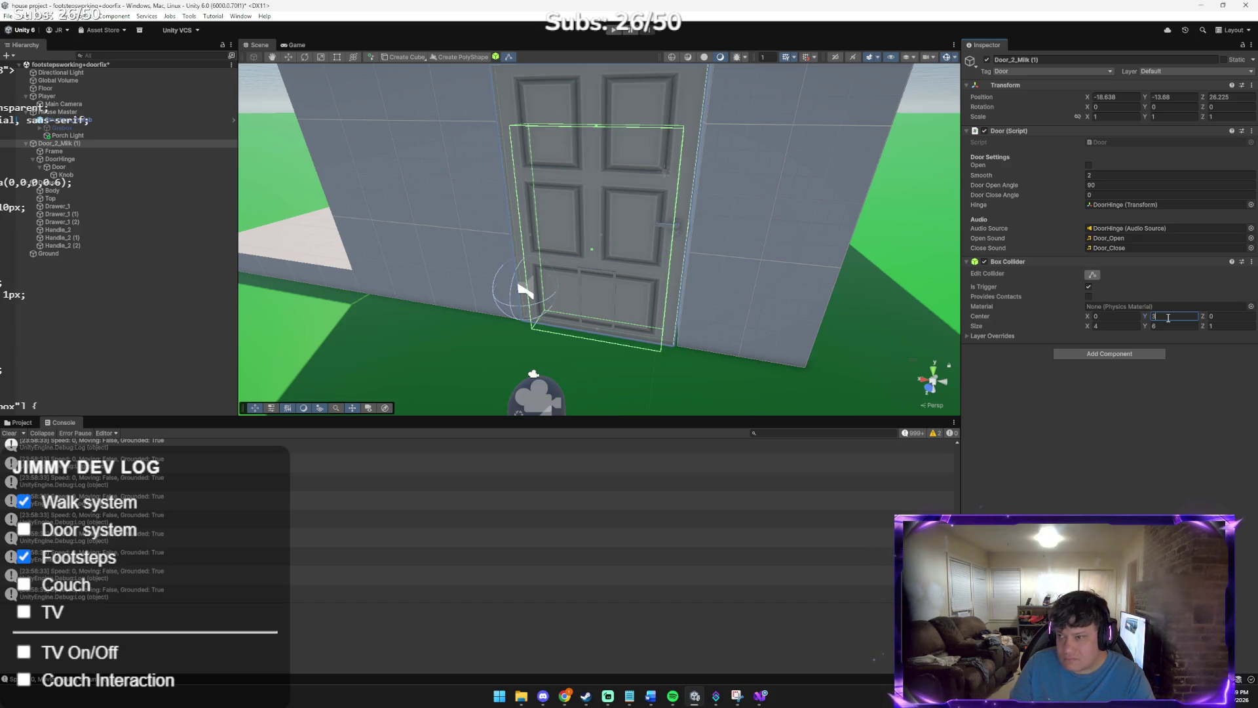
{"action": "key", "text": "Tab"}
{"action": "key", "text": "Tab"}
{"action": "key", "text": "Tab"}
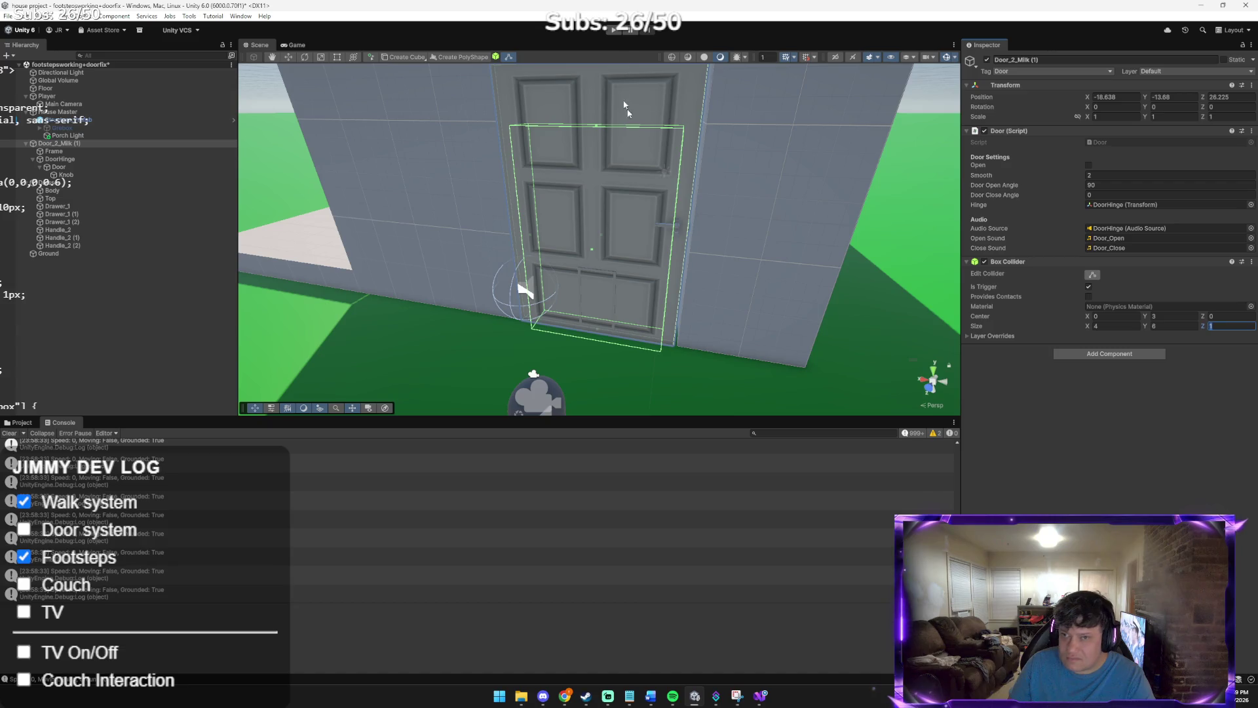
{"action": "left_click", "coordinate": [609, 31]}
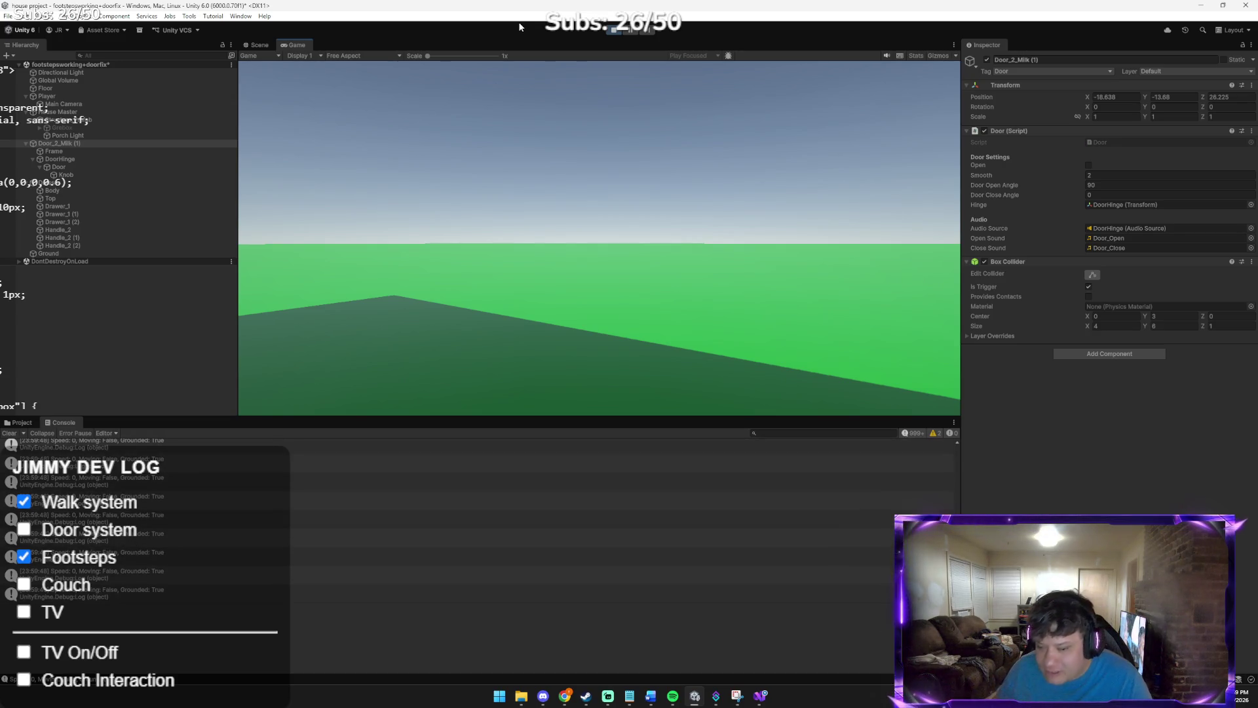
Walk the player up to and through the opening door, then exit Play mode
{"action": "key", "text": "w"}
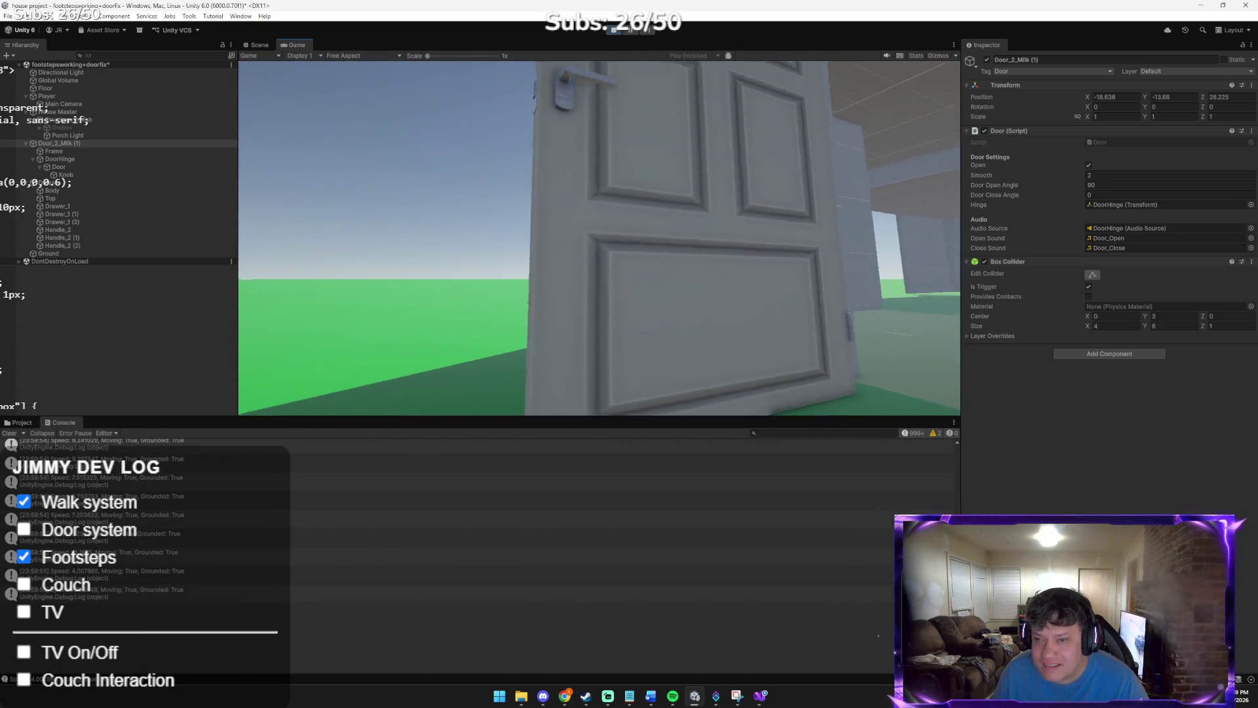
{"action": "key", "text": "w"}
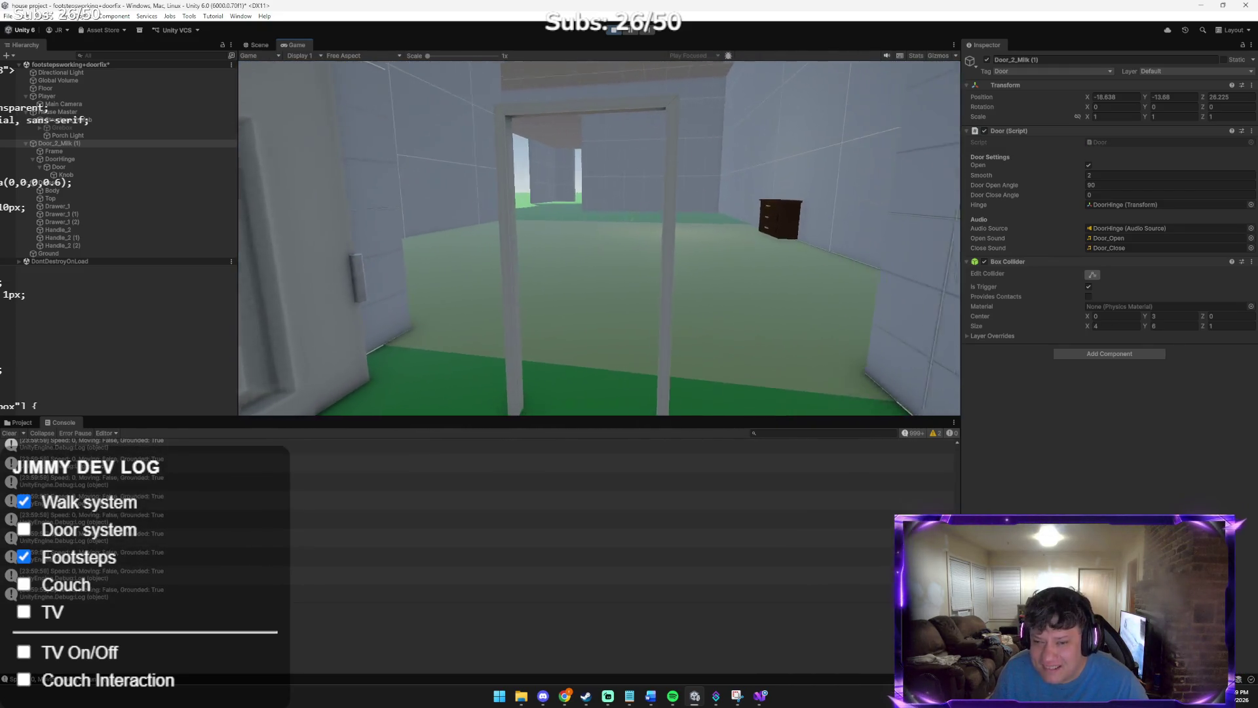
{"action": "key", "text": "w"}
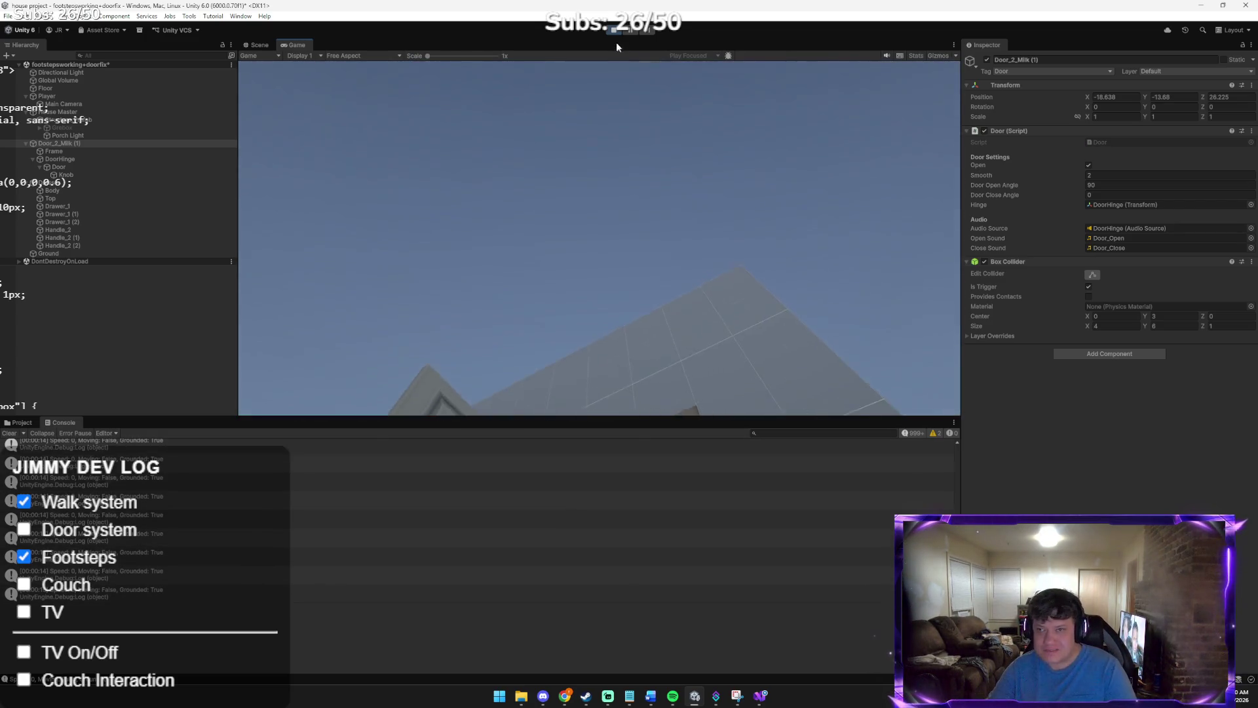
{"action": "key", "text": "ctrl+p"}
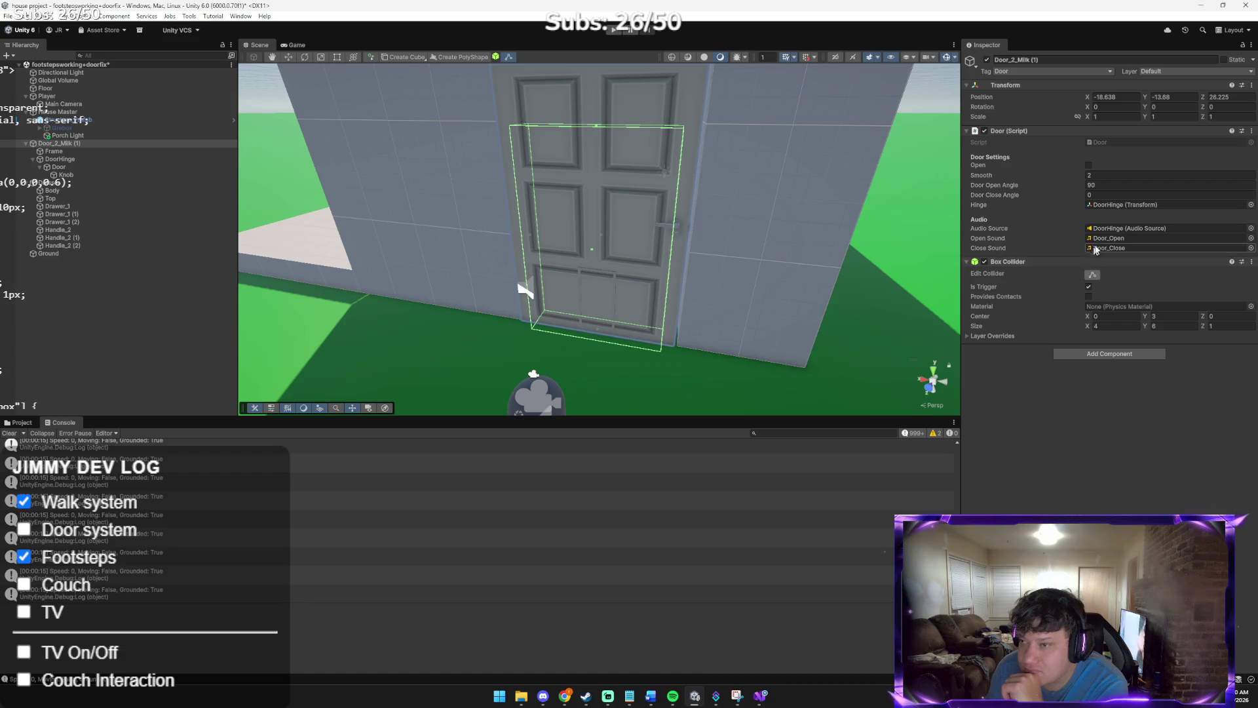
Change the Door Open Angle from 90 to -90 and launch the game
{"action": "type", "text": "2"}
{"action": "left_click", "coordinate": [1109, 184]}
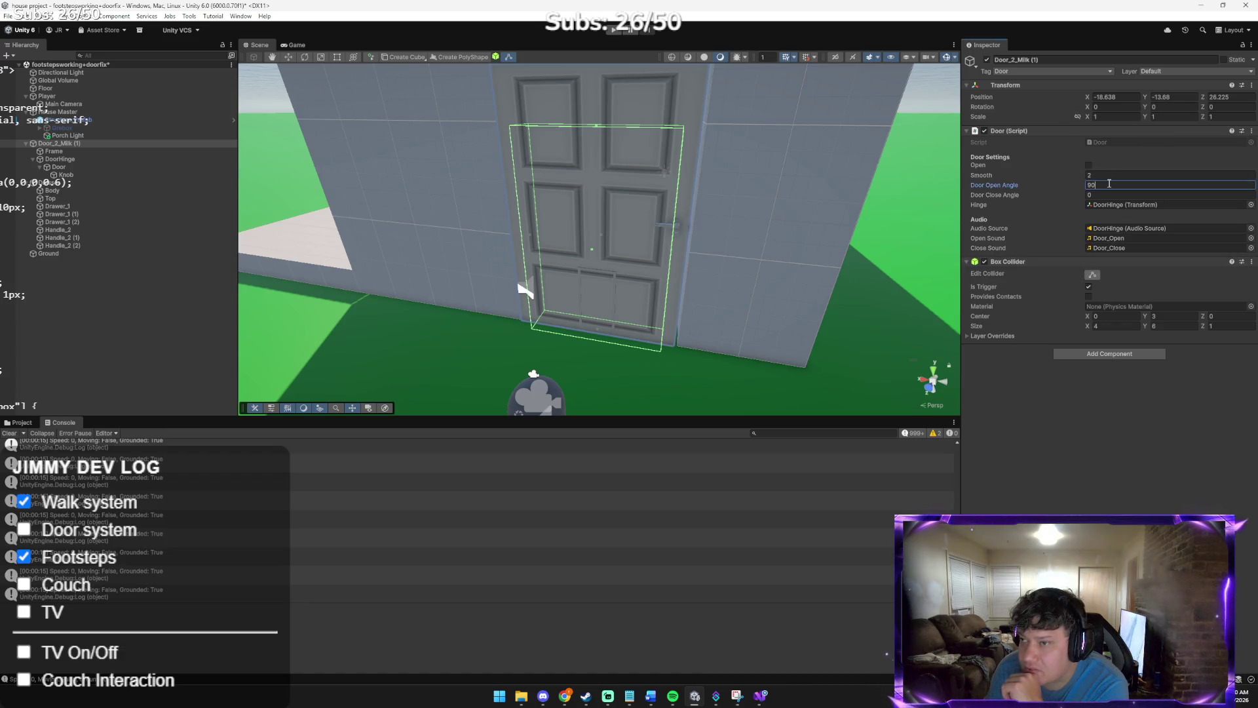
{"action": "type", "text": "-80"}
{"action": "type", "text": "-90"}
{"action": "key", "text": "Return"}
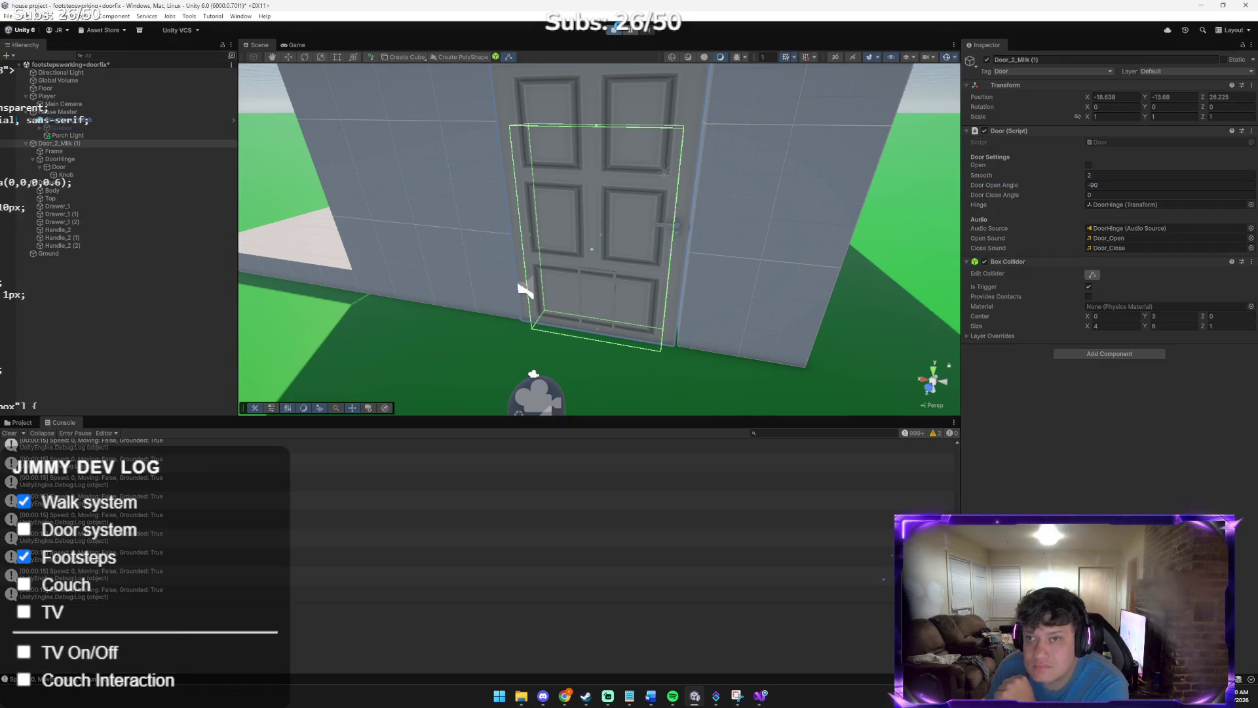
{"action": "key", "text": "ctrl+s"}
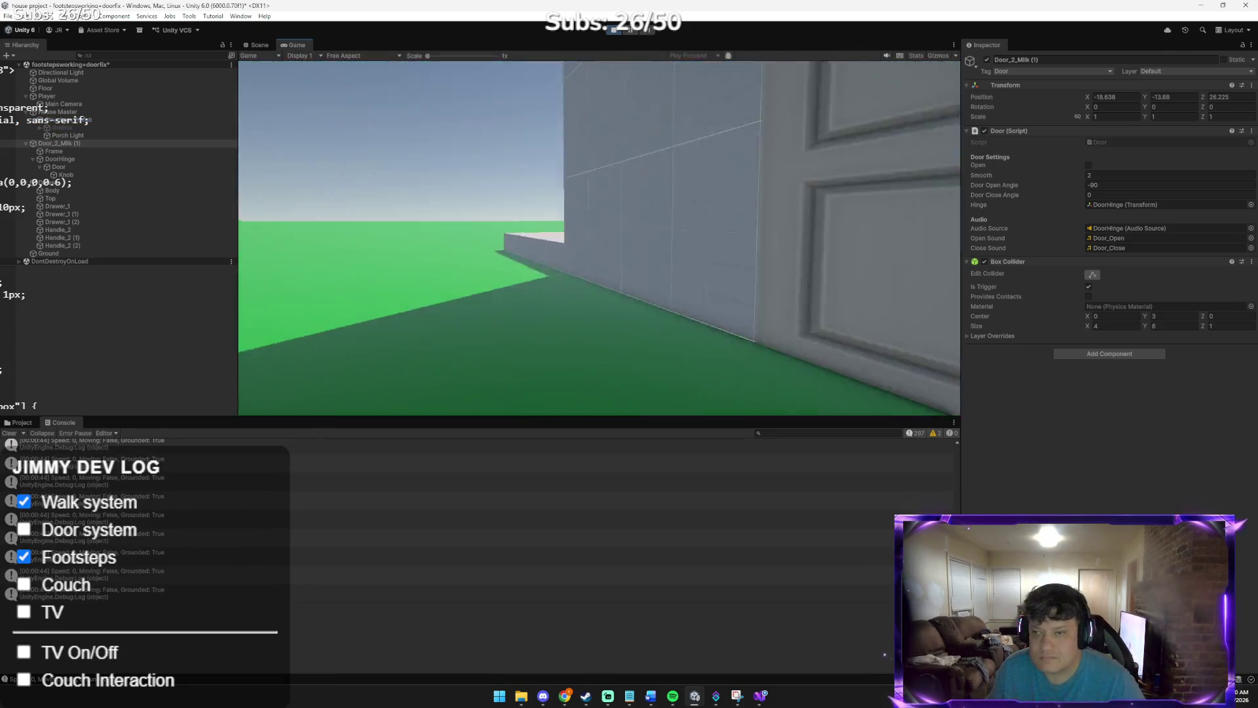
Open and close the door several times with E to check the -90 swing, then stop
{"action": "key", "text": "w"}
{"action": "key", "text": "e"}
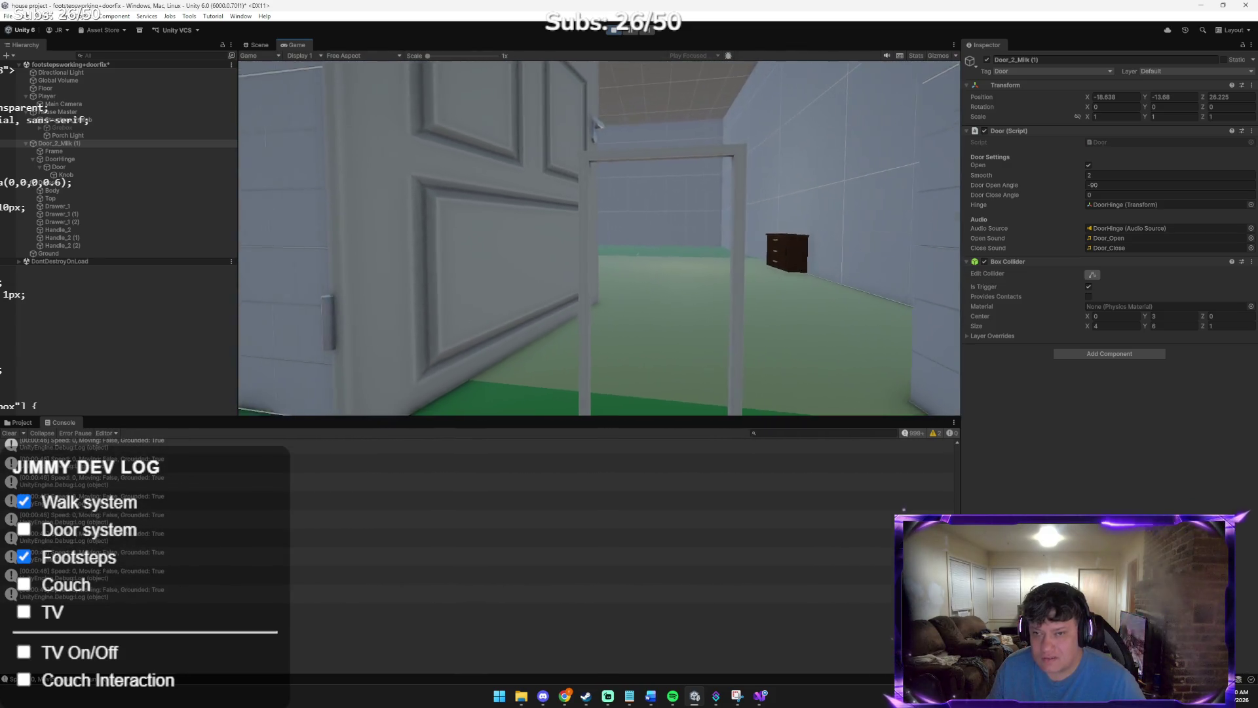
{"action": "key", "text": "e"}
{"action": "key", "text": "w"}
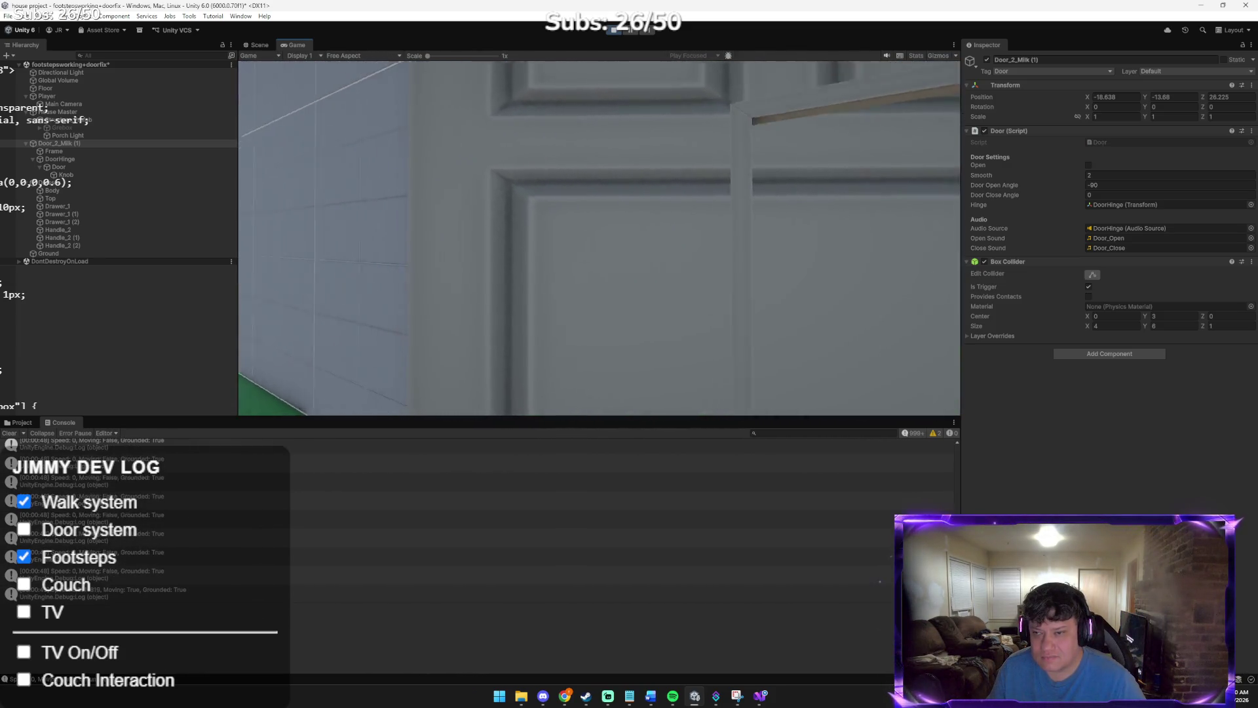
{"action": "key", "text": "w"}
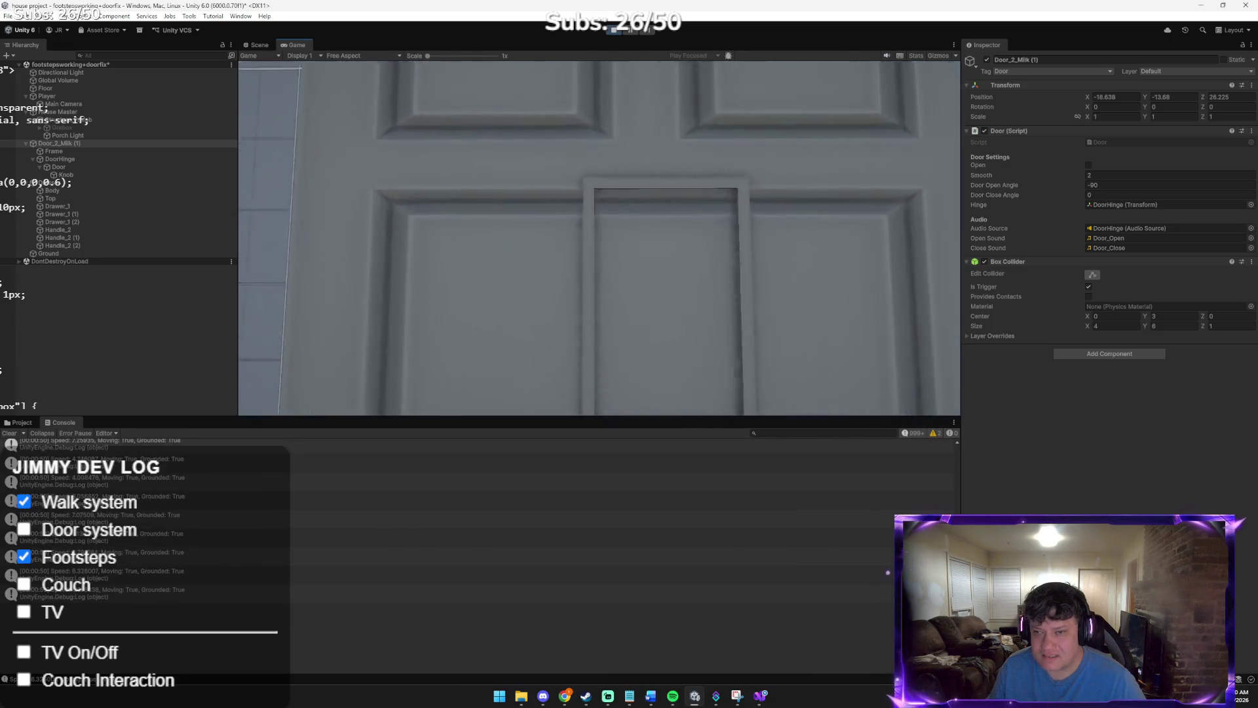
{"action": "key", "text": "e"}
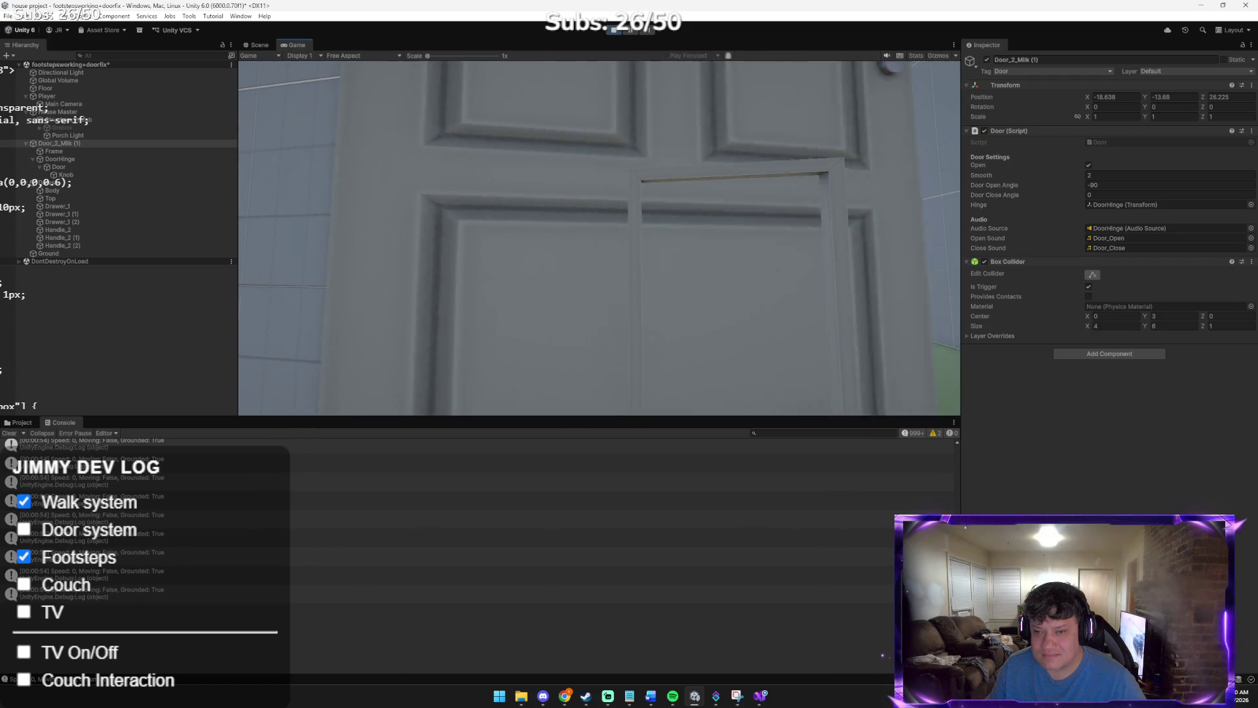
{"action": "key", "text": "e"}
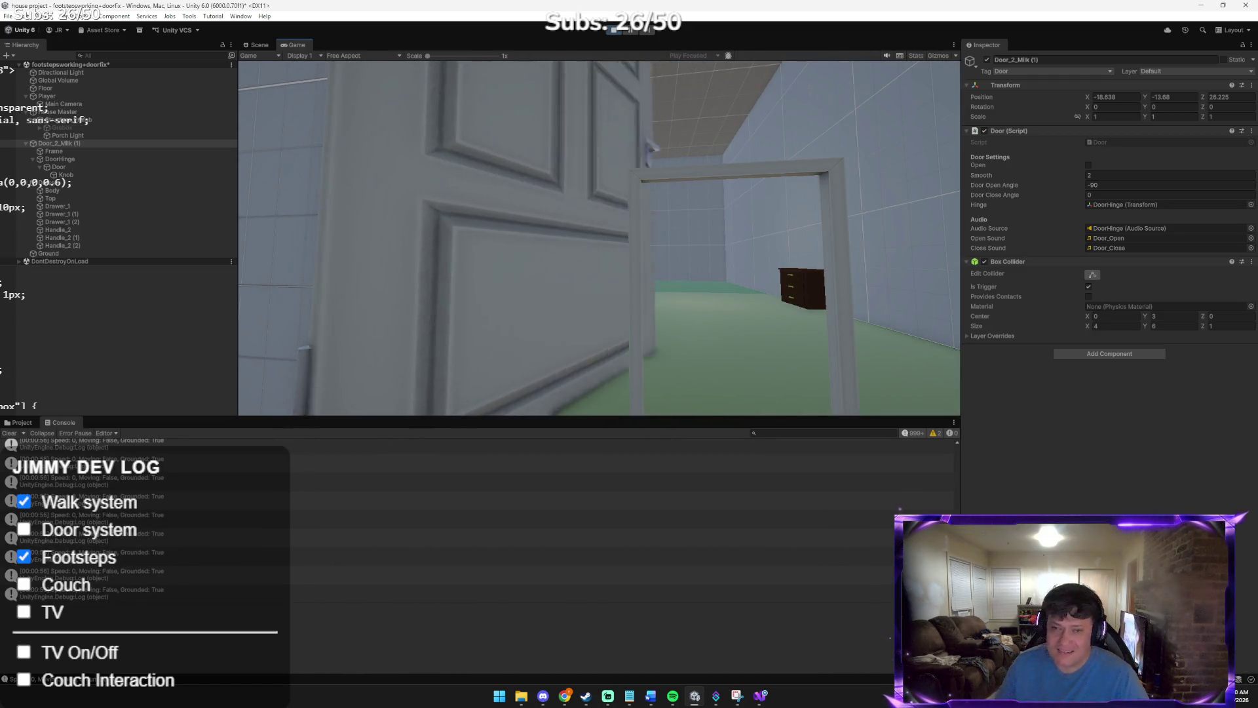
{"action": "key", "text": "e"}
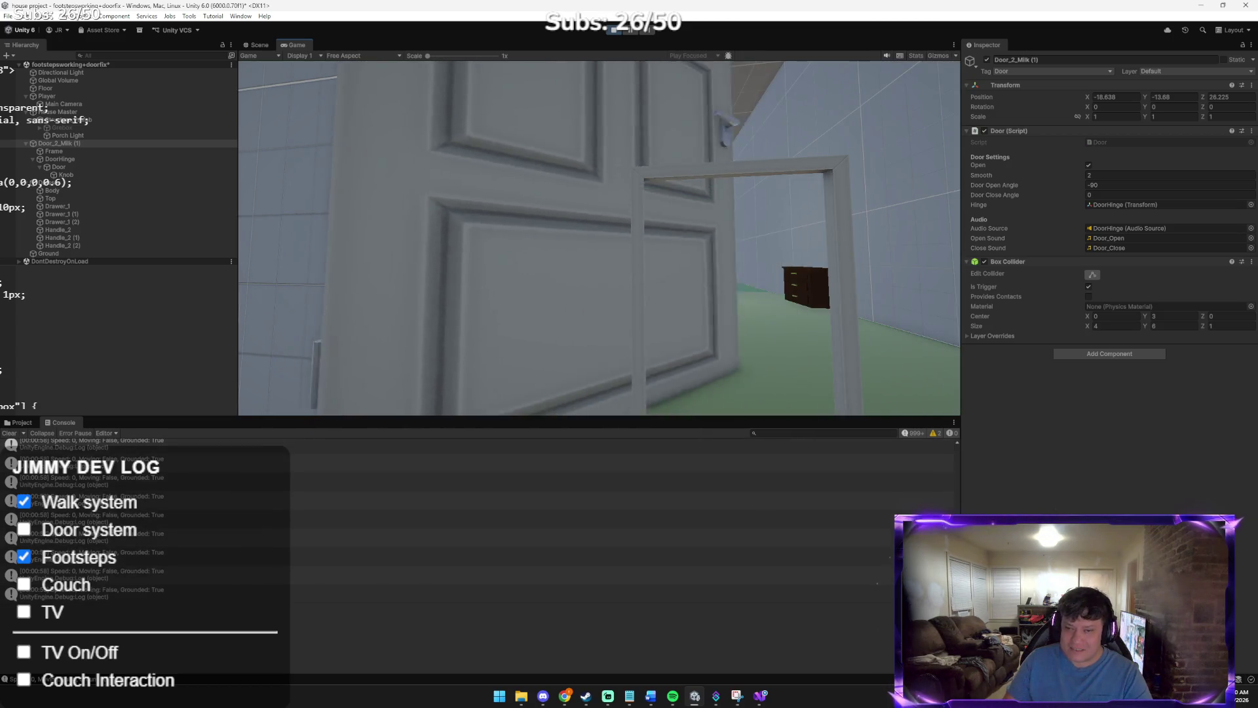
{"action": "key", "text": "e"}
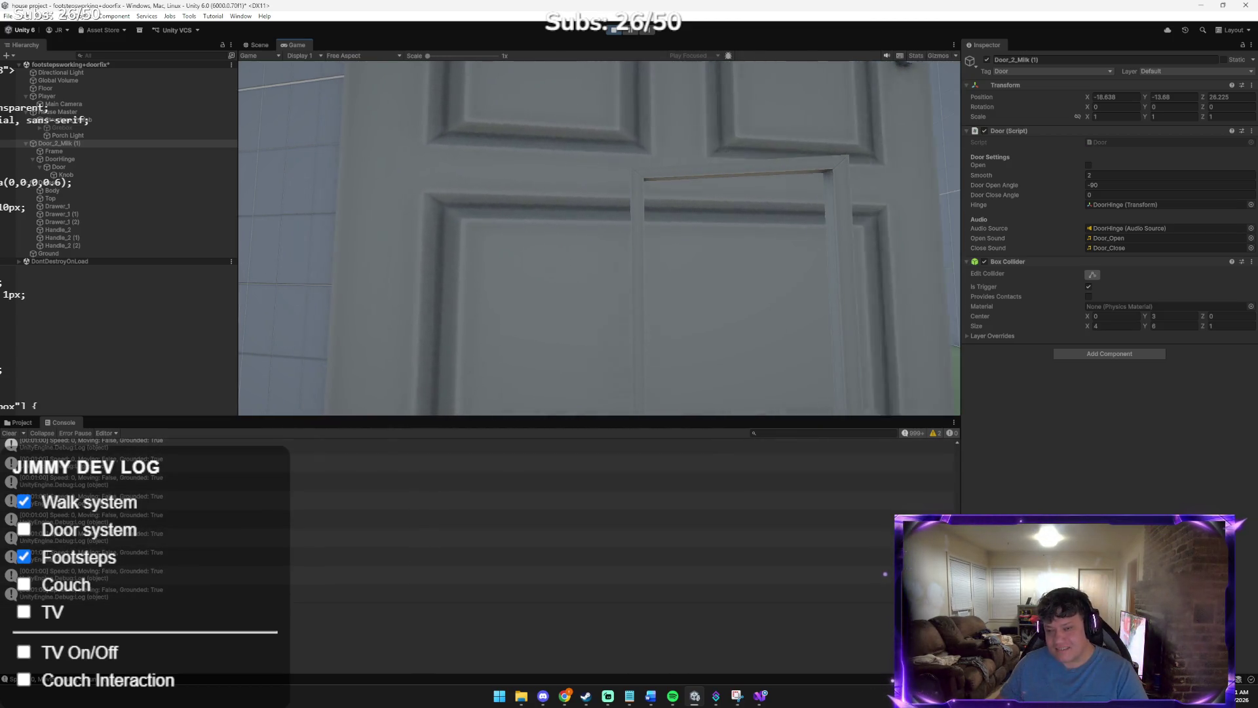
{"action": "key", "text": "e"}
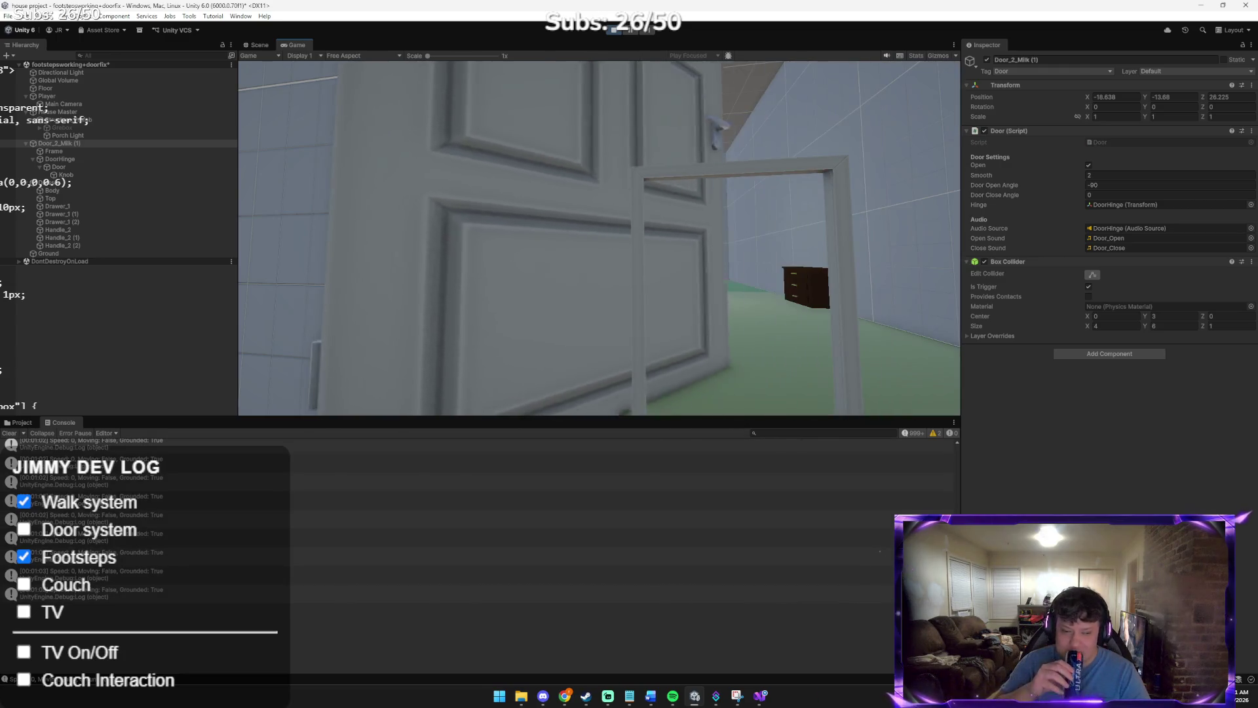
{"action": "key", "text": "e"}
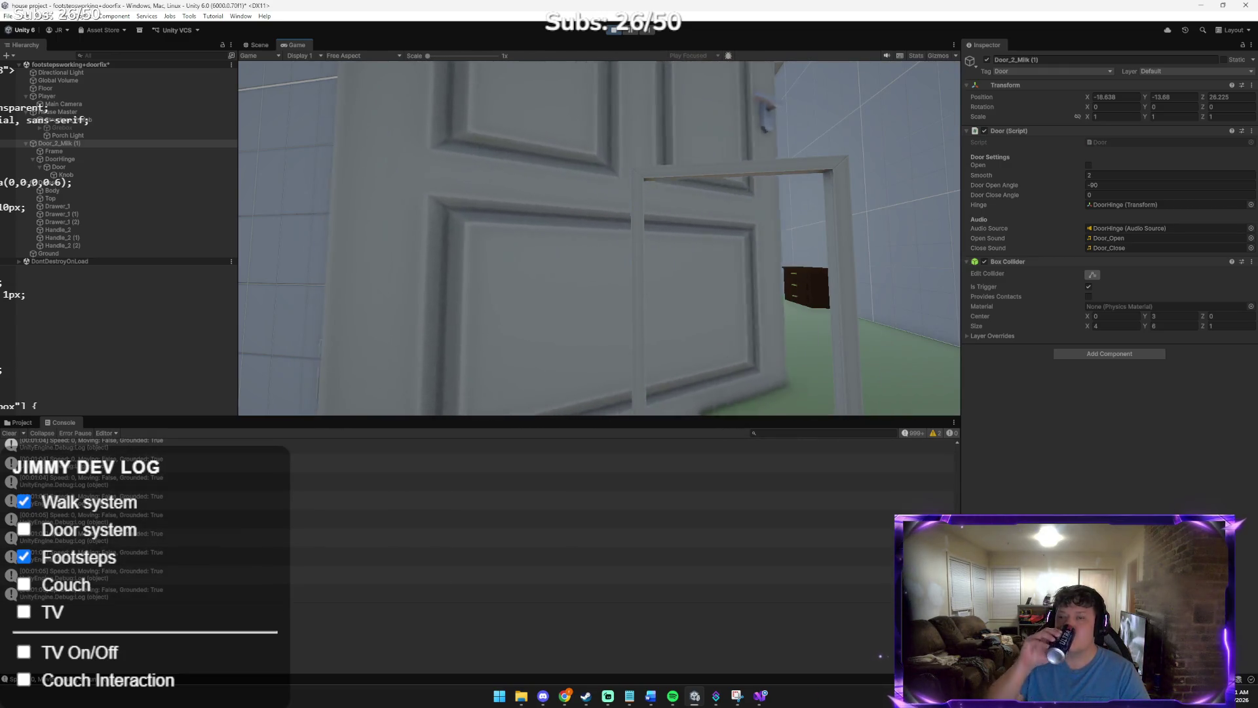
{"action": "key", "text": "s"}
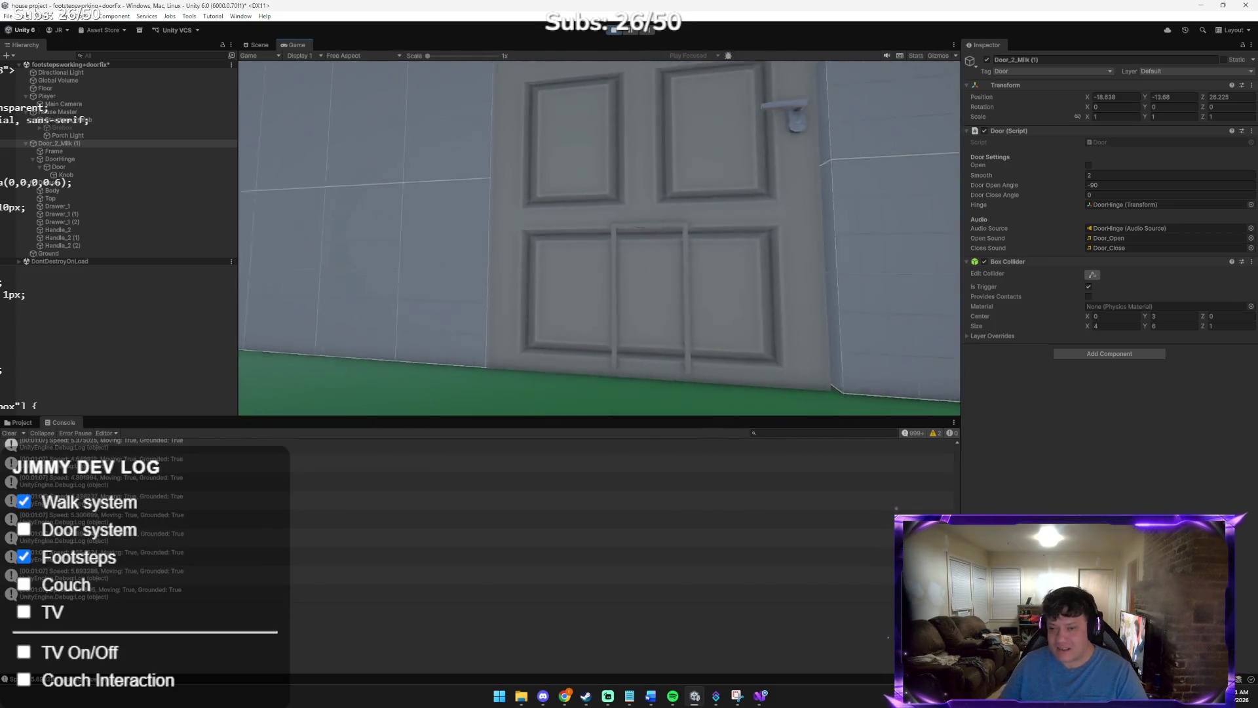
{"action": "left_click", "coordinate": [614, 30]}
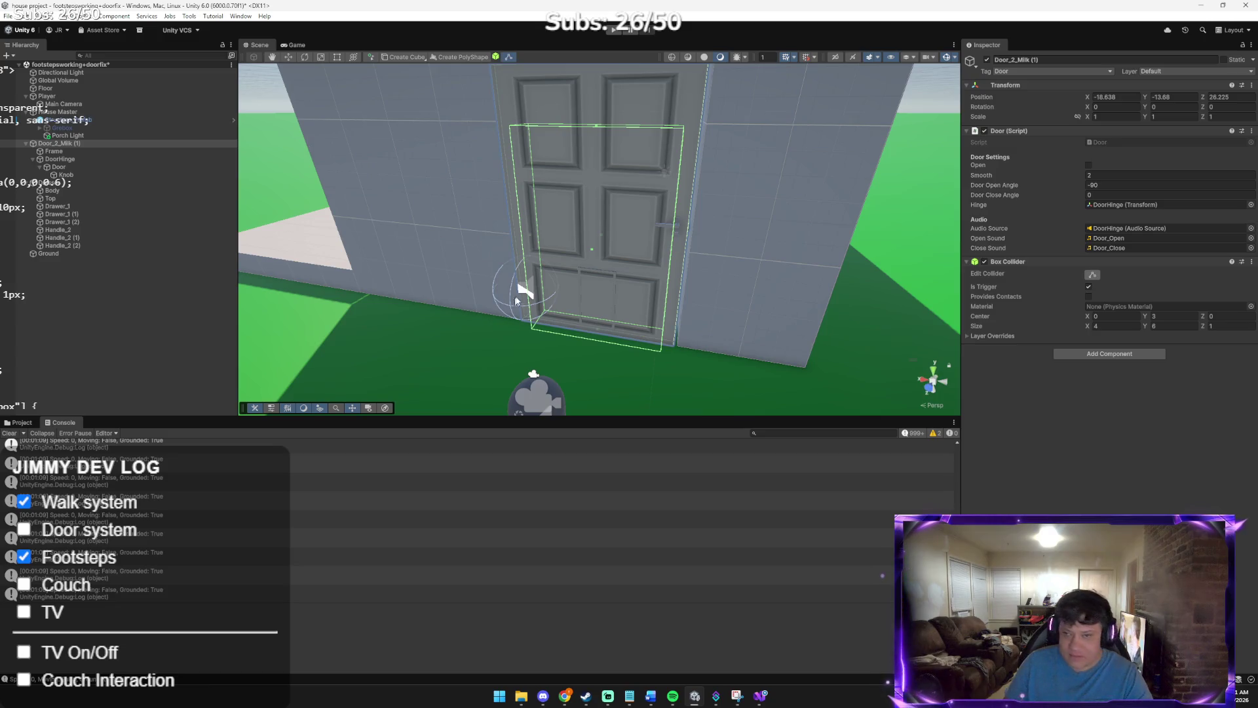
{"action": "mouse_move", "coordinate": [516, 278]}
{"action": "left_mouse_down"}
{"action": "mouse_move", "coordinate": [435, 259]}
{"action": "mouse_move", "coordinate": [469, 211]}
{"action": "mouse_move", "coordinate": [505, 203]}
{"action": "left_mouse_up"}
{"action": "mouse_move", "coordinate": [511, 247]}
{"action": "left_mouse_down"}
{"action": "mouse_move", "coordinate": [464, 270]}
{"action": "mouse_move", "coordinate": [505, 259]}
{"action": "mouse_move", "coordinate": [552, 268]}
{"action": "left_mouse_up"}
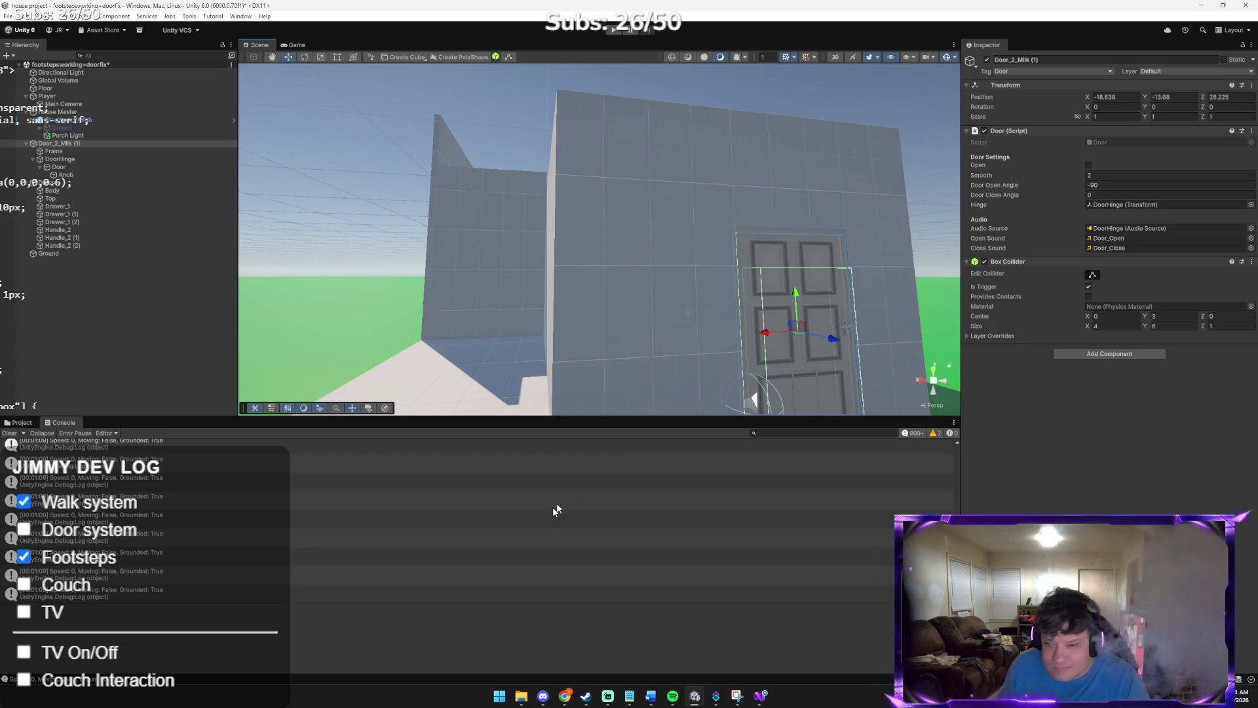
Select the Player and frame the capsule in view beside the door
{"action": "left_click", "coordinate": [46, 96]}
{"action": "key", "text": "f"}
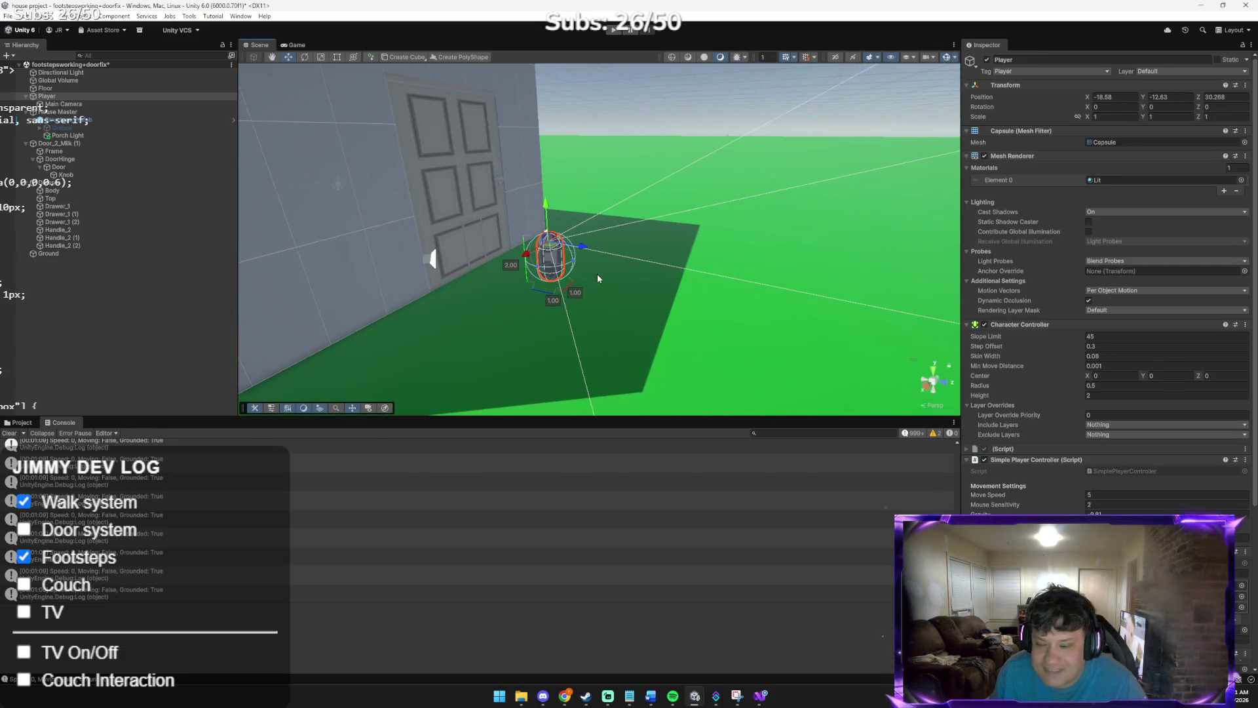
{"action": "scroll", "coordinate": [598, 272], "scroll_direction": "up", "scroll_amount": 3}
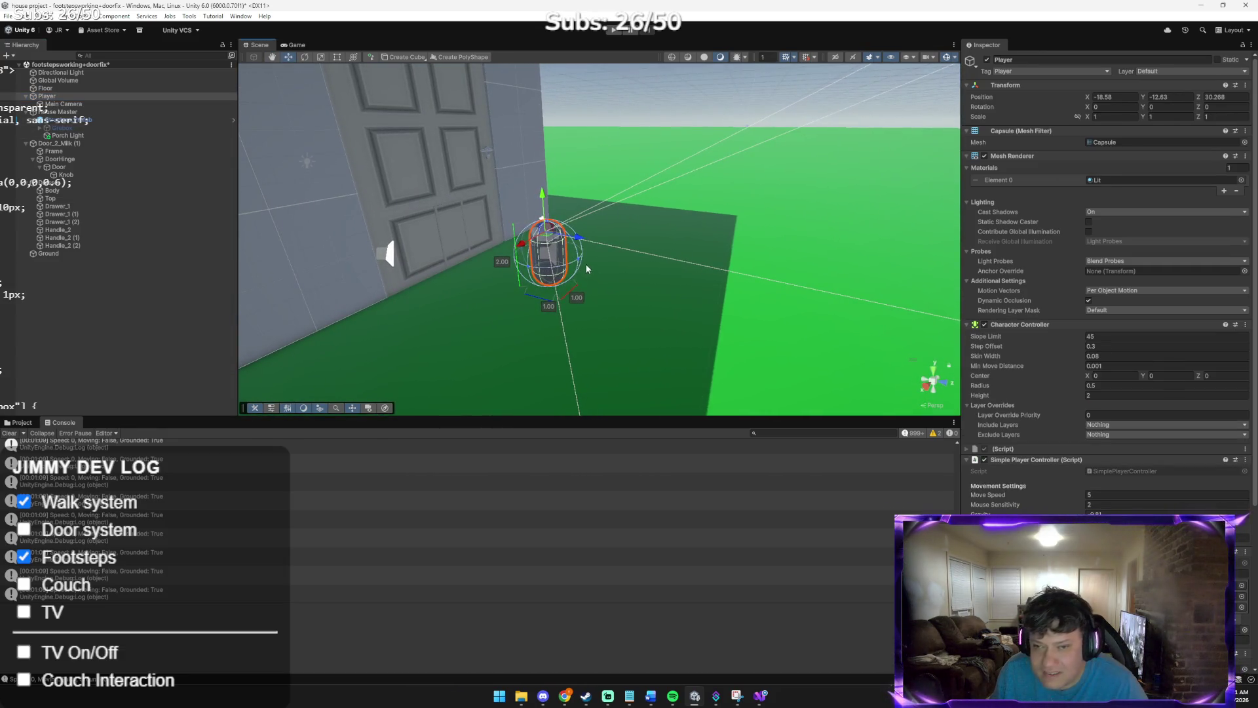
{"action": "left_click_drag", "start_coordinate": [572, 261], "coordinate": [533, 230]}
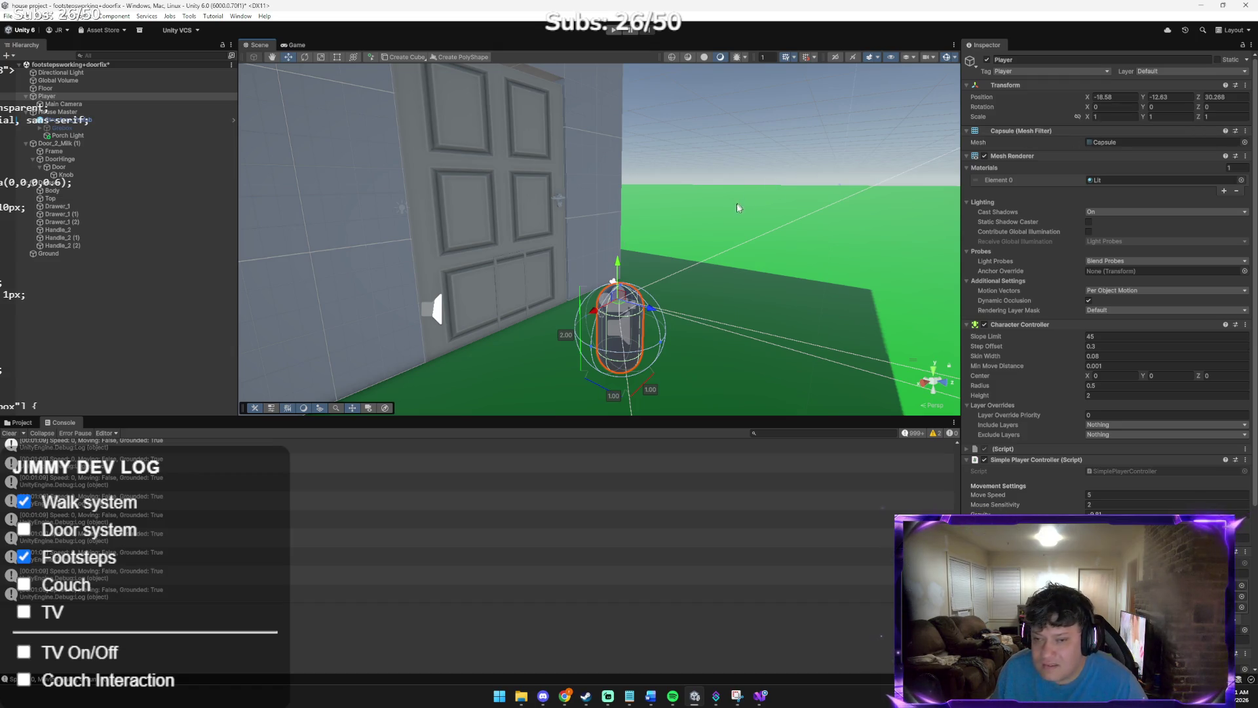
{"action": "mouse_move", "coordinate": [752, 210]}
{"action": "left_mouse_down"}
{"action": "mouse_move", "coordinate": [772, 201]}
{"action": "mouse_move", "coordinate": [763, 204]}
{"action": "left_mouse_up"}
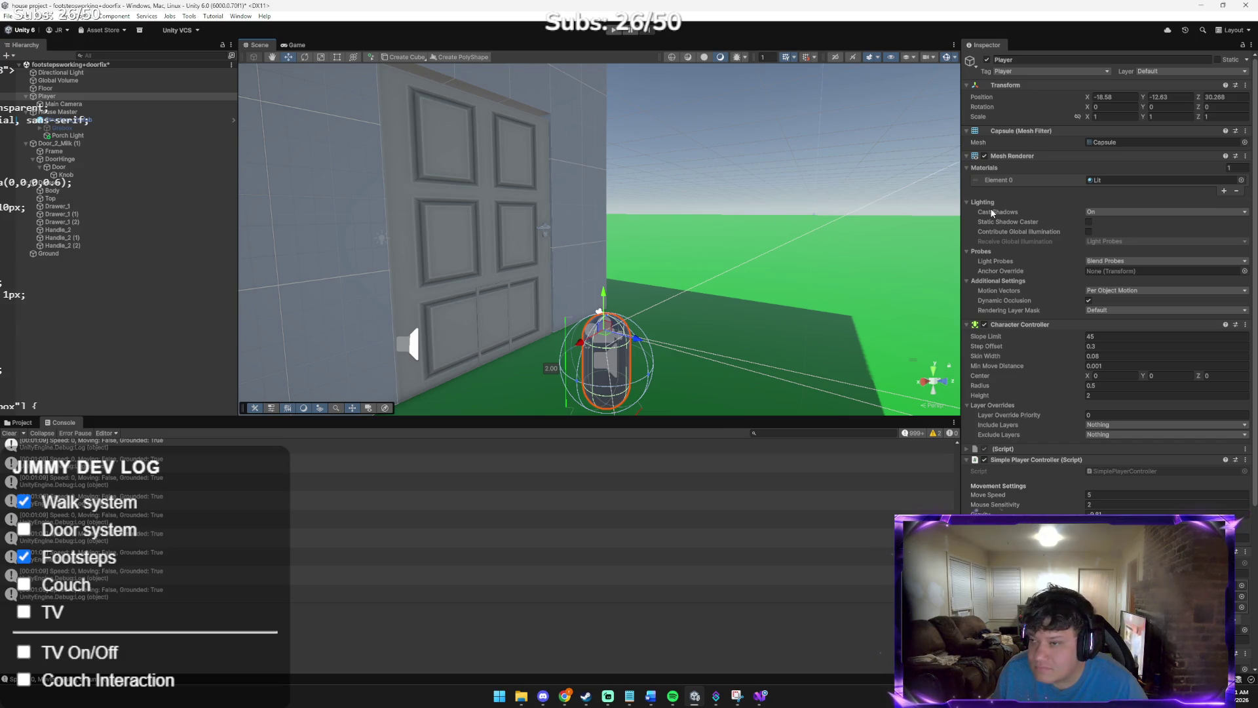
{"action": "mouse_move", "coordinate": [760, 139]}
{"action": "left_mouse_down"}
{"action": "mouse_move", "coordinate": [765, 130]}
{"action": "mouse_move", "coordinate": [845, 159]}
{"action": "left_mouse_up"}
Set the Player's Transform Scale to X 1.5, Y 1.8, Z 1.5
{"action": "left_click", "coordinate": [1117, 119]}
{"action": "type", "text": "1.8"}
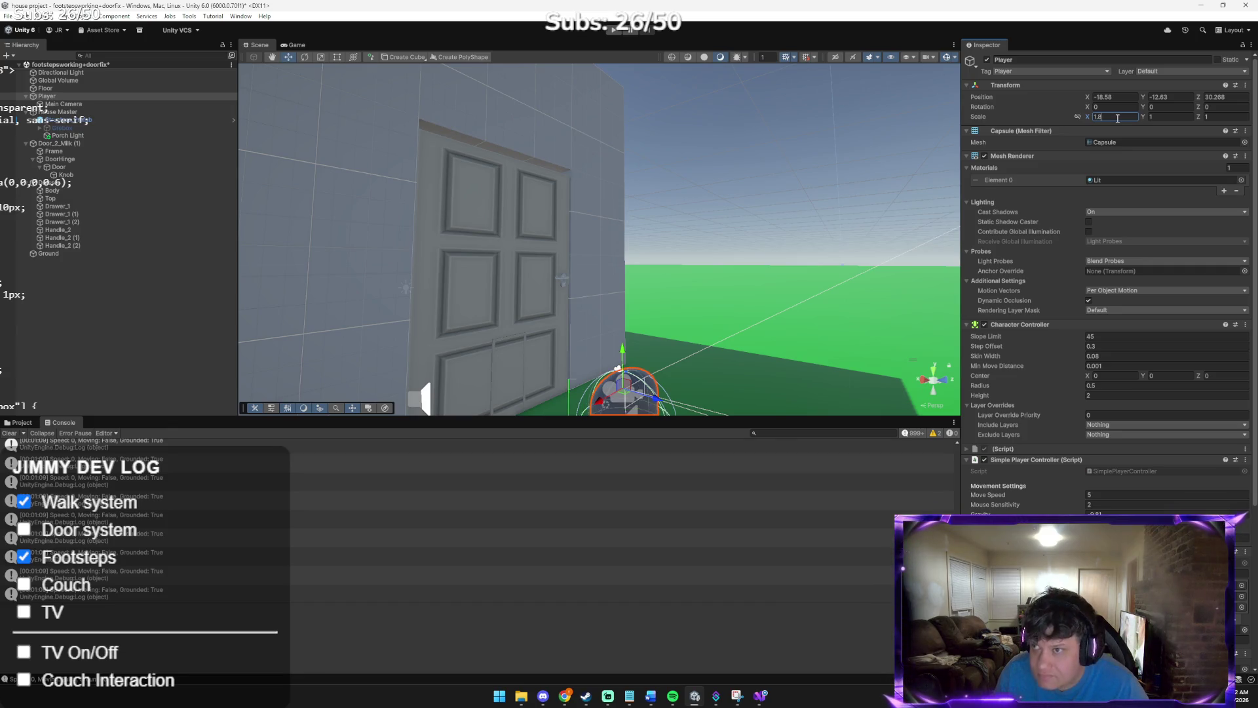
{"action": "key", "text": "BackSpace"}
{"action": "key", "text": "BackSpace"}
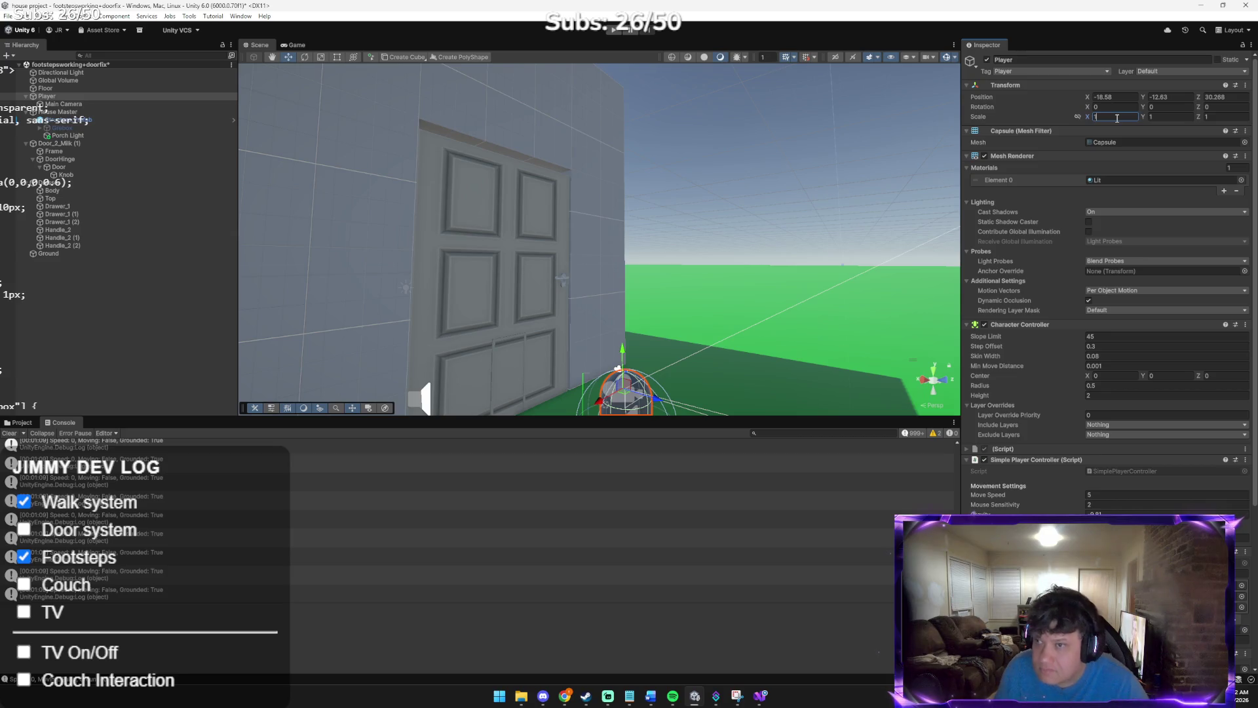
{"action": "key", "text": "Return"}
{"action": "key", "text": "f"}
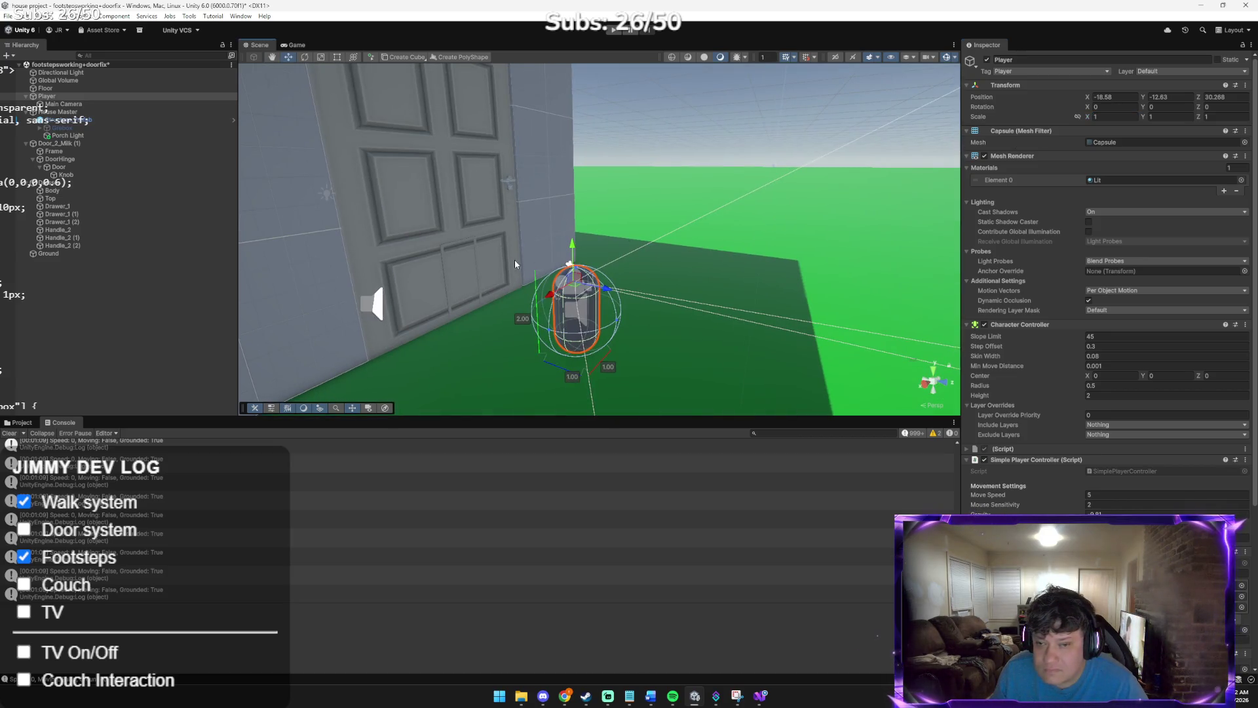
{"action": "left_click", "coordinate": [1164, 117]}
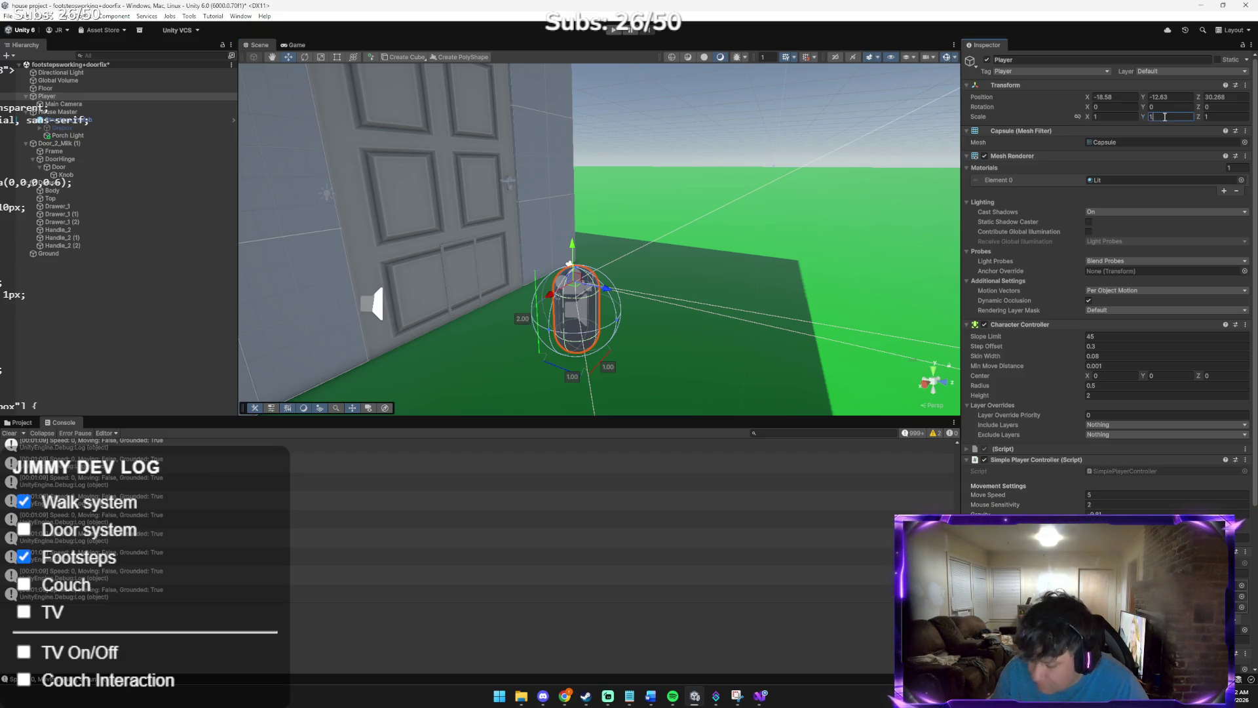
{"action": "type", "text": ".8"}
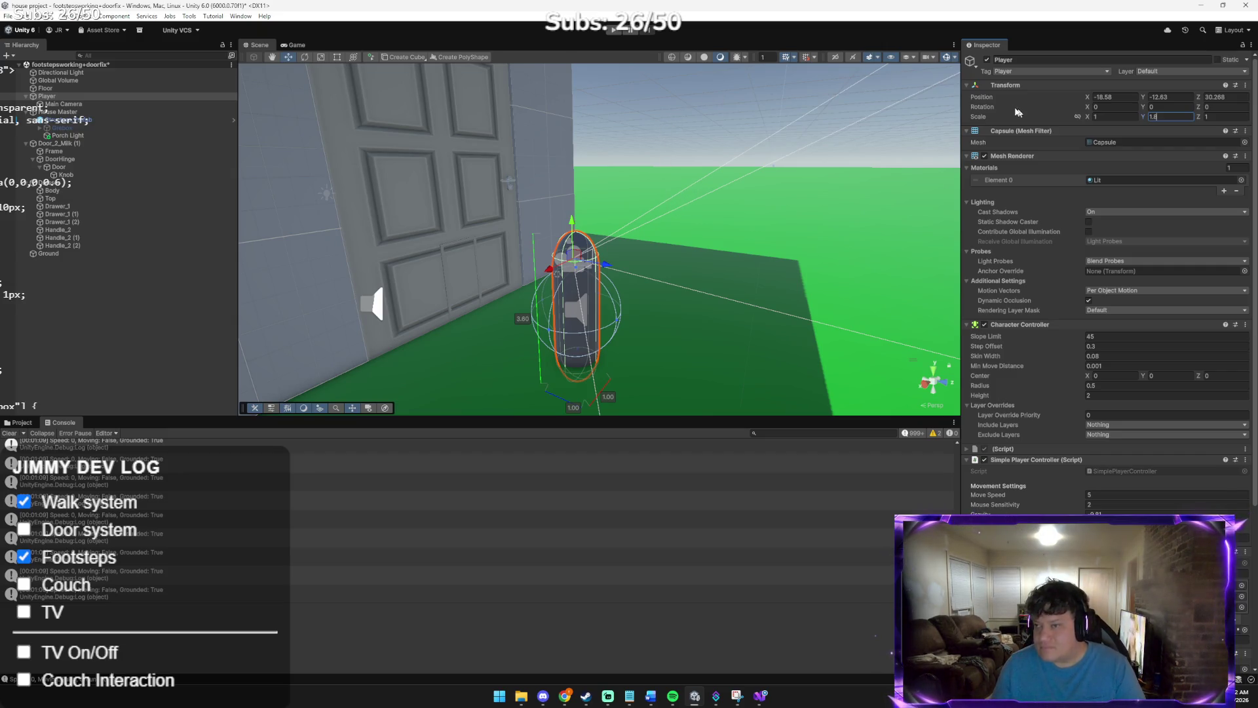
{"action": "left_click", "coordinate": [1125, 118]}
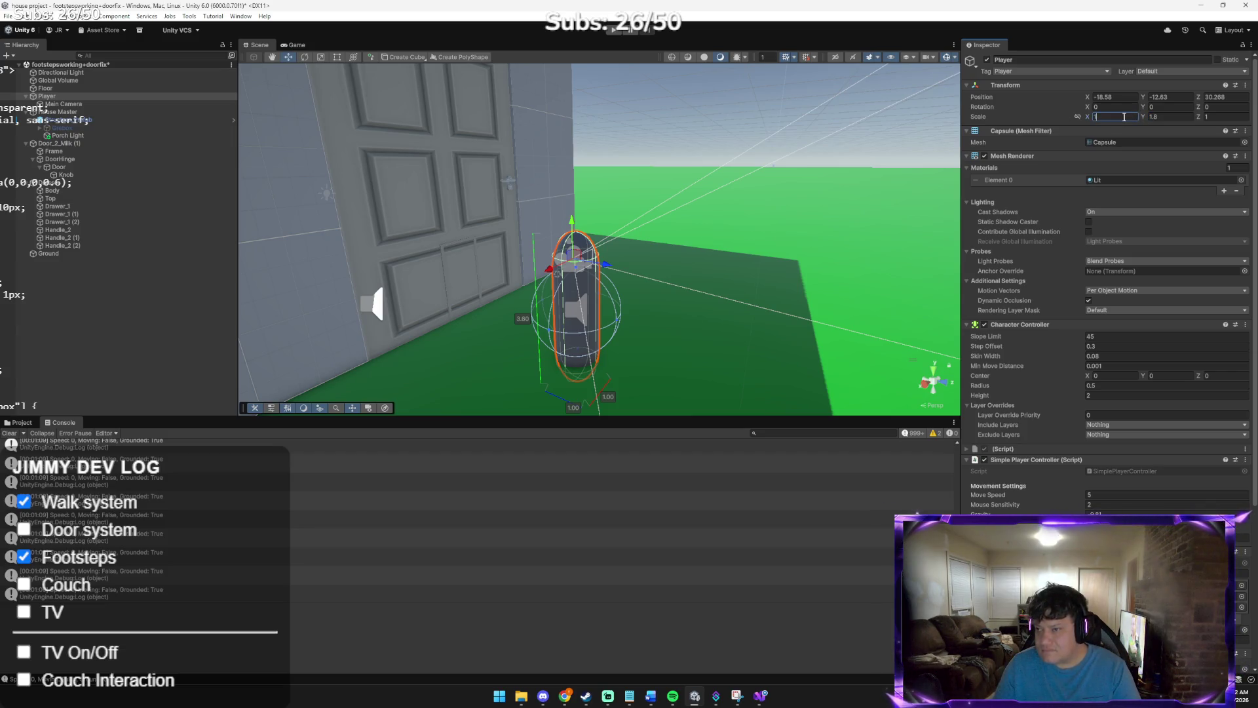
{"action": "type", "text": "1.8"}
{"action": "key", "text": "Tab"}
{"action": "key", "text": "Tab"}
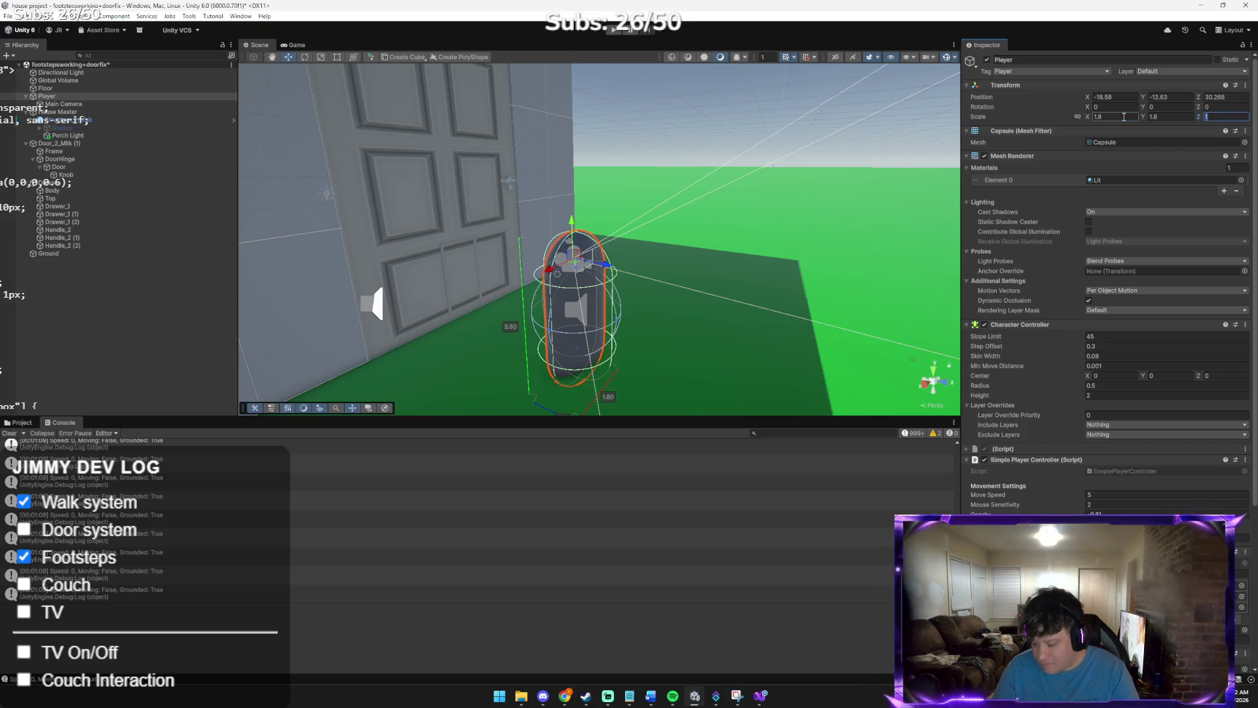
{"action": "type", "text": ".8"}
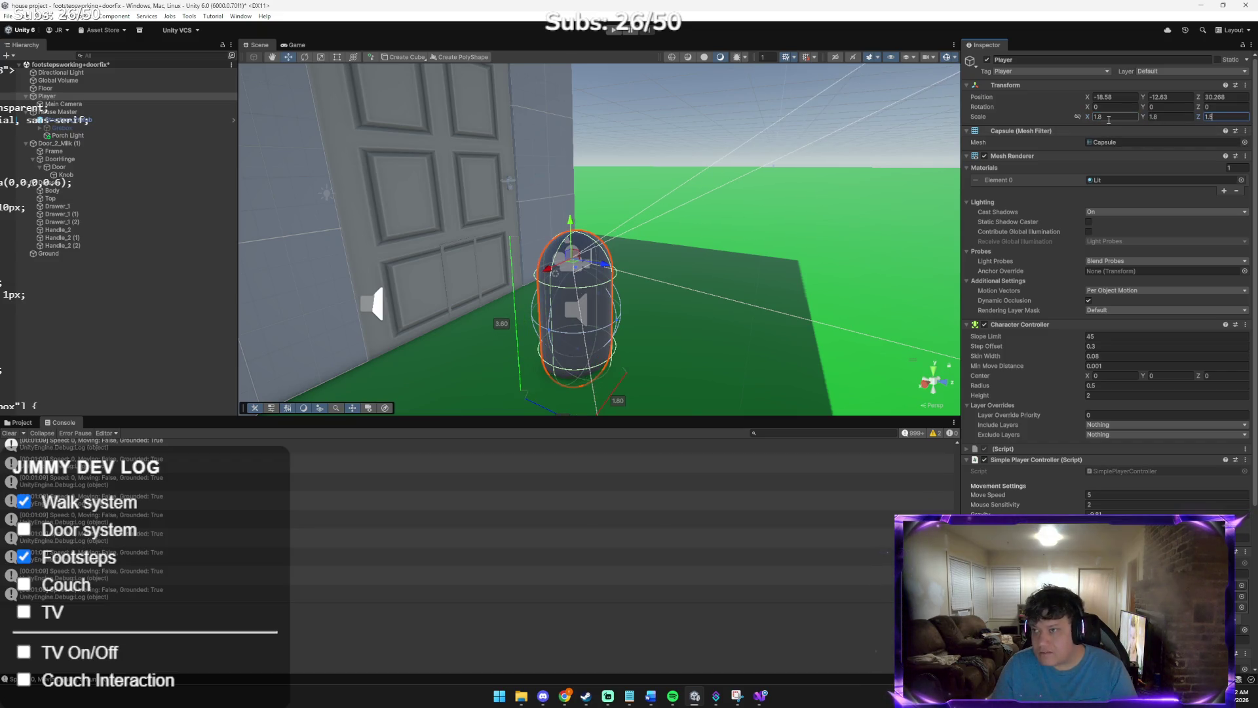
{"action": "type", "text": "1.5"}
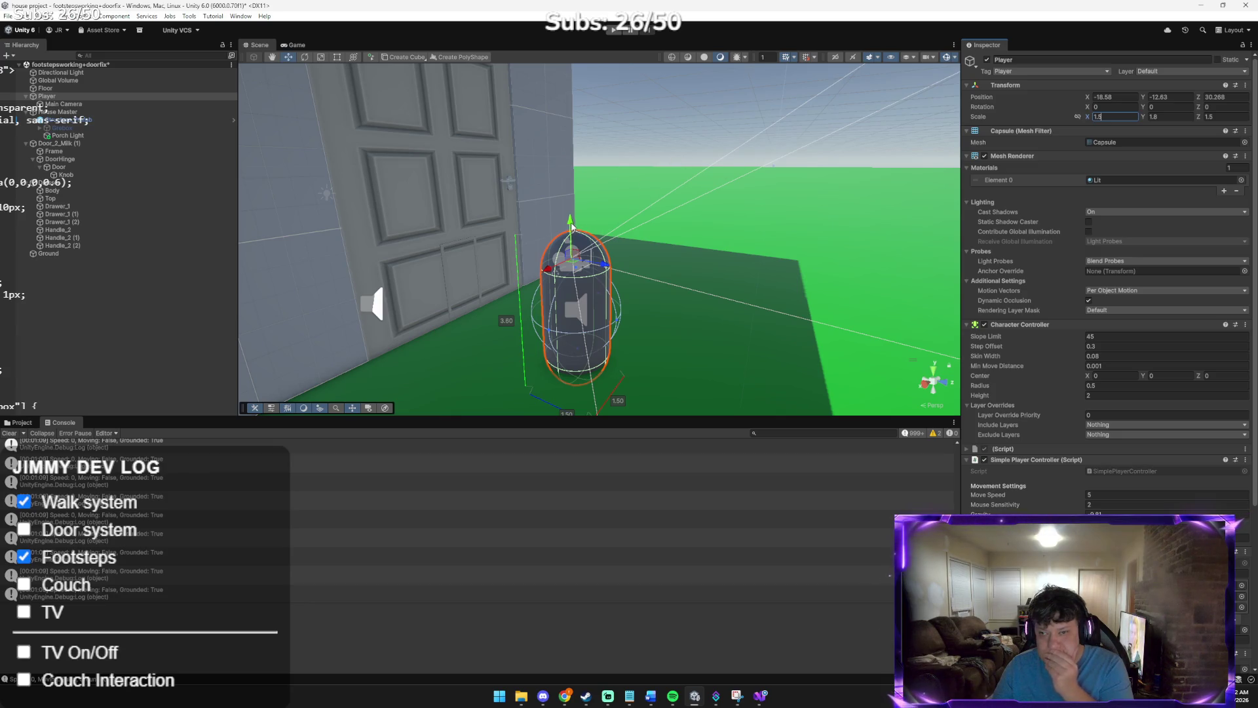
Orbit the Scene view to check the resized capsule against the door
{"action": "left_click_drag", "start_coordinate": [567, 231], "coordinate": [567, 209]}
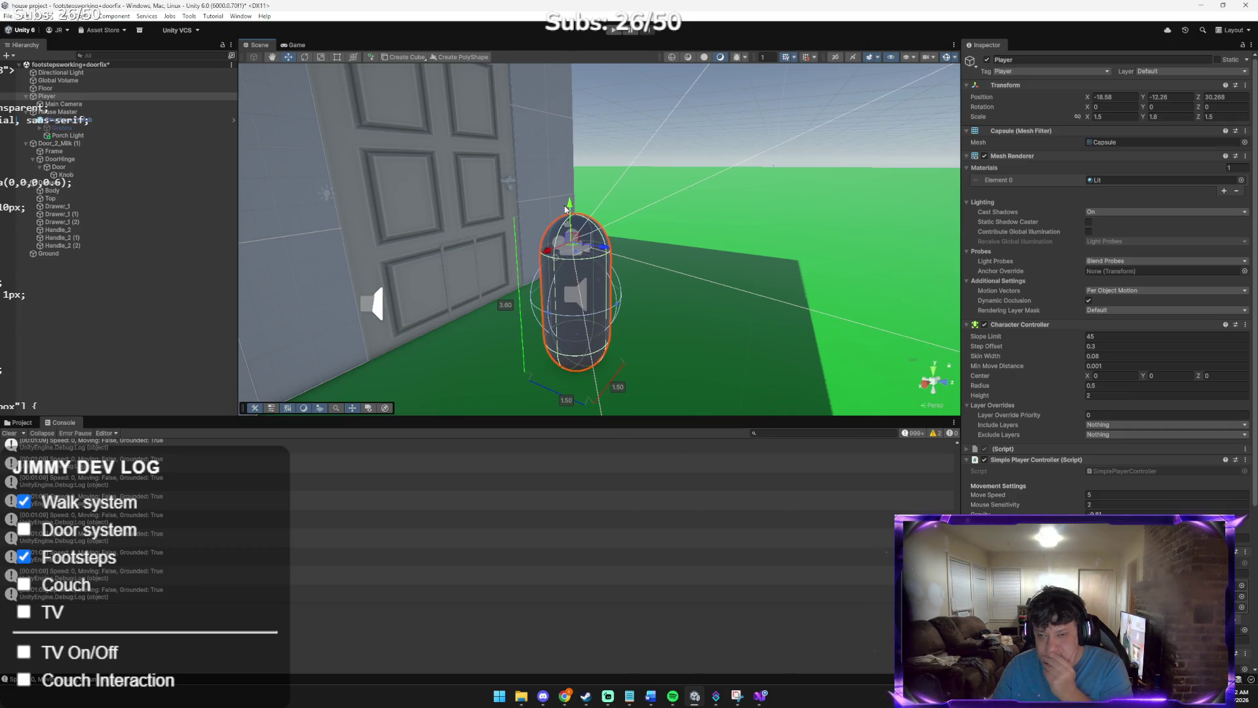
{"action": "mouse_move", "coordinate": [798, 237]}
{"action": "left_mouse_down"}
{"action": "mouse_move", "coordinate": [683, 226]}
{"action": "mouse_move", "coordinate": [748, 226]}
{"action": "left_mouse_up"}
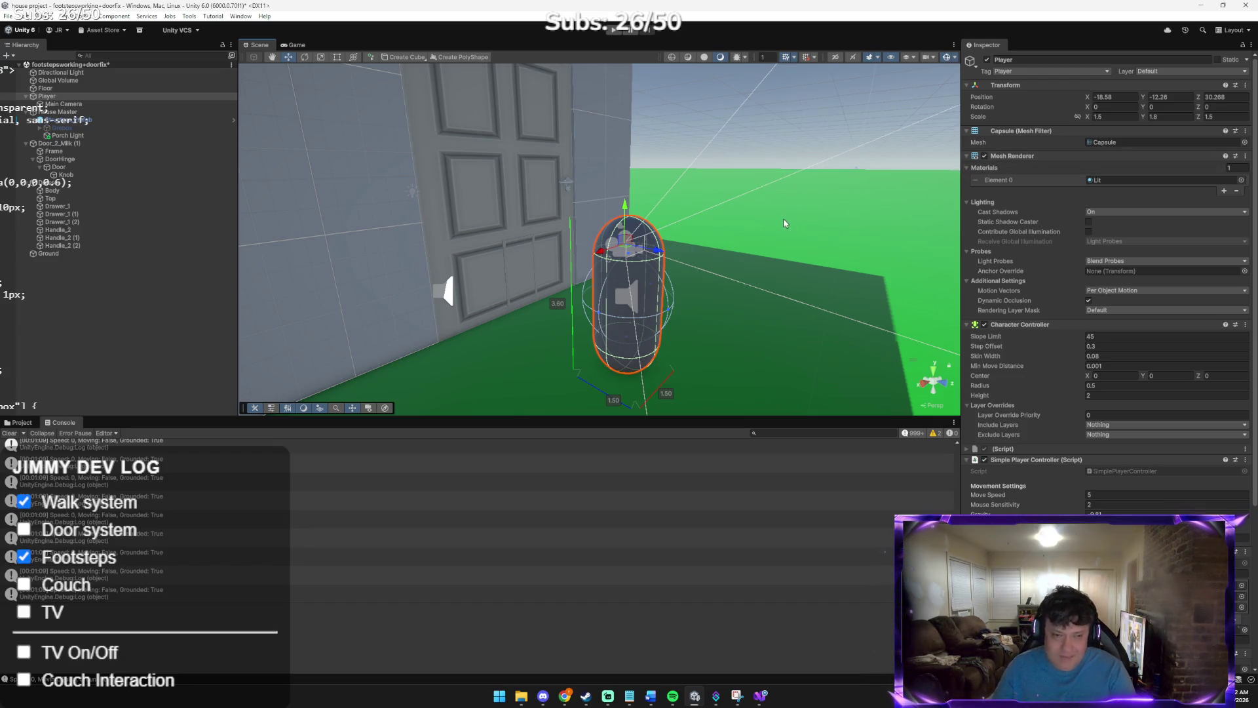
{"action": "mouse_move", "coordinate": [770, 211]}
{"action": "left_mouse_down"}
{"action": "mouse_move", "coordinate": [749, 106]}
{"action": "mouse_move", "coordinate": [651, 168]}
{"action": "mouse_move", "coordinate": [663, 160]}
{"action": "mouse_move", "coordinate": [658, 178]}
{"action": "left_mouse_up"}
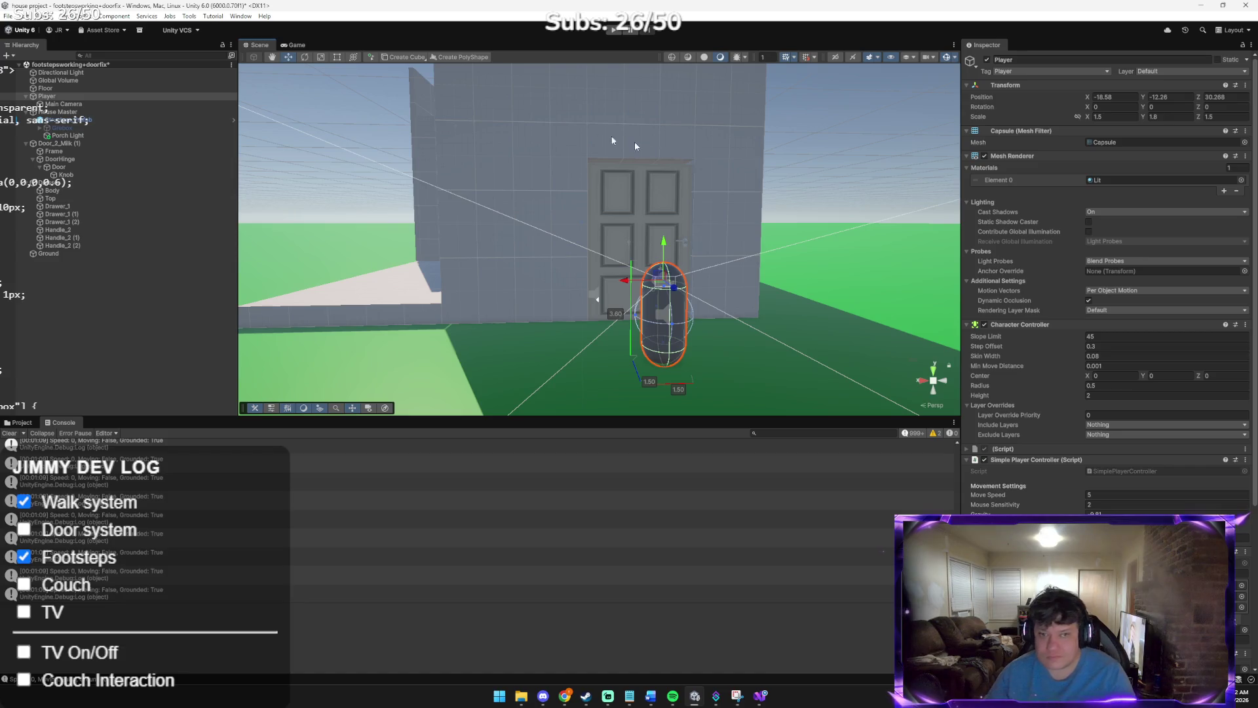
{"action": "double_click", "coordinate": [62, 103]}
{"action": "left_click", "coordinate": [78, 113]}
{"action": "mouse_move", "coordinate": [579, 174]}
{"action": "left_mouse_down"}
{"action": "mouse_move", "coordinate": [596, 152]}
{"action": "mouse_move", "coordinate": [578, 159]}
{"action": "left_mouse_up"}
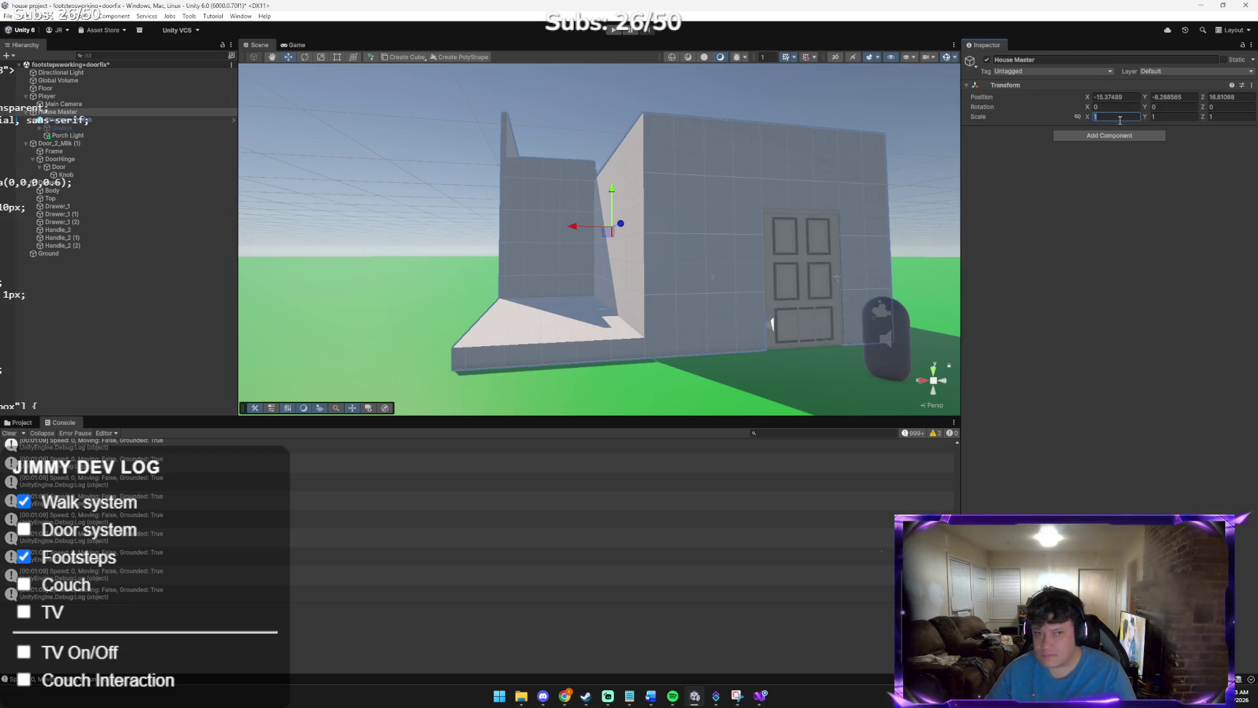
{"action": "type", "text": "0"}
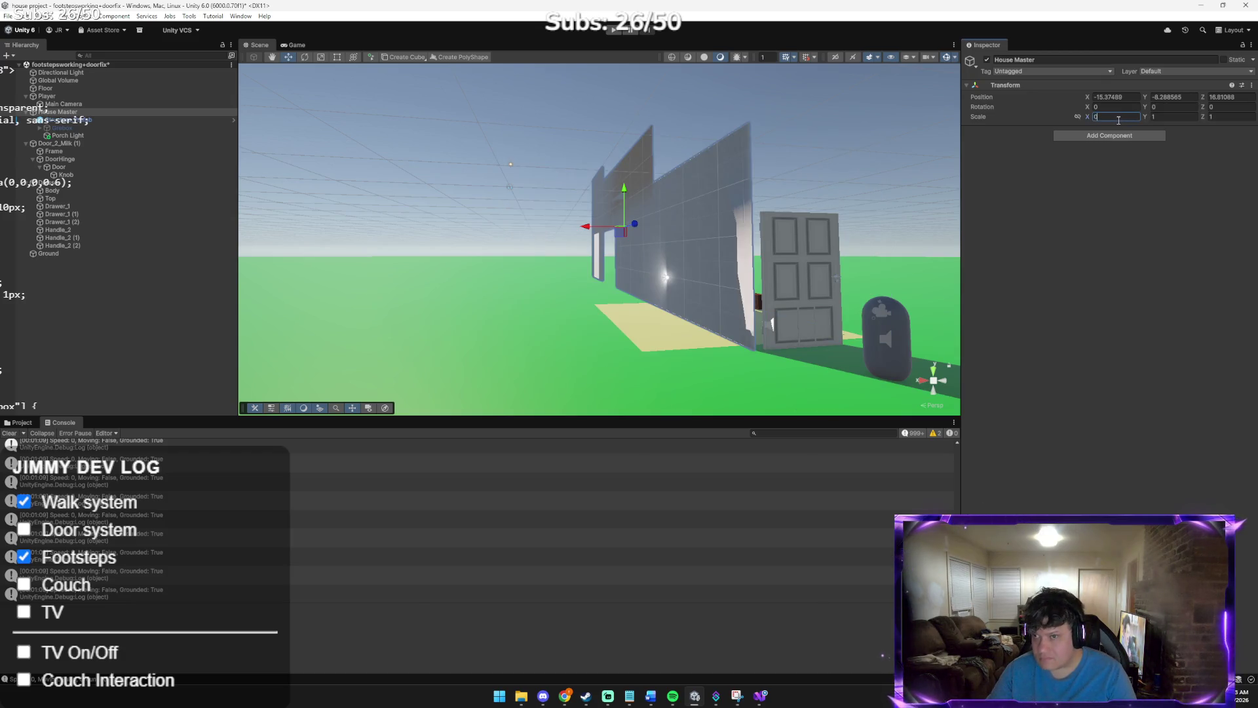
{"action": "type", "text": ".75"}
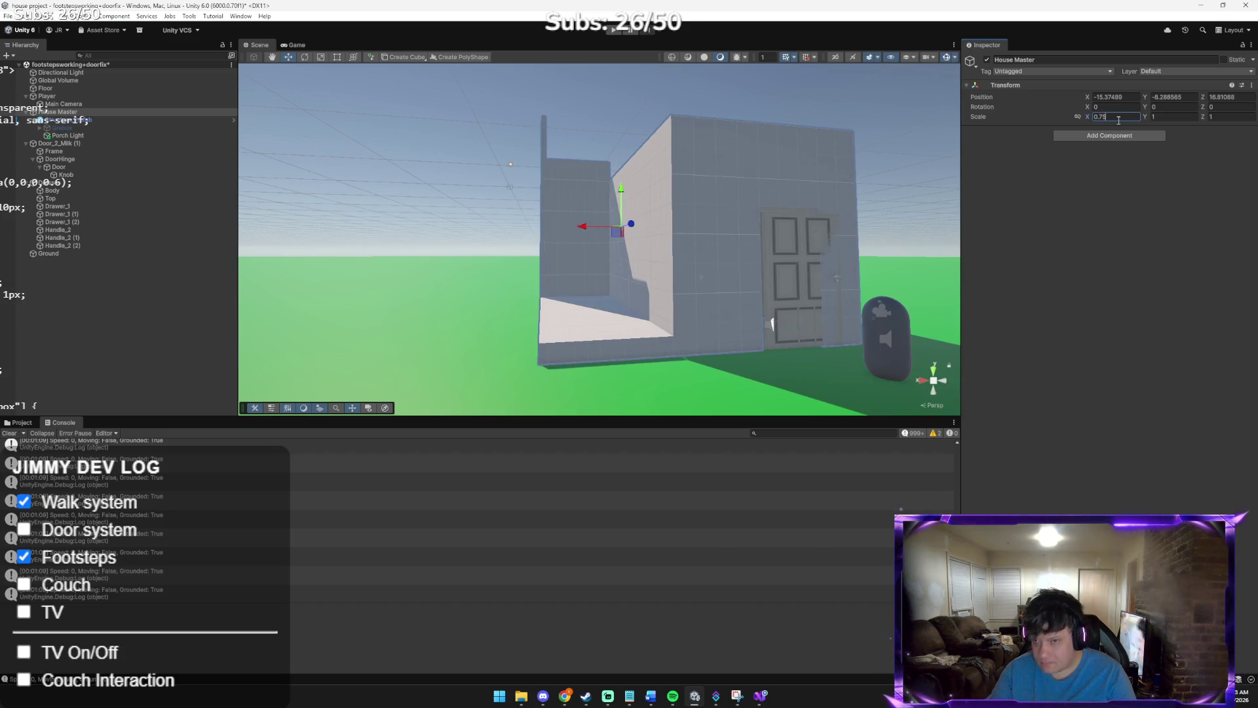
{"action": "key", "text": "Tab"}
{"action": "type", "text": "0"}
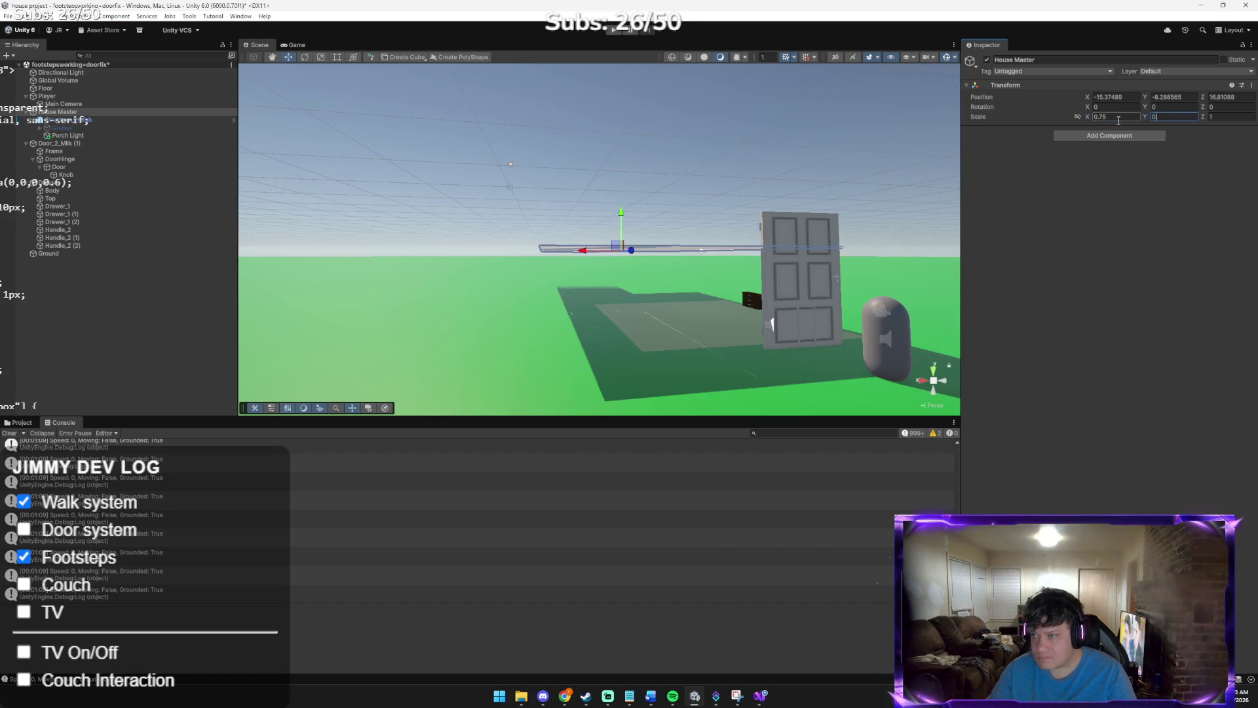
{"action": "type", "text": ".75"}
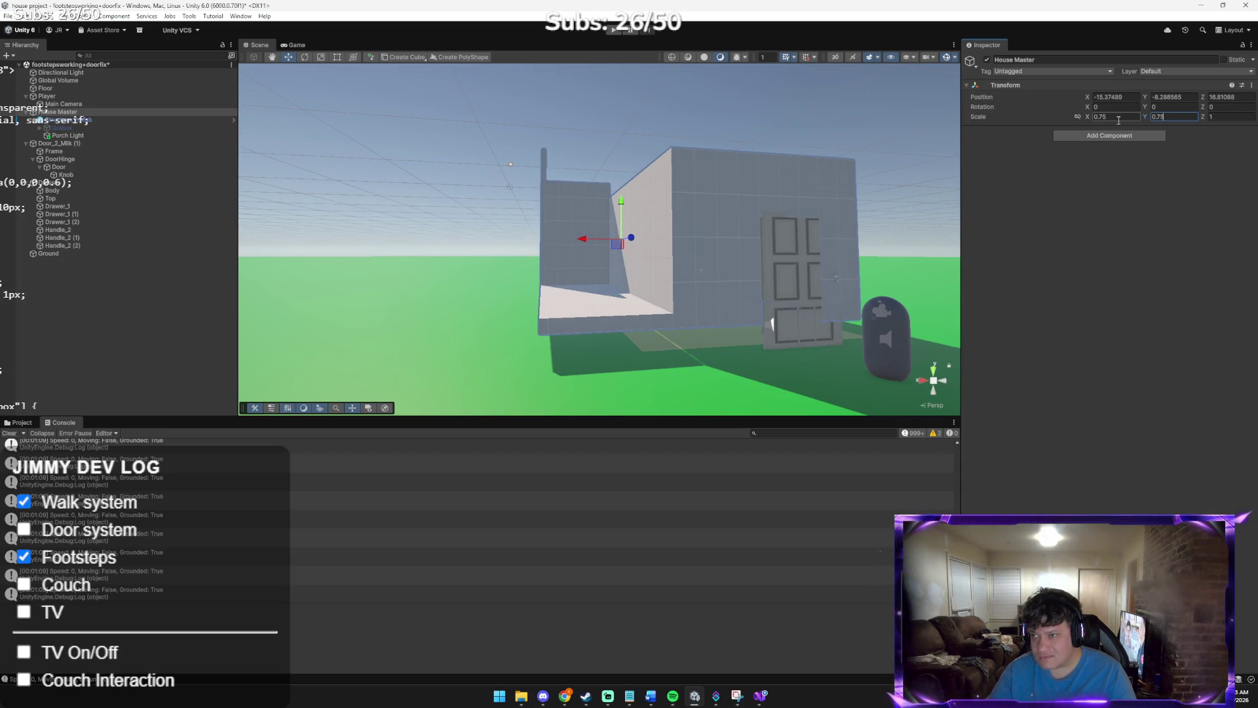
{"action": "key", "text": "BackSpace"}
{"action": "key", "text": "BackSpace"}
{"action": "key", "text": "BackSpace"}
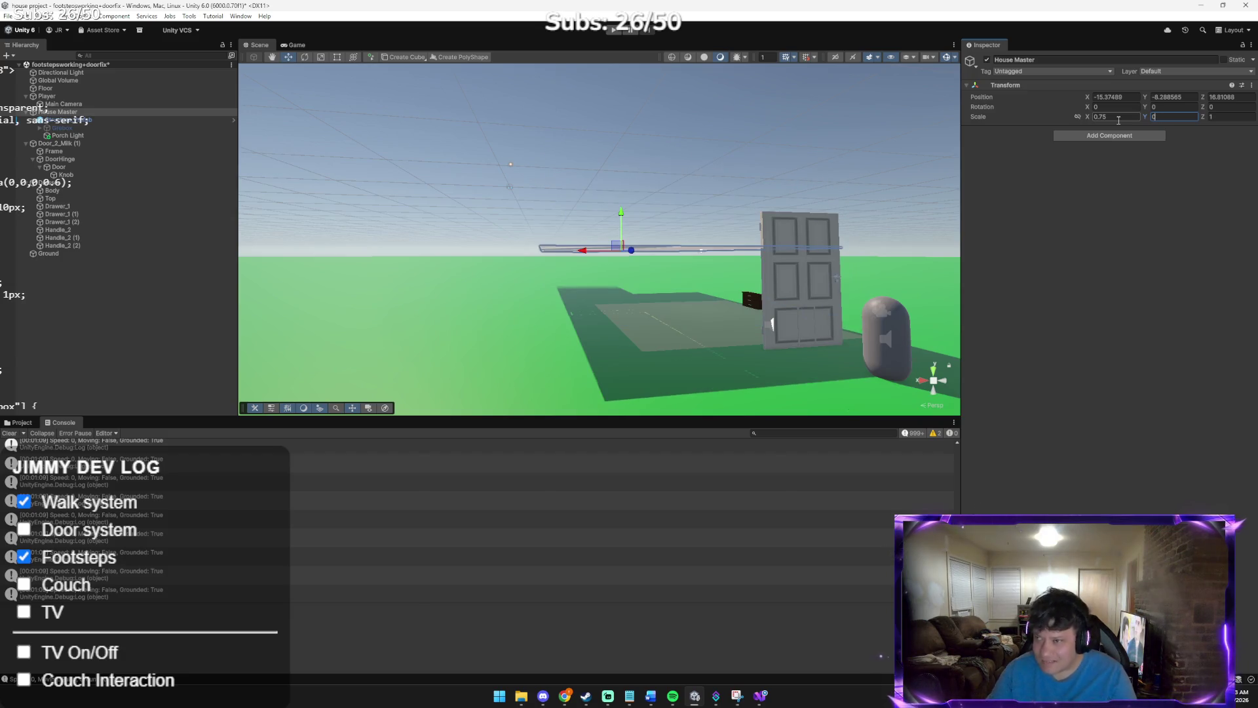
{"action": "type", "text": "1"}
{"action": "left_click", "coordinate": [1118, 120]}
{"action": "key", "text": "BackSpace"}
{"action": "type", "text": "1"}
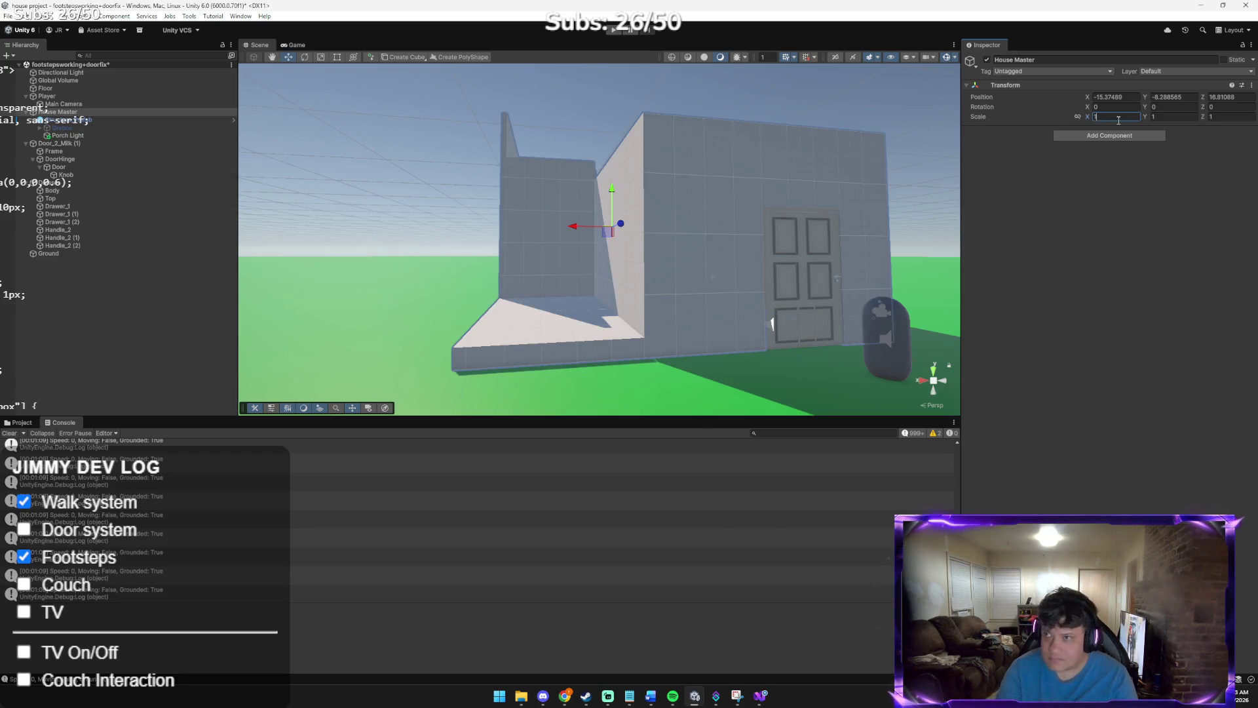
Select Door_2_Milk (1) through Knob, then show the project's Assets folders in the lower panel
{"action": "left_click", "coordinate": [85, 144]}
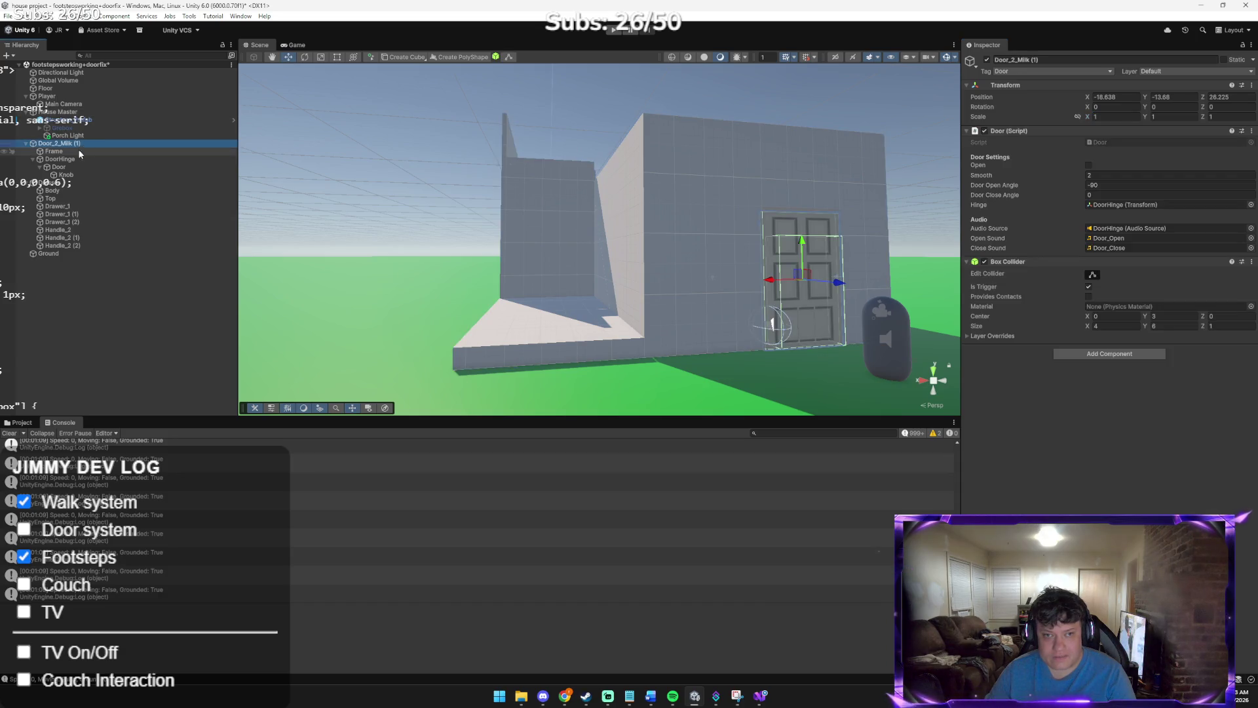
{"action": "left_click", "coordinate": [66, 174], "text": "shift"}
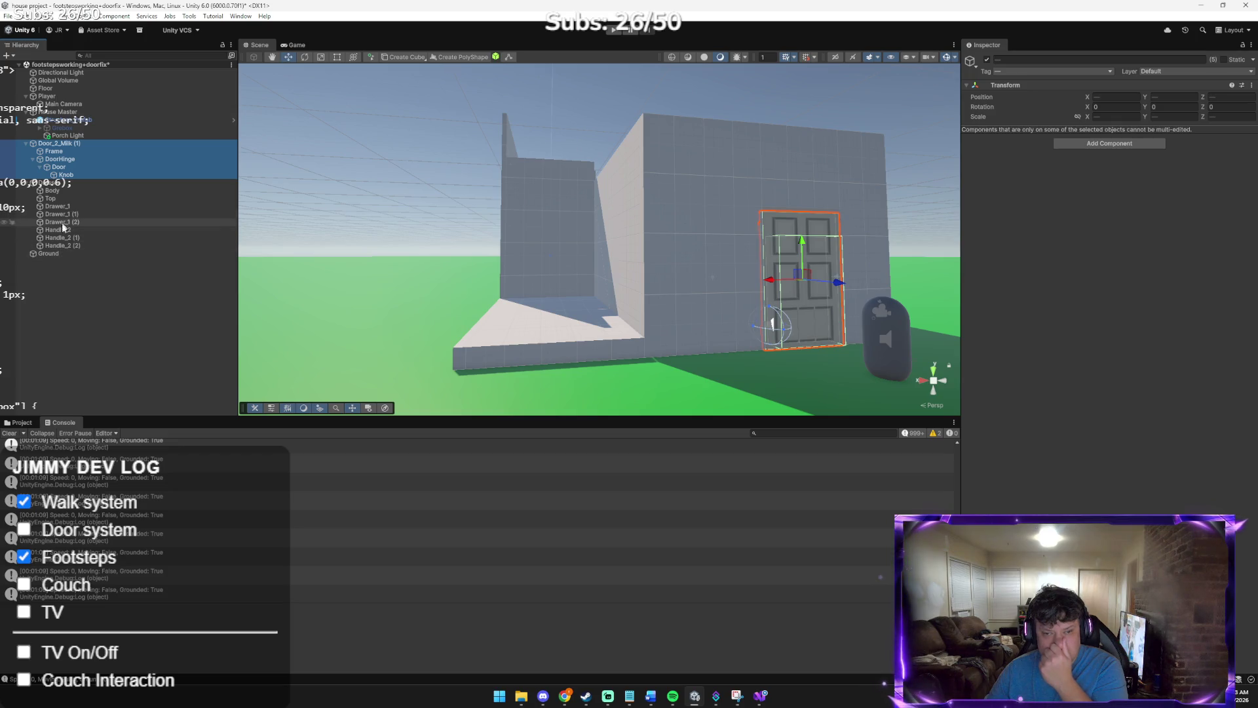
{"action": "left_click", "coordinate": [20, 423]}
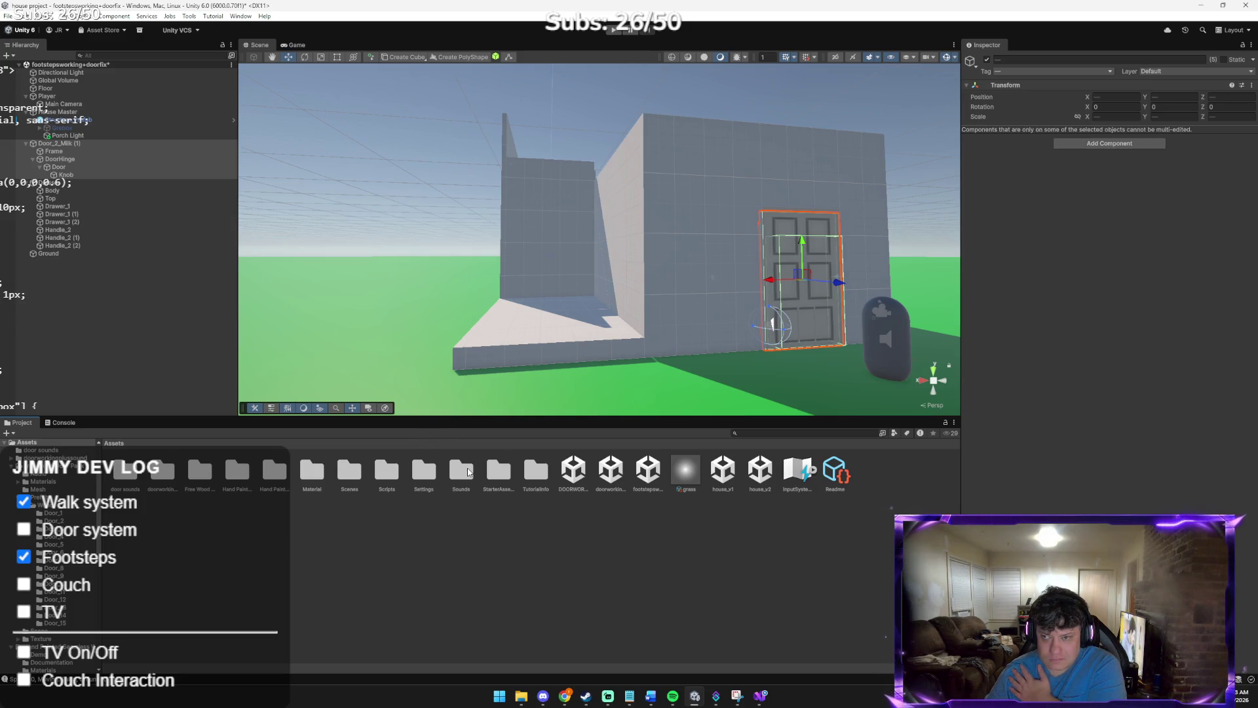
{"action": "right_click", "coordinate": [550, 565]}
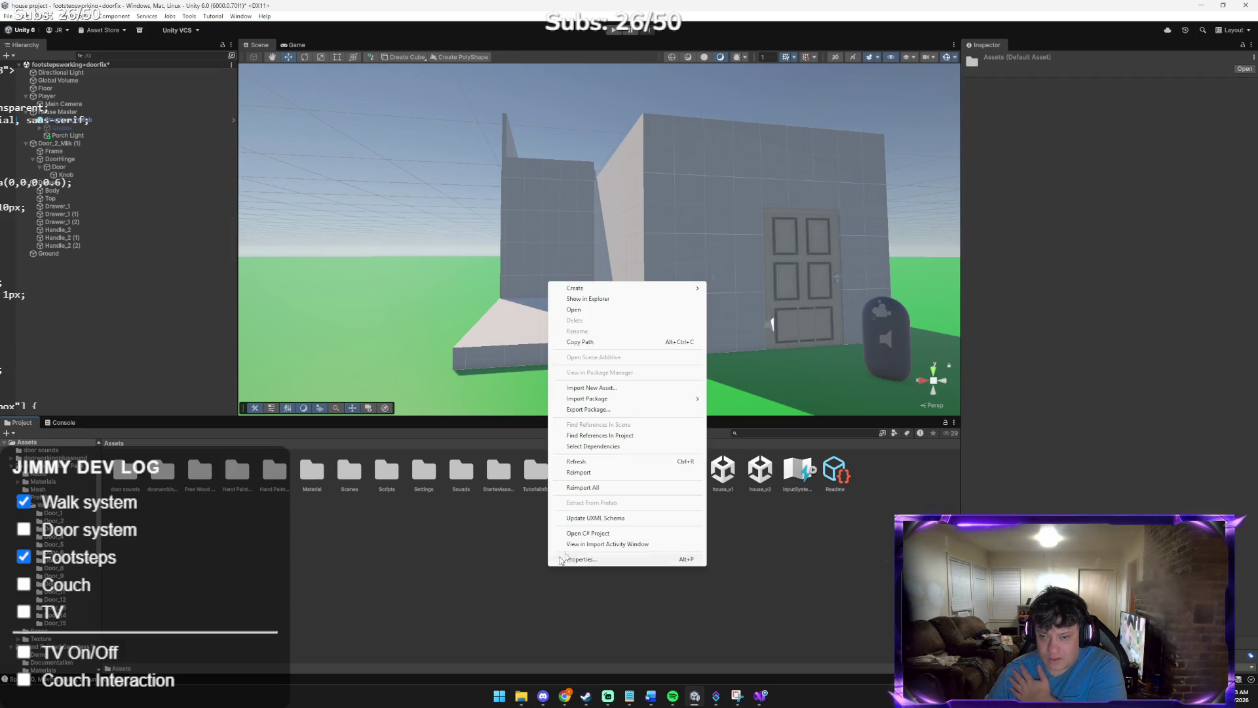
{"action": "left_click", "coordinate": [623, 299]}
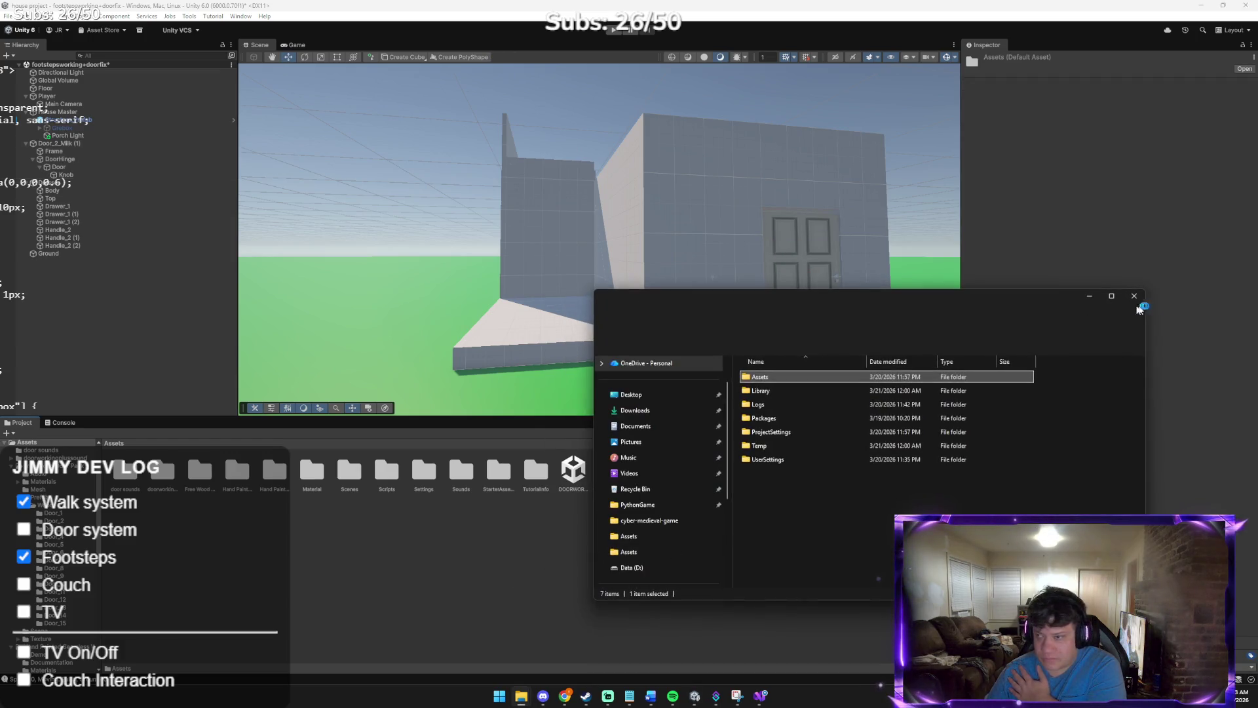
{"action": "left_click", "coordinate": [1134, 296]}
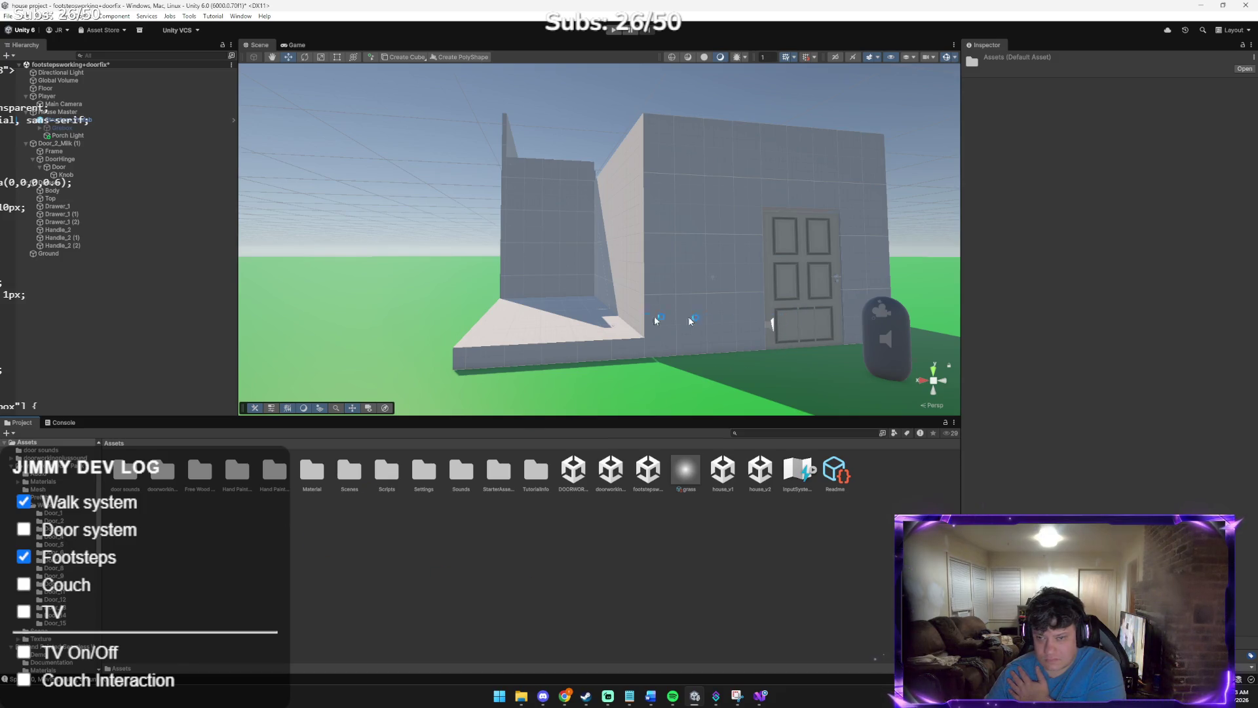
{"action": "left_click", "coordinate": [794, 300]}
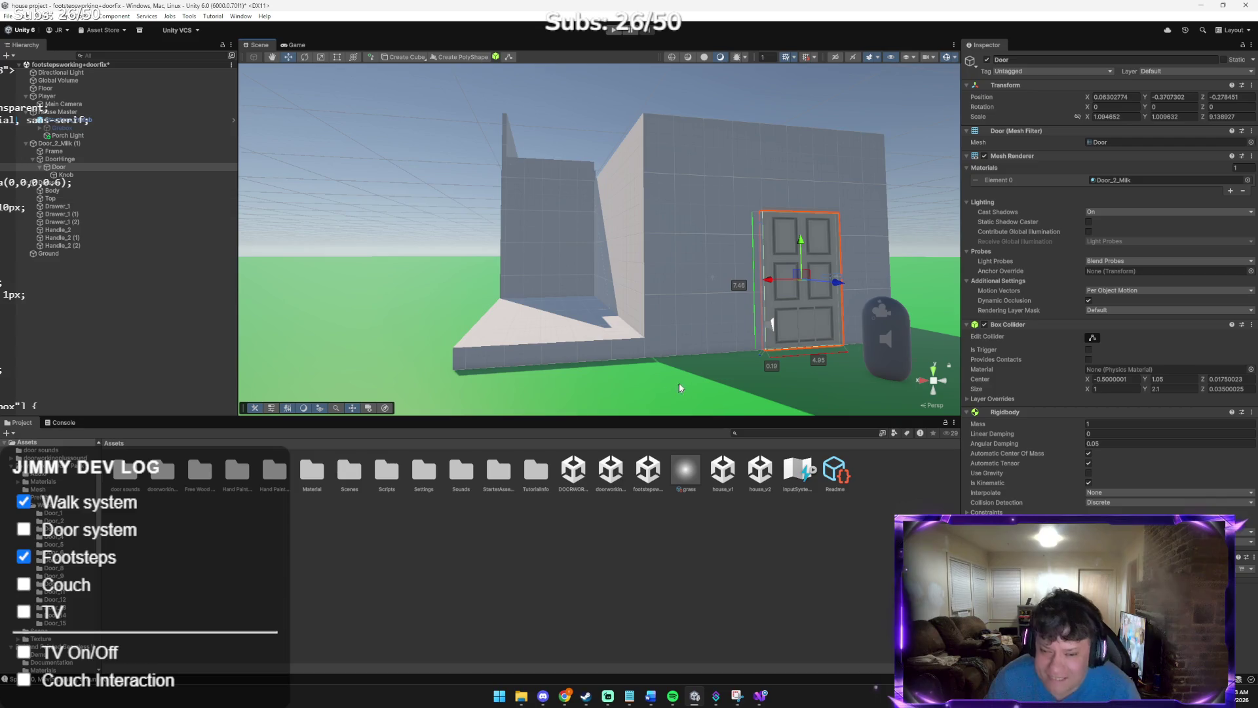
{"action": "left_click", "coordinate": [76, 143]}
{"action": "right_click", "coordinate": [78, 145]}
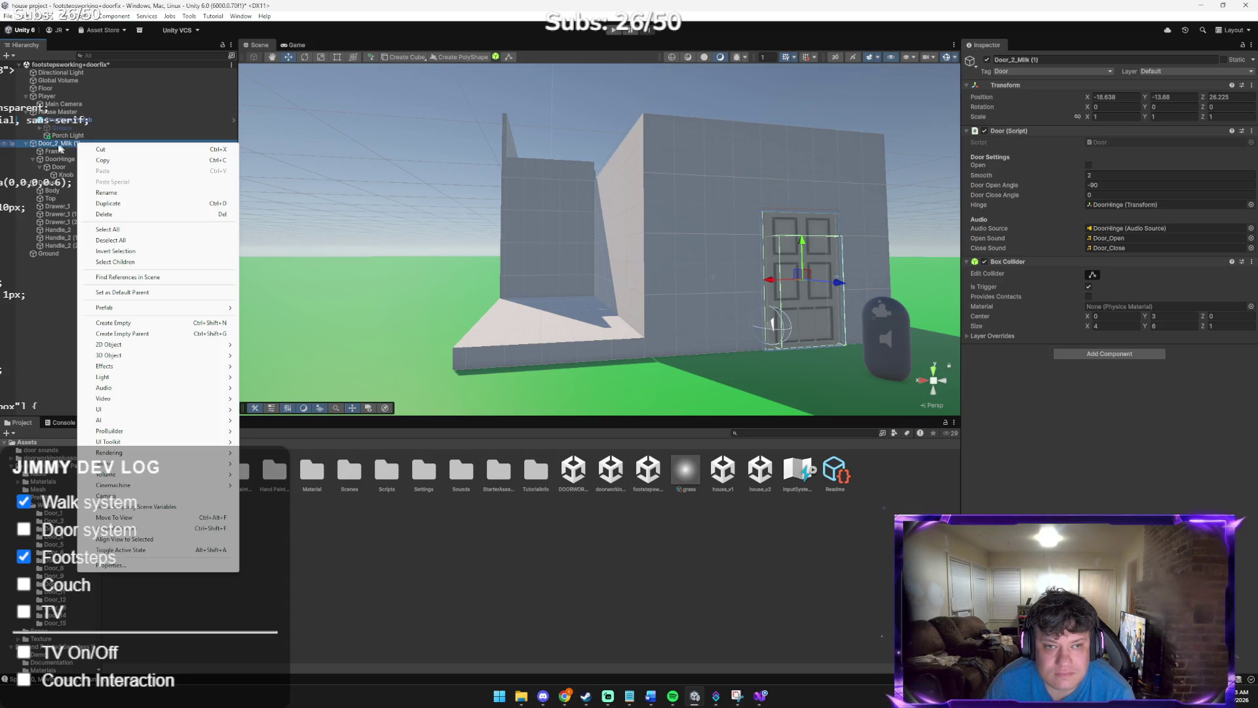
{"action": "left_click", "coordinate": [106, 192]}
{"action": "left_click", "coordinate": [34, 146]}
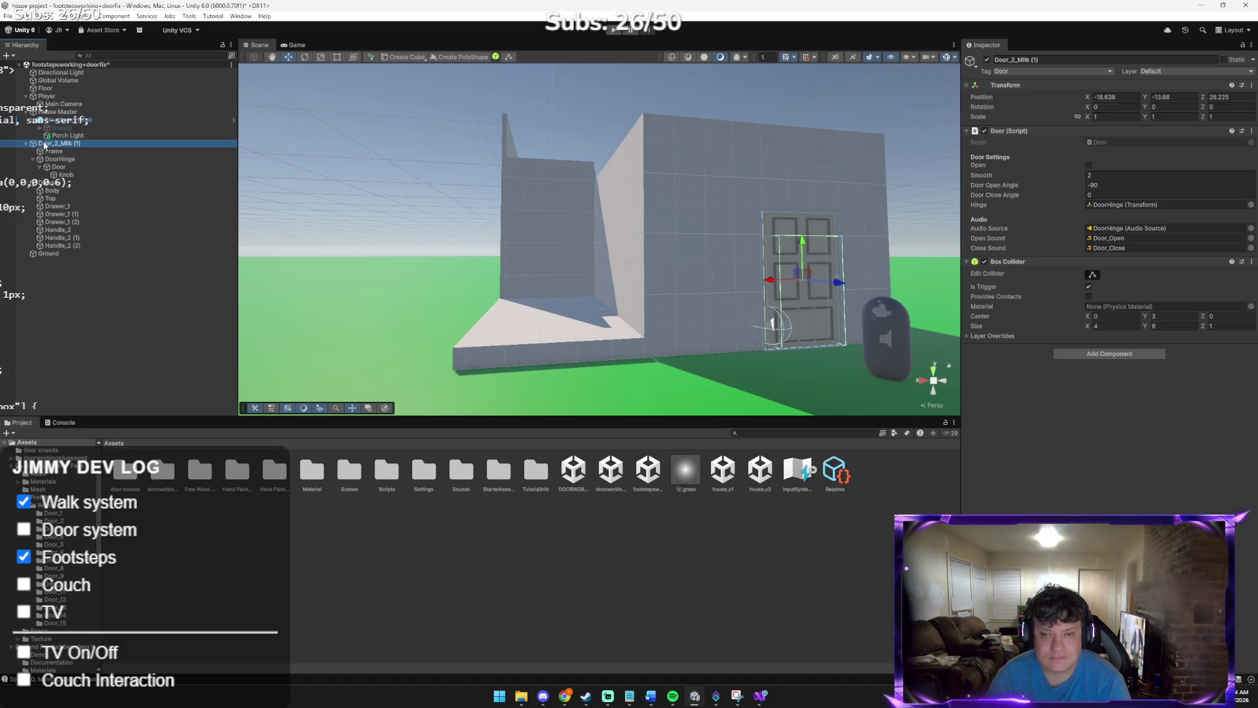
{"action": "left_click", "coordinate": [206, 467]}
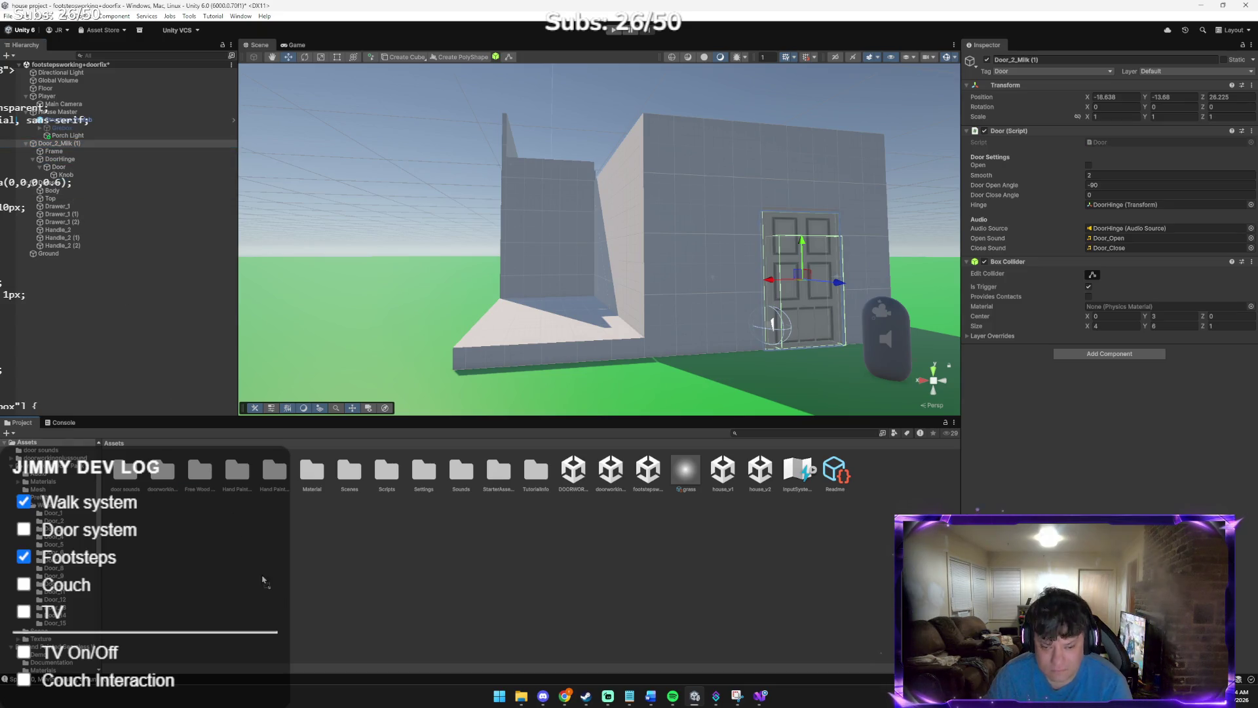
{"action": "left_click_drag", "start_coordinate": [263, 580], "coordinate": [281, 577]}
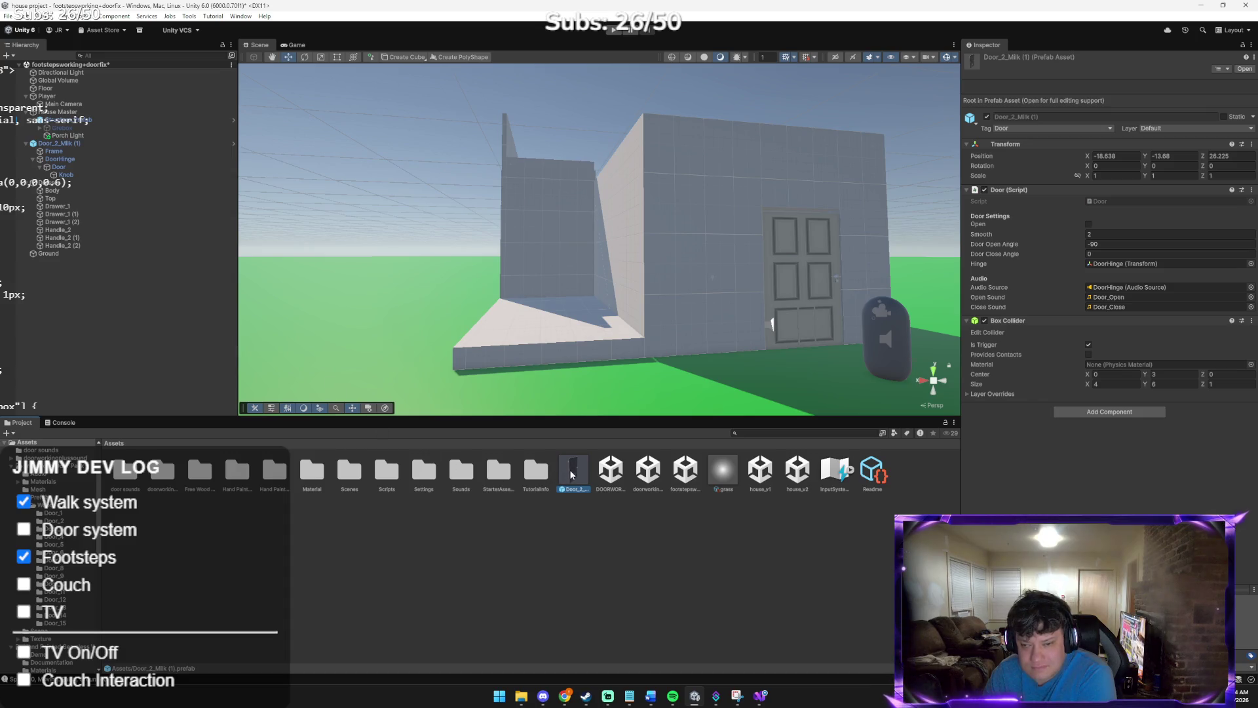
{"action": "mouse_move", "coordinate": [571, 475]}
{"action": "left_mouse_down"}
{"action": "mouse_move", "coordinate": [197, 233]}
{"action": "mouse_move", "coordinate": [197, 196]}
{"action": "mouse_move", "coordinate": [523, 492]}
{"action": "left_mouse_up"}
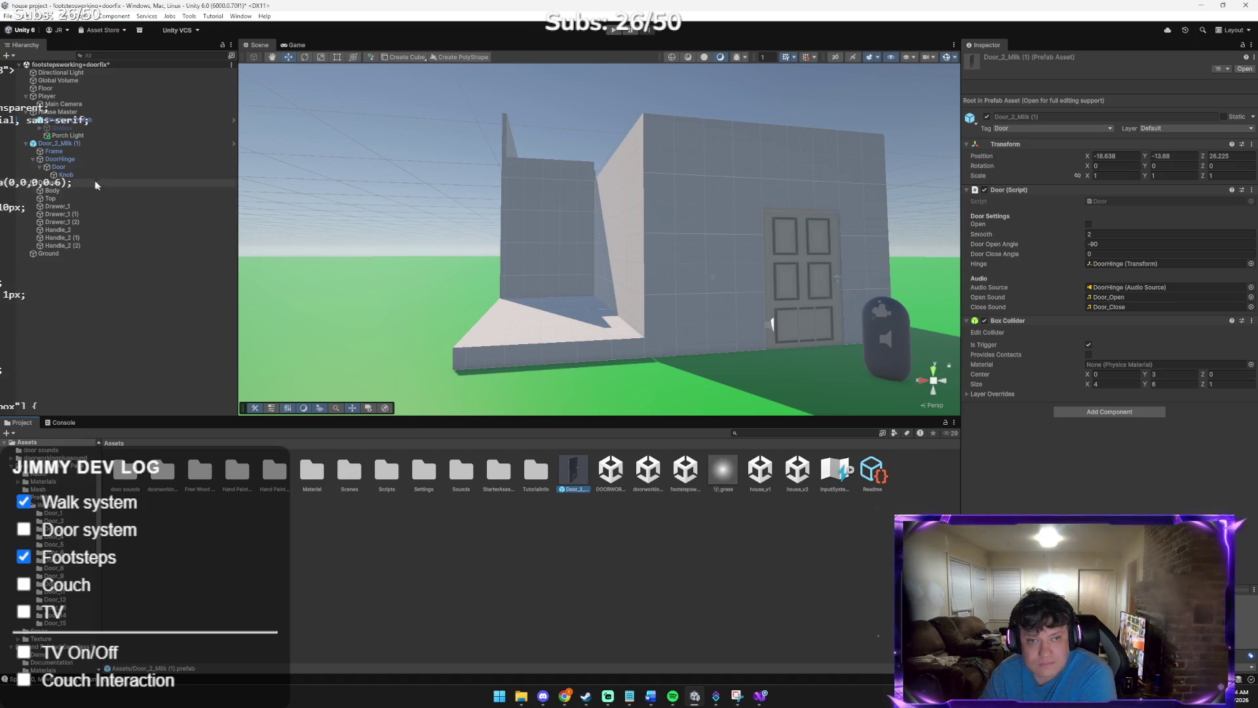
{"action": "left_click", "coordinate": [75, 144]}
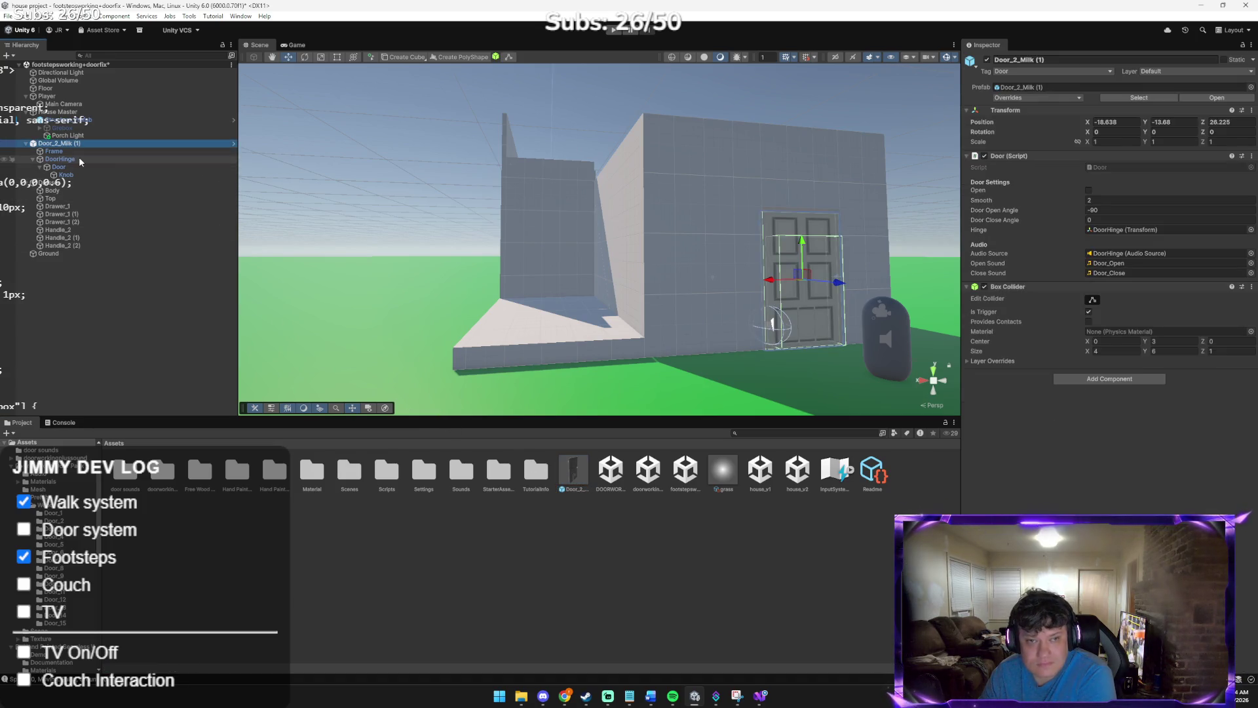
{"action": "left_click", "coordinate": [76, 175], "text": "shift"}
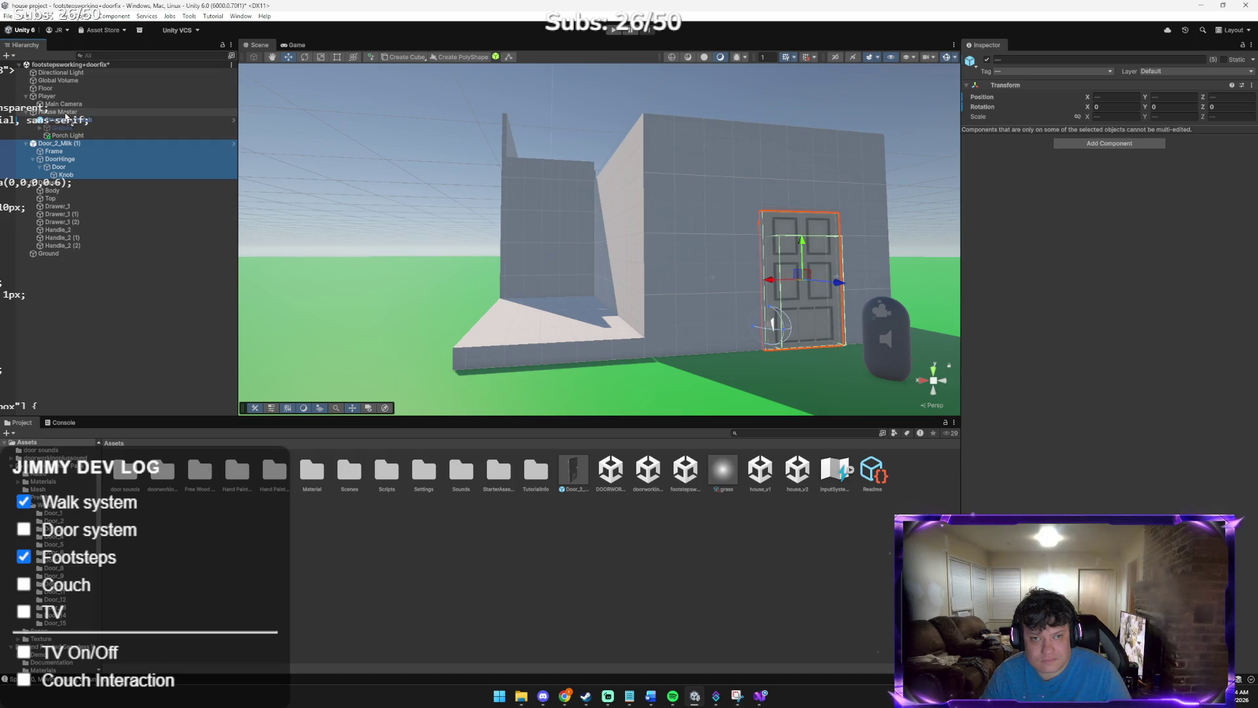
{"action": "left_click_drag", "start_coordinate": [65, 116], "coordinate": [58, 116]}
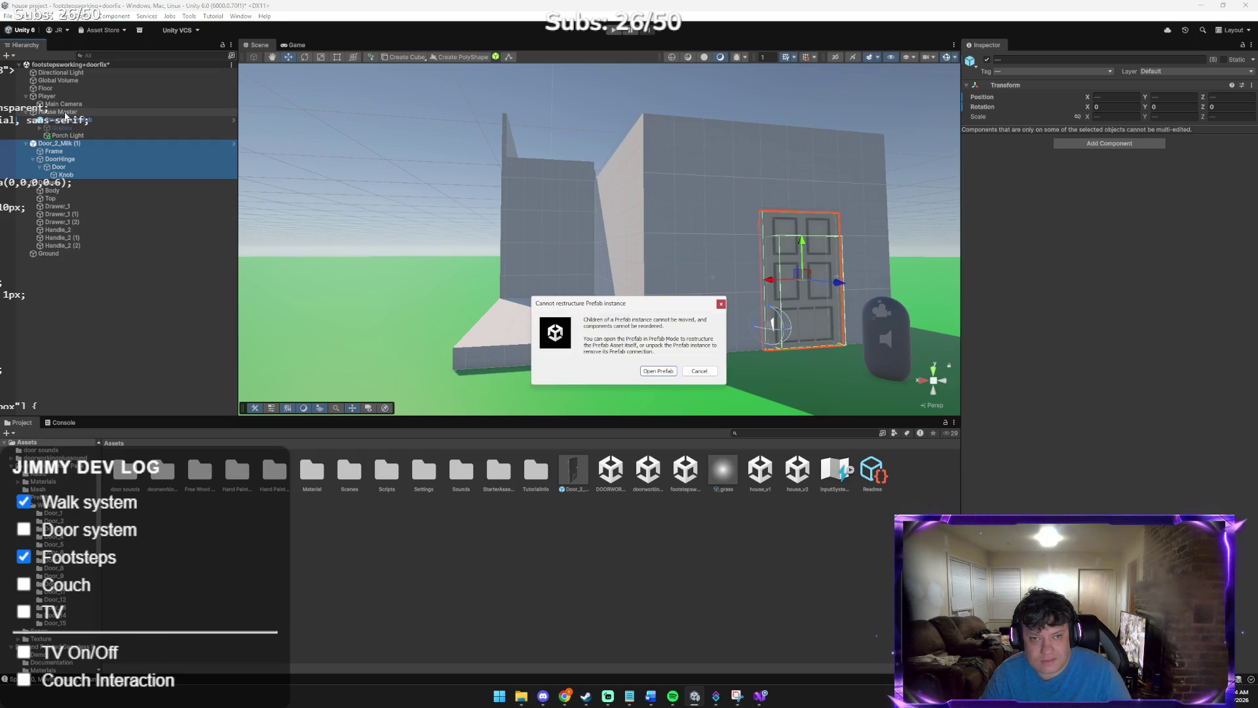
{"action": "left_click", "coordinate": [657, 370]}
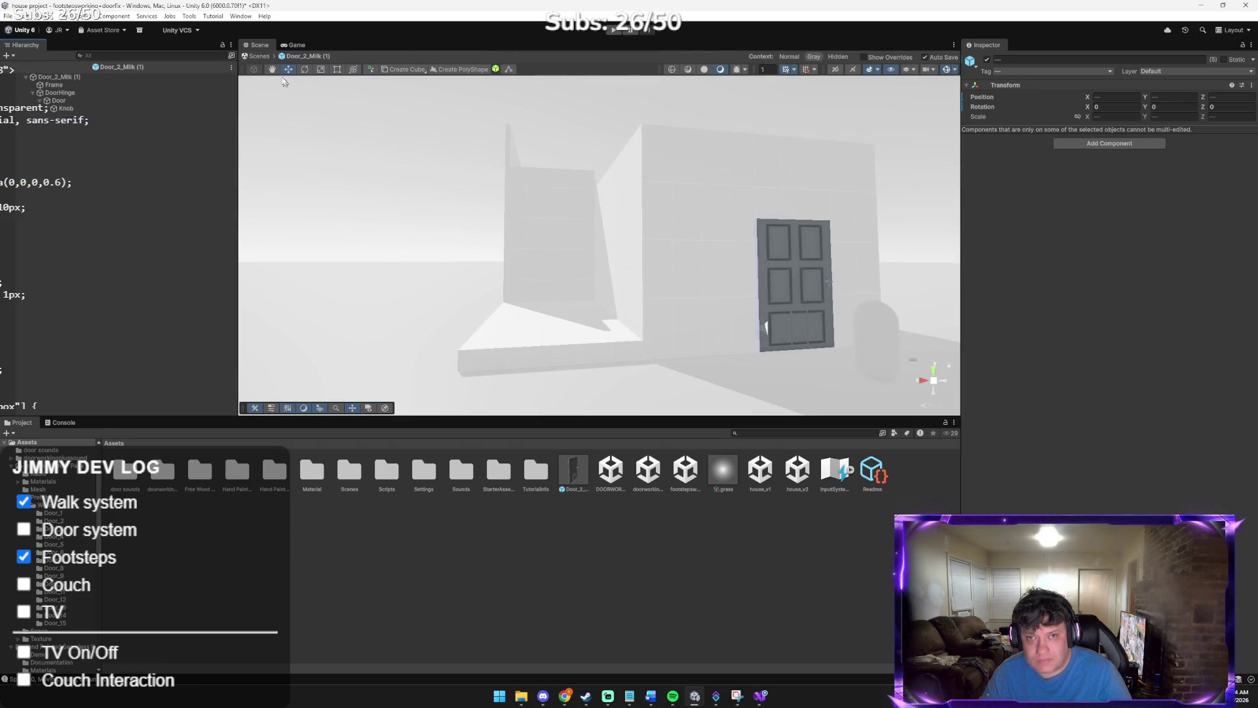
{"action": "left_click", "coordinate": [259, 56]}
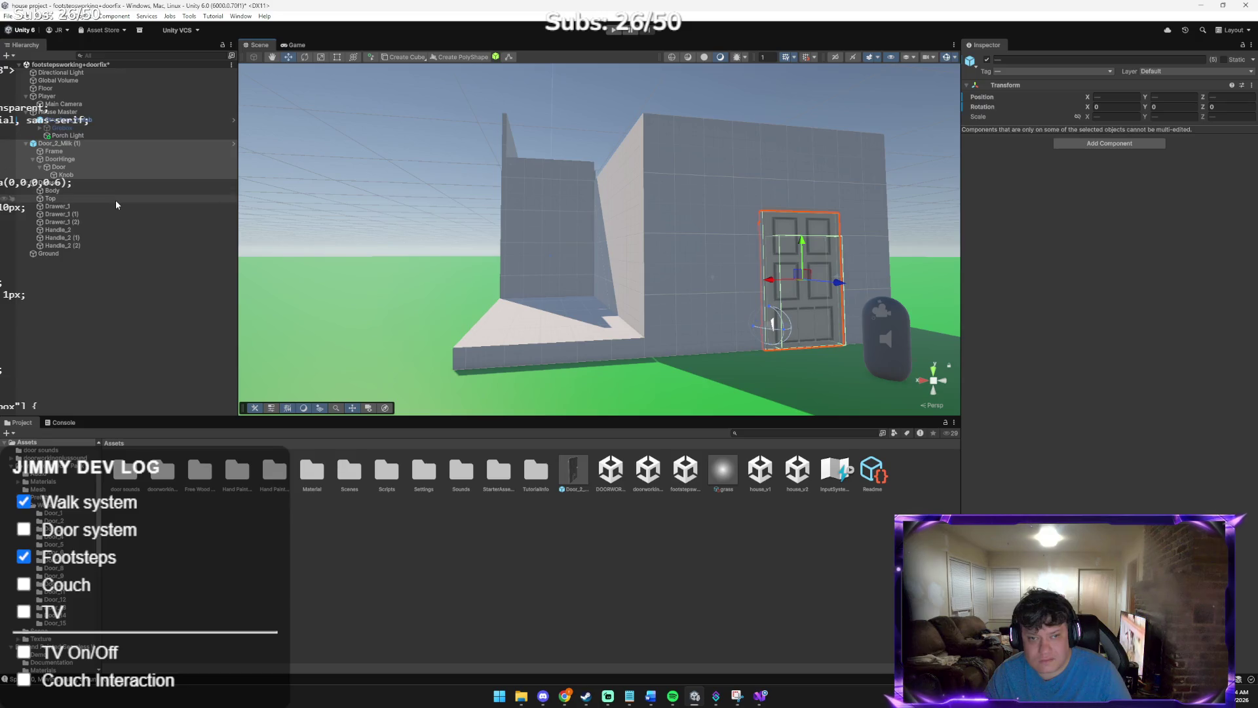
{"action": "double_click", "coordinate": [77, 143]}
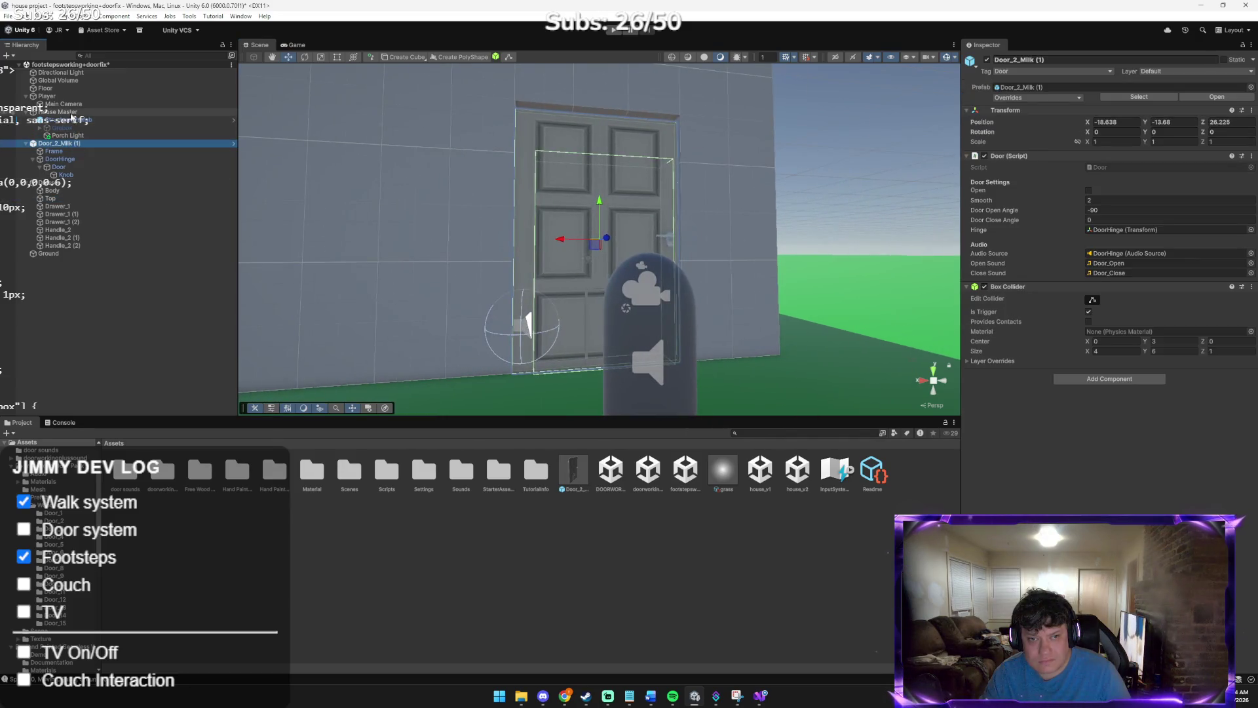
Parent Door_2_Milk (1) under House Master in the Hierarchy, then select House Master
{"action": "mouse_move", "coordinate": [70, 114]}
{"action": "left_mouse_down"}
{"action": "mouse_move", "coordinate": [72, 151]}
{"action": "mouse_move", "coordinate": [72, 116]}
{"action": "left_mouse_up"}
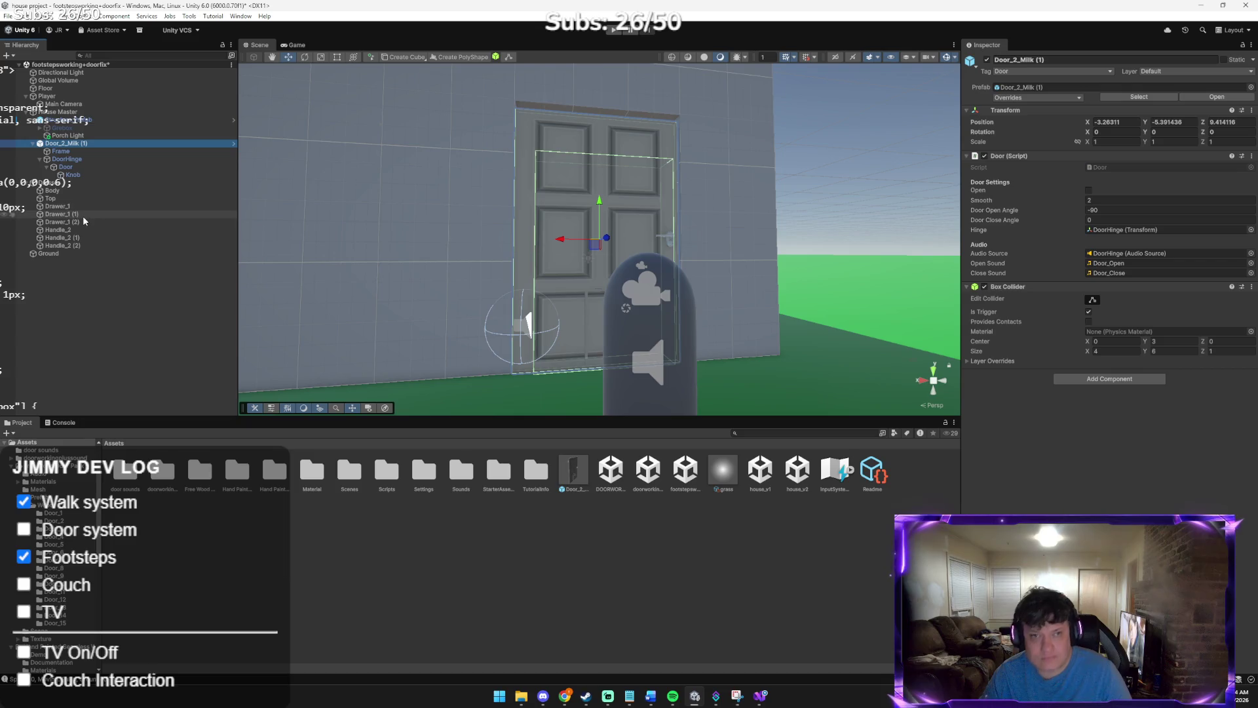
{"action": "left_click", "coordinate": [411, 261]}
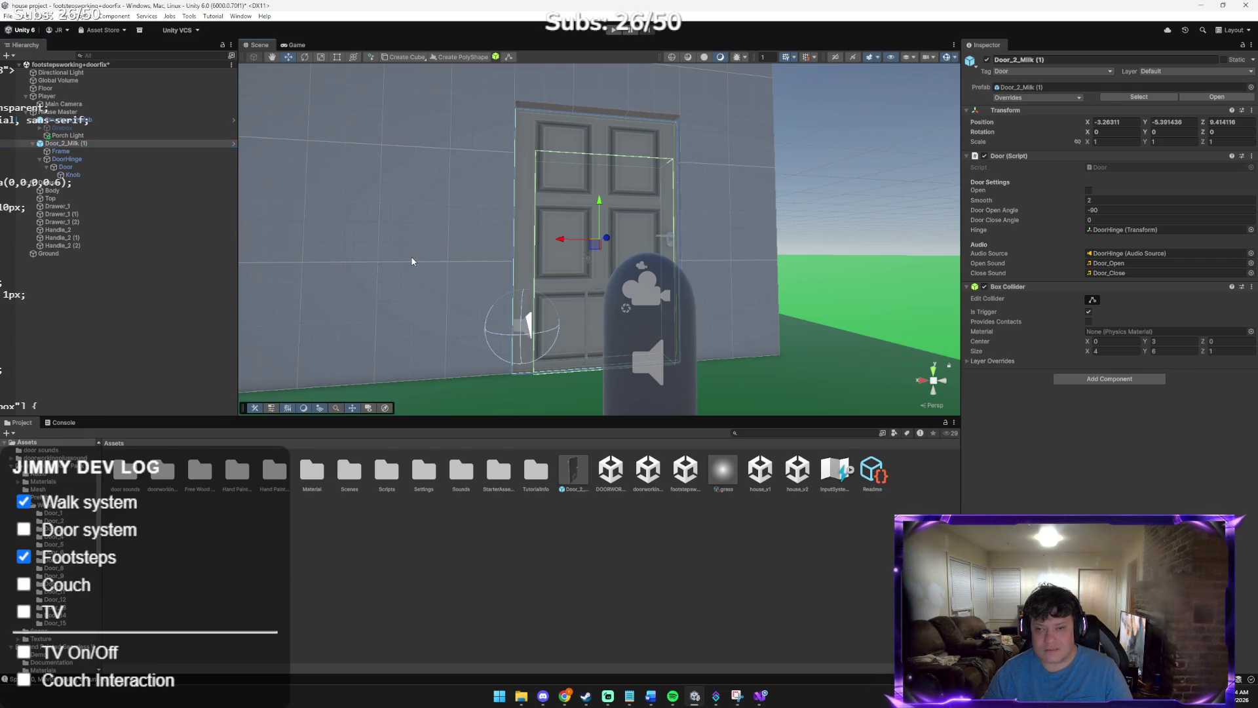
{"action": "left_click", "coordinate": [69, 112]}
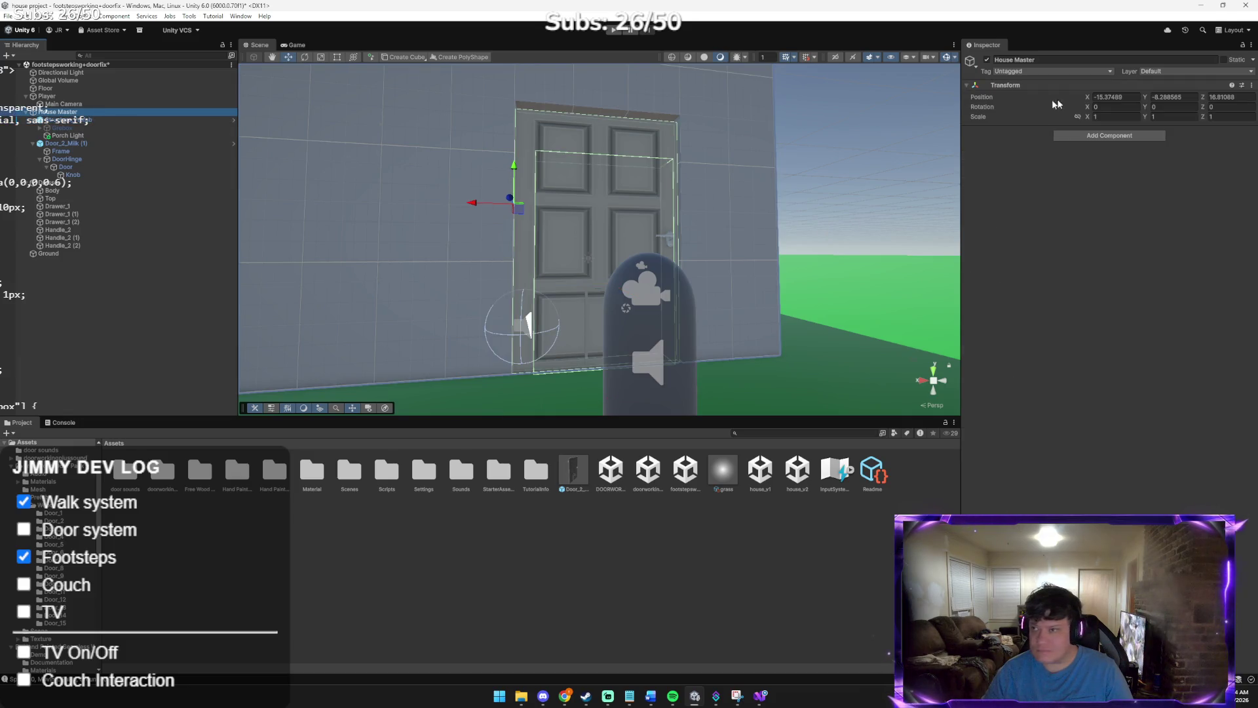
Scale House Master to 0.75 on X, Y and Z and lower it toward the ground
{"action": "left_click", "coordinate": [1116, 117]}
{"action": "type", "text": "0.75"}
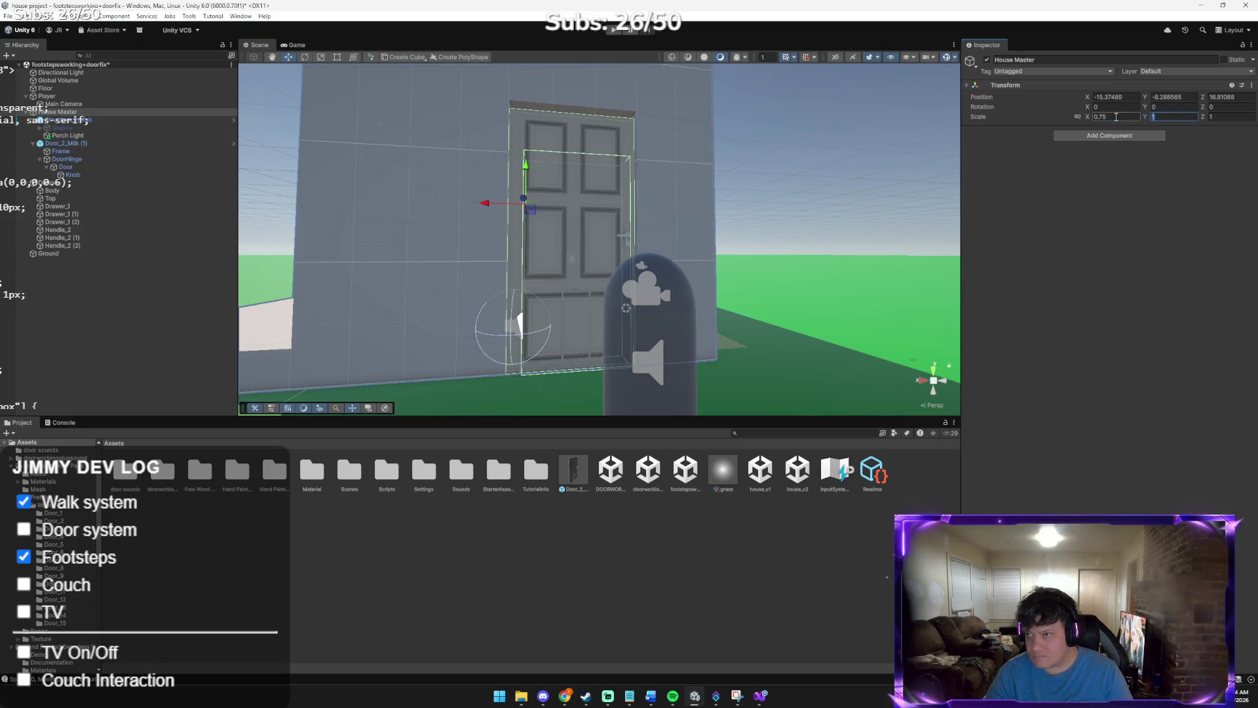
{"action": "type", "text": "0"}
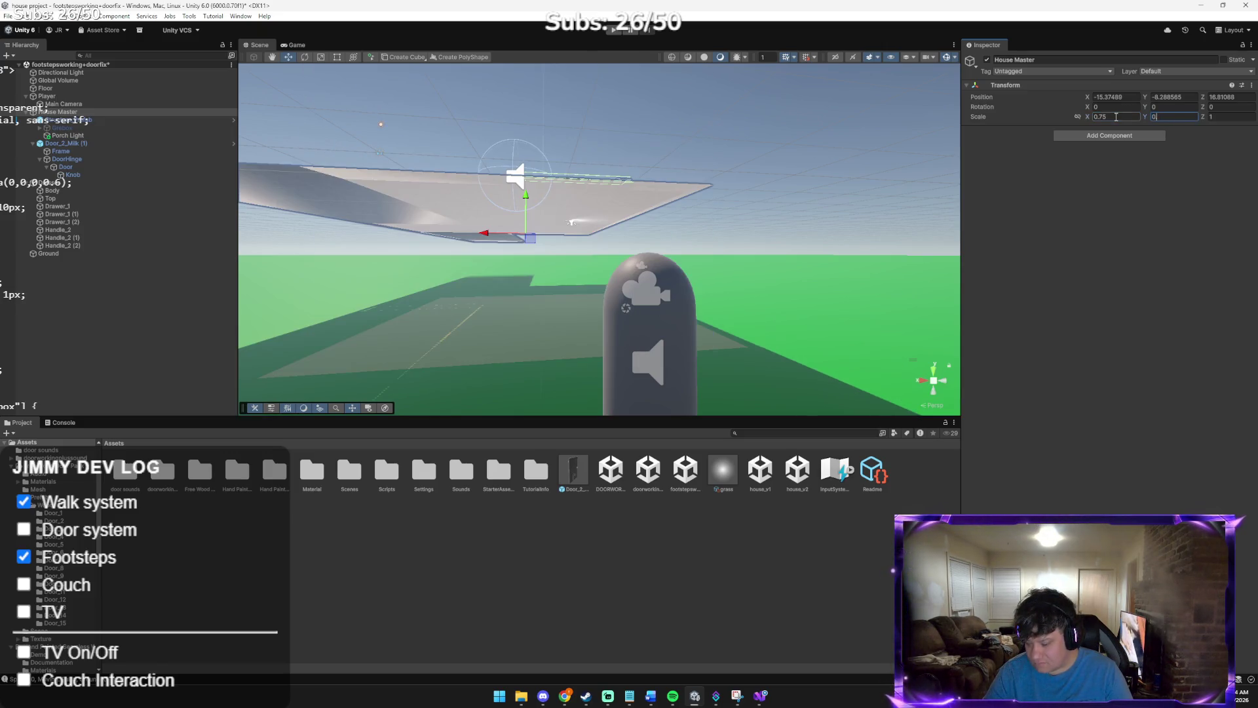
{"action": "type", "text": ".75"}
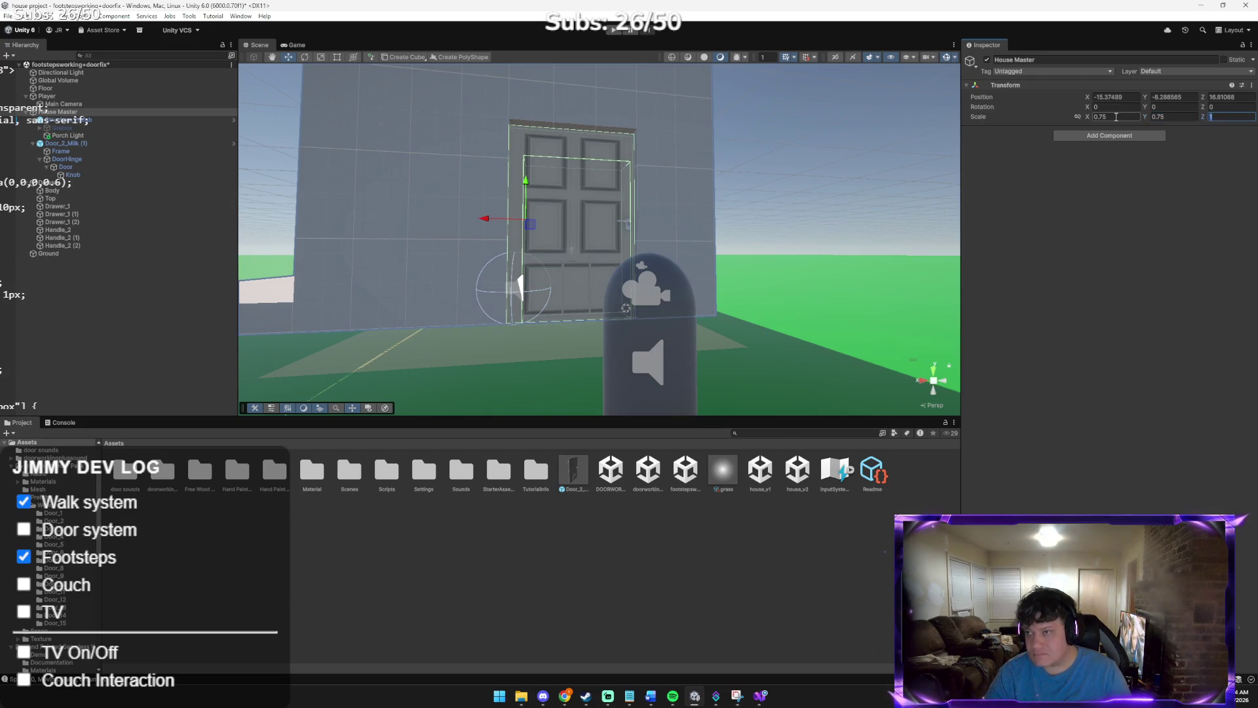
{"action": "type", "text": "0.75"}
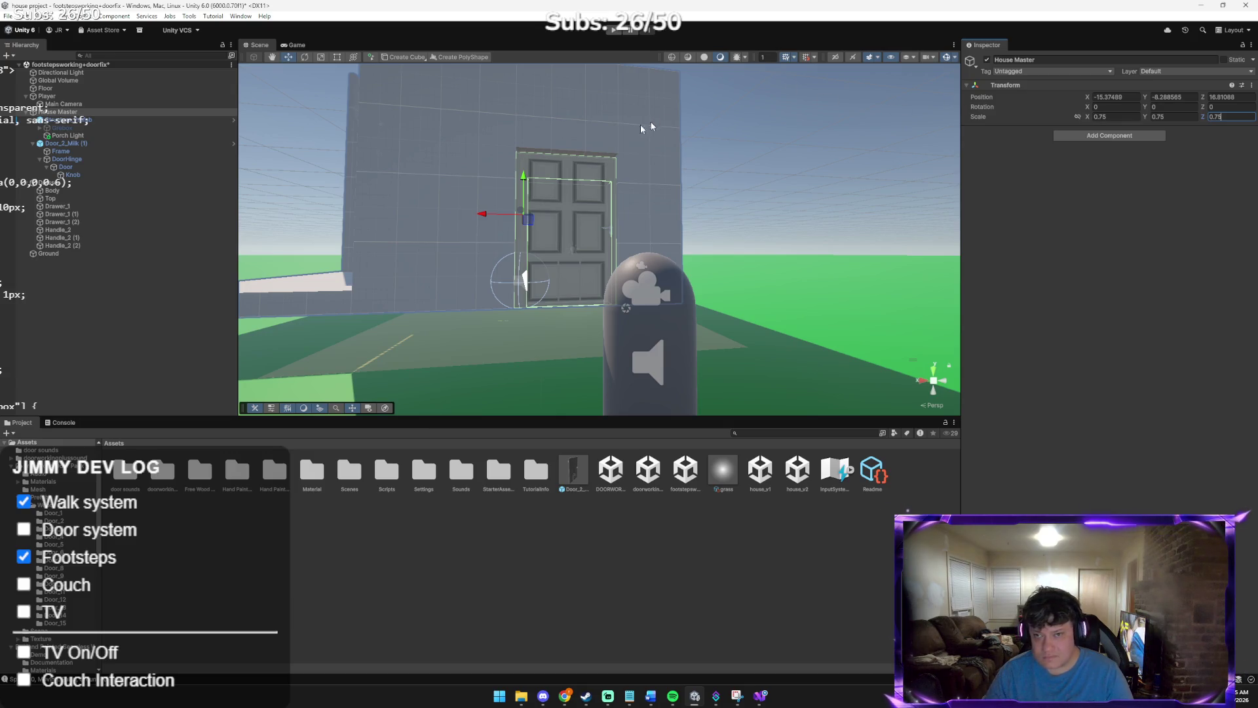
{"action": "left_click_drag", "start_coordinate": [523, 177], "coordinate": [523, 190]}
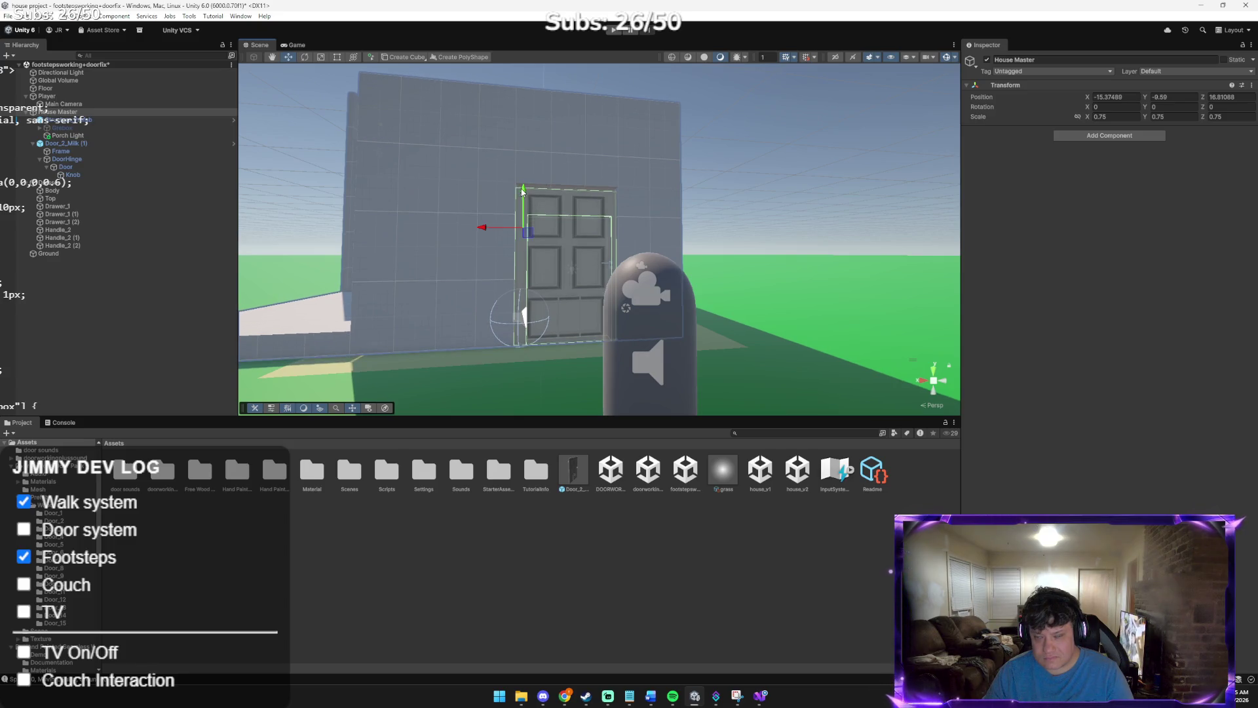
Shift House Master along its depth axis, check the interior, then select Floor and Frame
{"action": "key", "text": "w"}
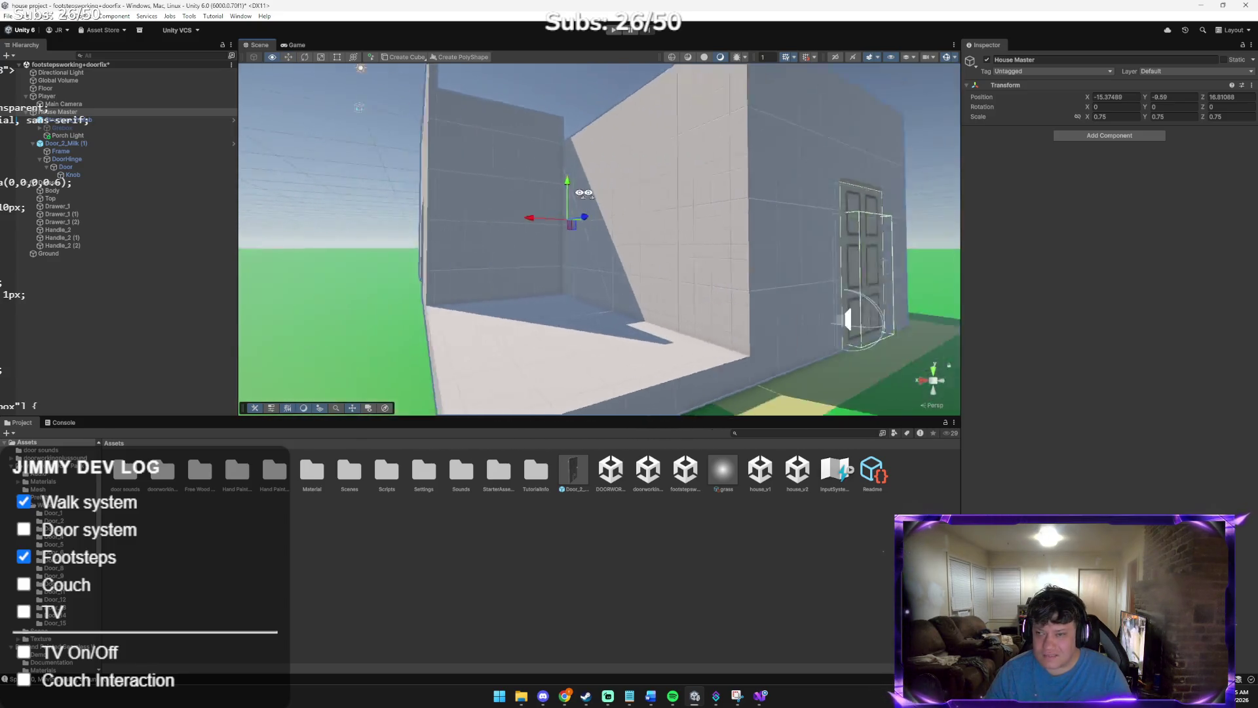
{"action": "key", "text": "s"}
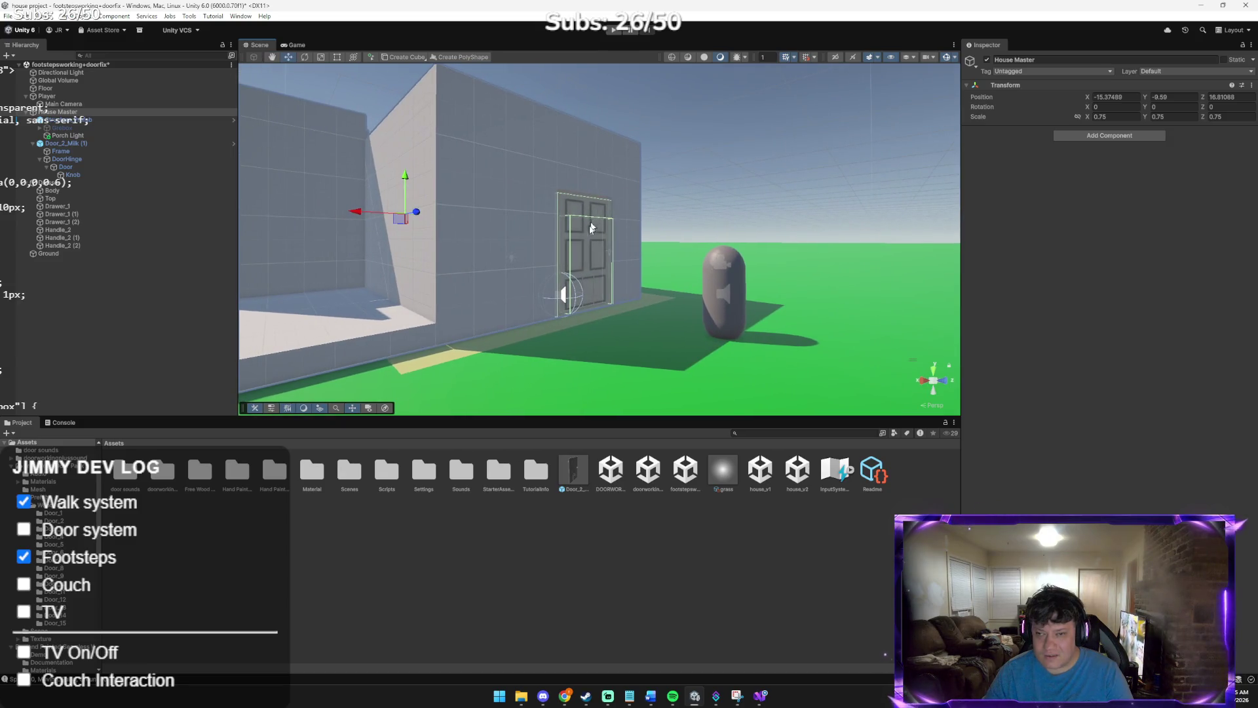
{"action": "mouse_move", "coordinate": [417, 212]}
{"action": "left_mouse_down"}
{"action": "mouse_move", "coordinate": [443, 232]}
{"action": "mouse_move", "coordinate": [386, 218]}
{"action": "mouse_move", "coordinate": [399, 227]}
{"action": "left_mouse_up"}
{"action": "key", "text": "w"}
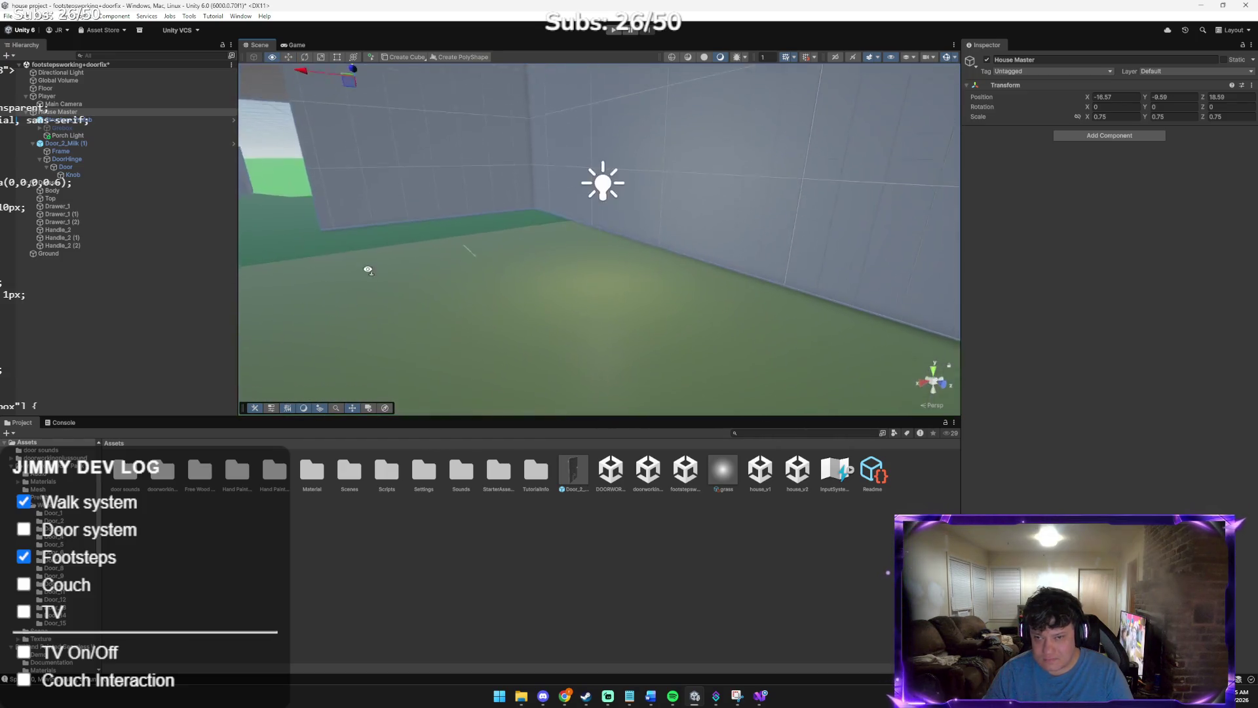
{"action": "mouse_move", "coordinate": [199, 266]}
{"action": "left_mouse_down"}
{"action": "mouse_move", "coordinate": [409, 297]}
{"action": "mouse_move", "coordinate": [362, 282]}
{"action": "left_mouse_up"}
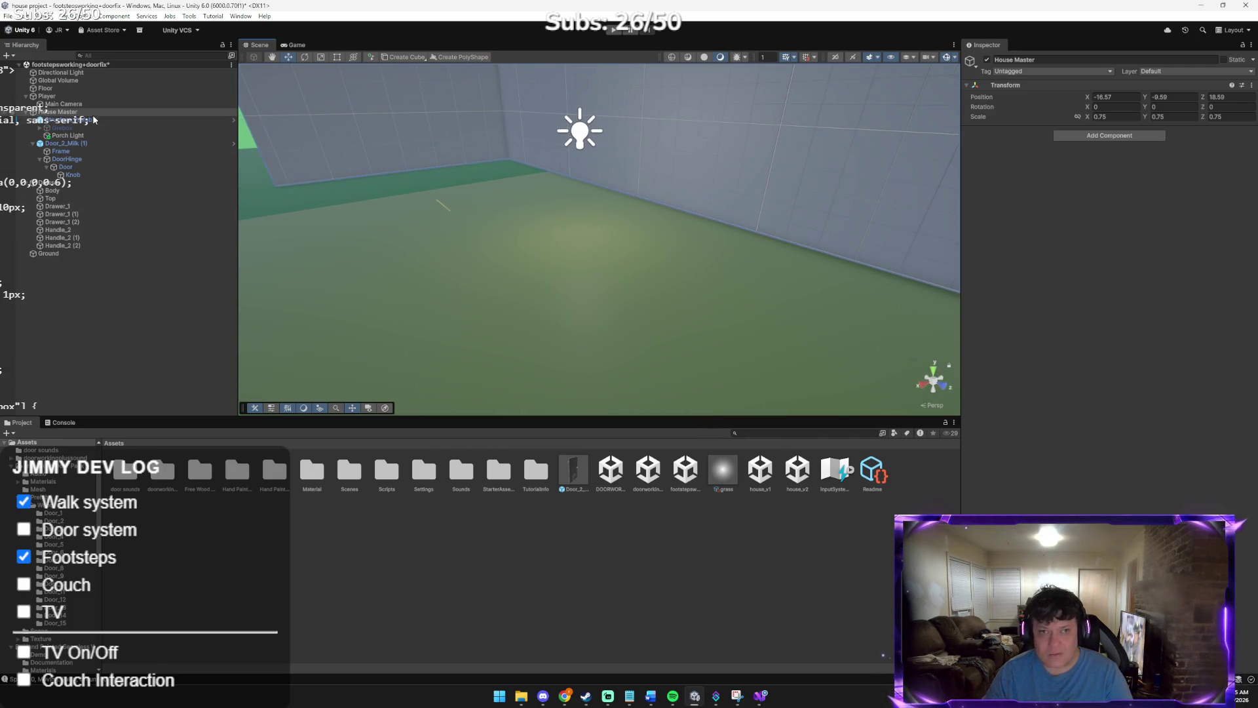
{"action": "left_click", "coordinate": [47, 91]}
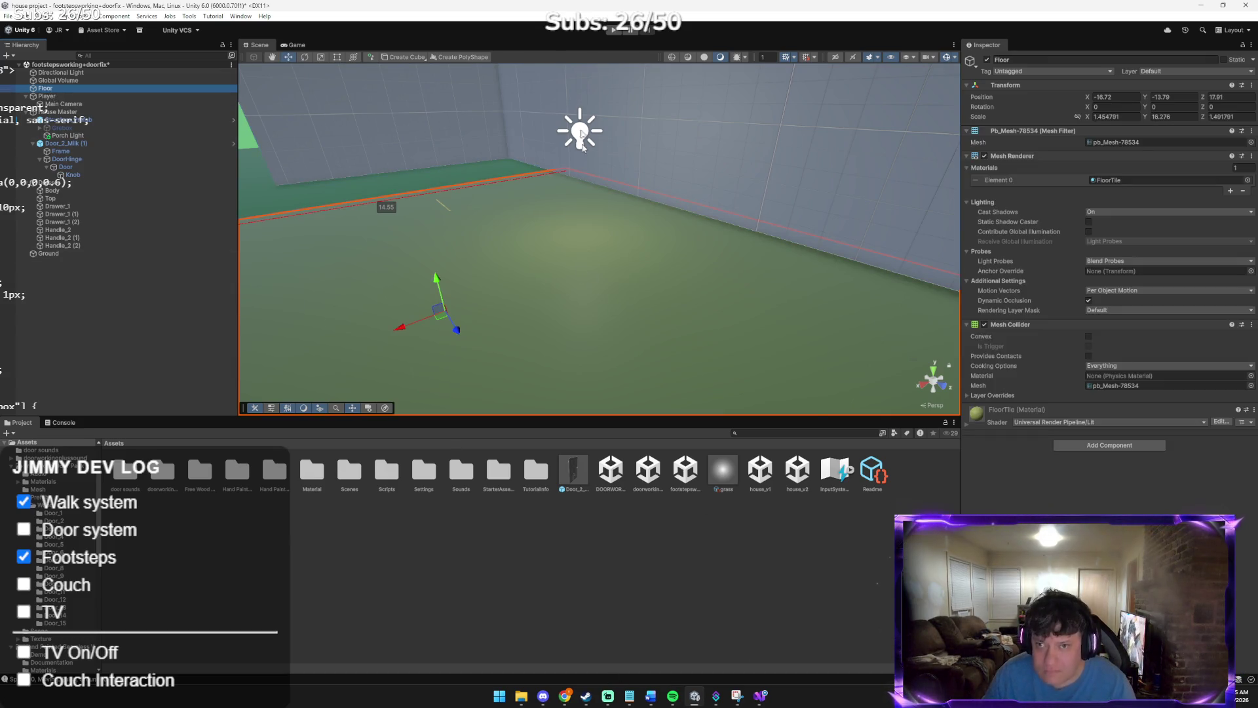
{"action": "left_click", "coordinate": [60, 151]}
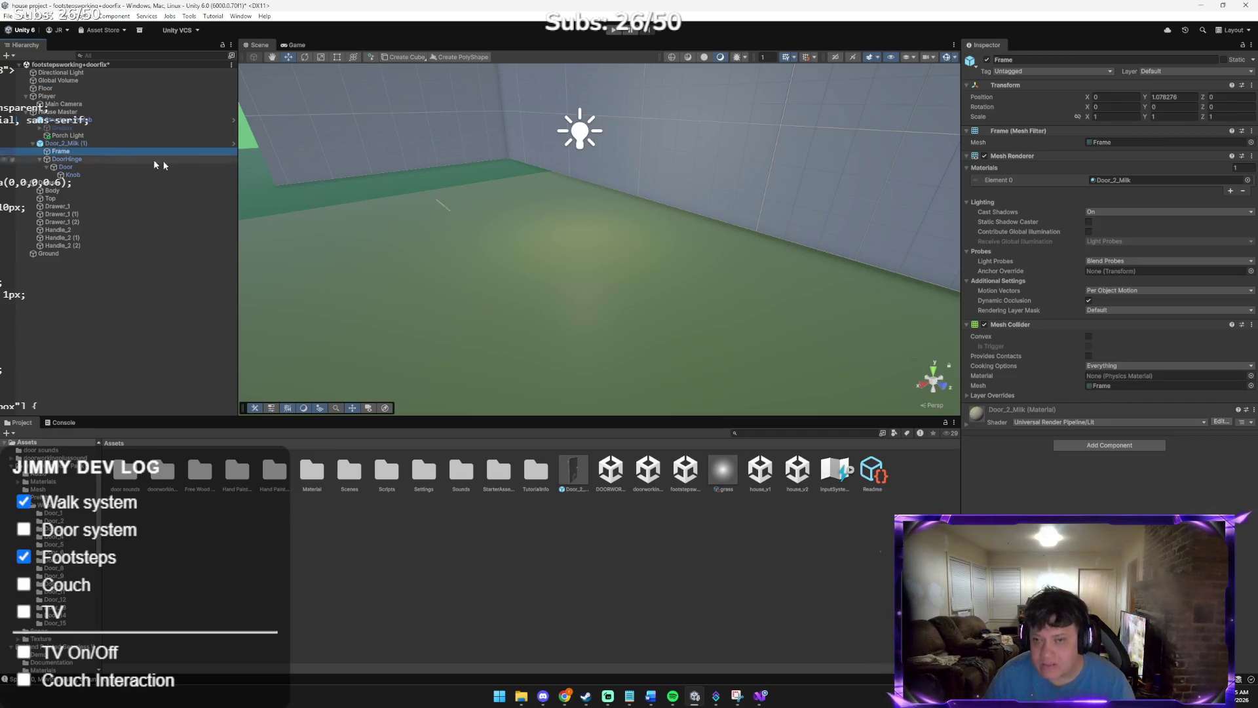
Stretch the door Frame to Y scale 2.285
{"action": "key", "text": "f"}
{"action": "left_click_drag", "start_coordinate": [791, 199], "coordinate": [328, 104]}
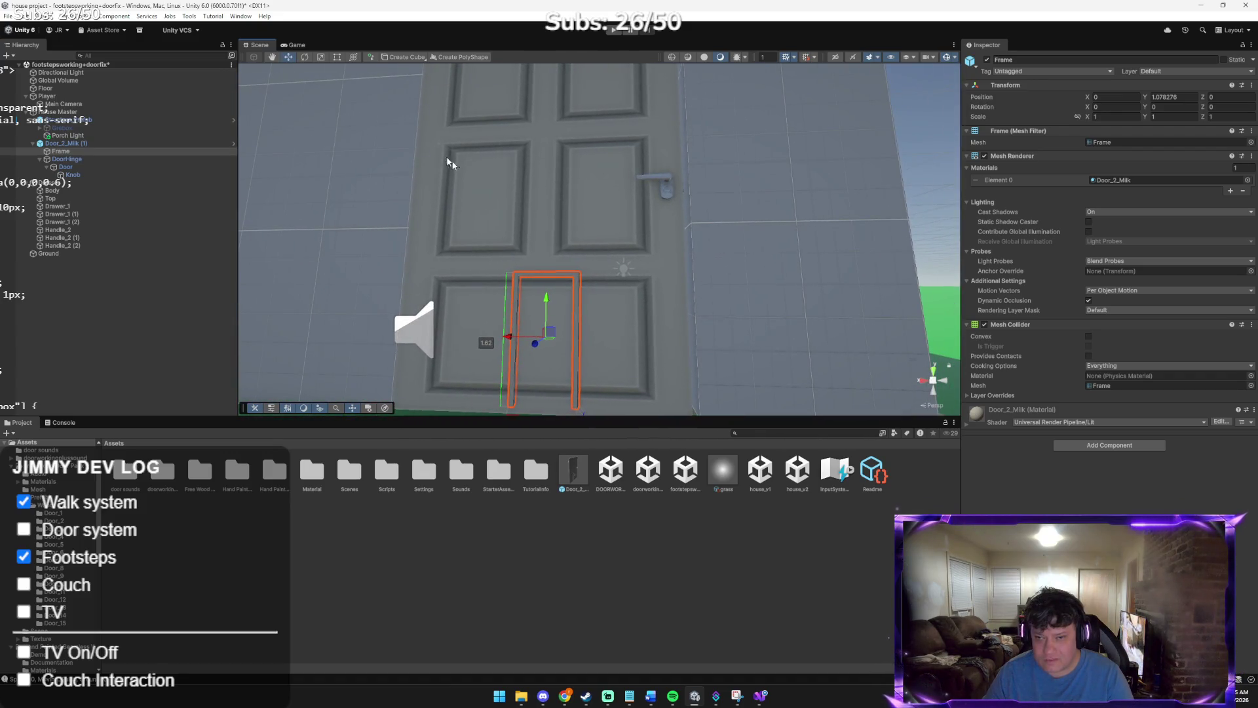
{"action": "left_click", "coordinate": [503, 210]}
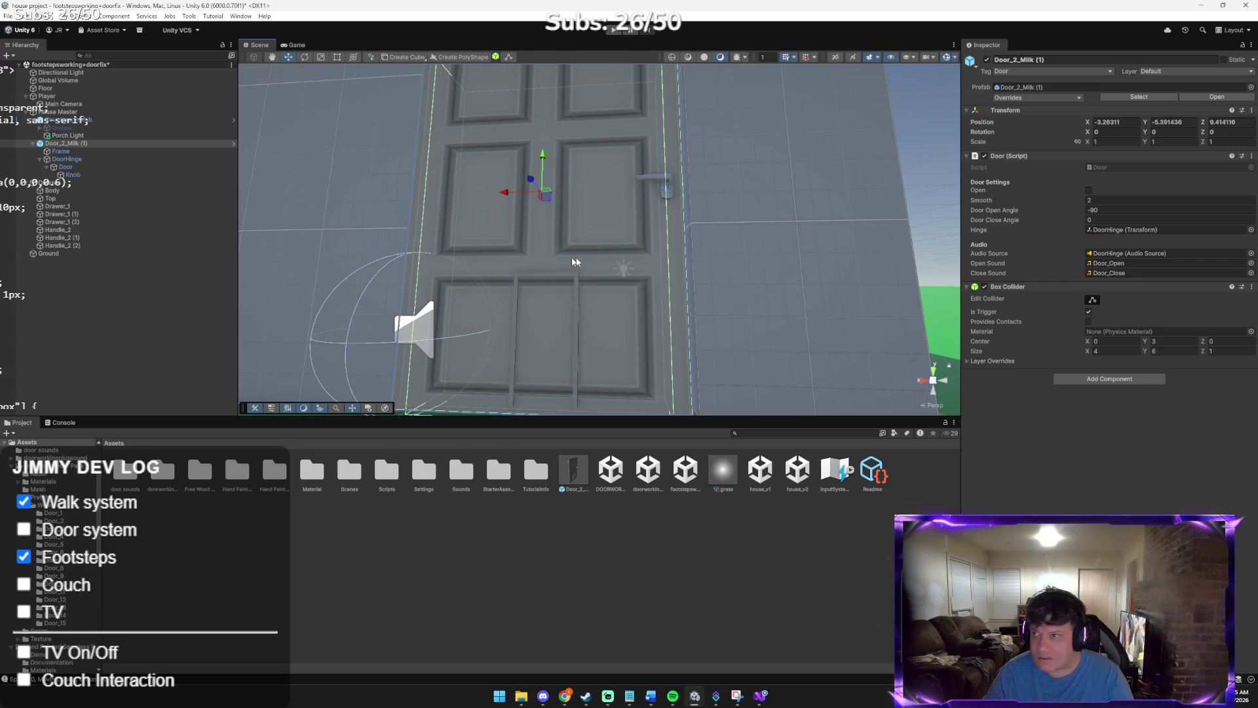
{"action": "left_click", "coordinate": [540, 280]}
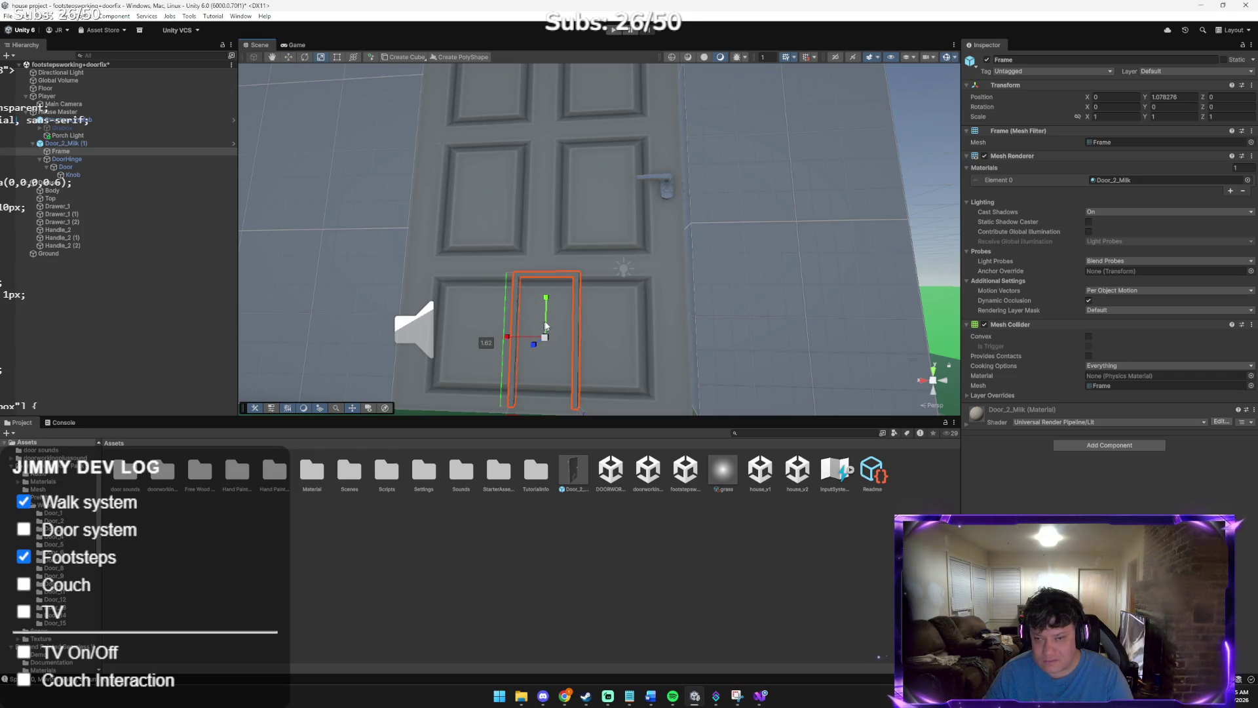
{"action": "mouse_move", "coordinate": [547, 304]}
{"action": "left_mouse_down"}
{"action": "mouse_move", "coordinate": [556, 250]}
{"action": "mouse_move", "coordinate": [602, 318]}
{"action": "mouse_move", "coordinate": [632, 217]}
{"action": "mouse_move", "coordinate": [623, 186]}
{"action": "mouse_move", "coordinate": [646, 151]}
{"action": "mouse_move", "coordinate": [519, 233]}
{"action": "mouse_move", "coordinate": [441, 314]}
{"action": "mouse_move", "coordinate": [633, 387]}
{"action": "left_mouse_up"}
{"action": "key", "text": "f"}
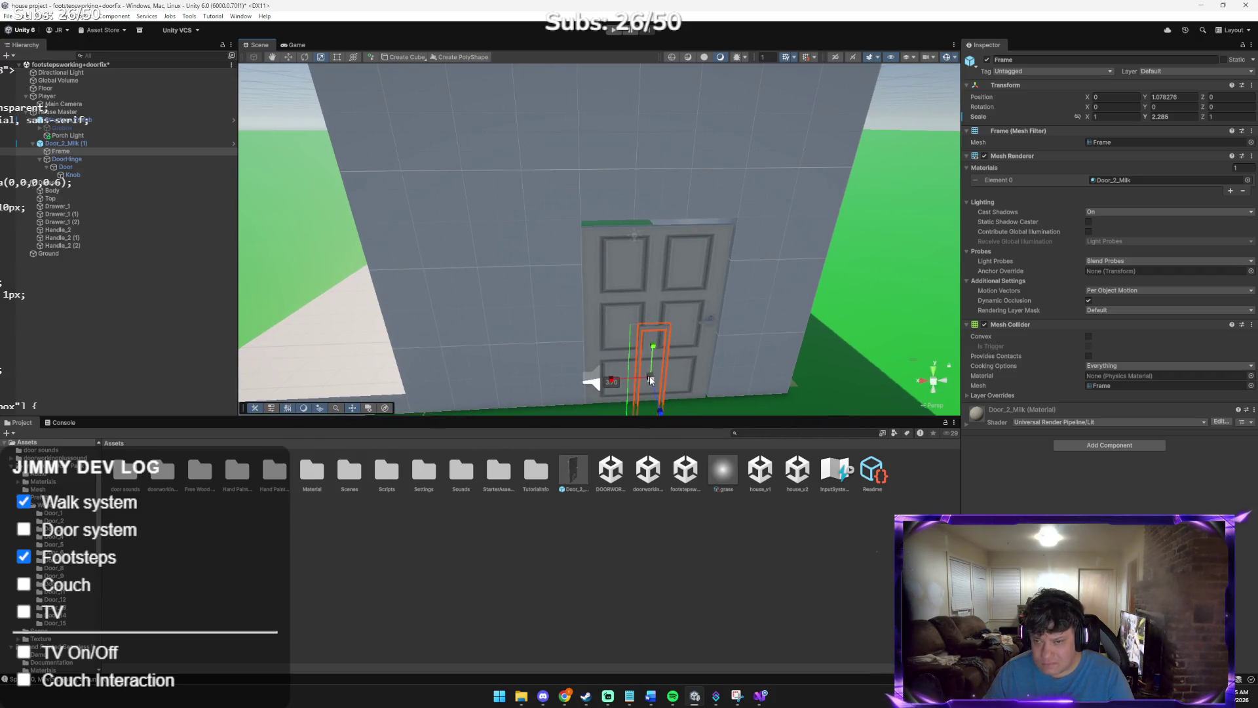
Make Door_2_Milk (1) slightly taller at Y scale 1.0934
{"action": "left_click", "coordinate": [626, 314]}
{"action": "left_click_drag", "start_coordinate": [651, 306], "coordinate": [653, 302]}
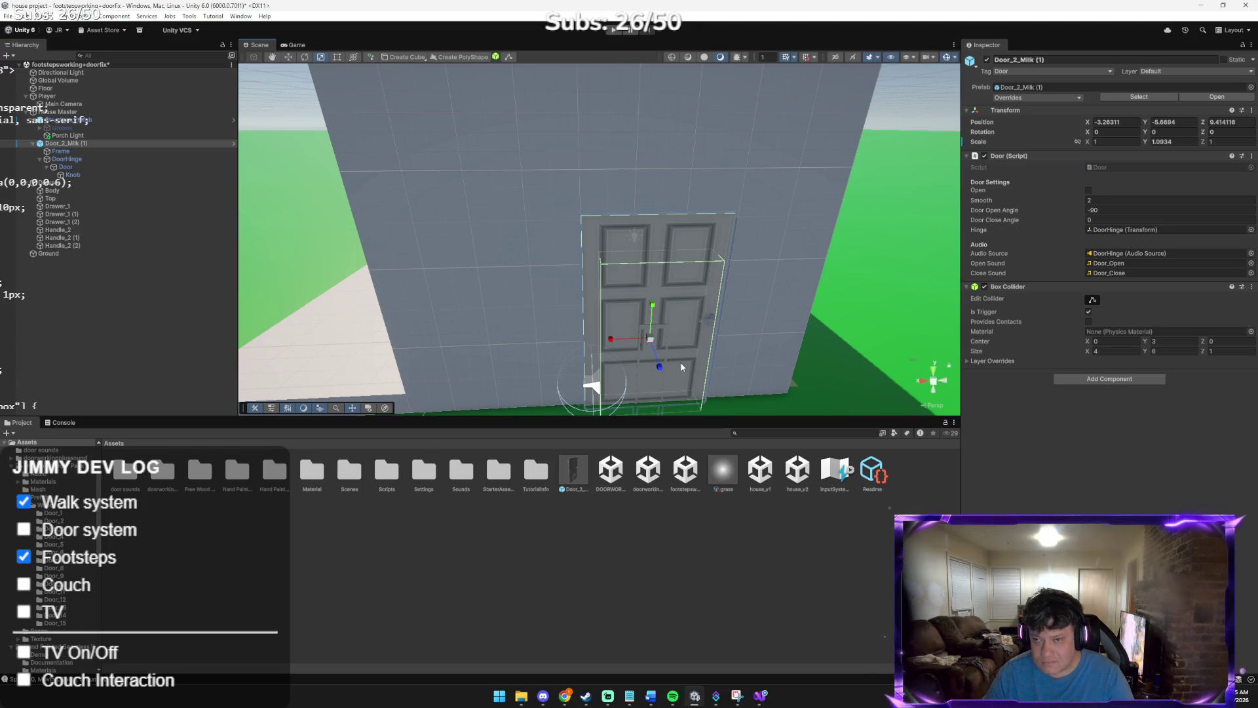
{"action": "left_click_drag", "start_coordinate": [680, 366], "coordinate": [648, 312]}
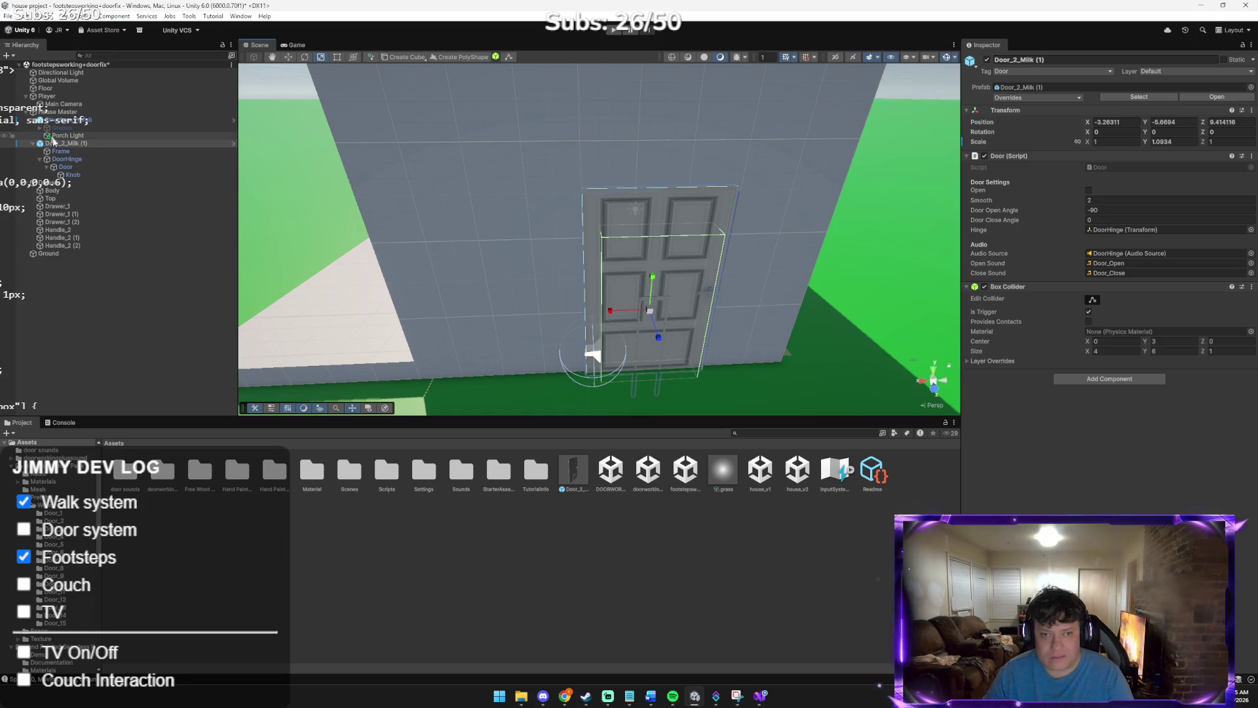
{"action": "left_click", "coordinate": [64, 166]}
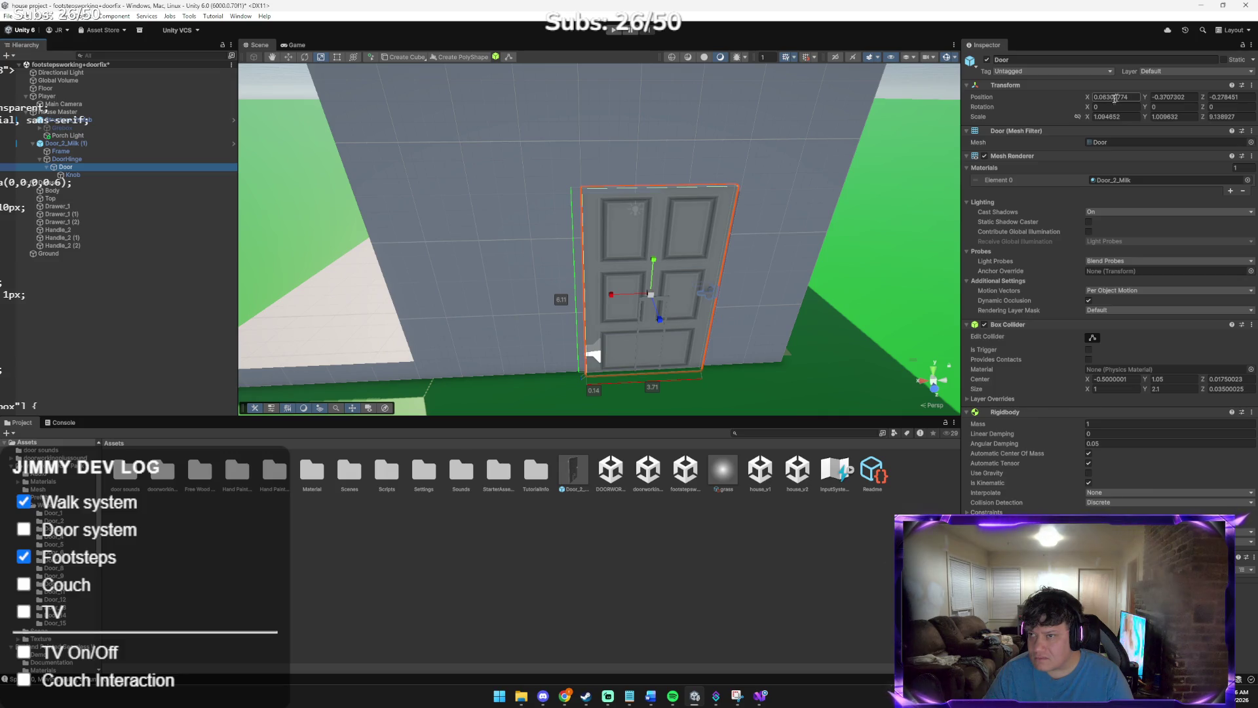
Copy the door's Transform scale and paste it onto the Frame
{"action": "right_click", "coordinate": [1002, 116]}
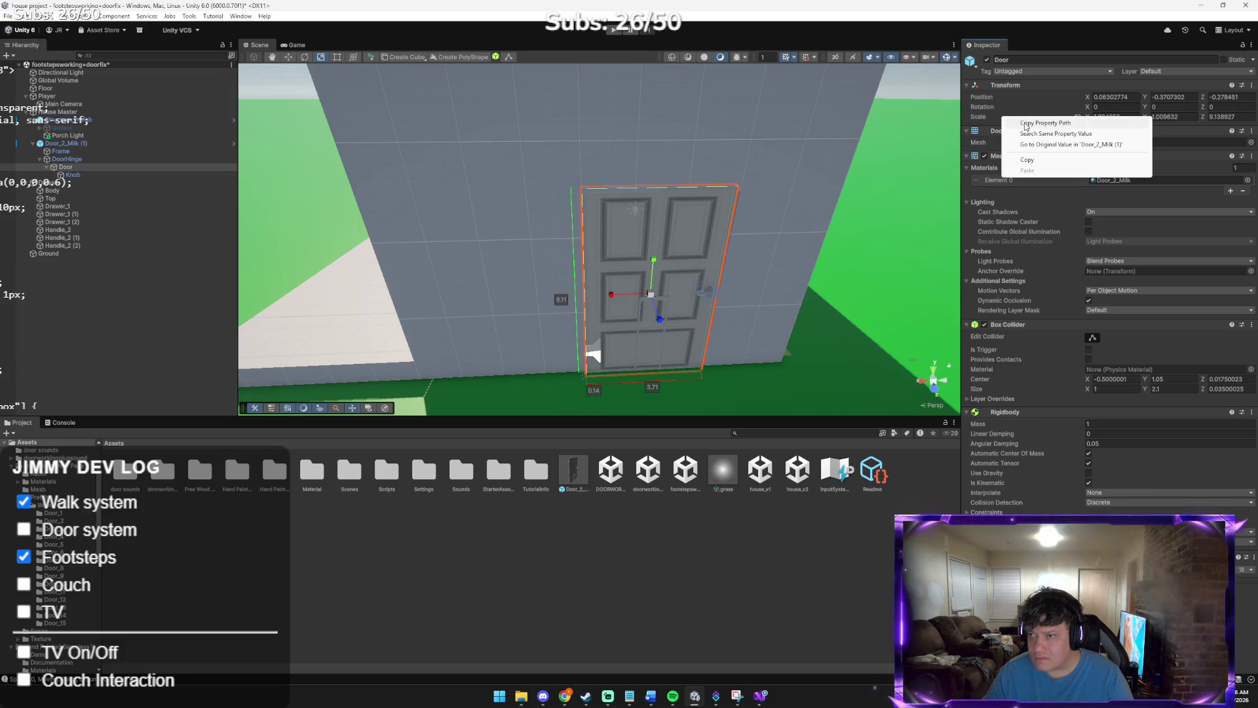
{"action": "left_click", "coordinate": [1026, 161]}
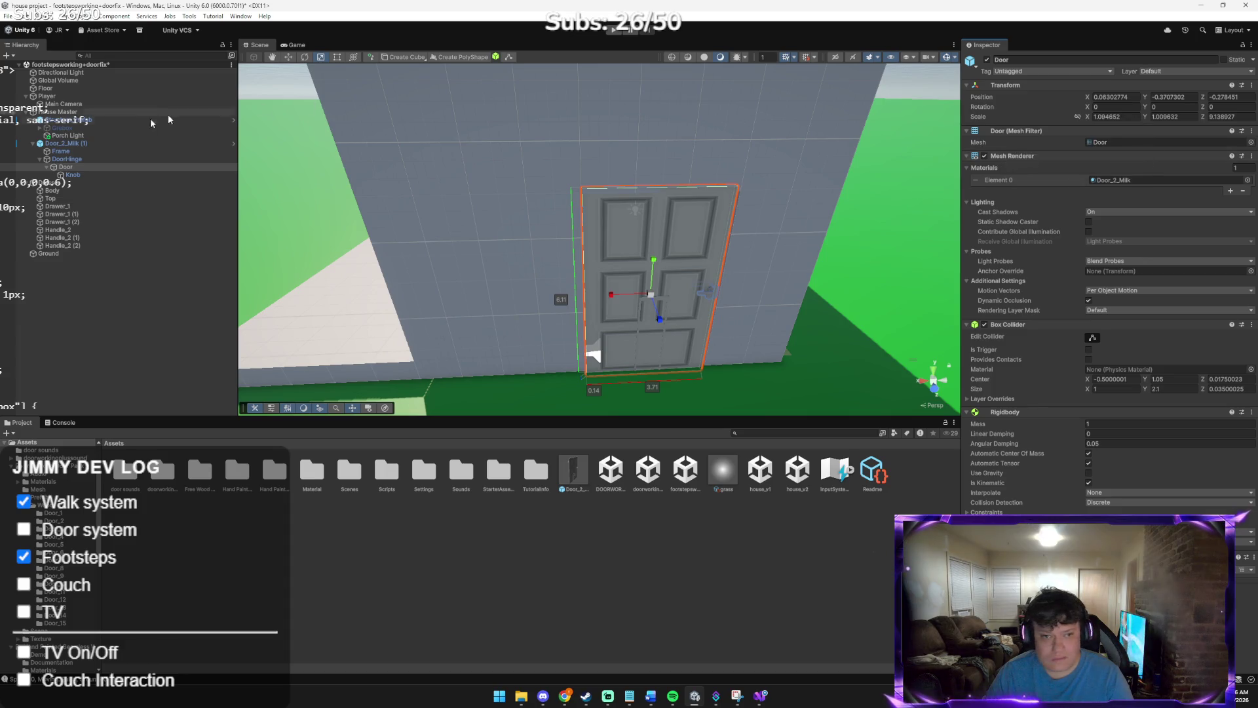
{"action": "left_click", "coordinate": [71, 153]}
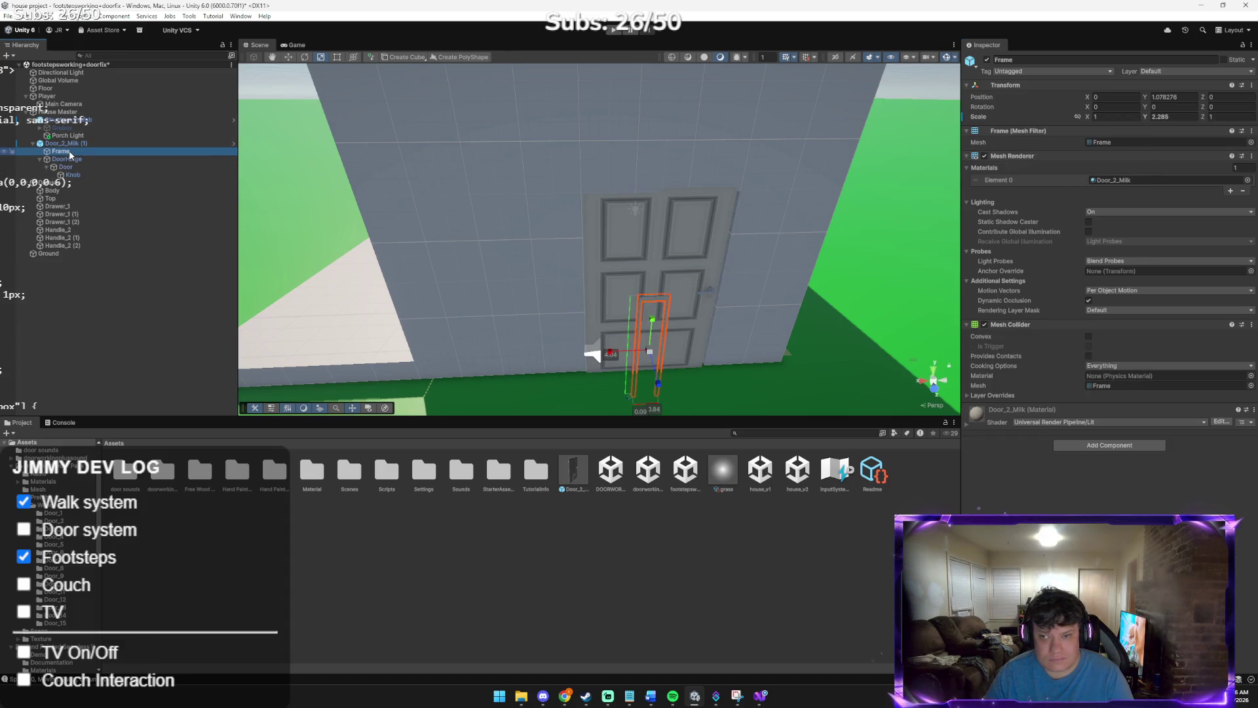
{"action": "right_click", "coordinate": [1006, 118]}
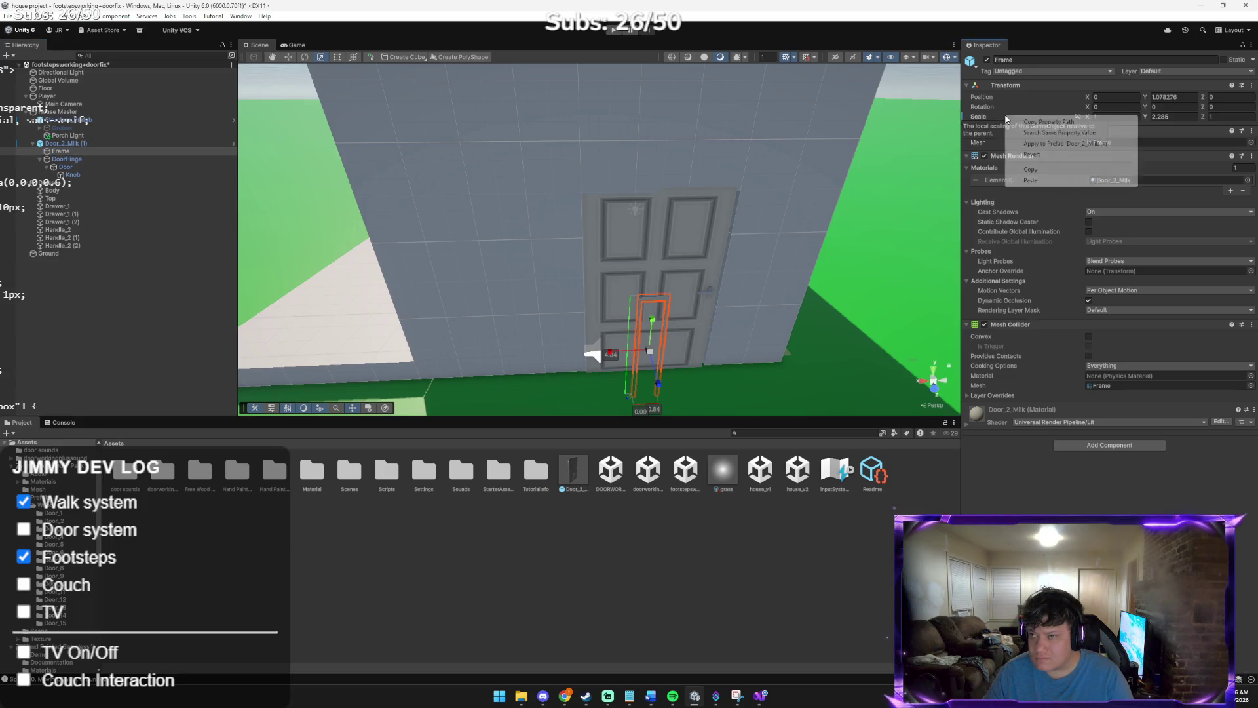
{"action": "left_click", "coordinate": [1031, 181]}
{"action": "mouse_move", "coordinate": [787, 249]}
{"action": "left_mouse_down"}
{"action": "mouse_move", "coordinate": [702, 317]}
{"action": "mouse_move", "coordinate": [646, 275]}
{"action": "mouse_move", "coordinate": [713, 246]}
{"action": "left_mouse_up"}
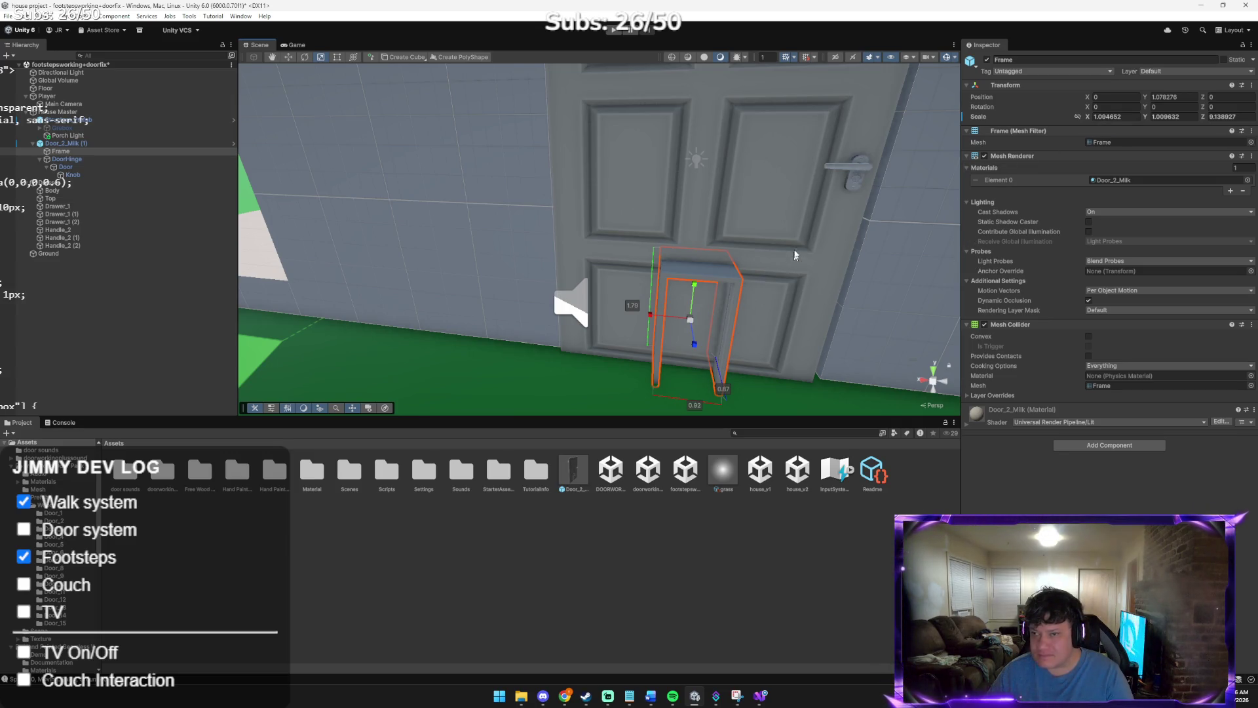
Set the Frame's scale to X 4, Y 4, Z 1
{"action": "left_click", "coordinate": [1123, 116]}
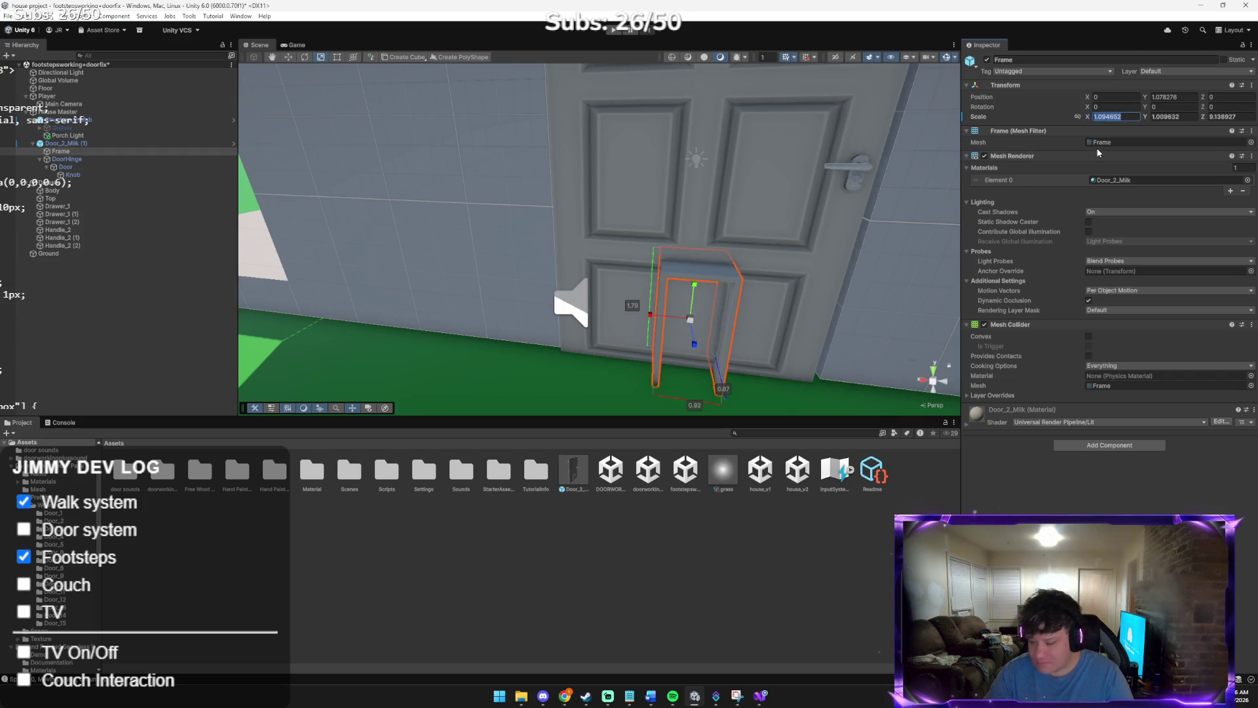
{"action": "type", "text": "4"}
{"action": "key", "text": "Tab"}
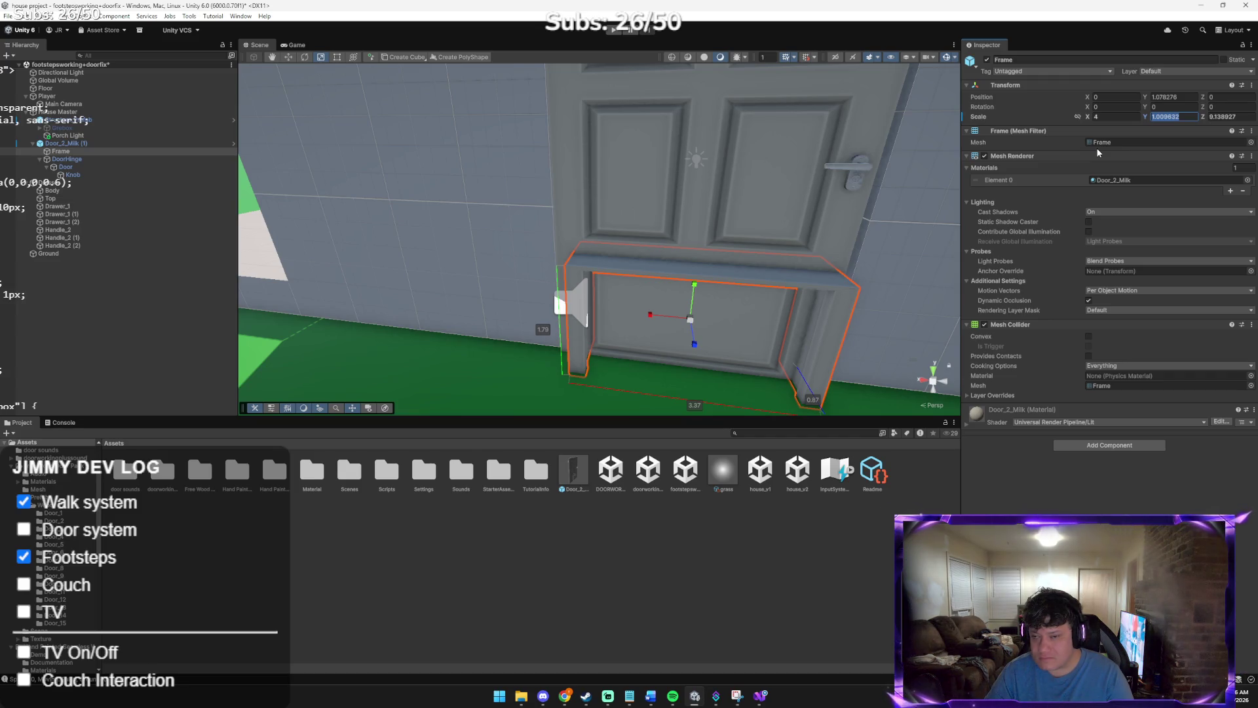
{"action": "type", "text": "4"}
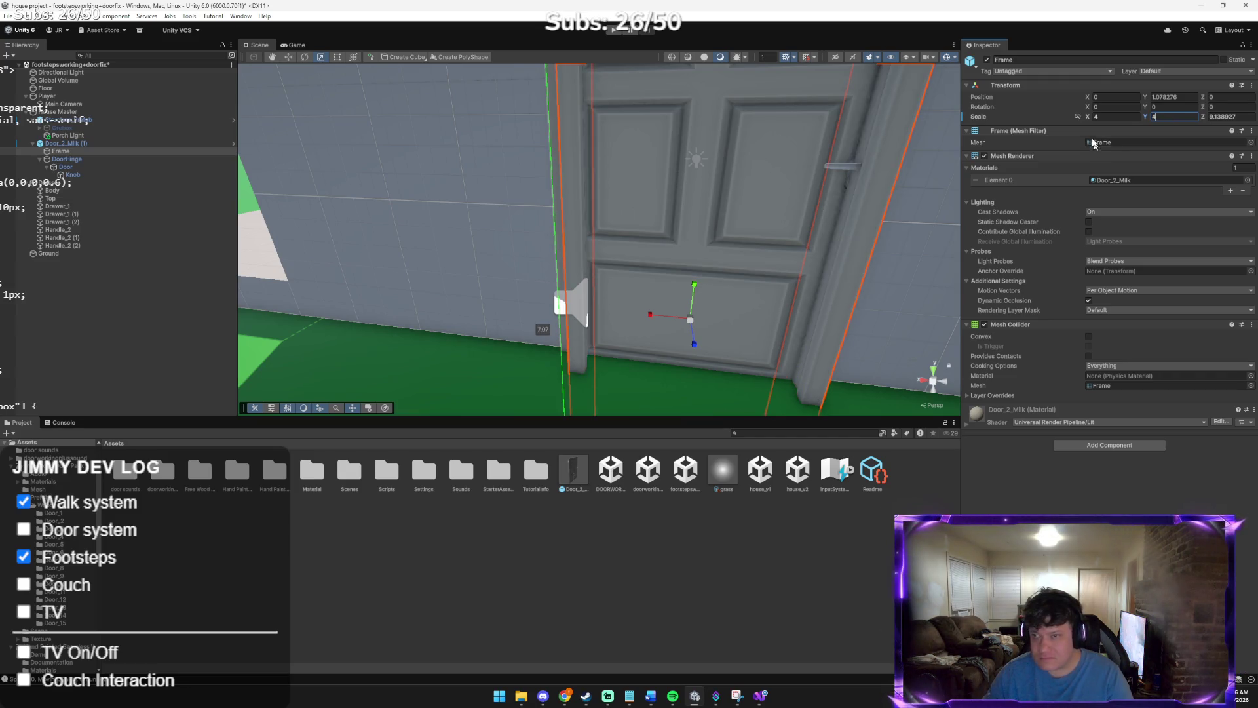
{"action": "mouse_move", "coordinate": [852, 164]}
{"action": "left_mouse_down"}
{"action": "mouse_move", "coordinate": [872, 160]}
{"action": "mouse_move", "coordinate": [793, 185]}
{"action": "left_mouse_up"}
{"action": "scroll", "coordinate": [869, 156], "scroll_direction": "down", "scroll_amount": 5}
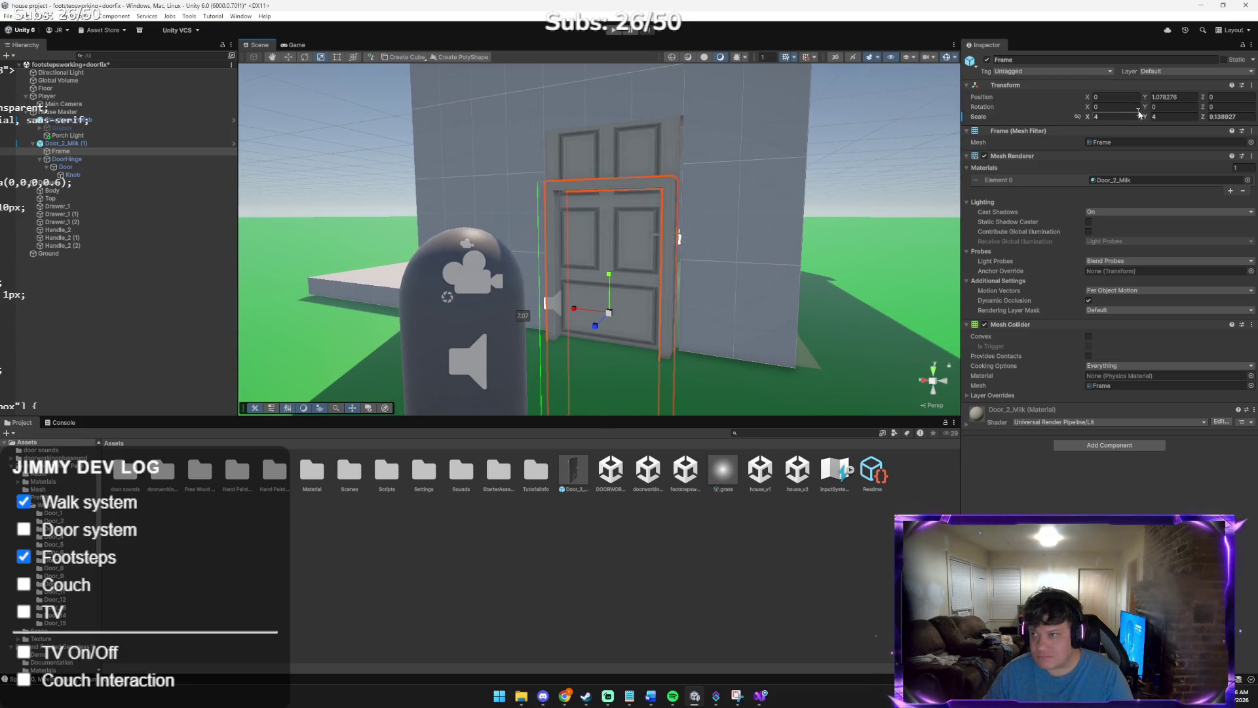
{"action": "left_click", "coordinate": [1244, 117]}
{"action": "type", "text": "1ER"}
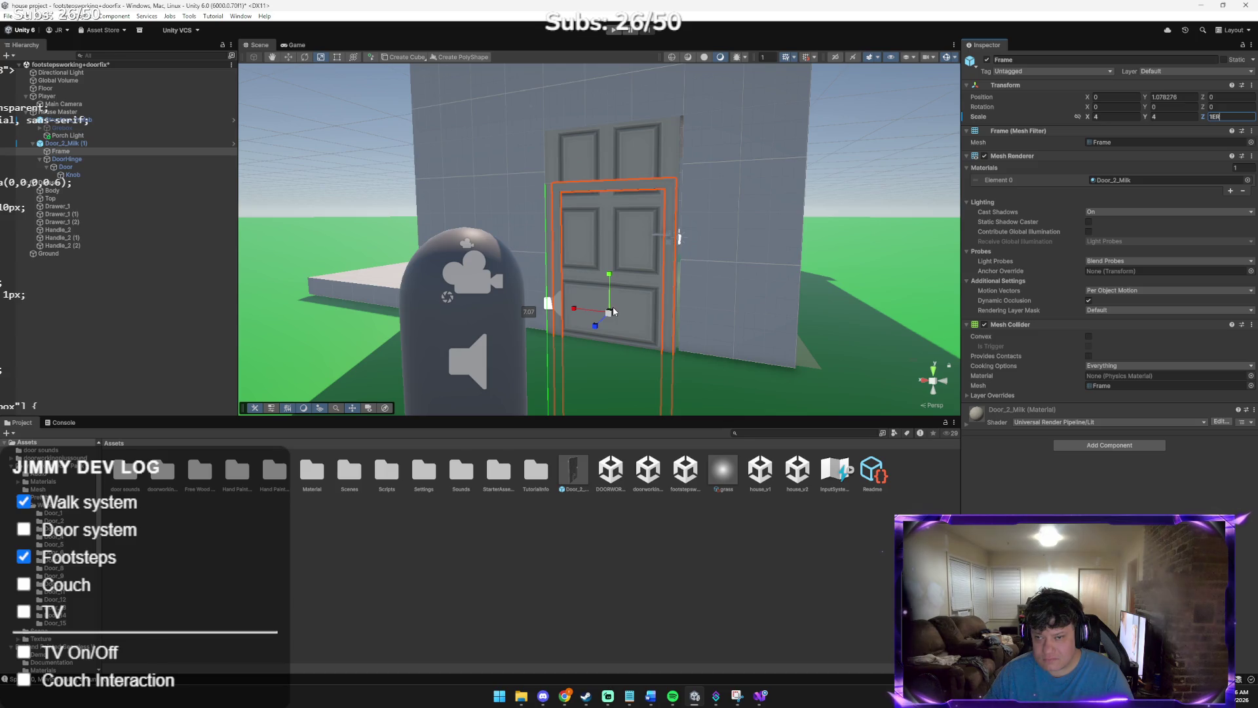
{"action": "left_click", "coordinate": [632, 316]}
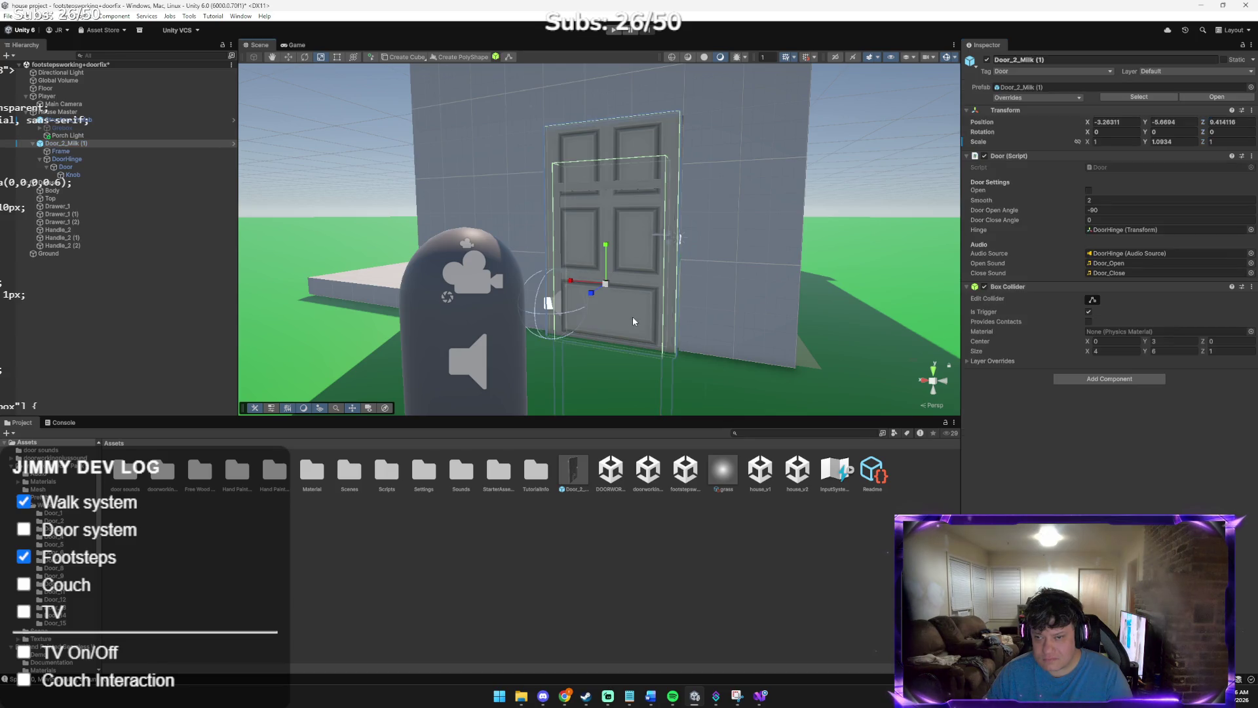
{"action": "left_click", "coordinate": [671, 275]}
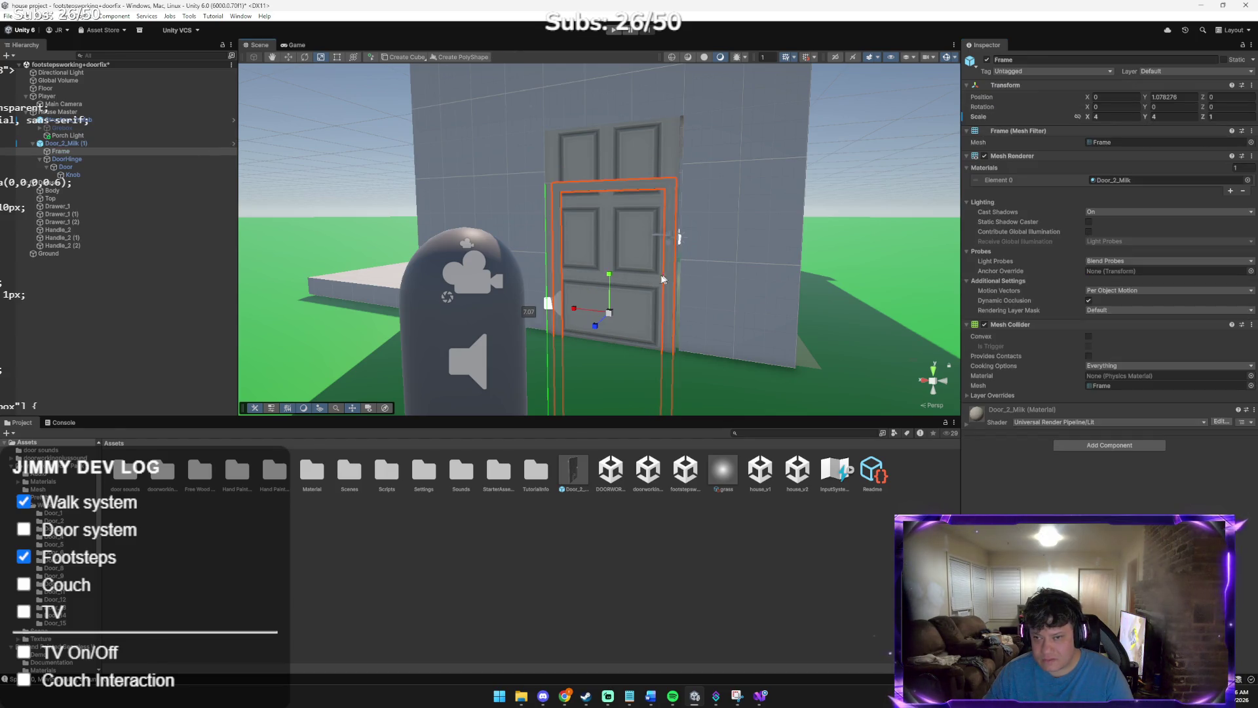
Raise the Frame to Position Y 3.56 and set its Y scale to 3.5
{"action": "mouse_move", "coordinate": [613, 306]}
{"action": "left_mouse_down"}
{"action": "mouse_move", "coordinate": [620, 218]}
{"action": "mouse_move", "coordinate": [610, 221]}
{"action": "left_mouse_up"}
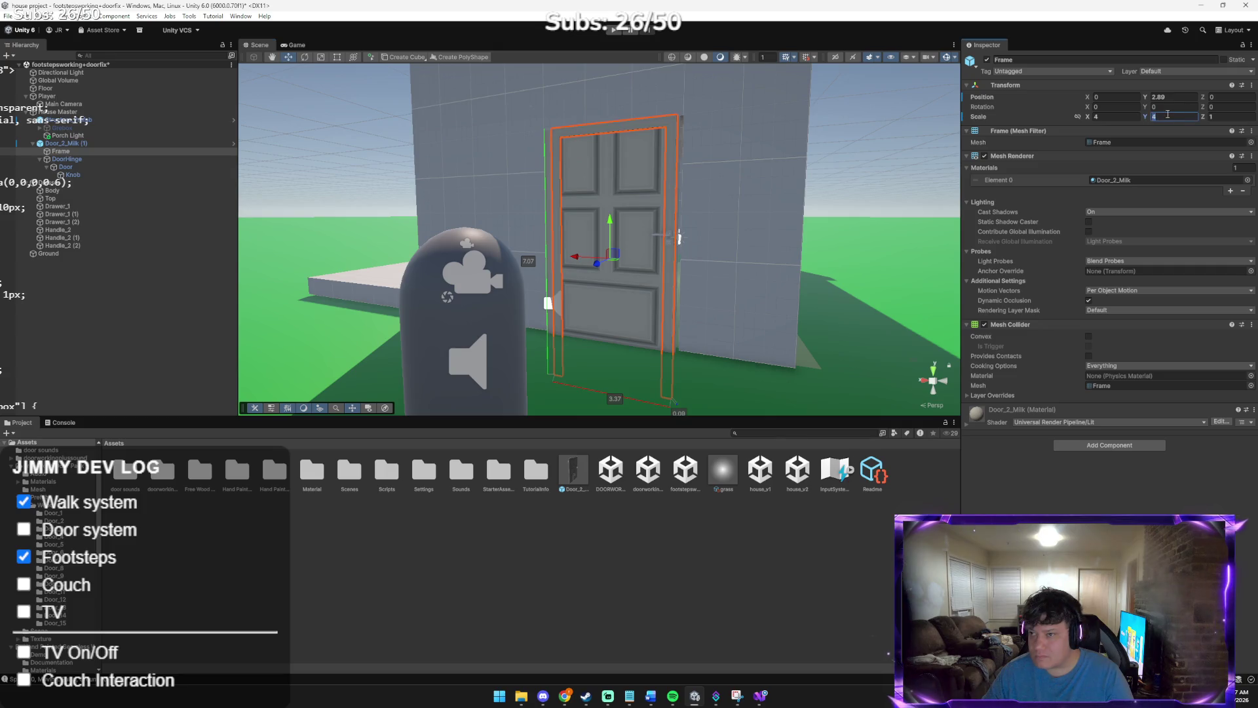
{"action": "type", "text": ".2"}
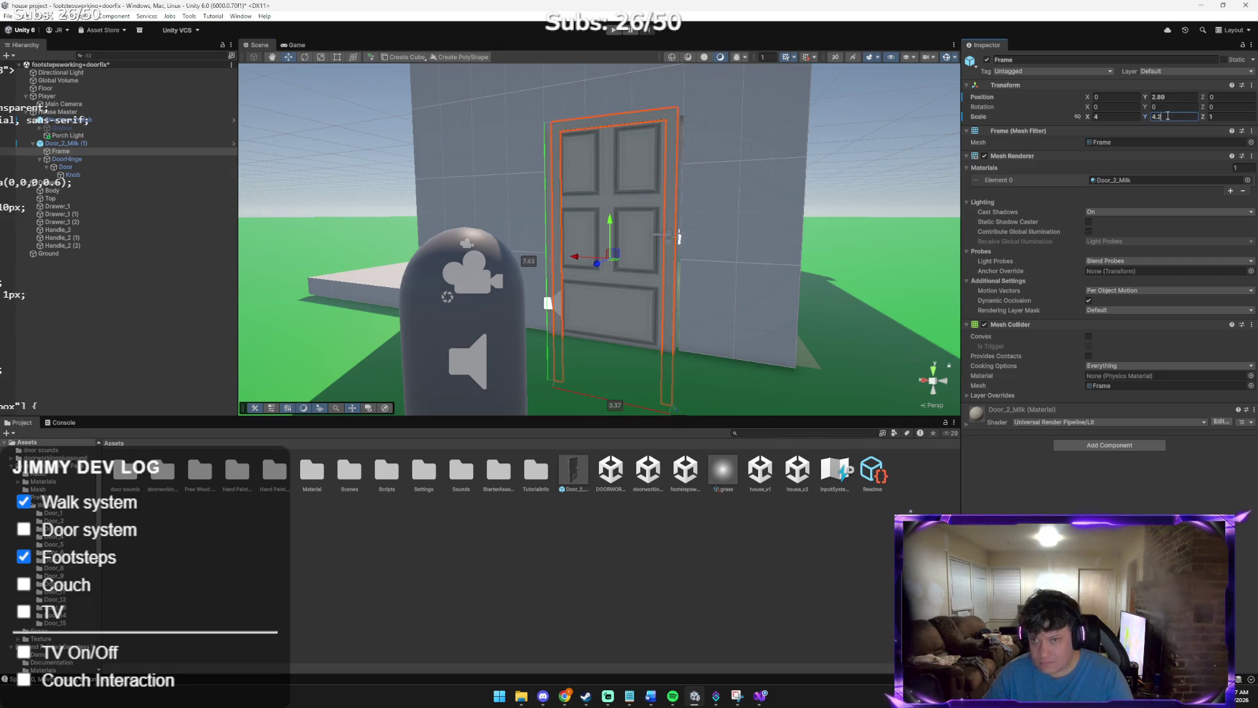
{"action": "key", "text": "BackSpace"}
{"action": "key", "text": "BackSpace"}
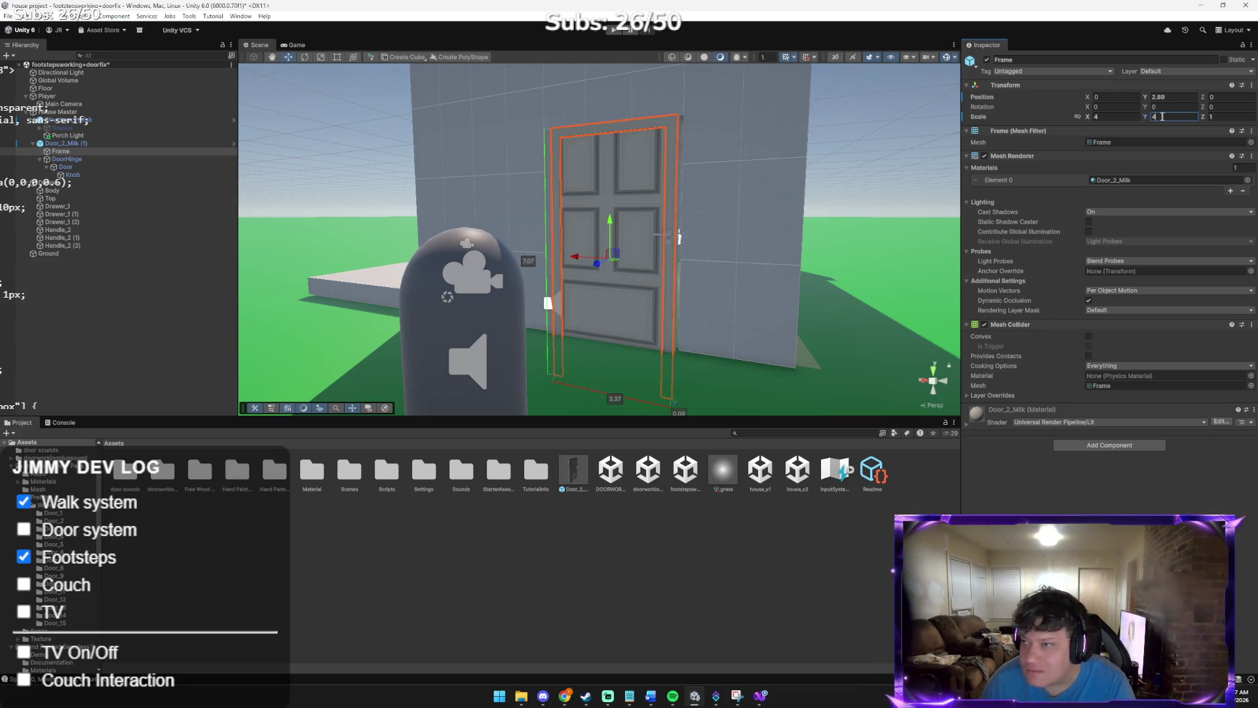
{"action": "key", "text": "BackSpace"}
{"action": "type", "text": "3"}
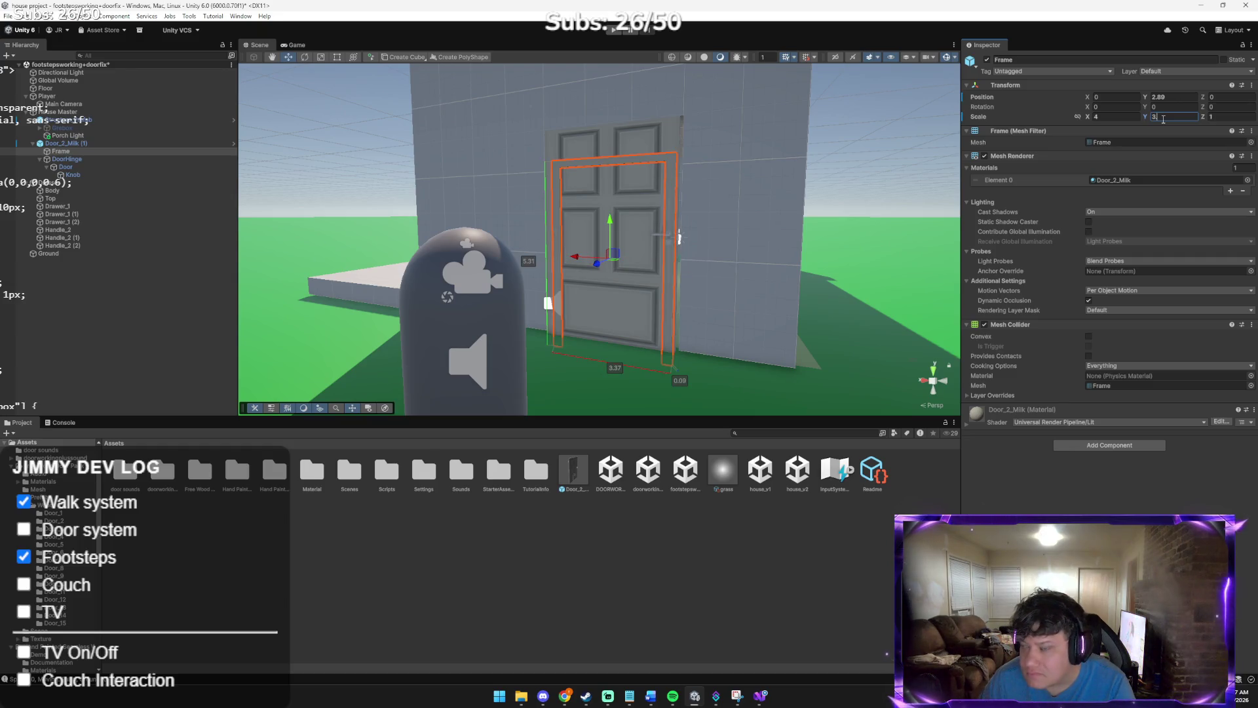
{"action": "type", "text": ".5"}
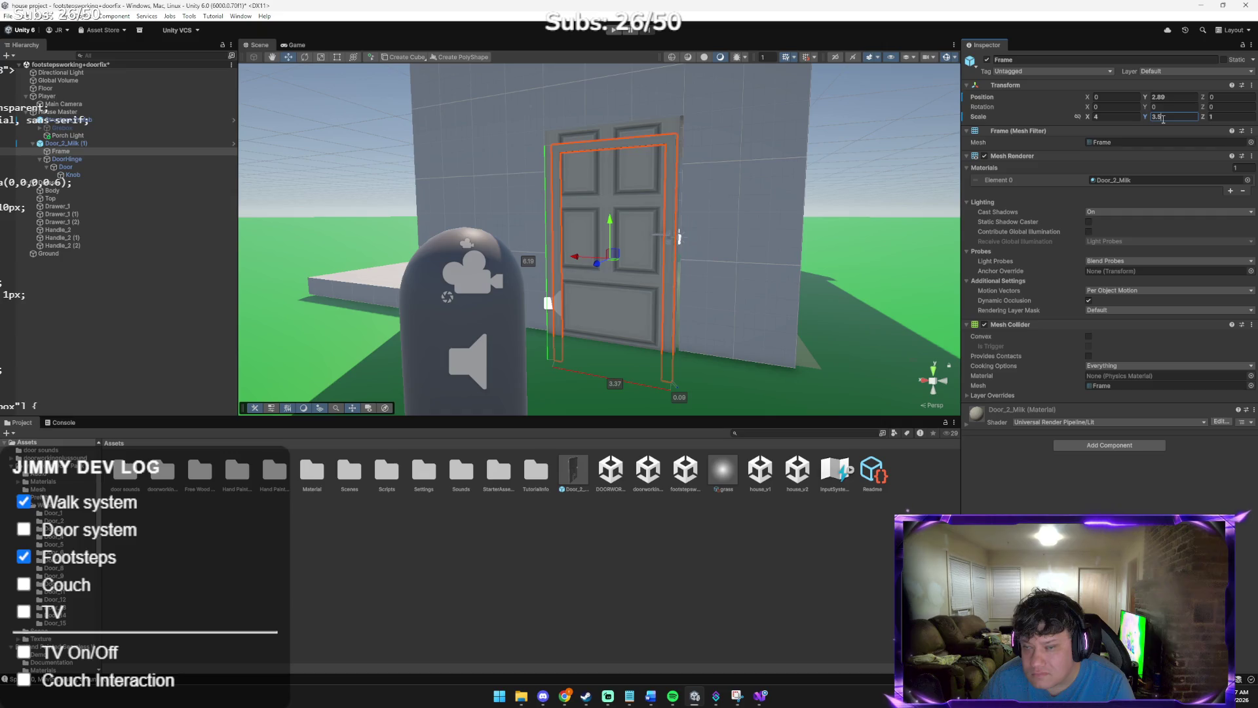
{"action": "left_click_drag", "start_coordinate": [609, 222], "coordinate": [614, 200]}
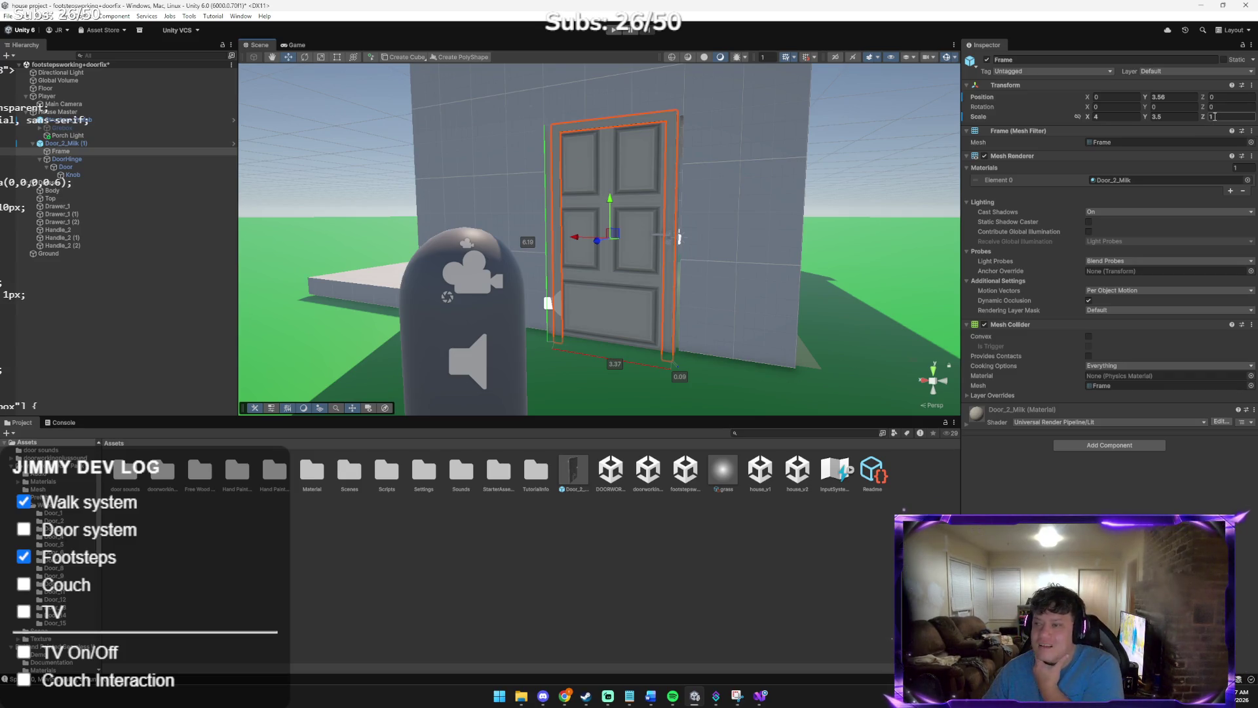
Set the Frame's X scale to 4.2 and enter Play mode
{"action": "left_click", "coordinate": [1101, 116]}
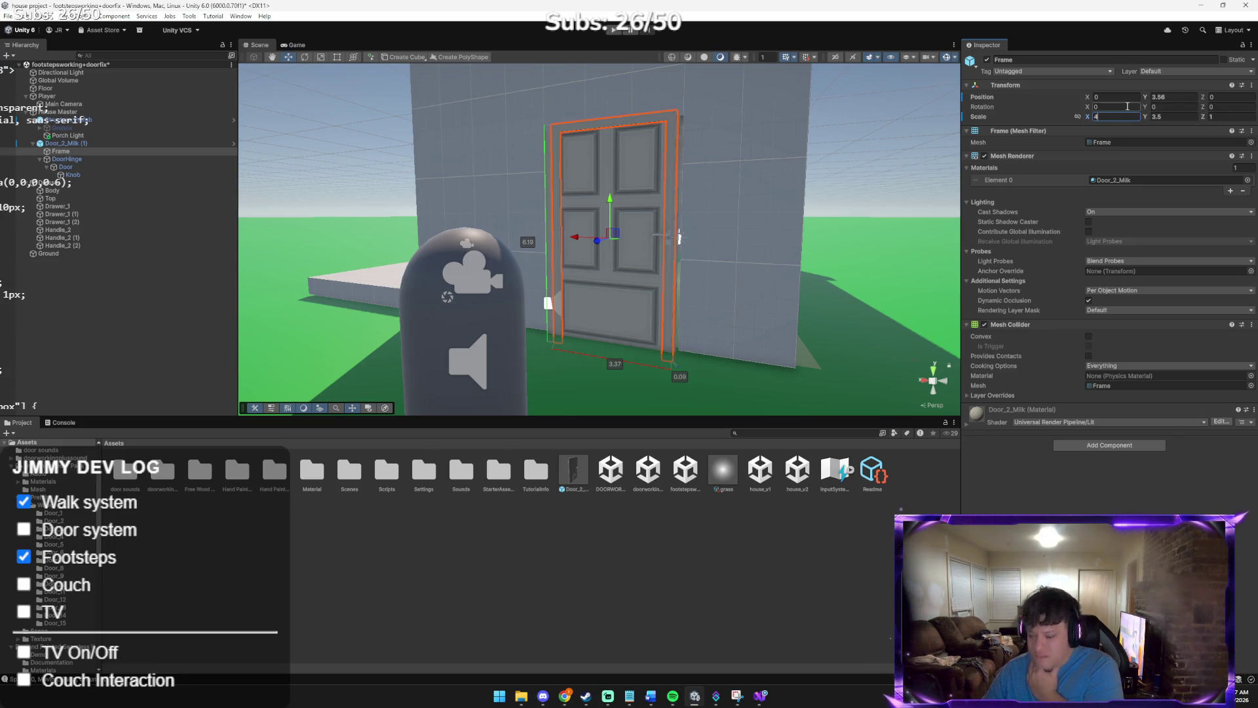
{"action": "type", "text": ".2"}
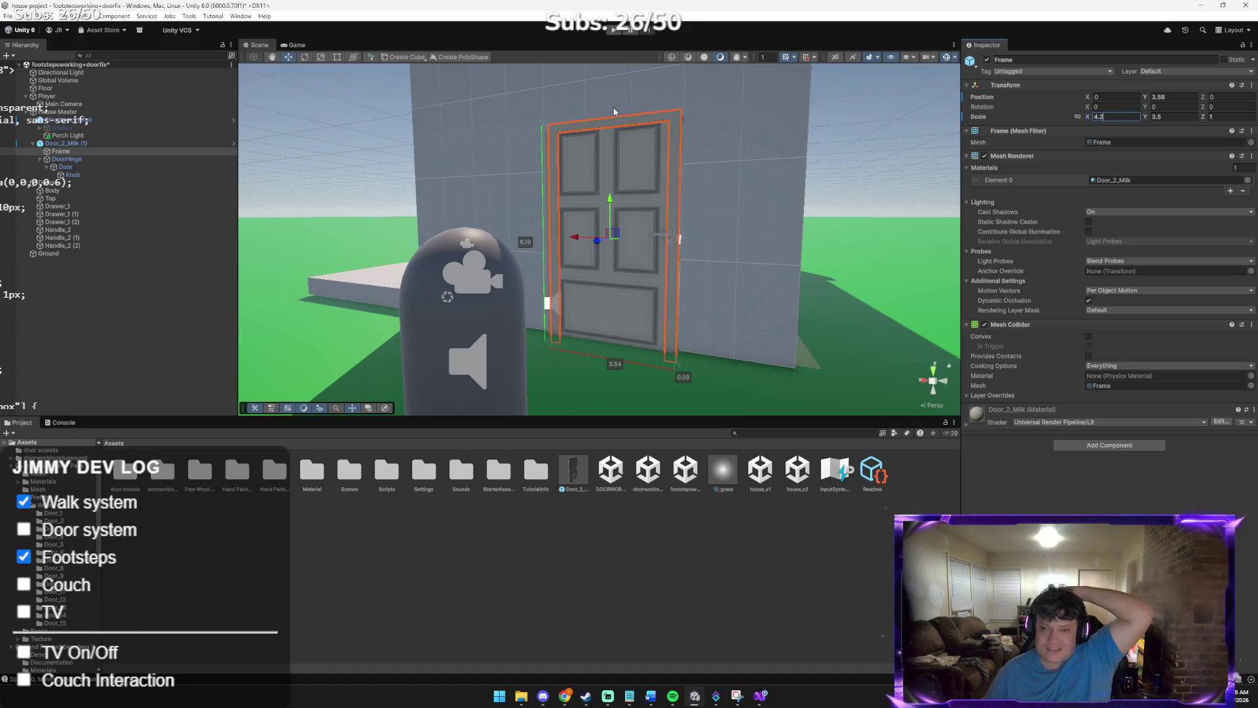
{"action": "left_click", "coordinate": [615, 31]}
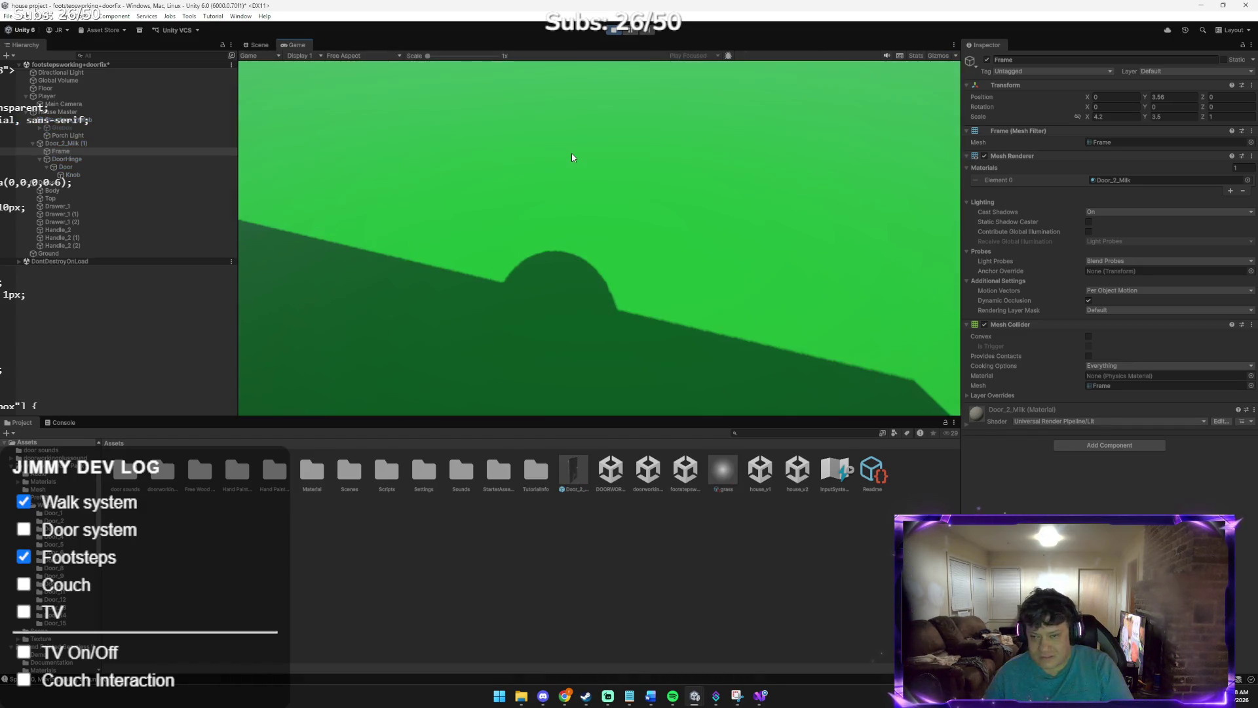
Walk through the doorway, then open the door with E and close it again
{"action": "key", "text": "e"}
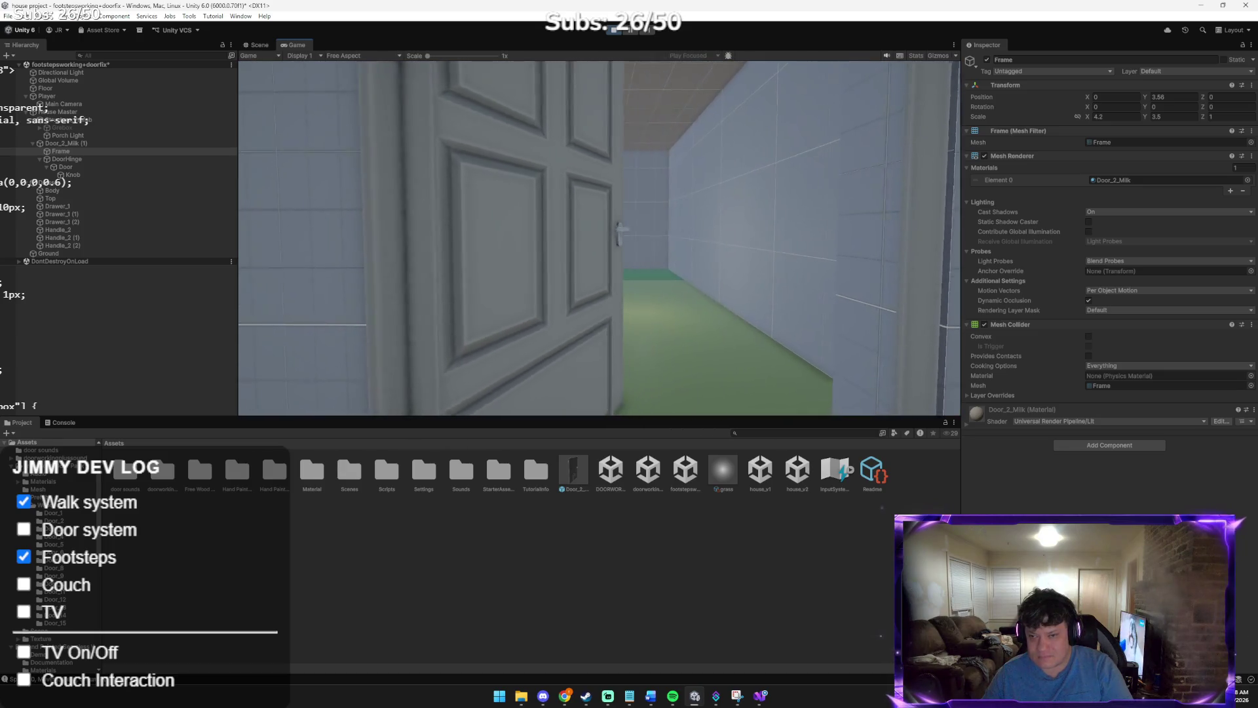
{"action": "key", "text": "w"}
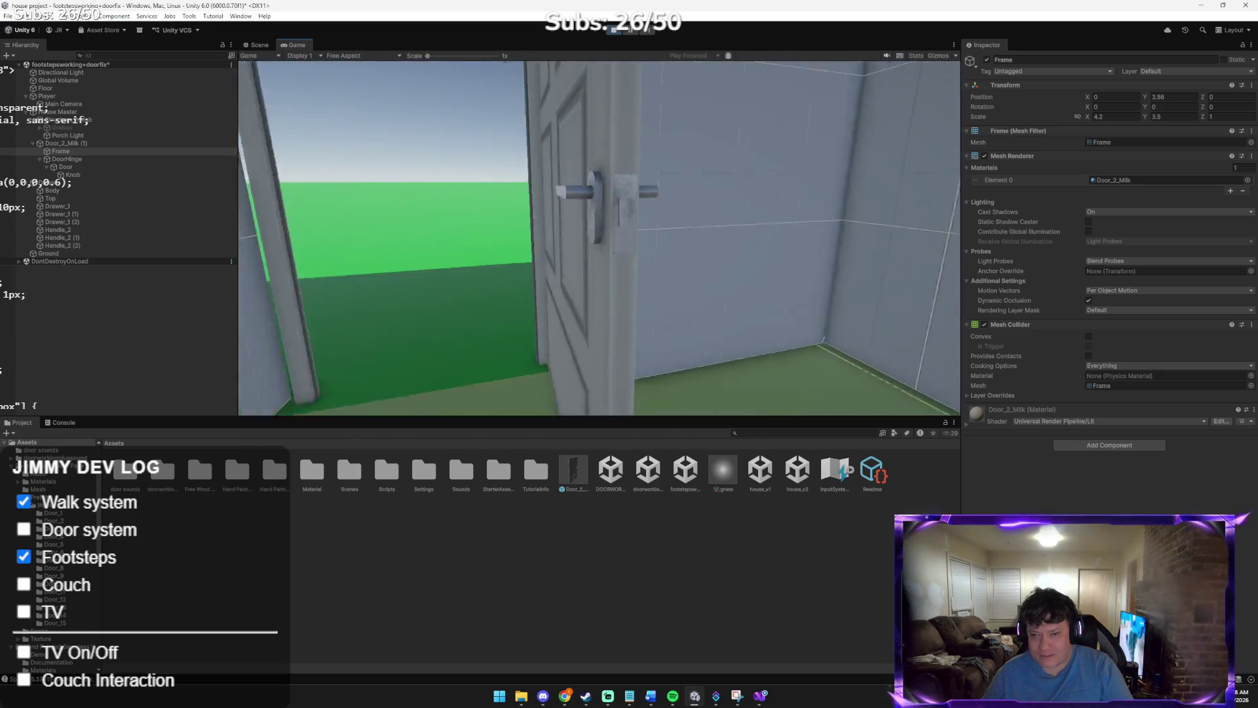
{"action": "key", "text": "w"}
{"action": "key", "text": "w"}
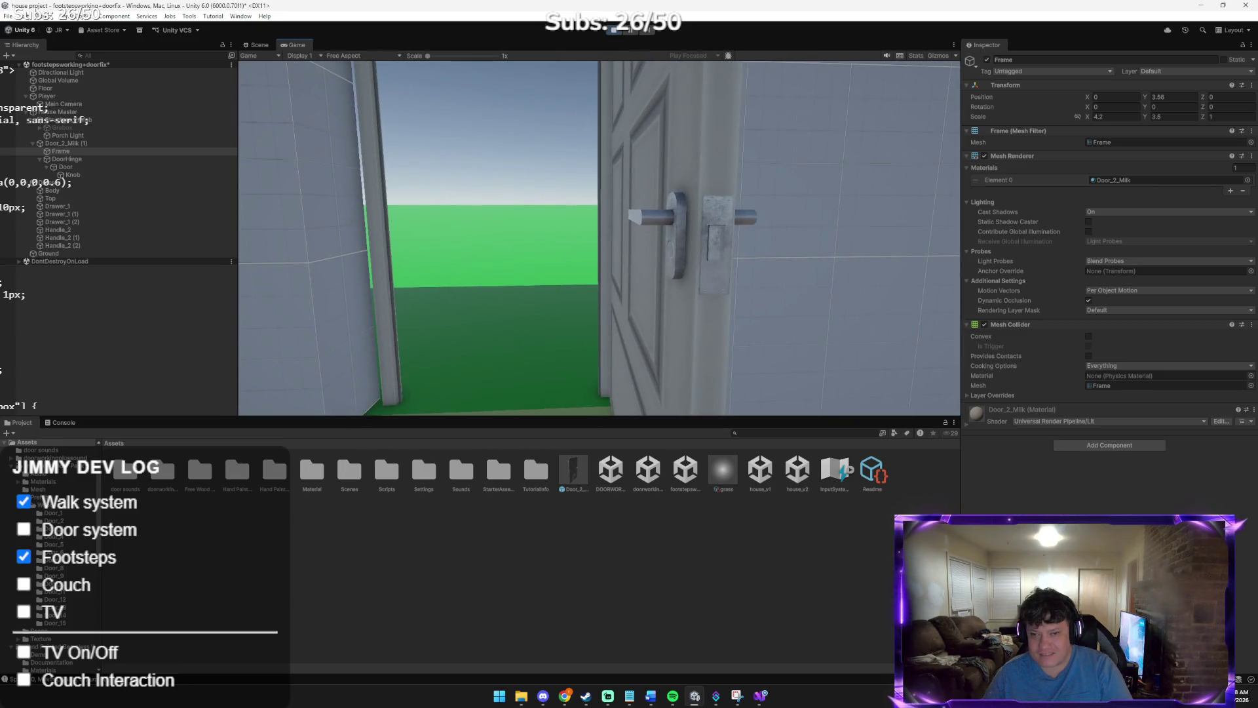
{"action": "key", "text": "w"}
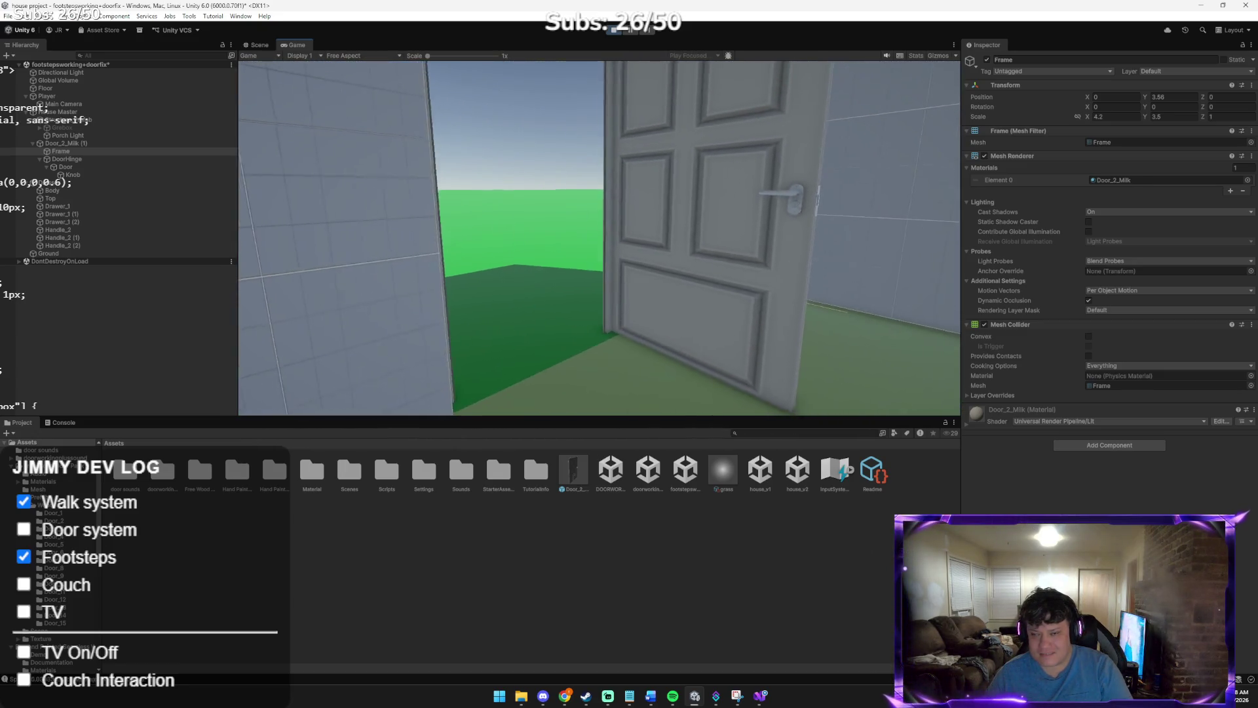
{"action": "key", "text": "w"}
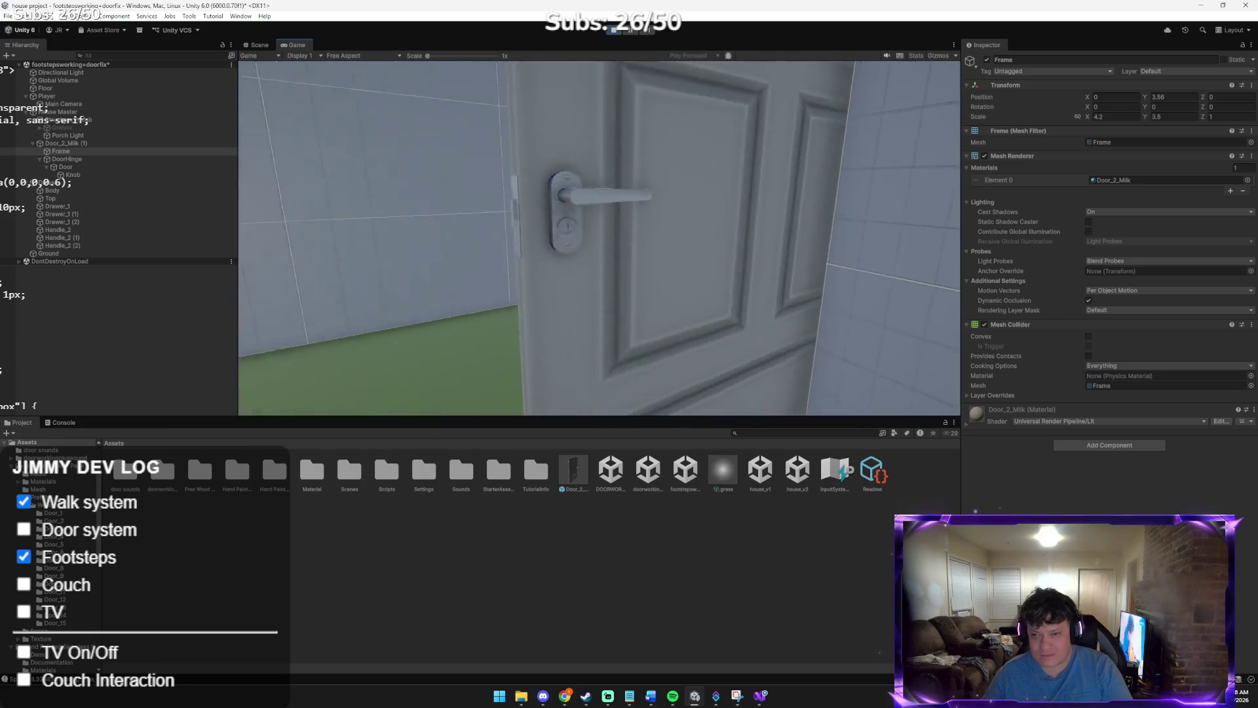
{"action": "key", "text": "w"}
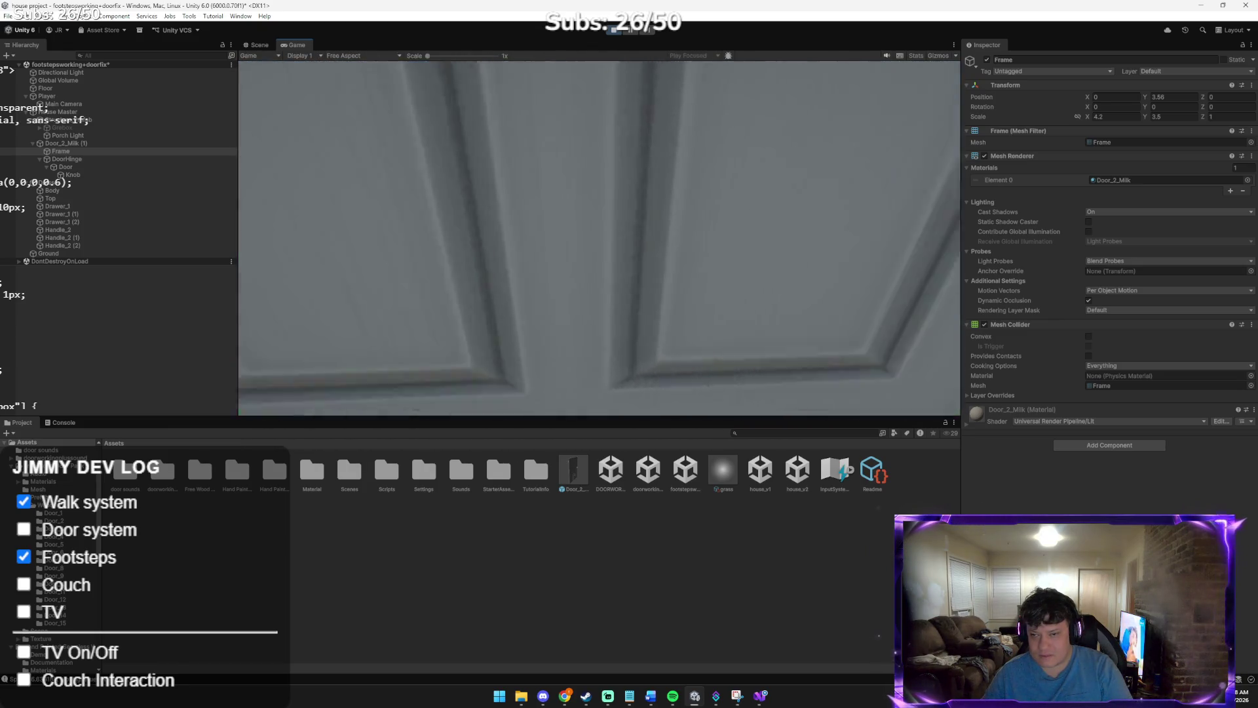
{"action": "key", "text": "w"}
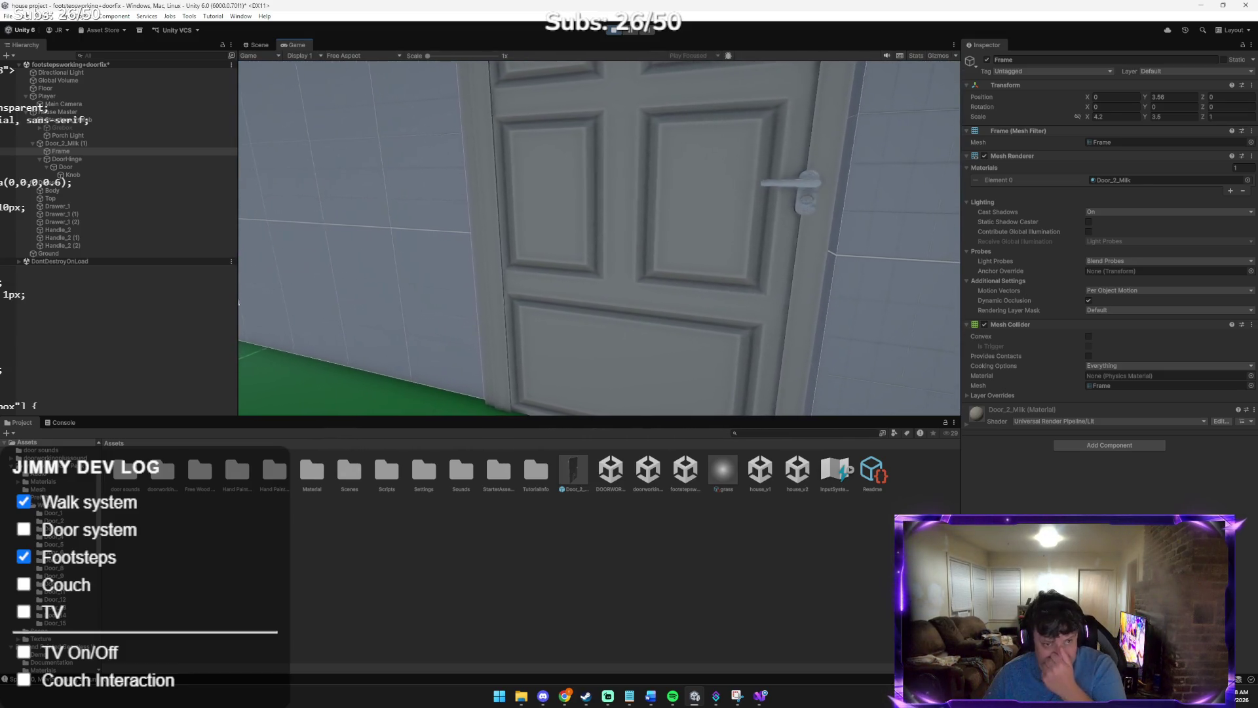
{"action": "key", "text": "e"}
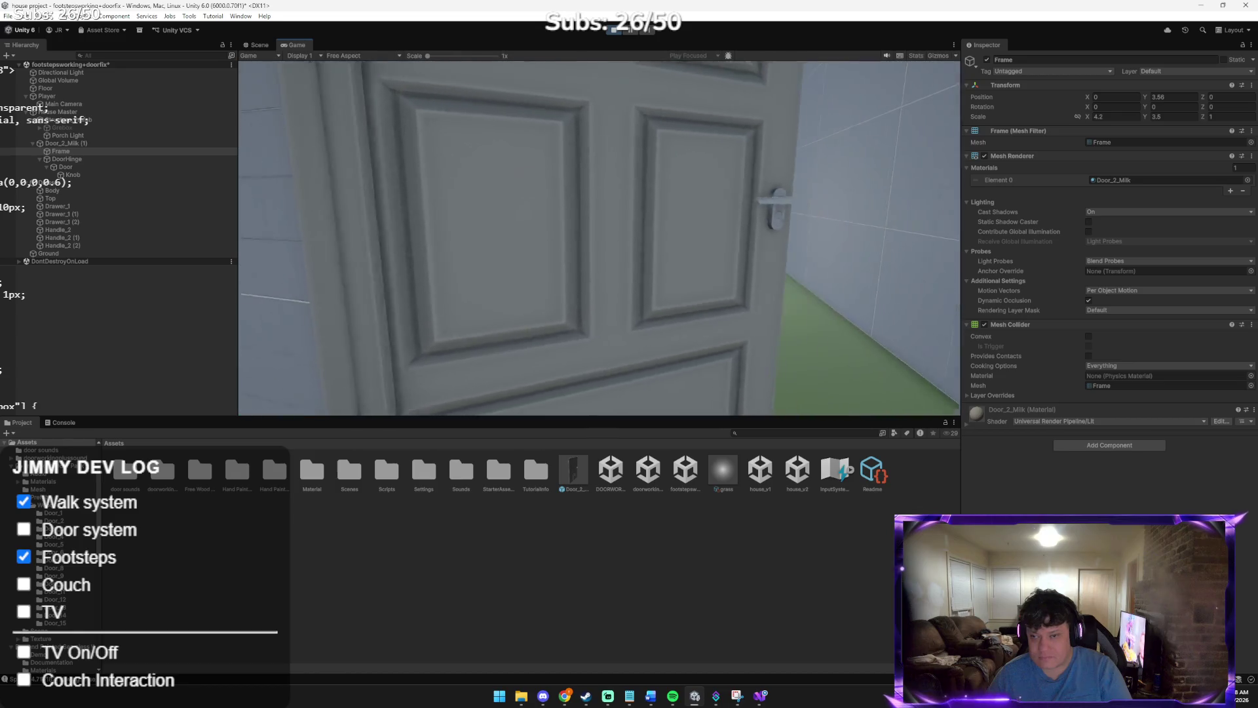
{"action": "key", "text": "s"}
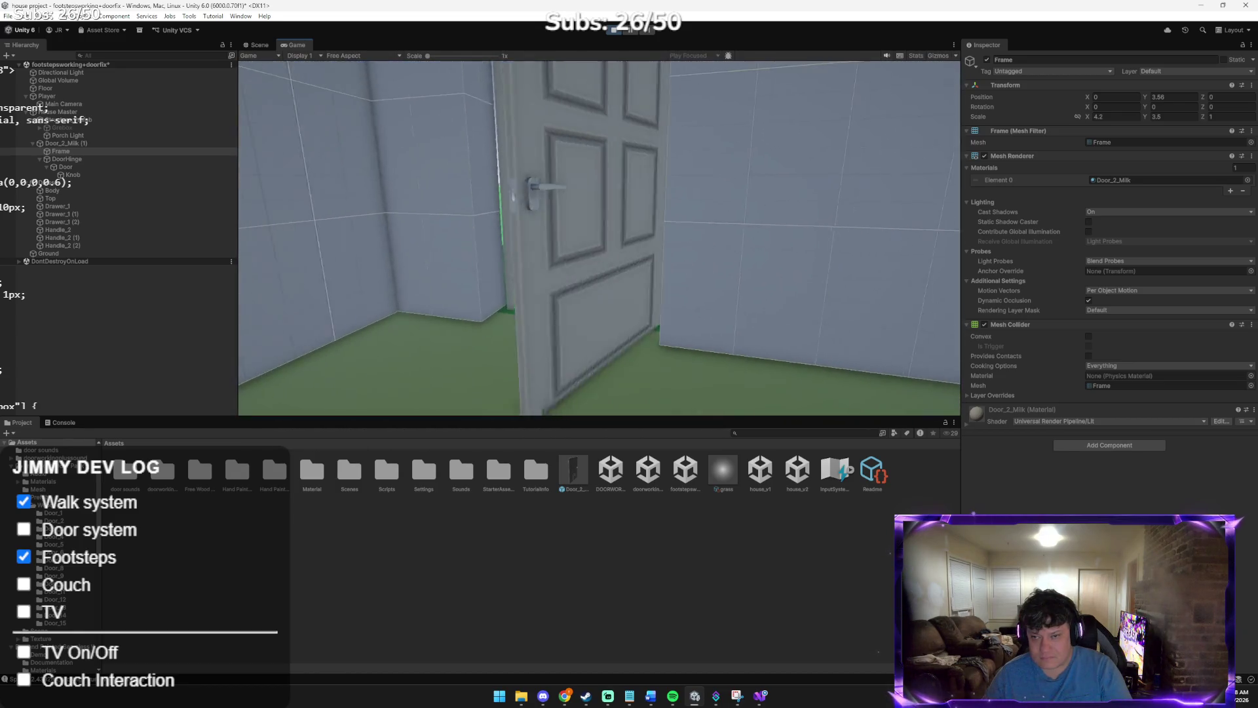
{"action": "key", "text": "e"}
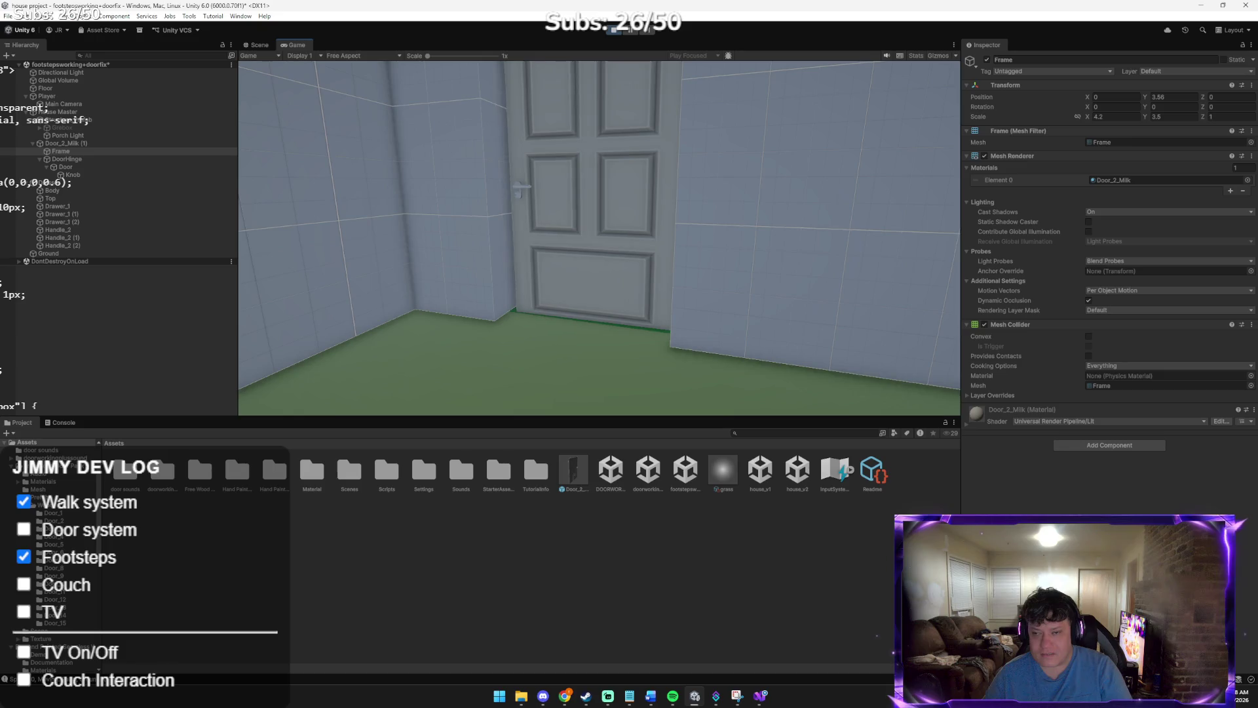
Walk back to the door, swing it shut and open again, then stop Play mode
{"action": "key", "text": "w"}
{"action": "key", "text": "e"}
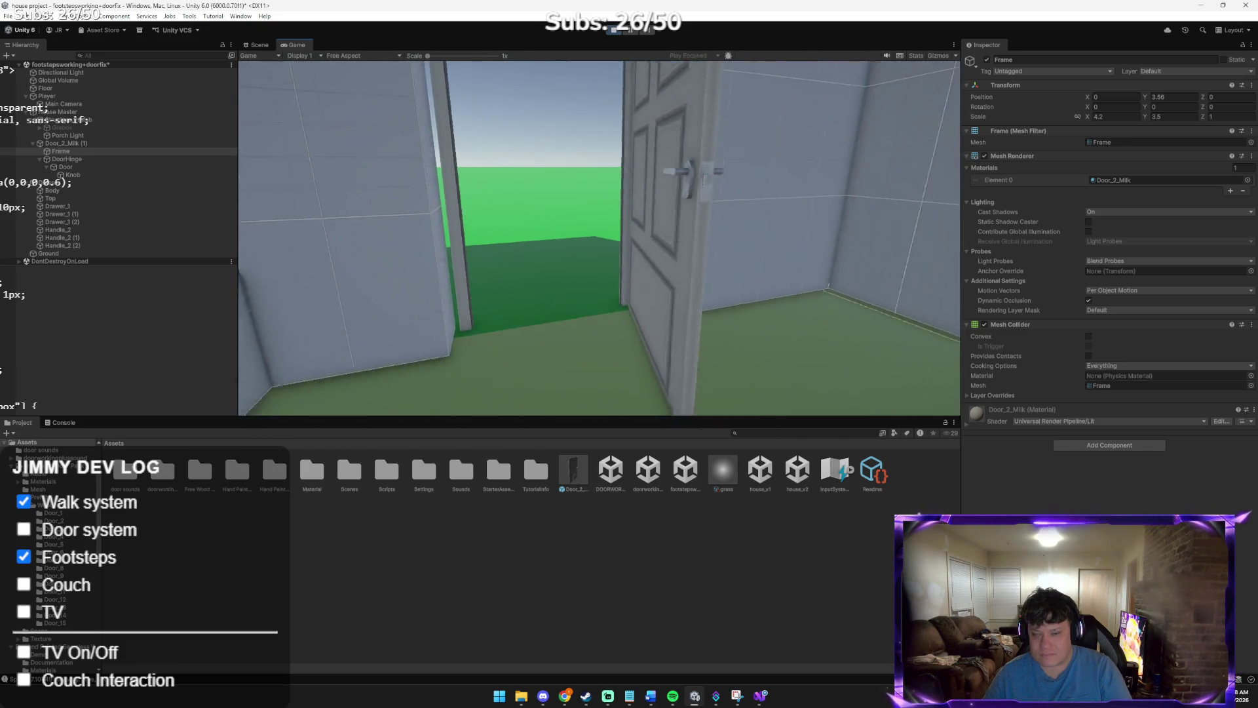
{"action": "key", "text": "s"}
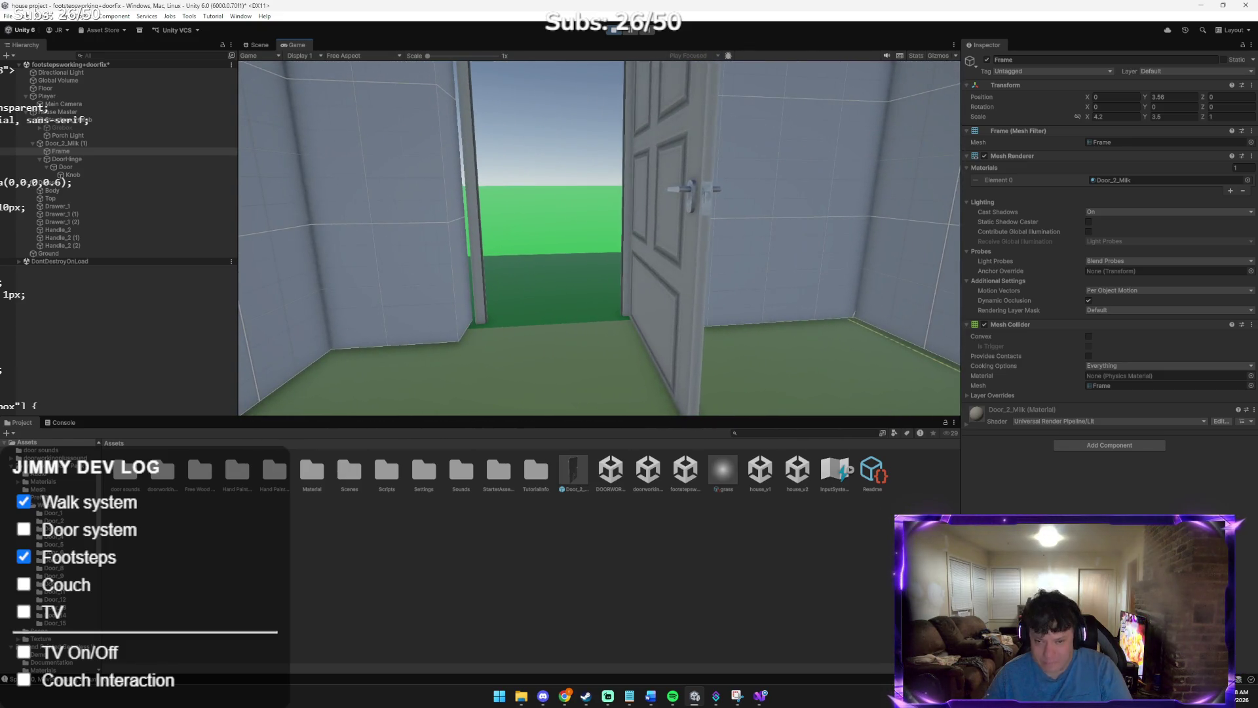
{"action": "key", "text": "w"}
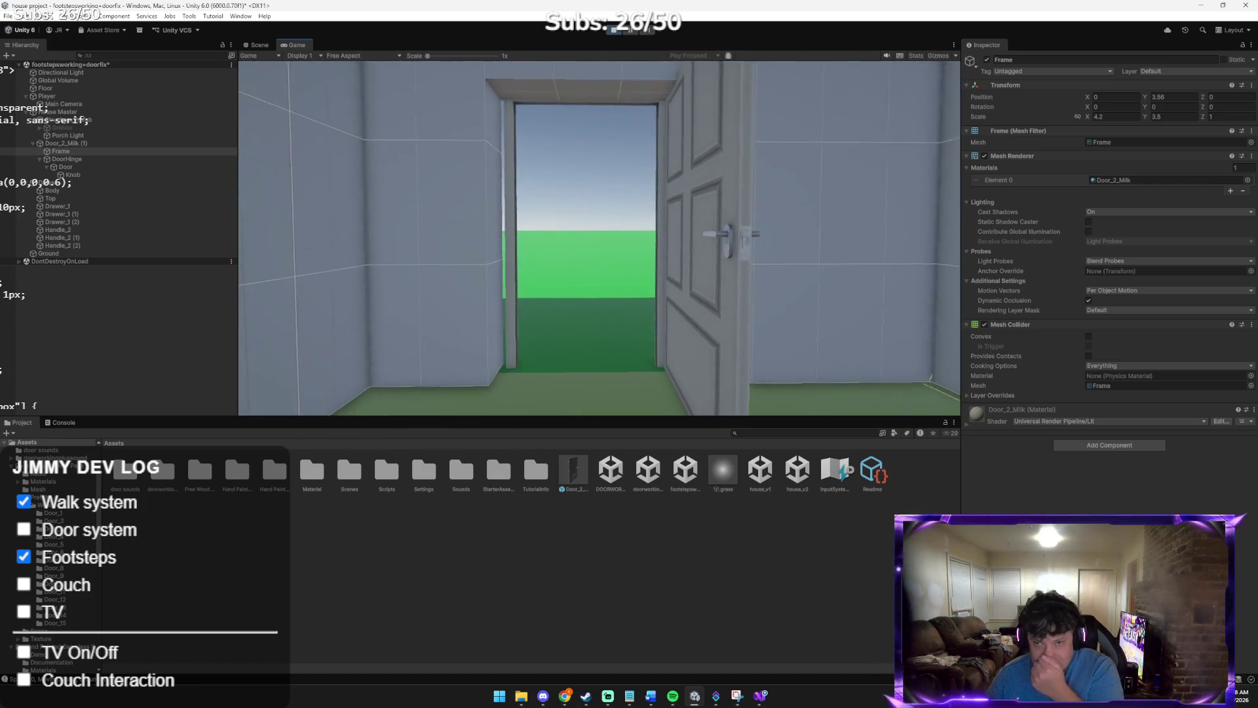
{"action": "key", "text": "a"}
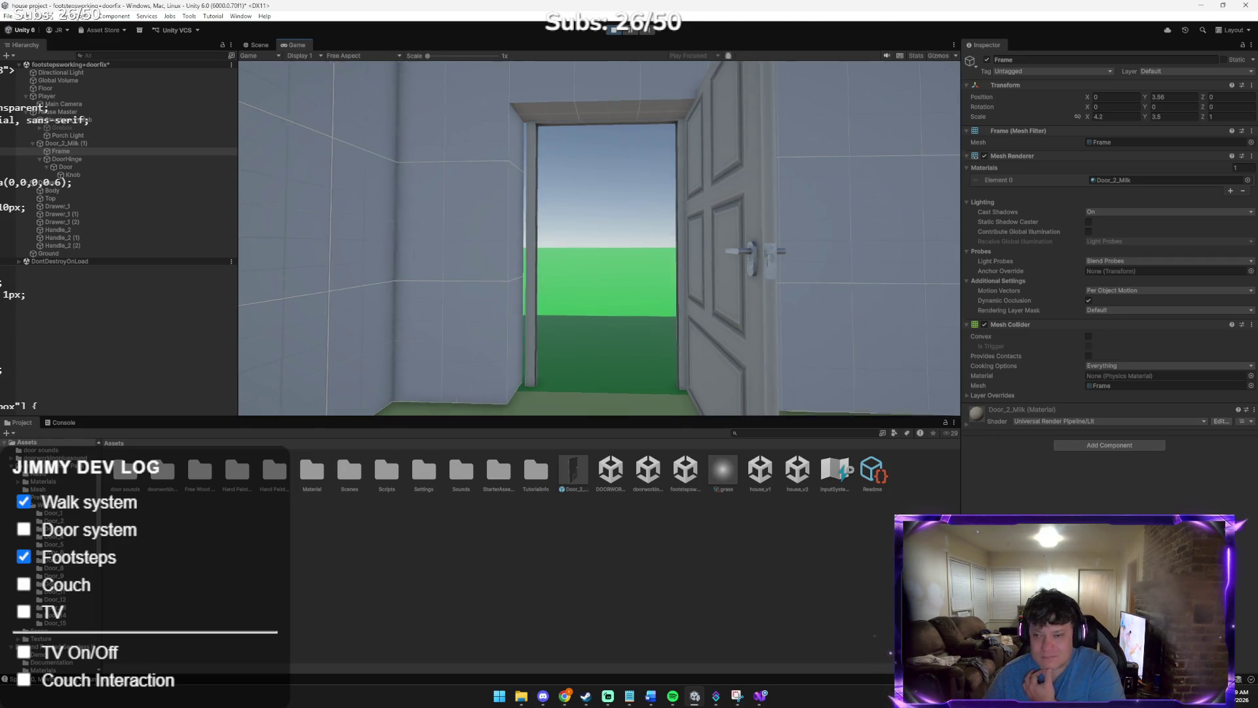
{"action": "key", "text": "w"}
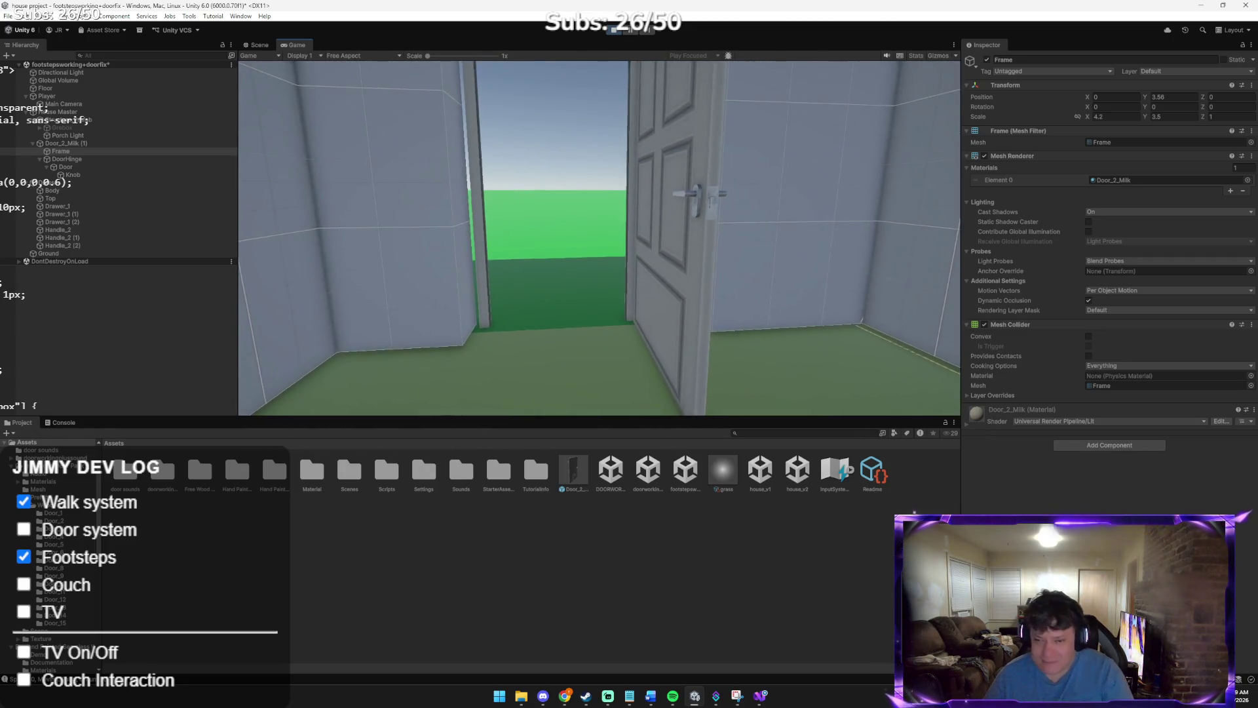
{"action": "key", "text": "e"}
{"action": "key", "text": "w"}
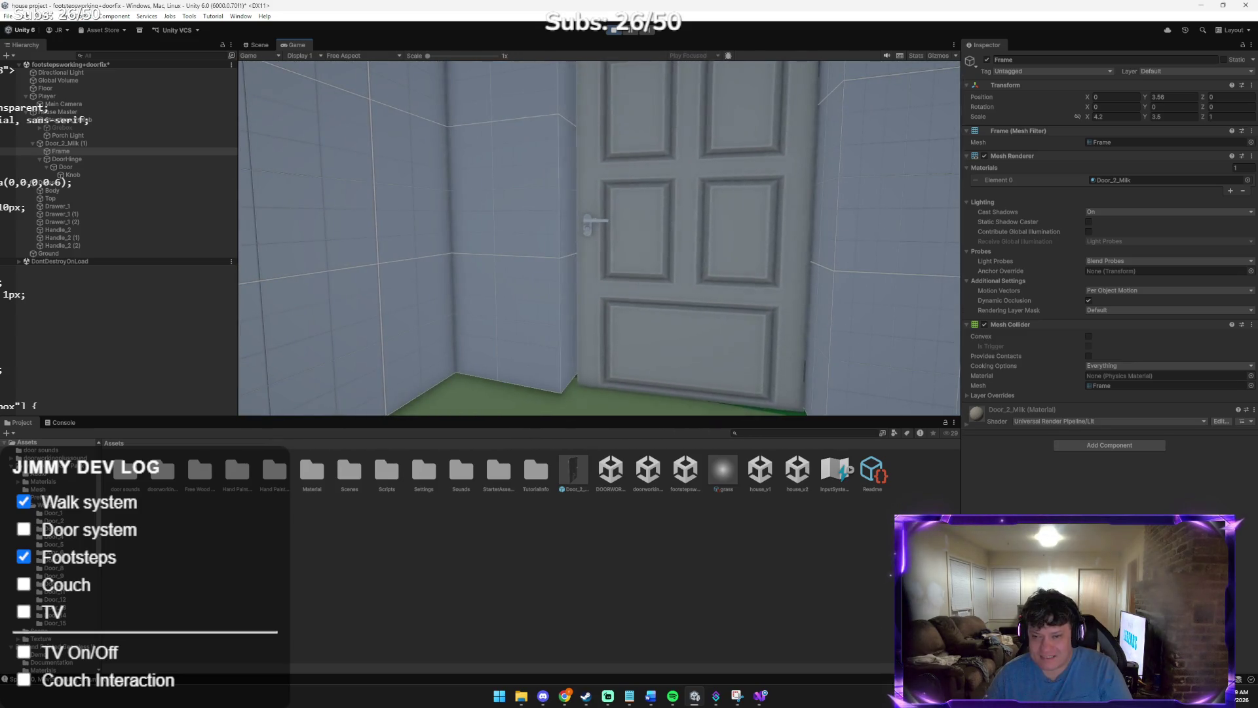
{"action": "key", "text": "w"}
{"action": "key", "text": "e"}
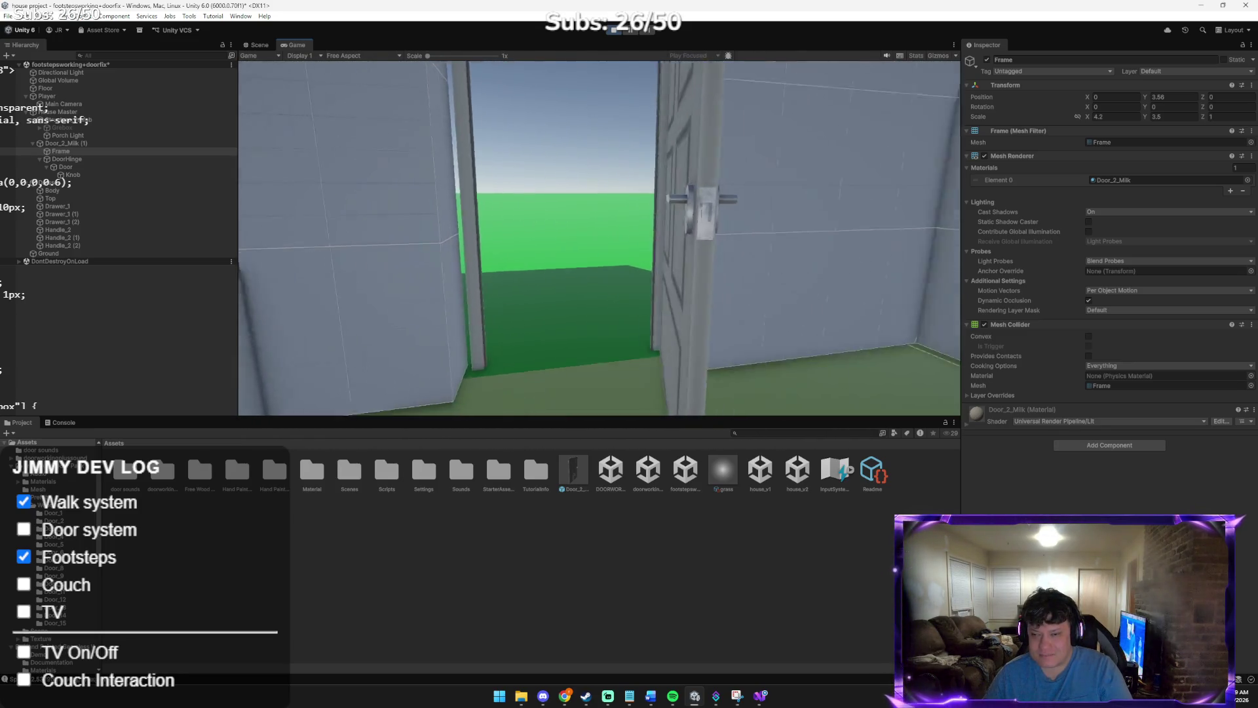
{"action": "key", "text": "w"}
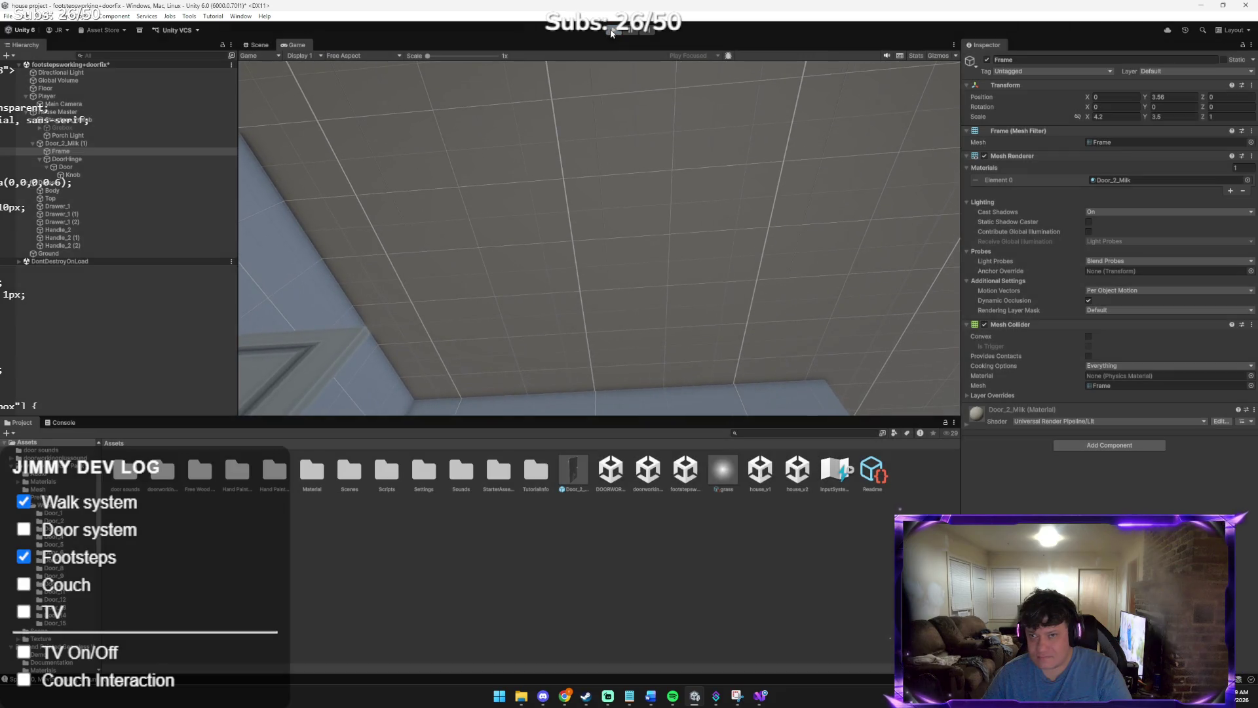
{"action": "left_click", "coordinate": [610, 31]}
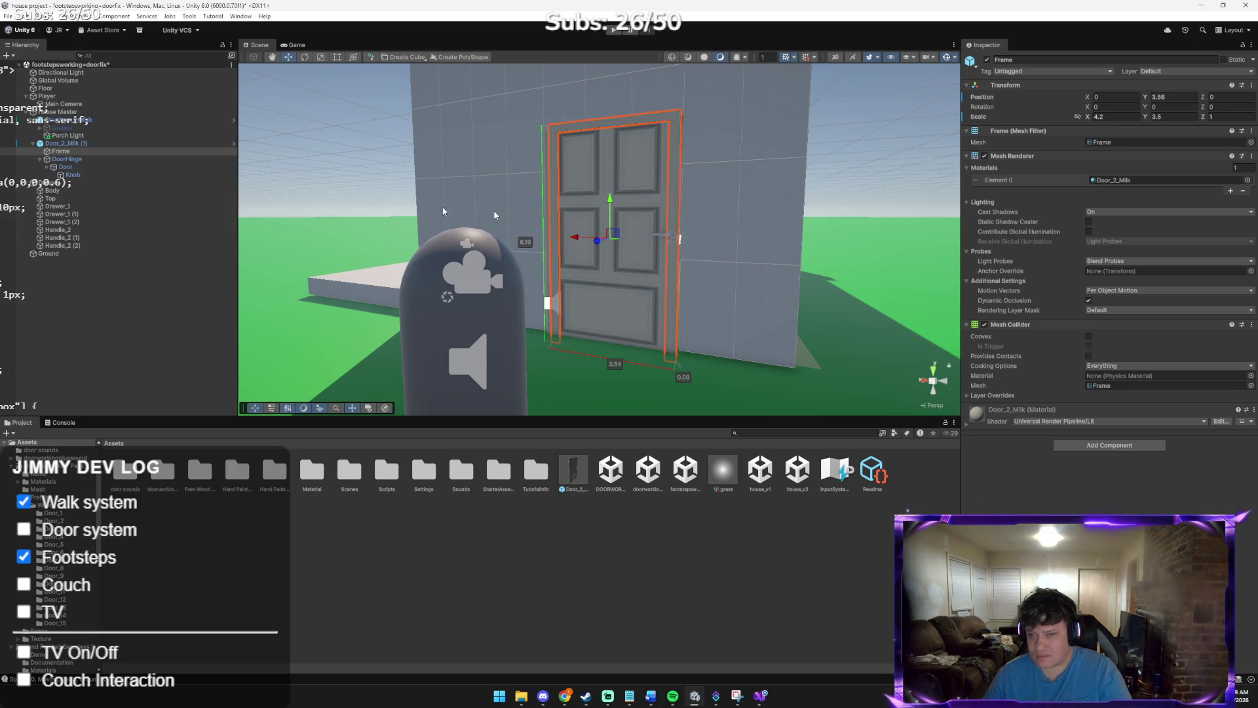
Remove the Box Collider component from the Door_2_Milk (1) root
{"action": "left_click", "coordinate": [66, 166]}
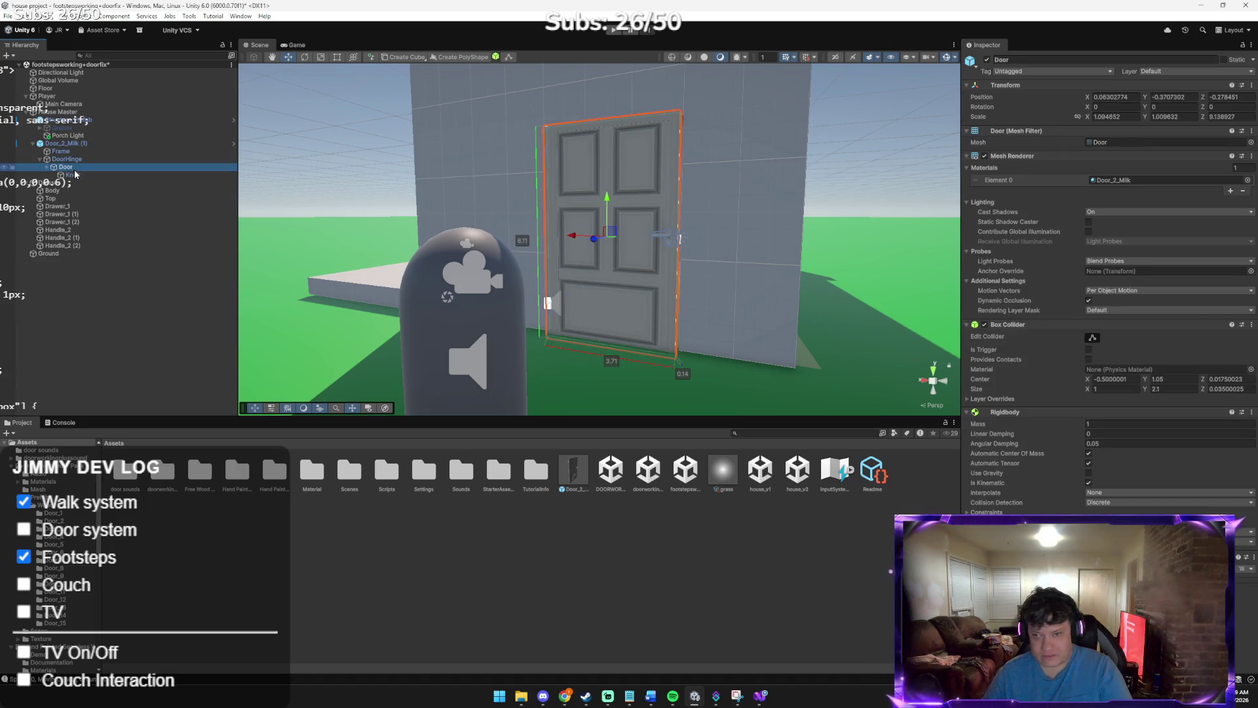
{"action": "left_click", "coordinate": [81, 174]}
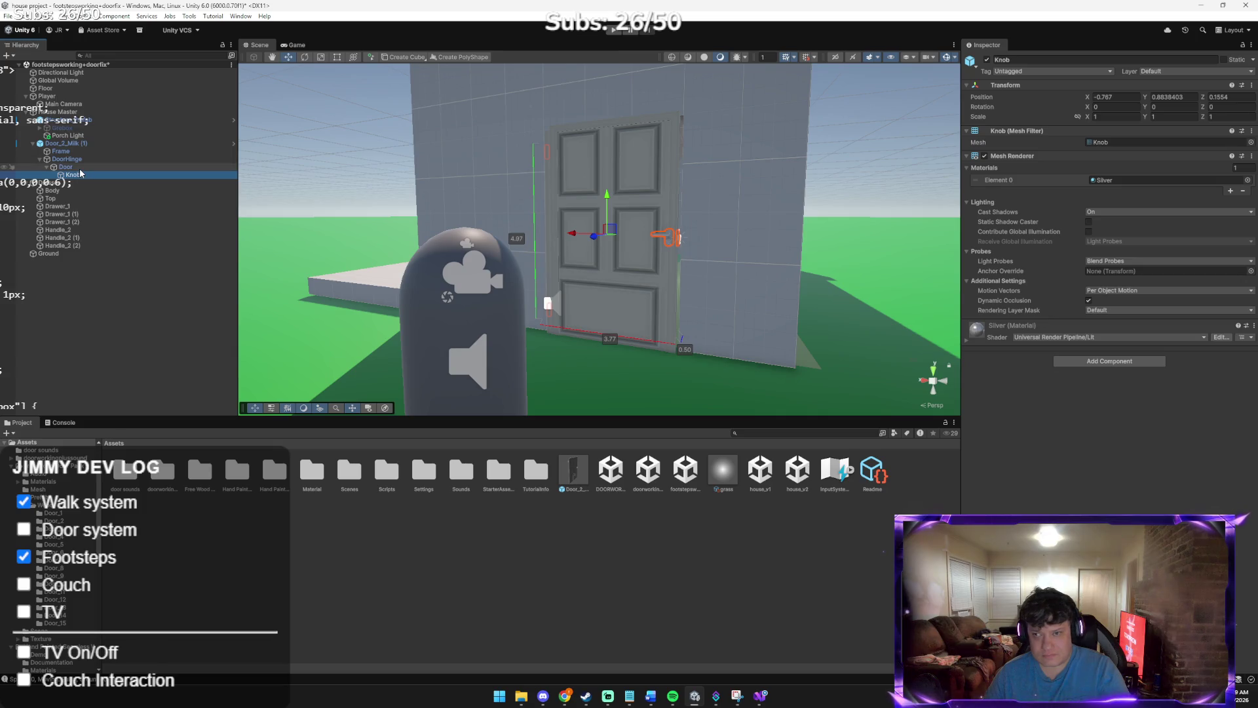
{"action": "left_click", "coordinate": [62, 141]}
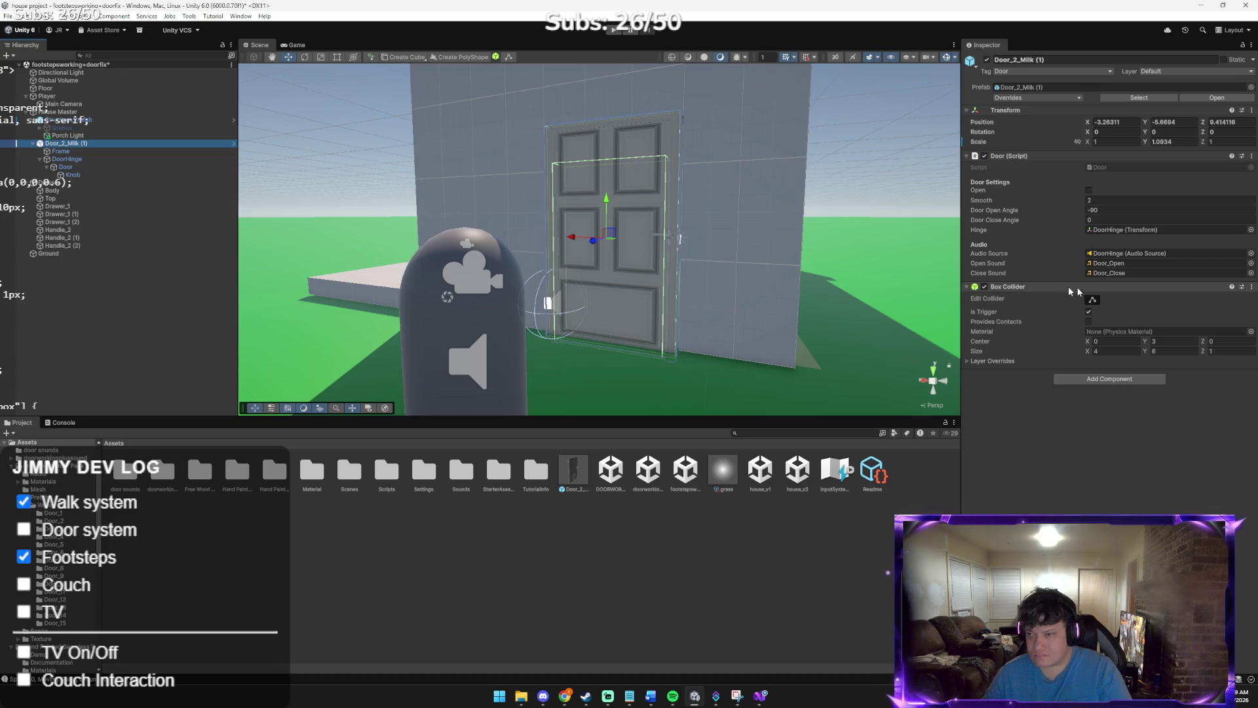
{"action": "left_click", "coordinate": [1249, 289]}
{"action": "left_click", "coordinate": [1176, 326]}
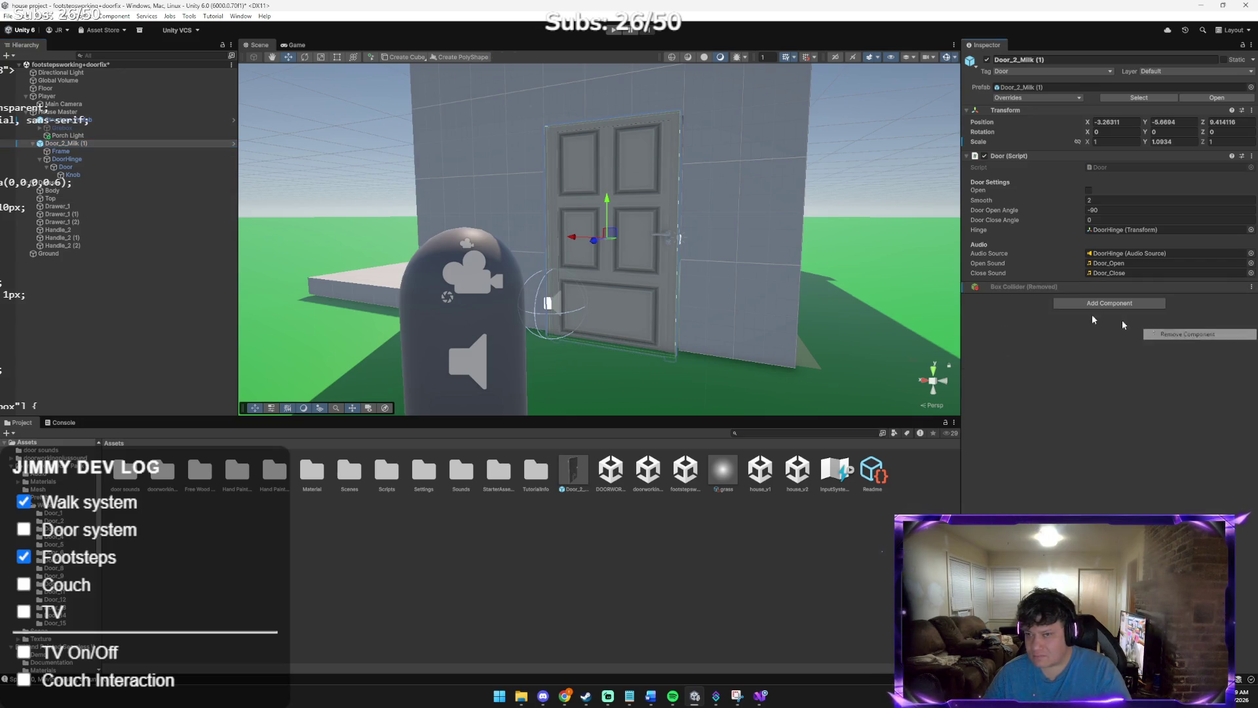
{"action": "left_click", "coordinate": [62, 167]}
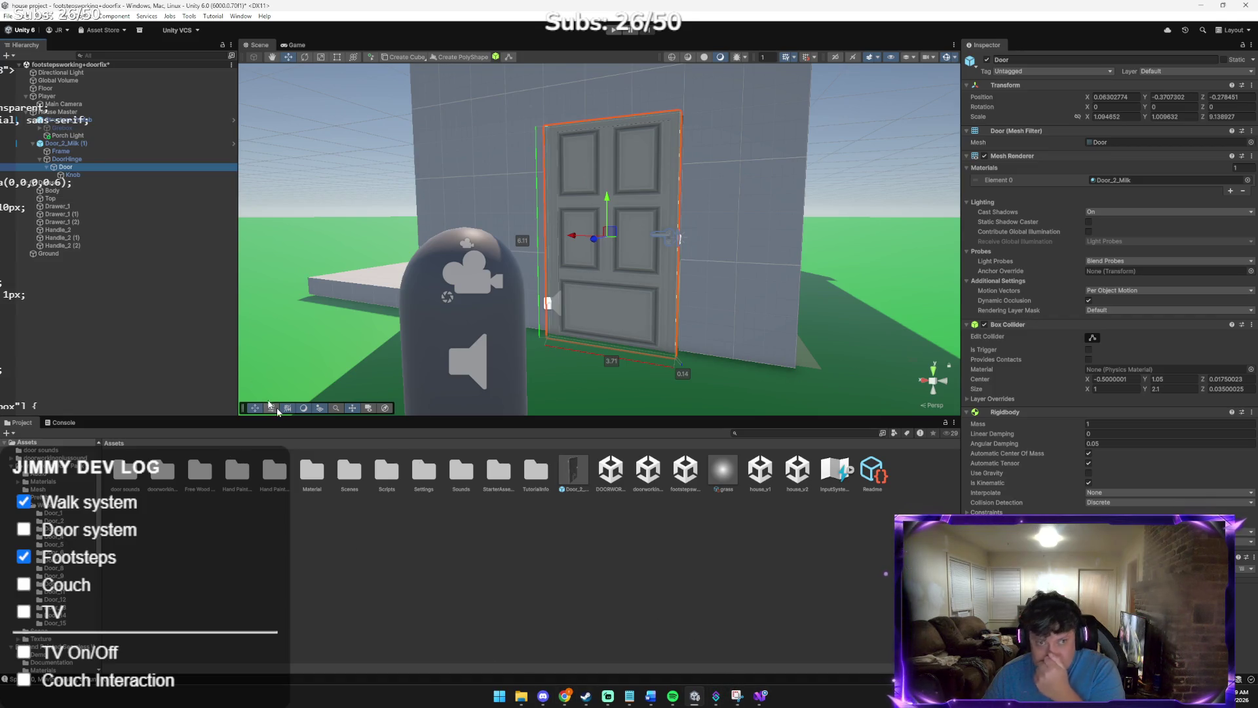
Select the Frame object and search the Add Component list for a Box Collider
{"action": "right_click", "coordinate": [93, 149]}
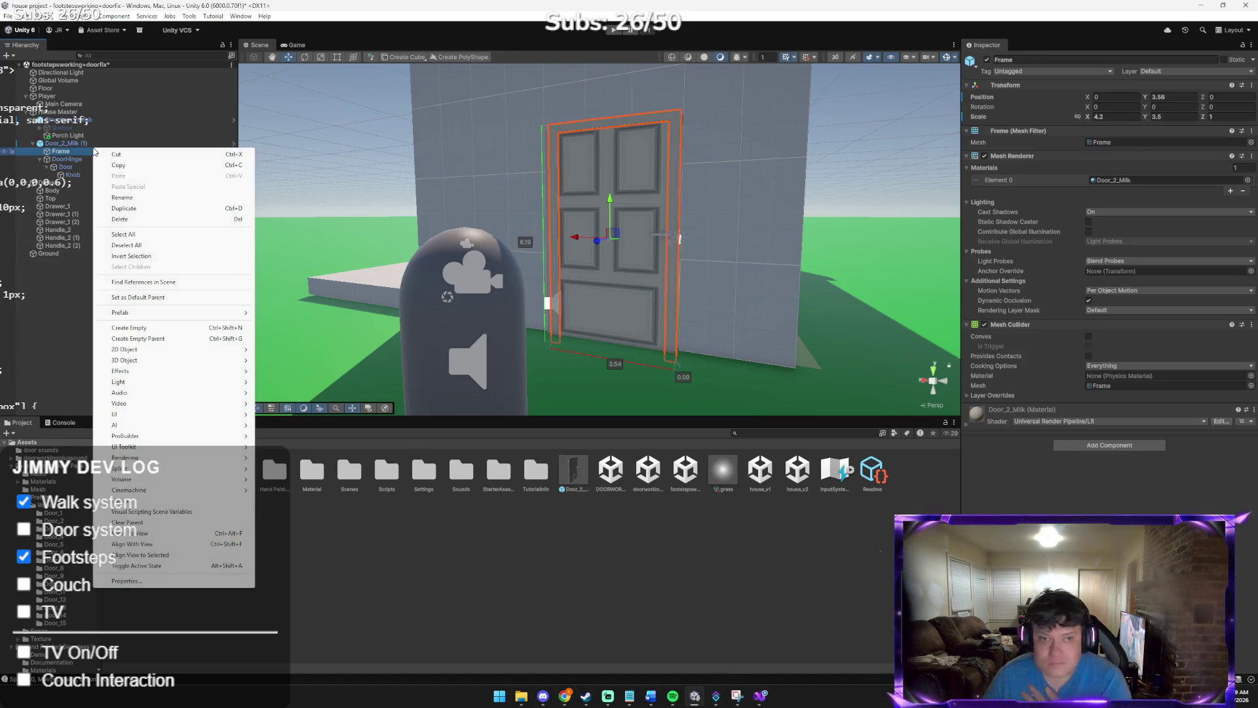
{"action": "left_click", "coordinate": [1109, 445]}
{"action": "type", "text": "box"}
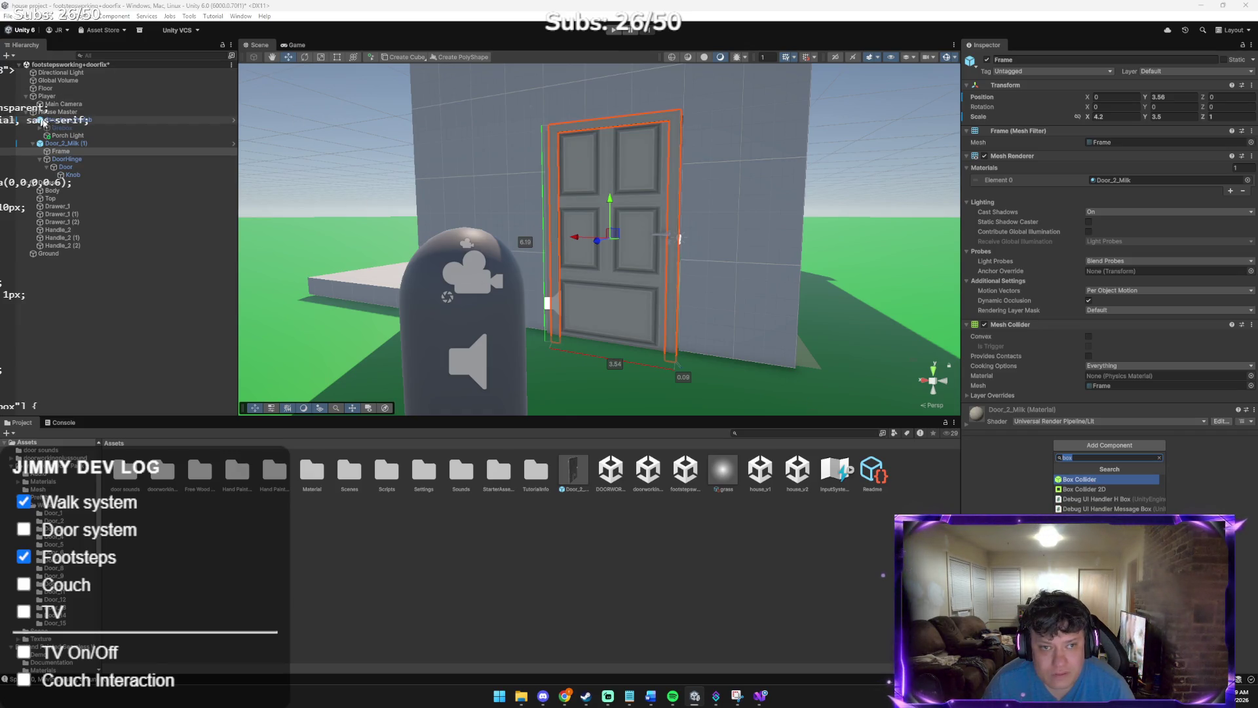
Copy the Door (Script) component from Door_2_Milk (1)
{"action": "left_click", "coordinate": [65, 143]}
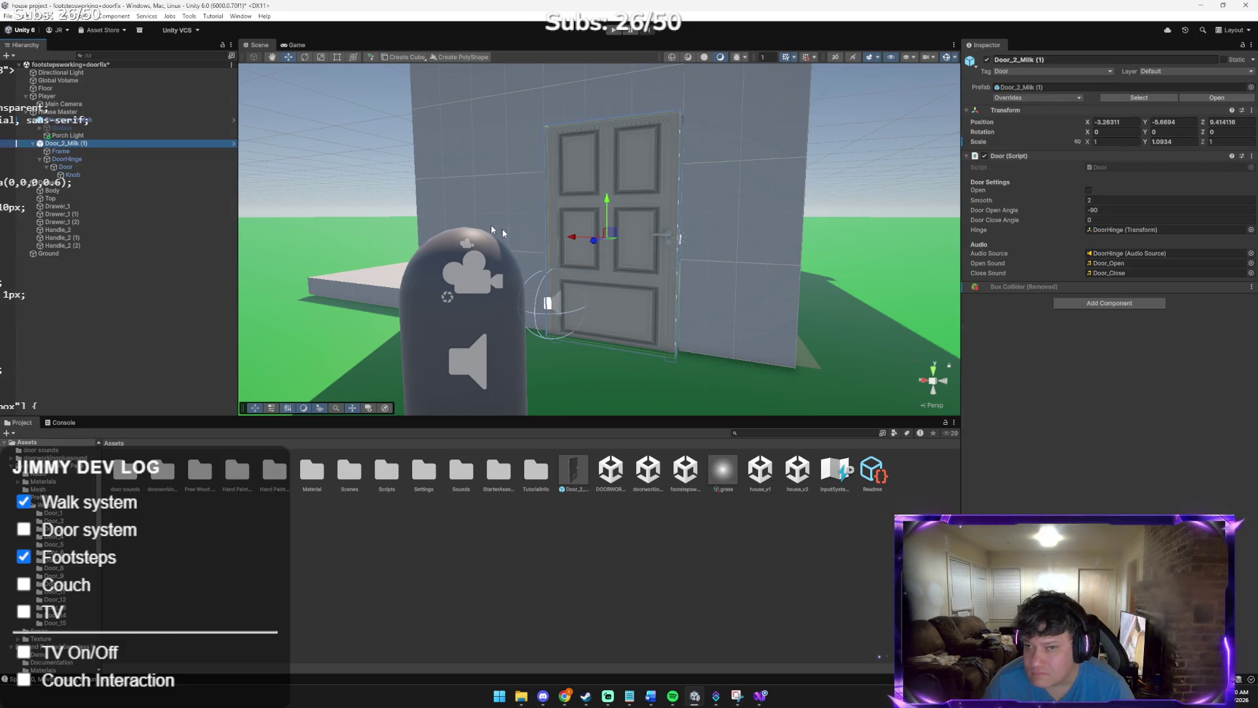
{"action": "right_click", "coordinate": [87, 143]}
{"action": "right_click", "coordinate": [1067, 155]}
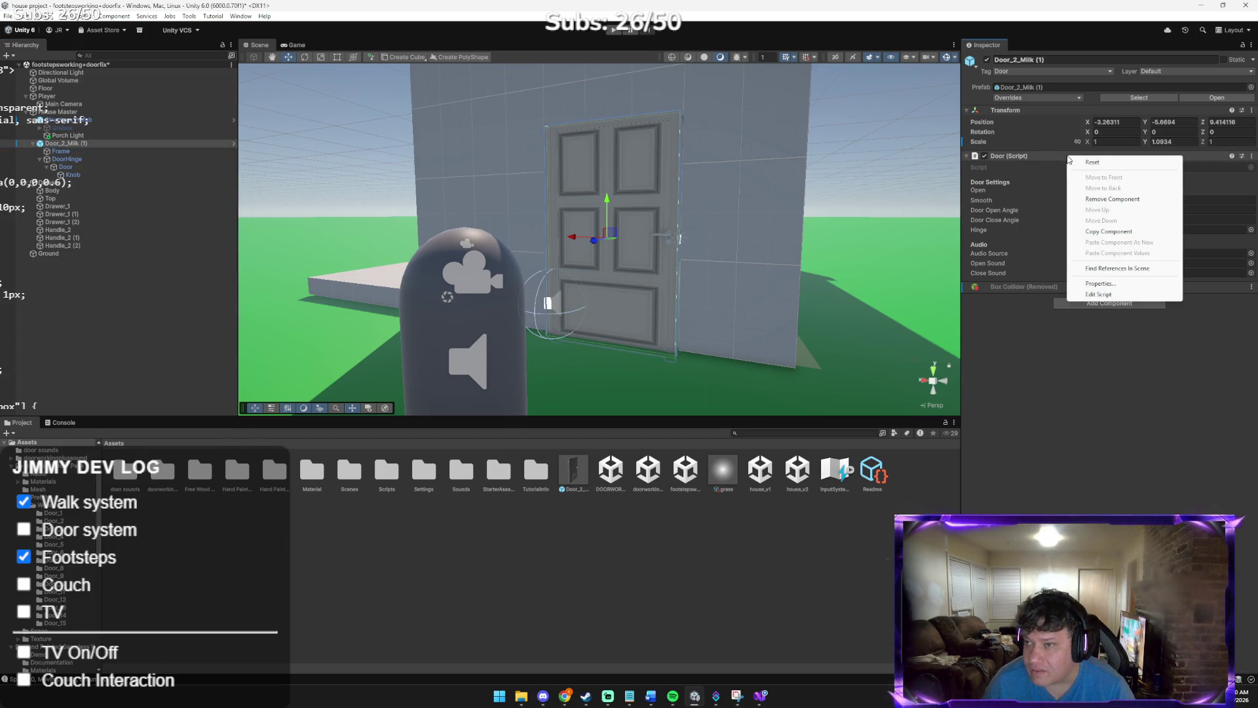
{"action": "left_click", "coordinate": [1118, 233]}
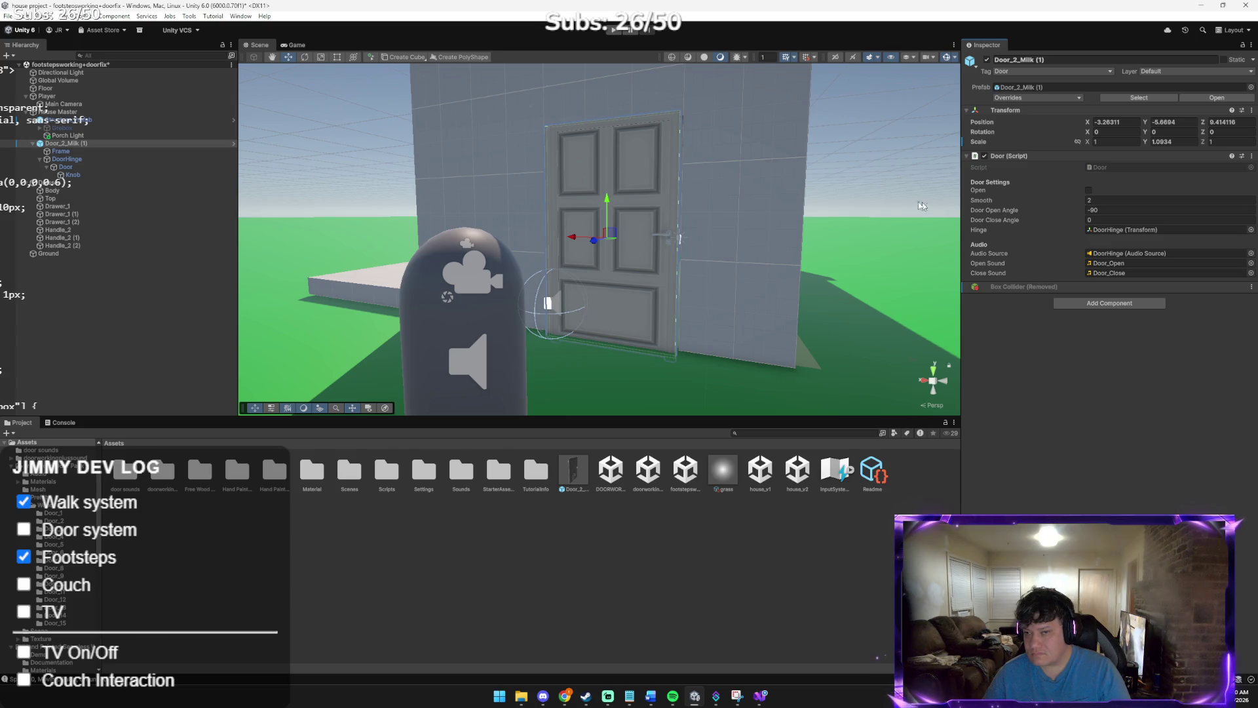
Paste the Door script as a new component on the inner Door object
{"action": "left_click", "coordinate": [85, 167]}
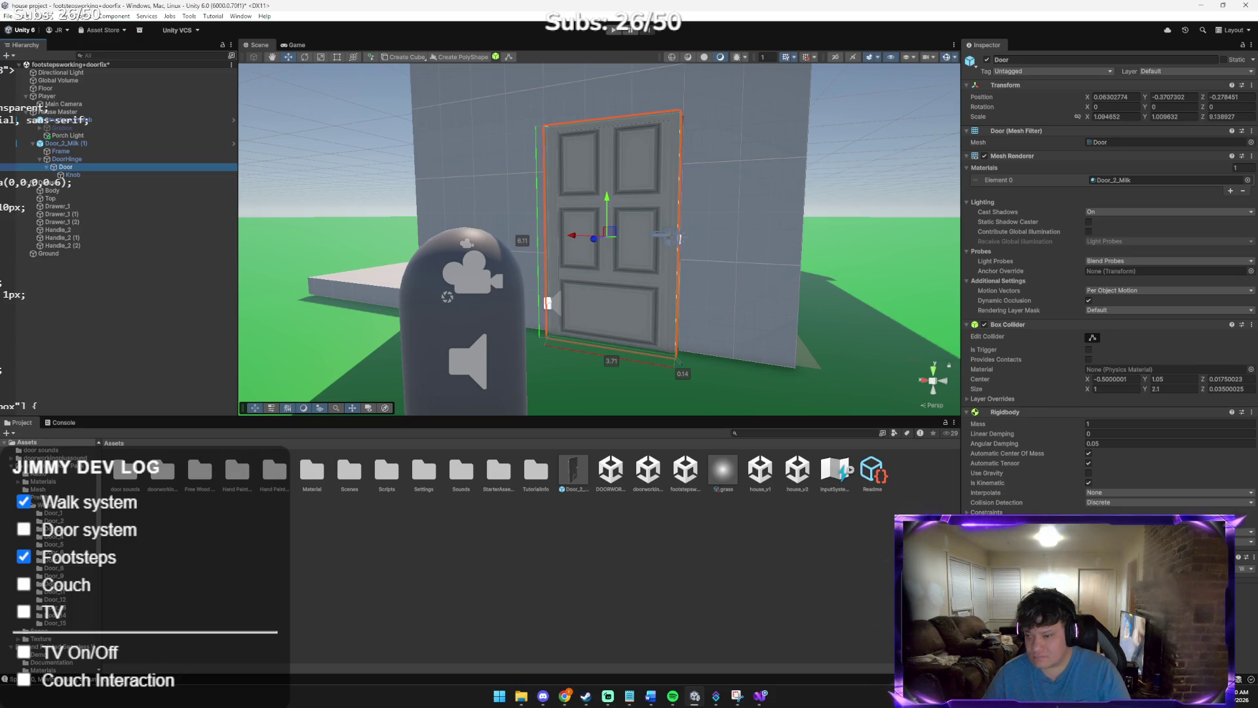
{"action": "right_click", "coordinate": [1016, 413]}
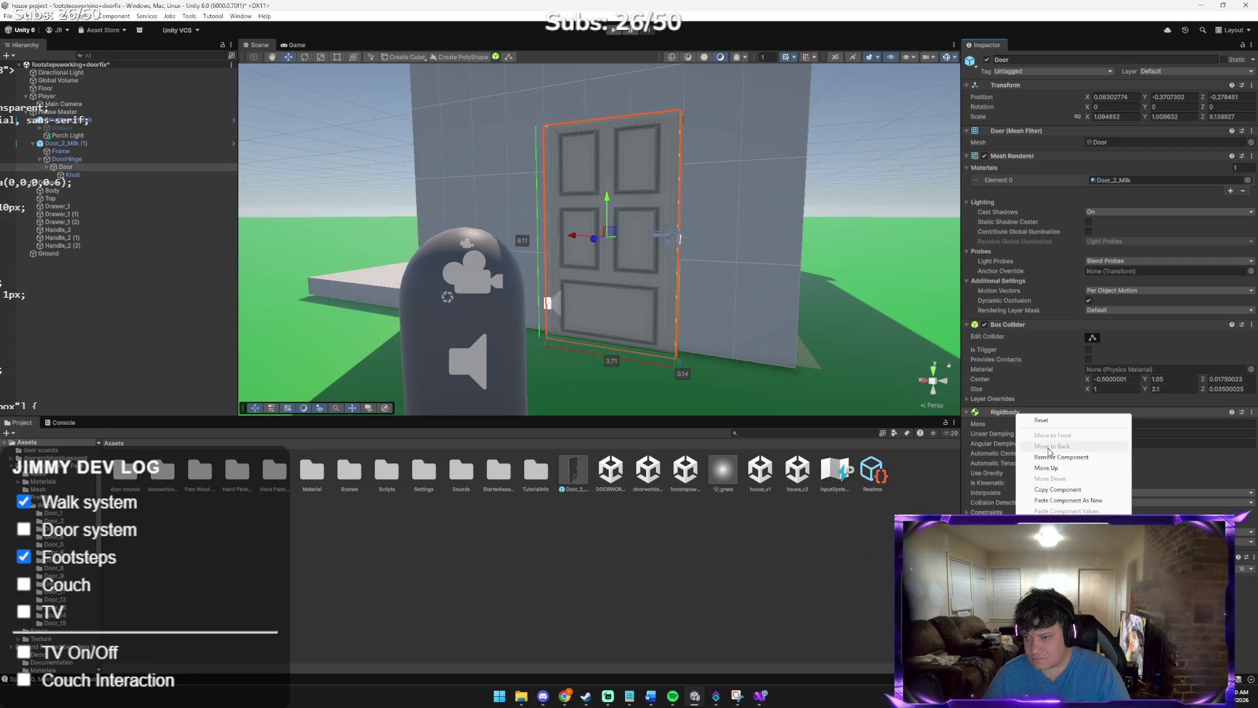
{"action": "left_click", "coordinate": [1057, 500]}
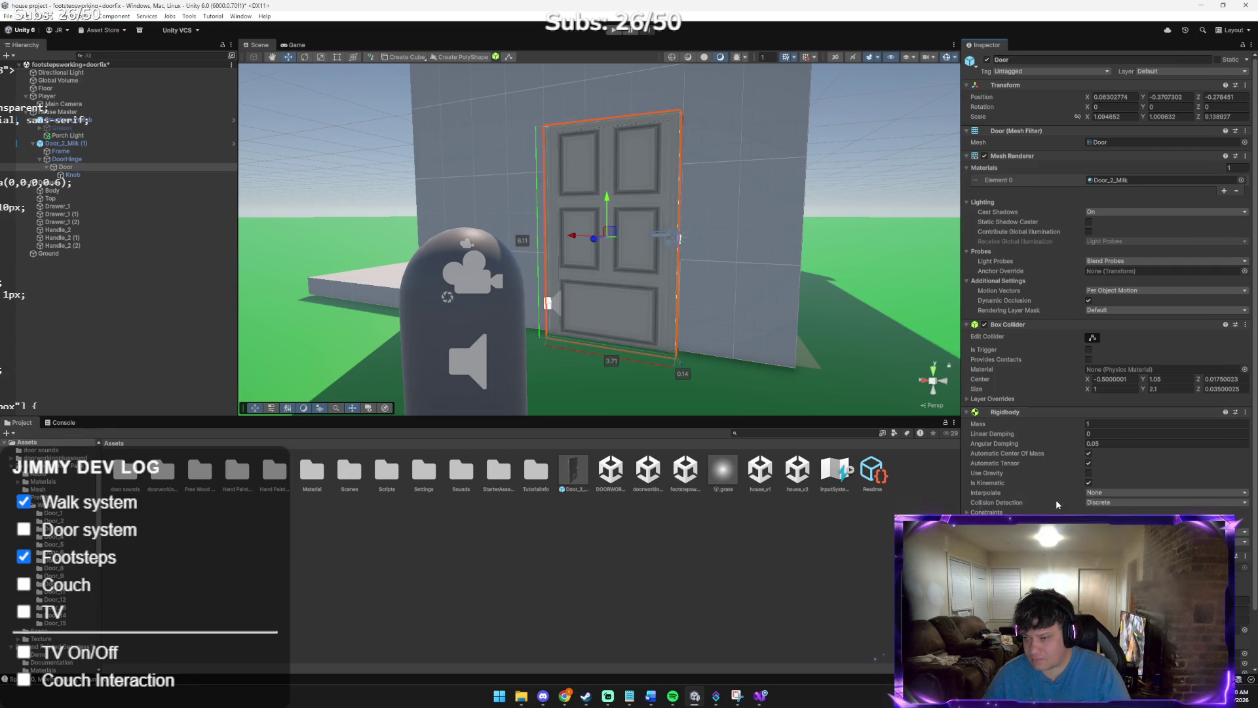
{"action": "scroll", "coordinate": [1059, 501], "scroll_direction": "down", "scroll_amount": 2}
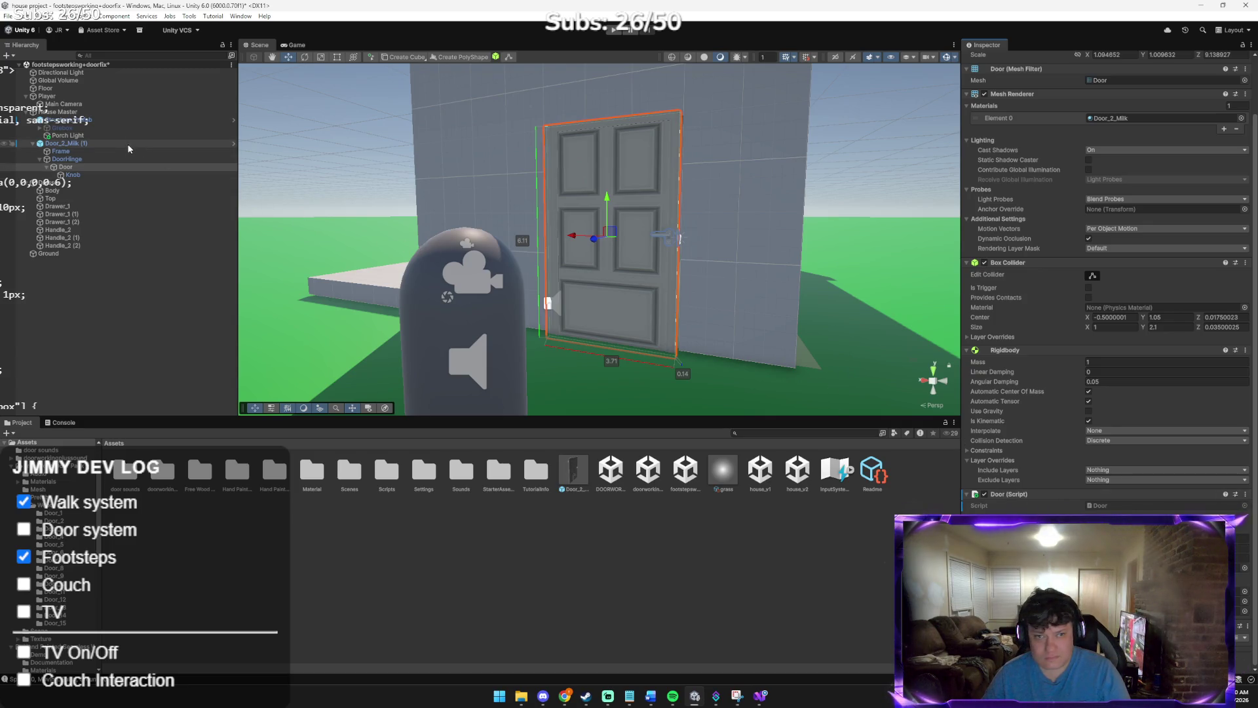
Disable the Door script on Door_2_Milk (1) and enter Play mode
{"action": "left_click", "coordinate": [164, 143]}
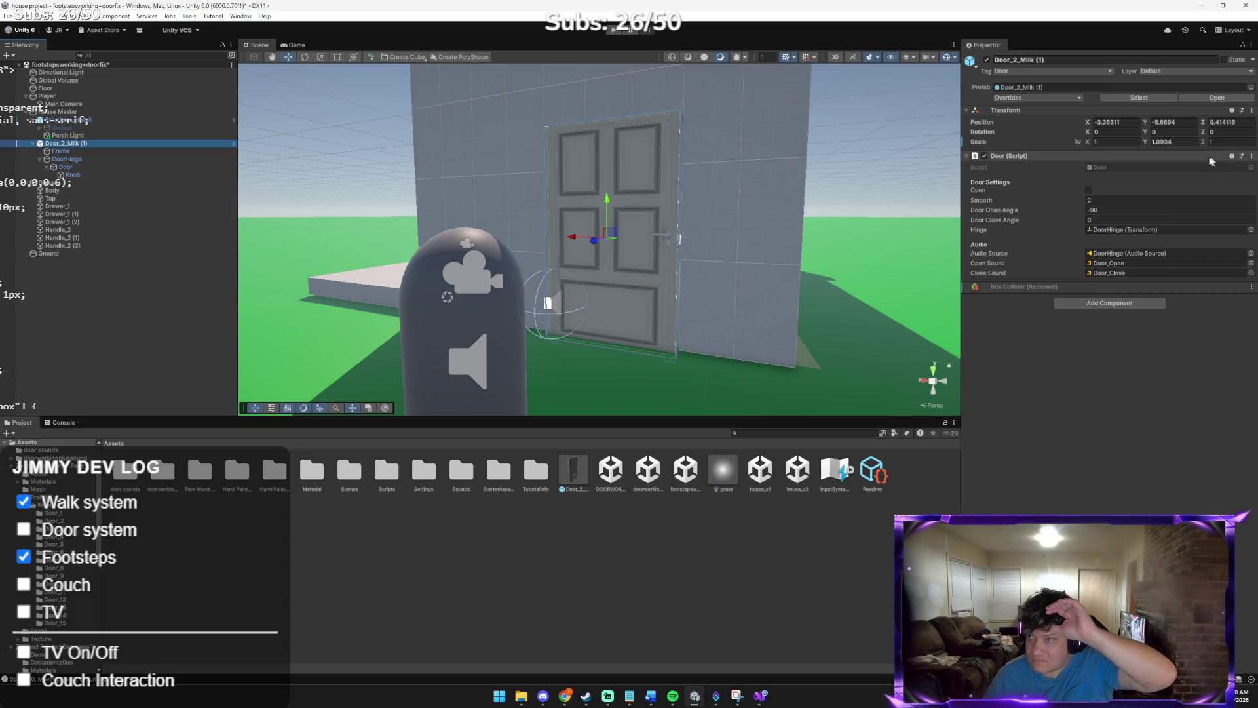
{"action": "left_click", "coordinate": [985, 156]}
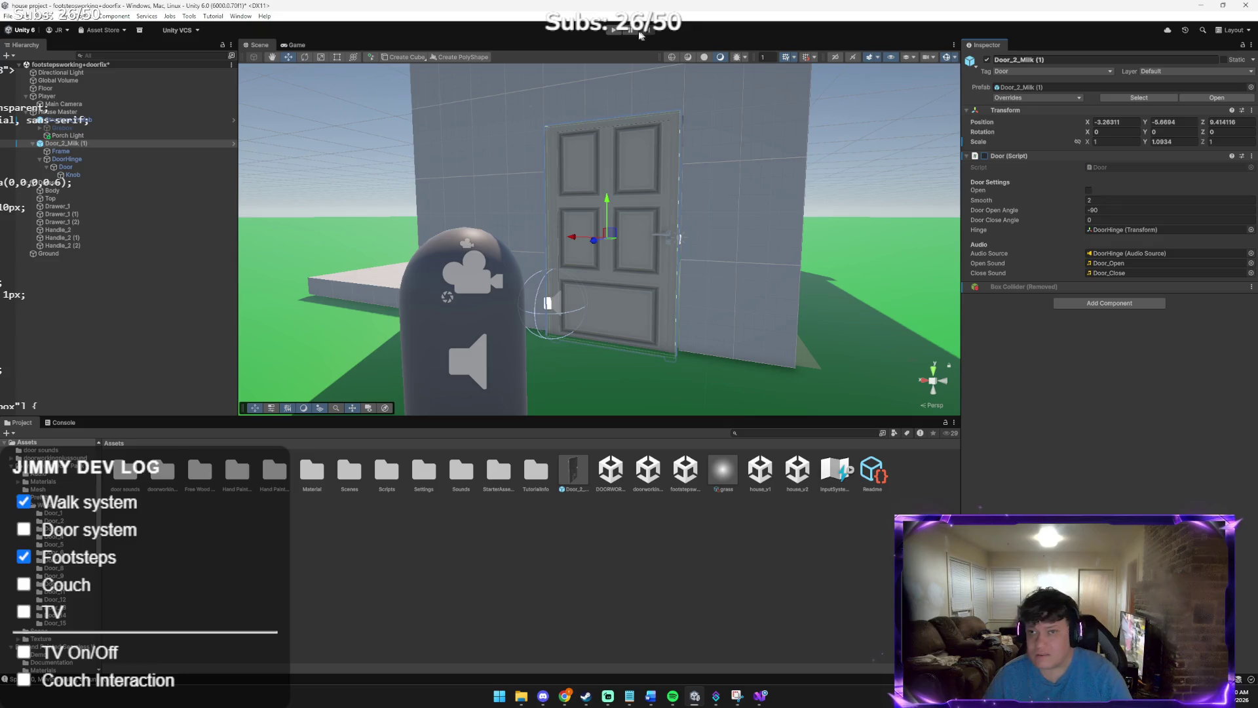
{"action": "left_click", "coordinate": [612, 30]}
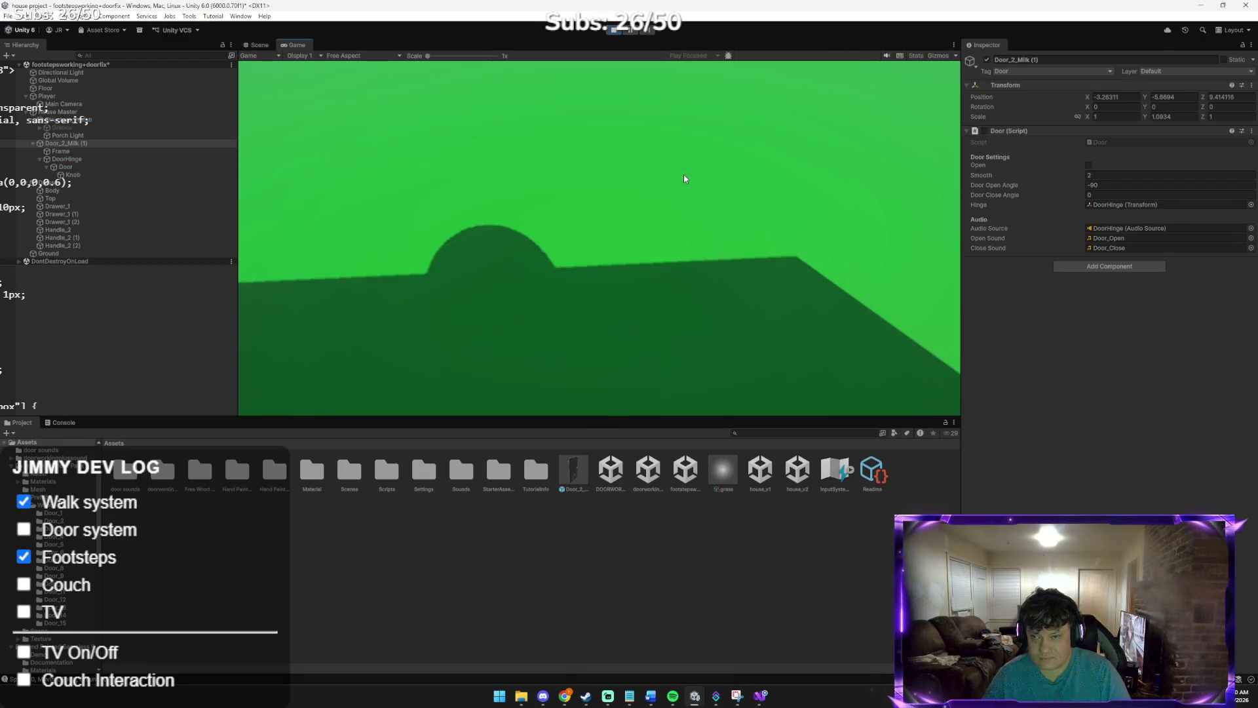
Walk up to the door, open it with E and back away
{"action": "key", "text": "w"}
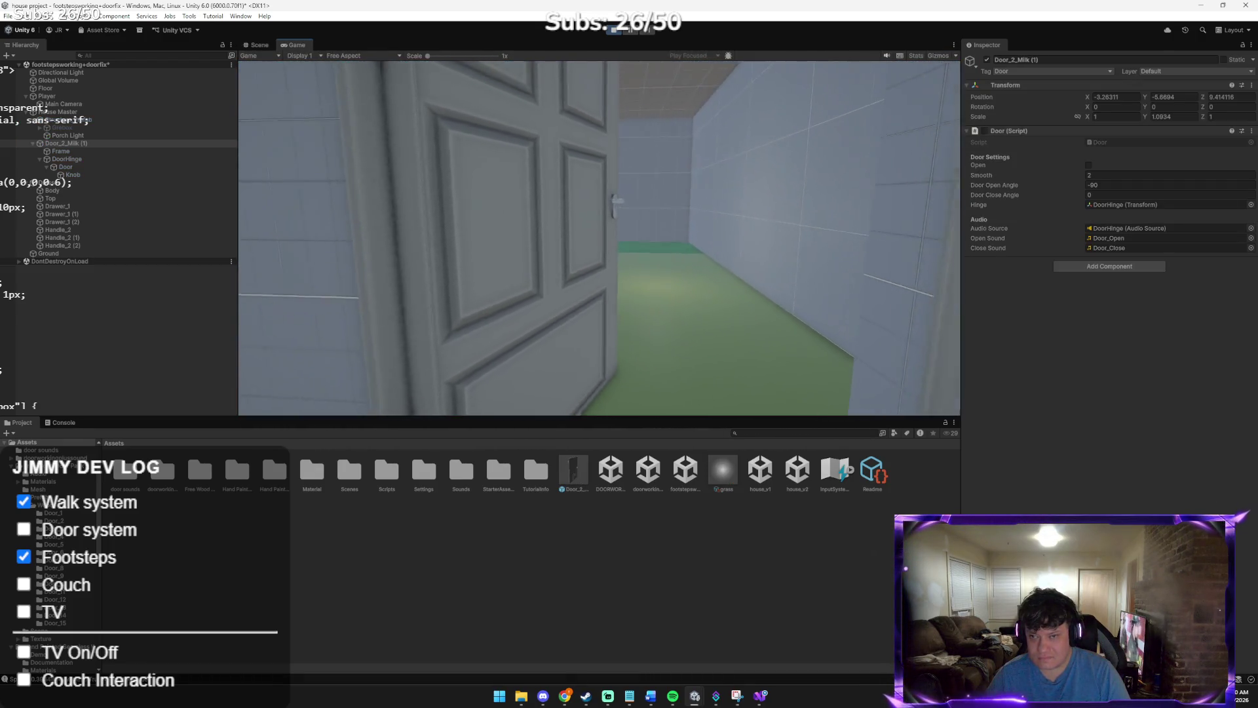
{"action": "key", "text": "s"}
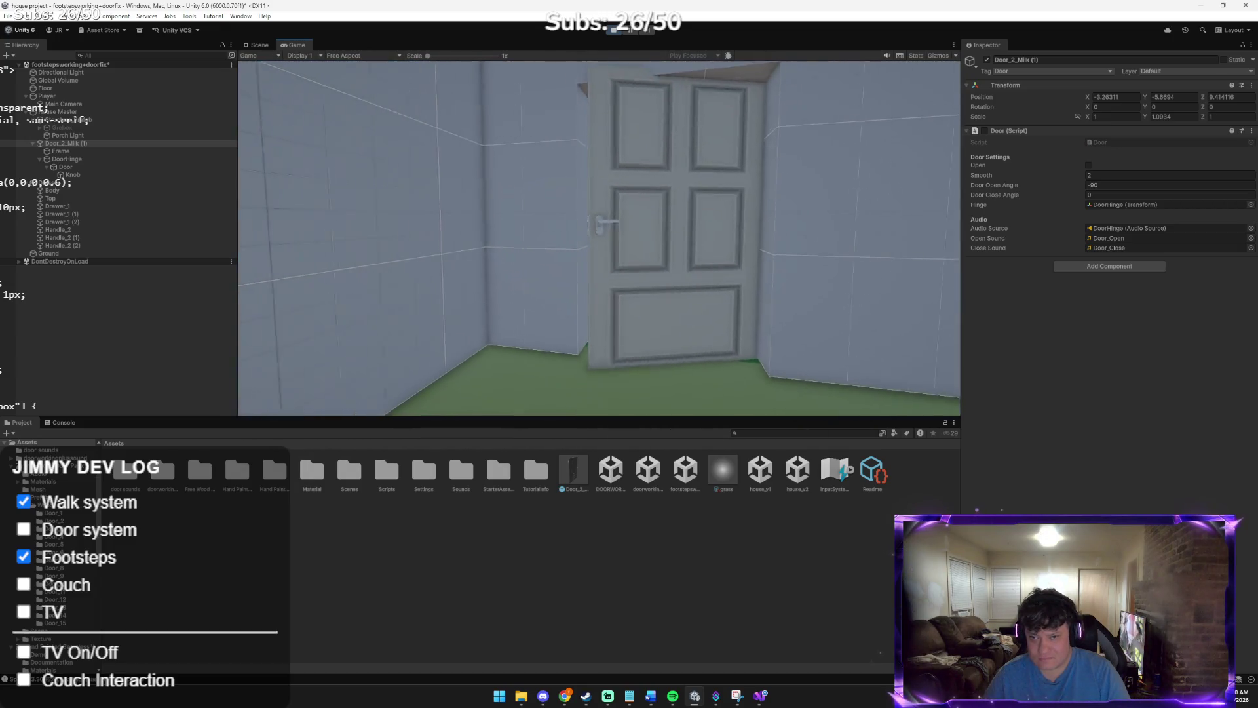
{"action": "key", "text": "w"}
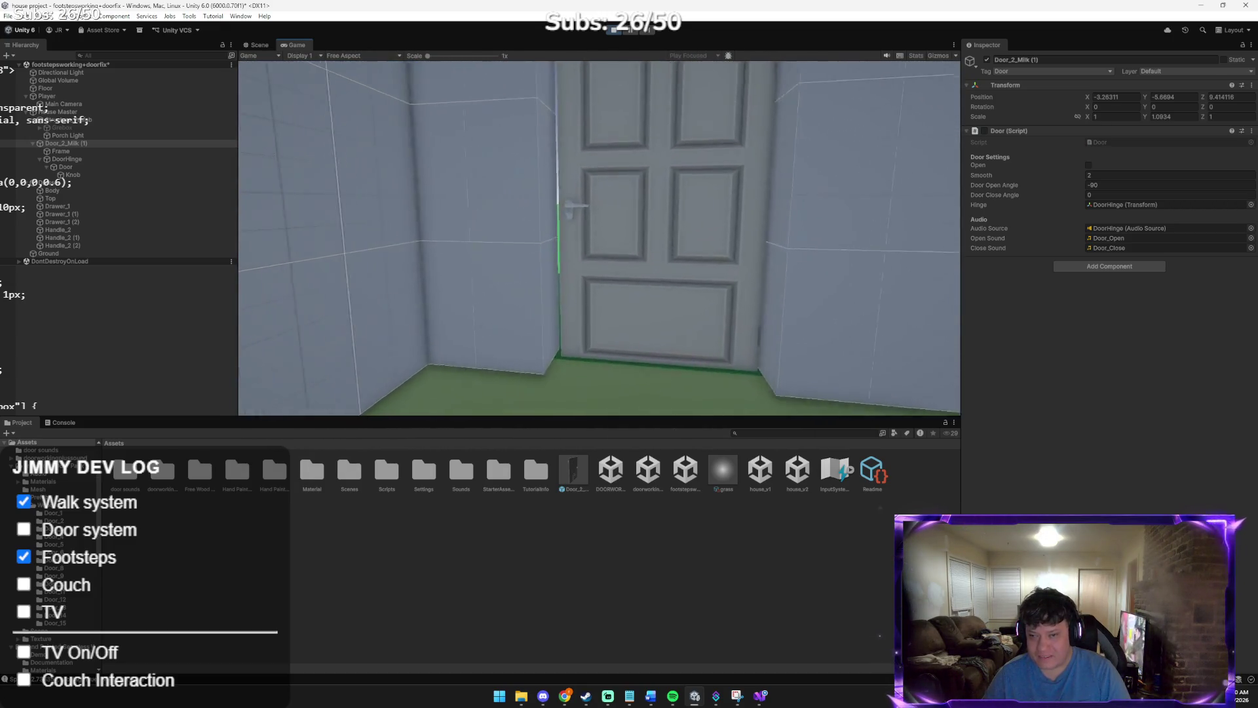
{"action": "key", "text": "e"}
{"action": "key", "text": "s"}
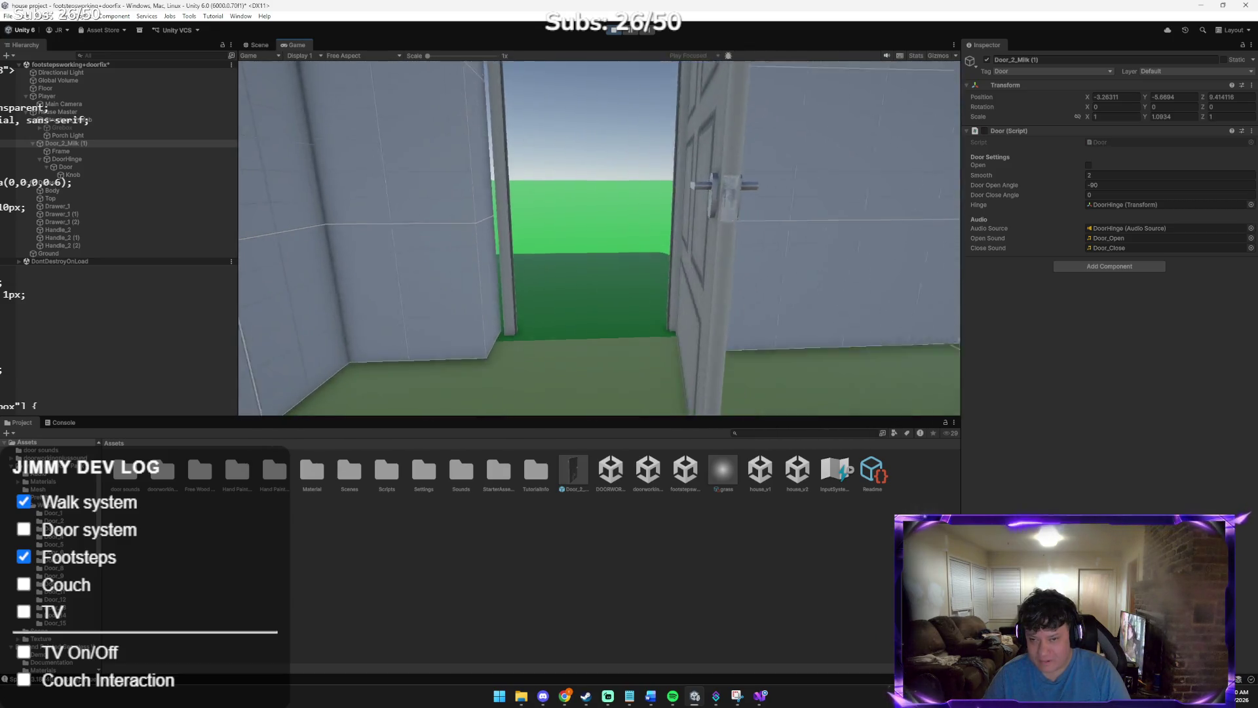
Walk through the corridor to the open doorway, then exit Play mode and switch to Discord
{"action": "key", "text": "d"}
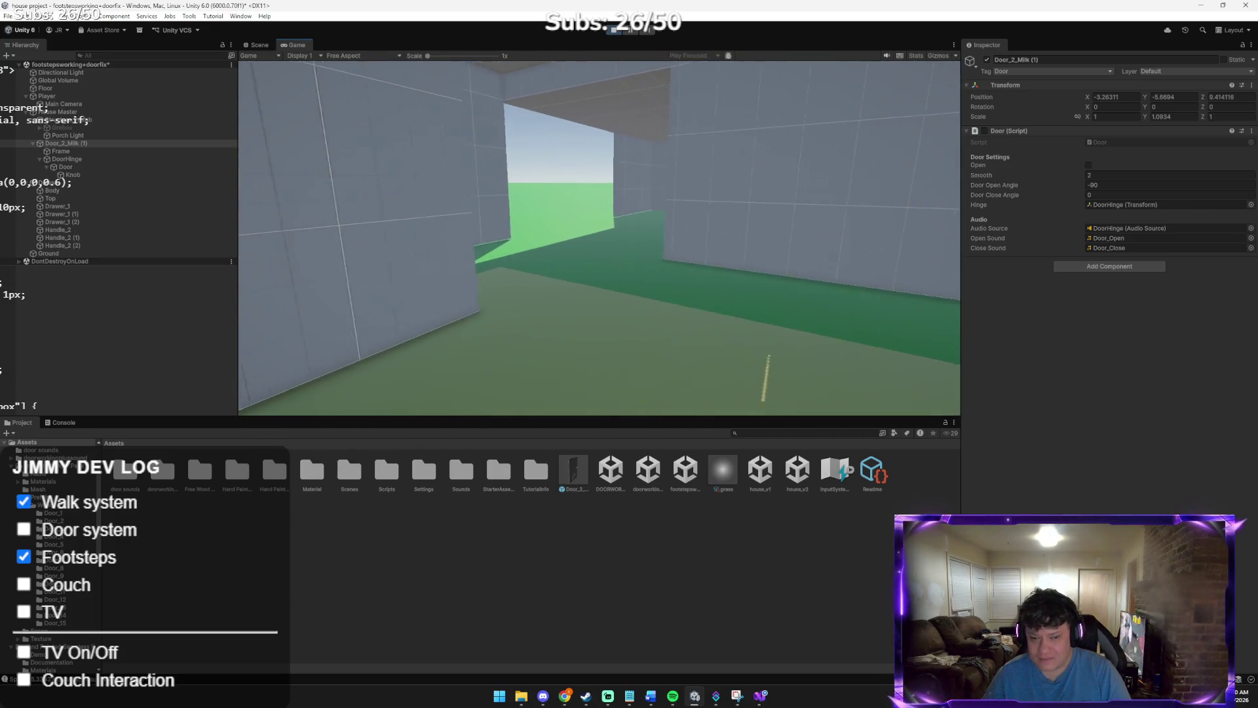
{"action": "key", "text": "w"}
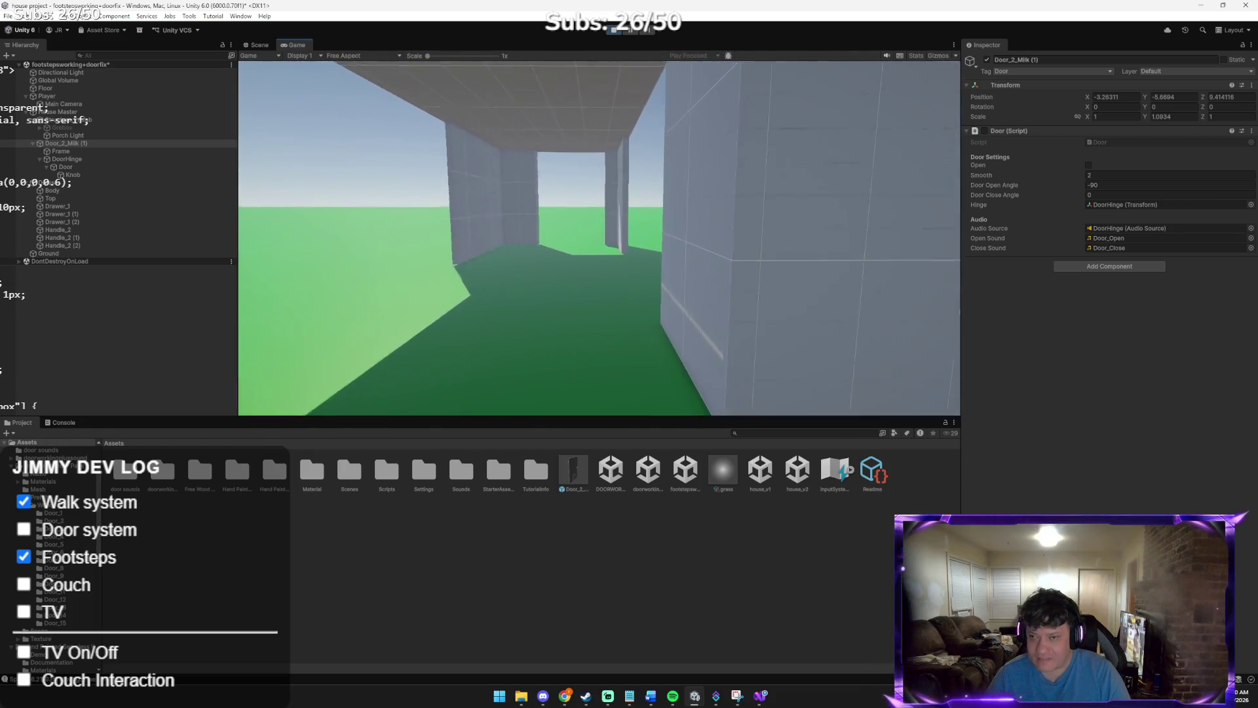
{"action": "key", "text": "w"}
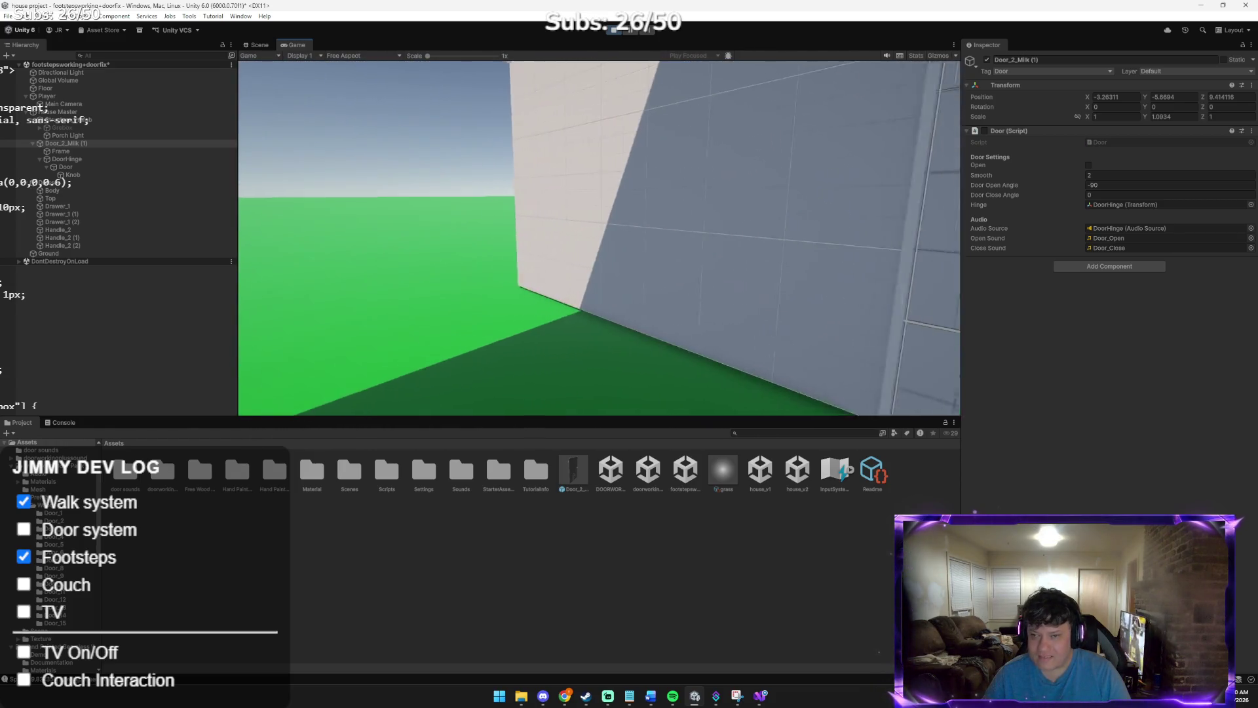
{"action": "key", "text": "w"}
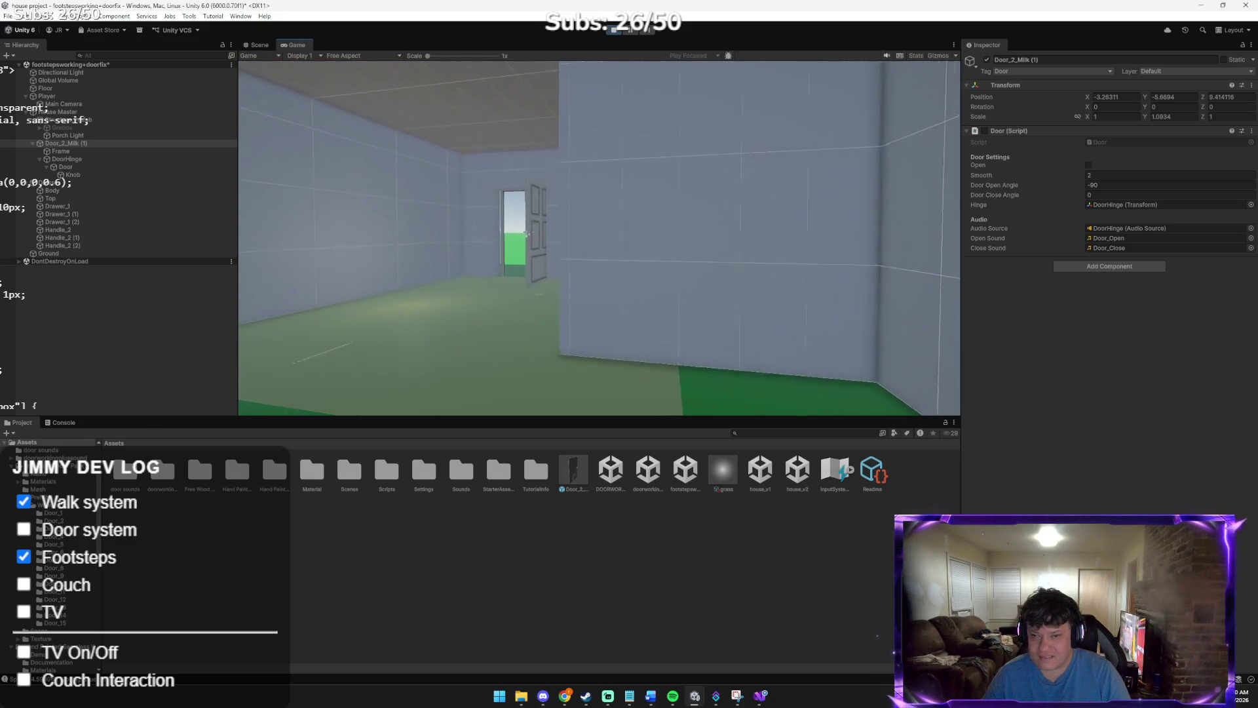
{"action": "key", "text": "w"}
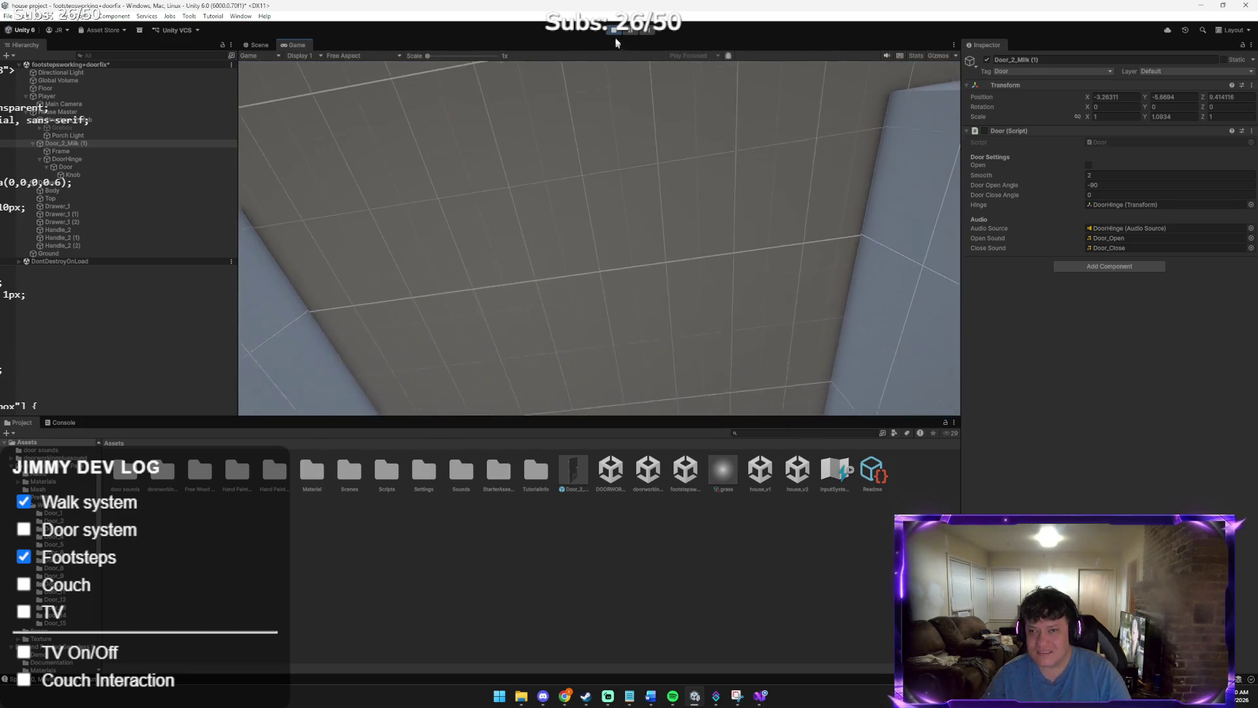
{"action": "left_click", "coordinate": [615, 31]}
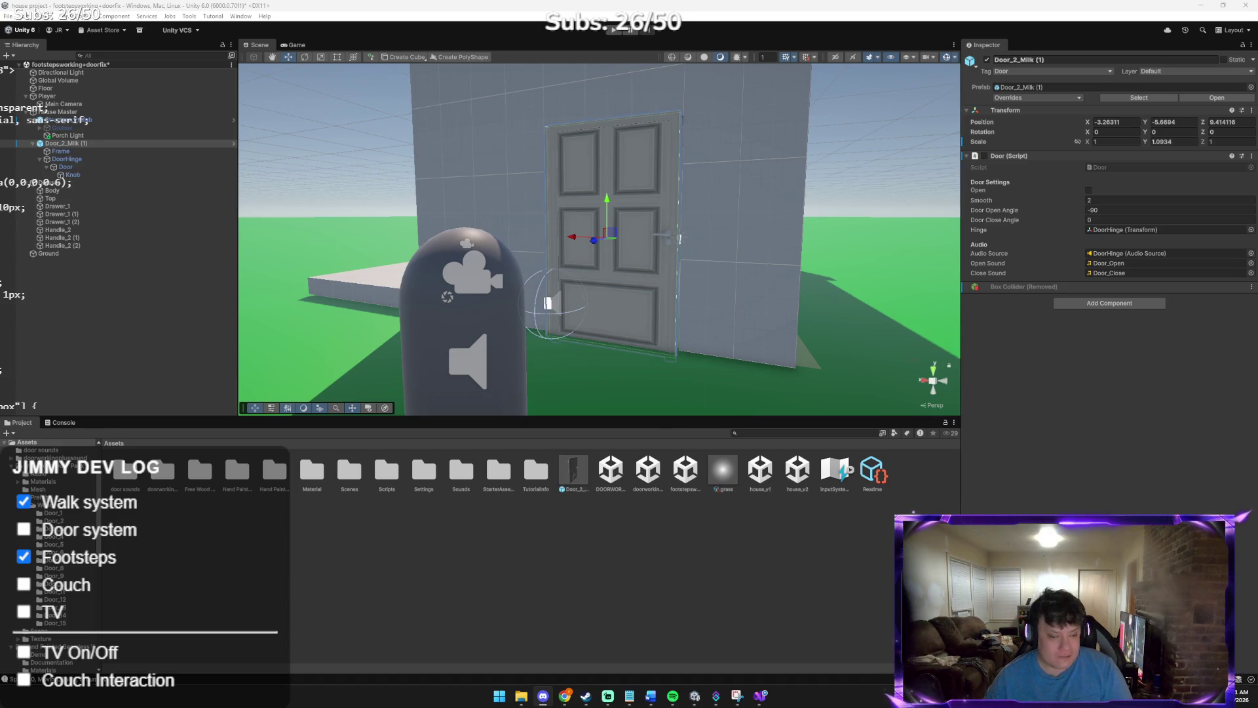
{"action": "key", "text": "alt+Tab"}
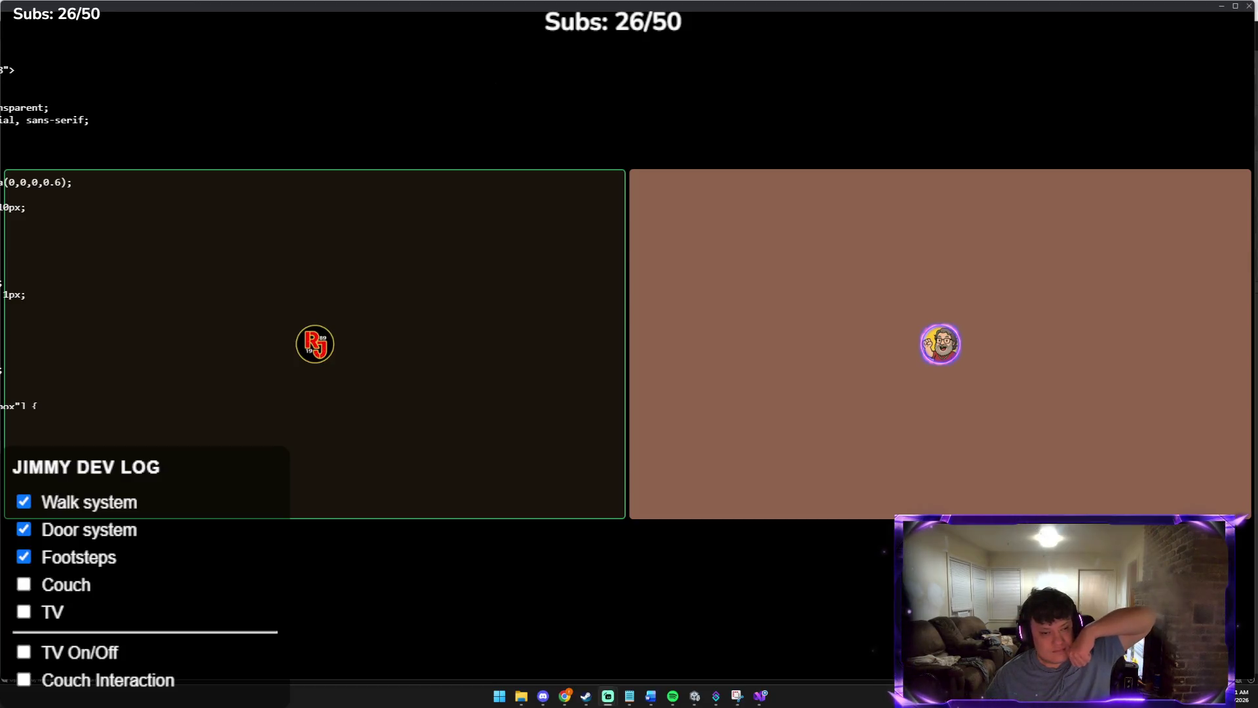
Bring the Unity editor back in front of the Discord call using the taskbar
{"action": "mouse_move", "coordinate": [5, 107]}
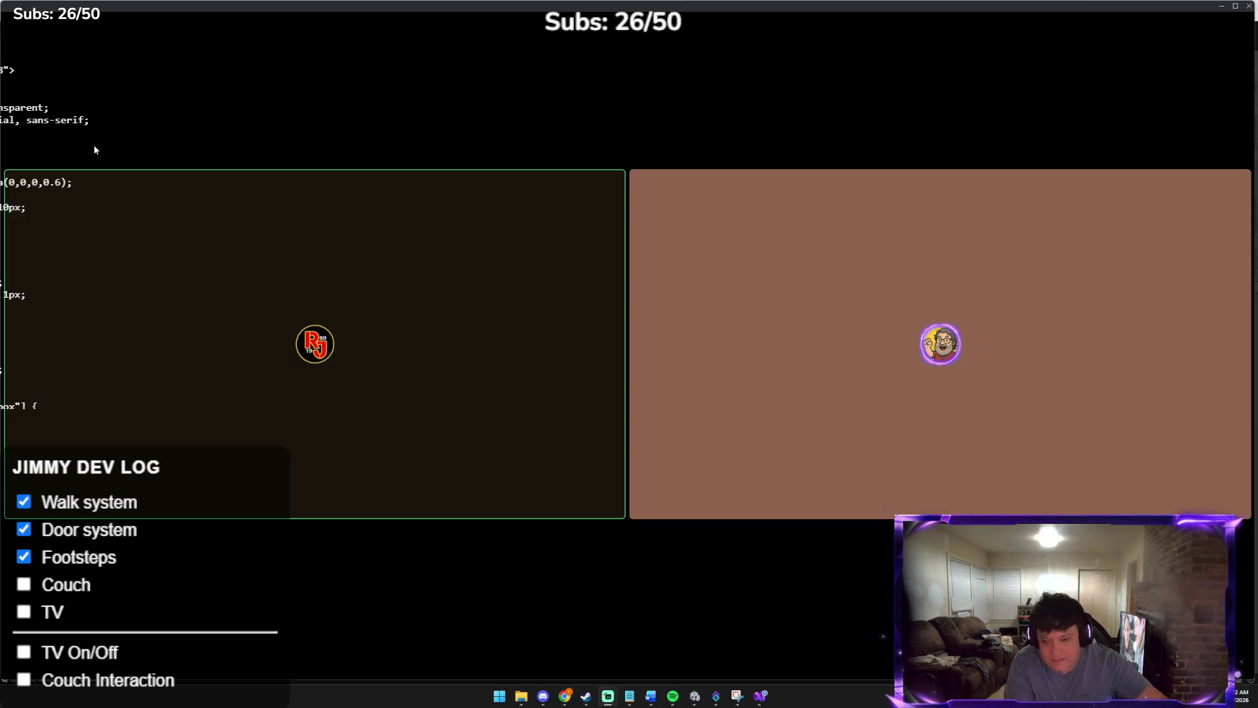
{"action": "left_click", "coordinate": [520, 699]}
{"action": "left_click", "coordinate": [691, 618]}
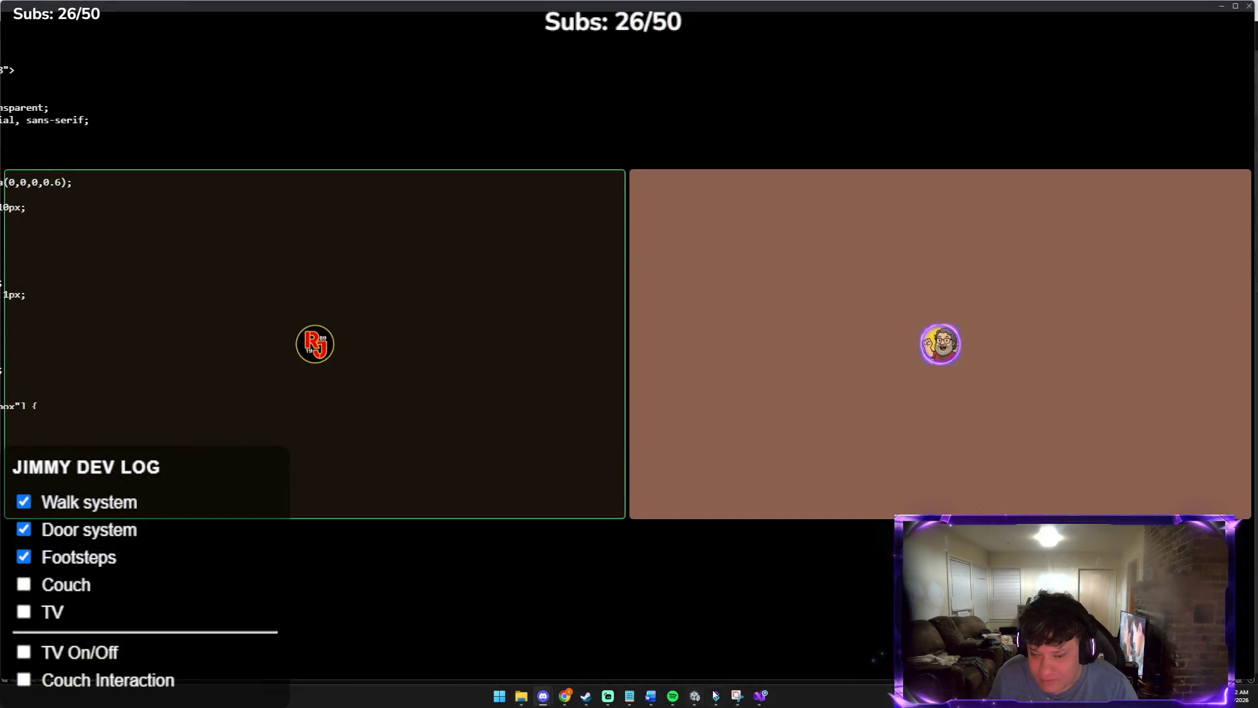
{"action": "left_click", "coordinate": [694, 695]}
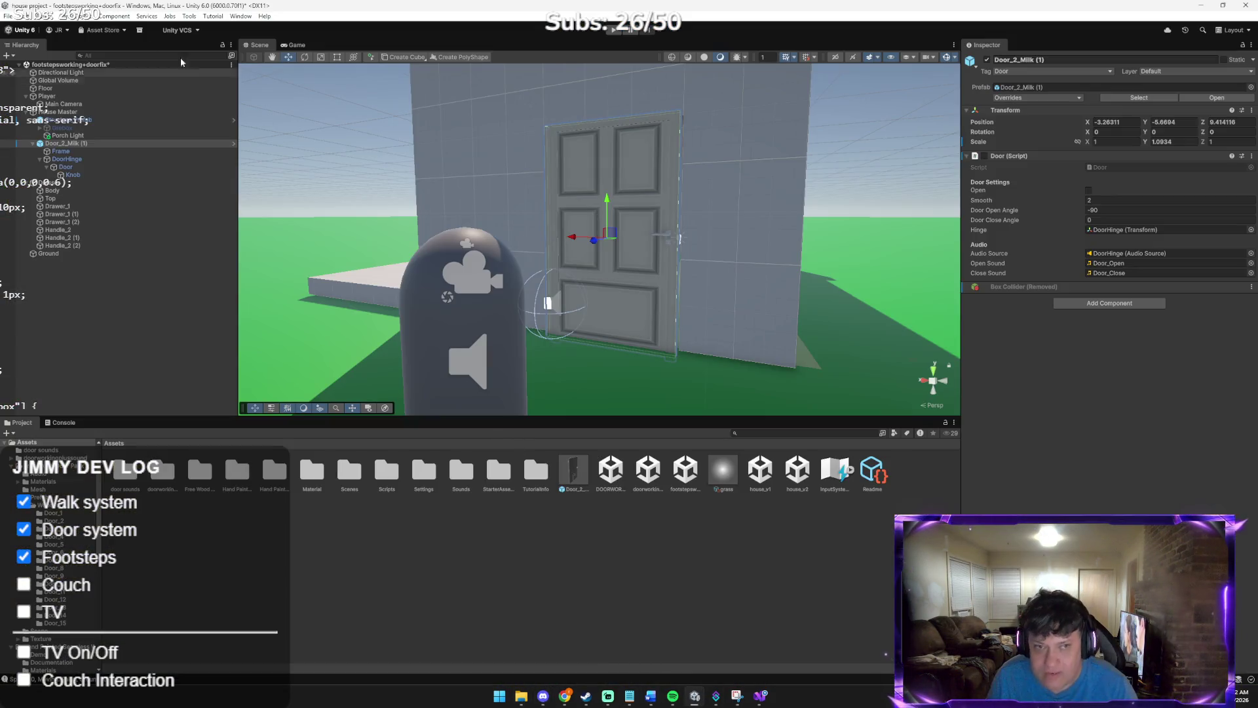
Save the house scene with File > Save, then switch to the Discord direct messages window
{"action": "left_click", "coordinate": [8, 16]}
{"action": "left_click", "coordinate": [38, 64]}
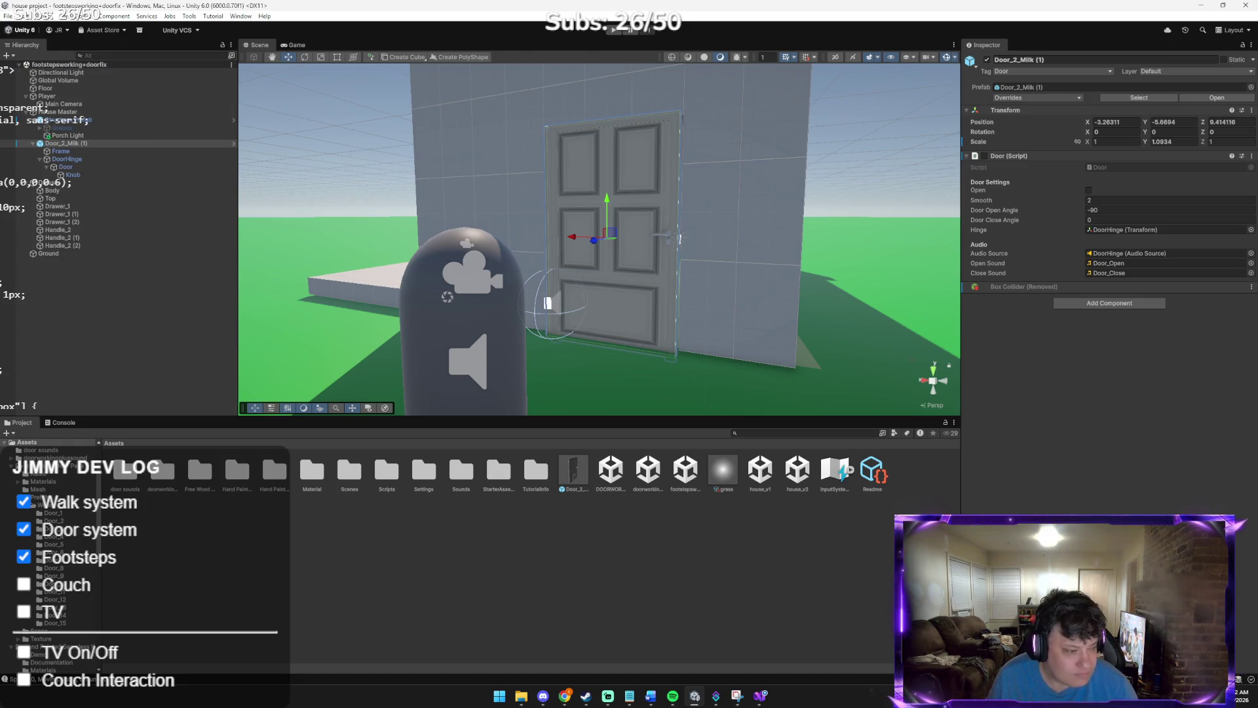
{"action": "key", "text": "alt+Tab"}
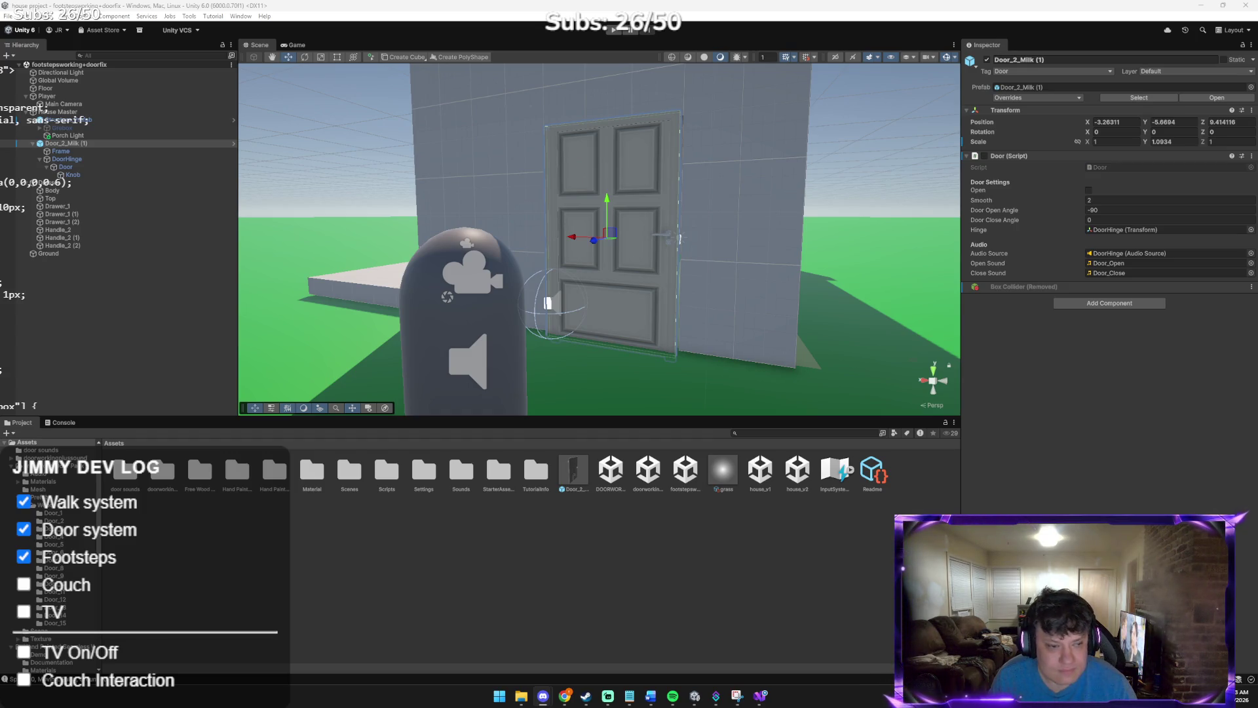
{"action": "key", "text": "alt+Tab"}
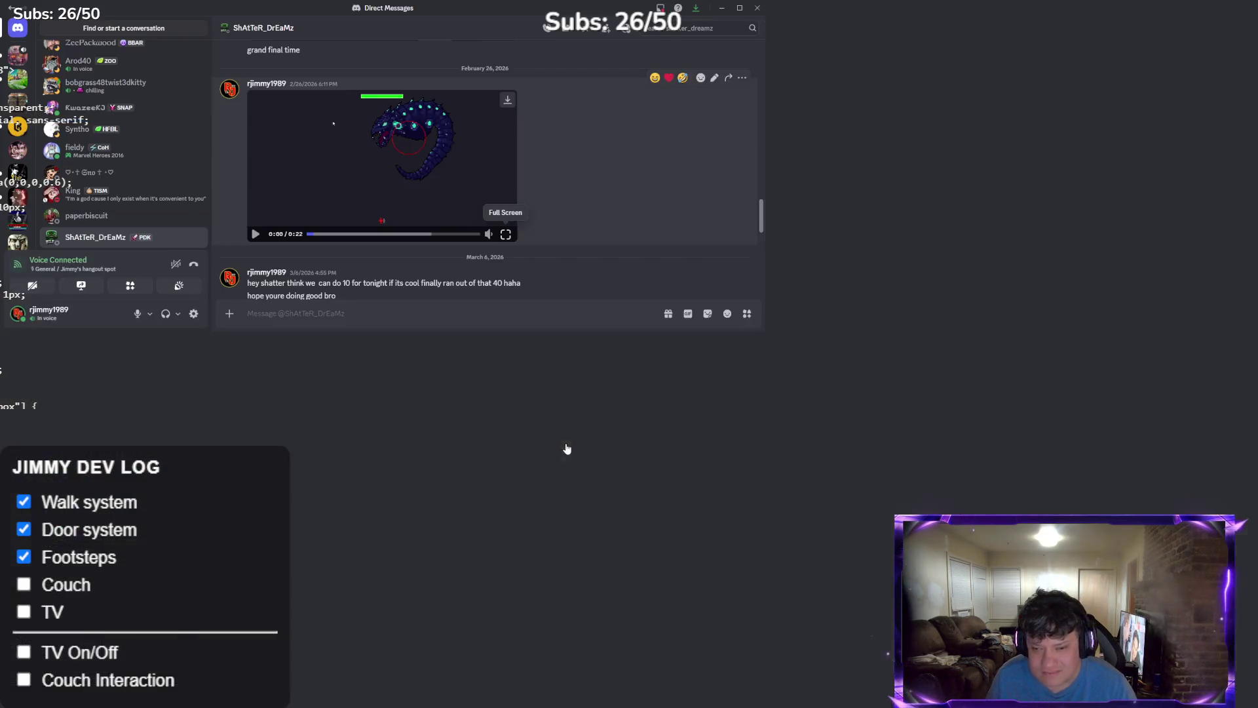
Preview the game clip, then share Screen 1 as an entire screen in the call
{"action": "left_click", "coordinate": [566, 449]}
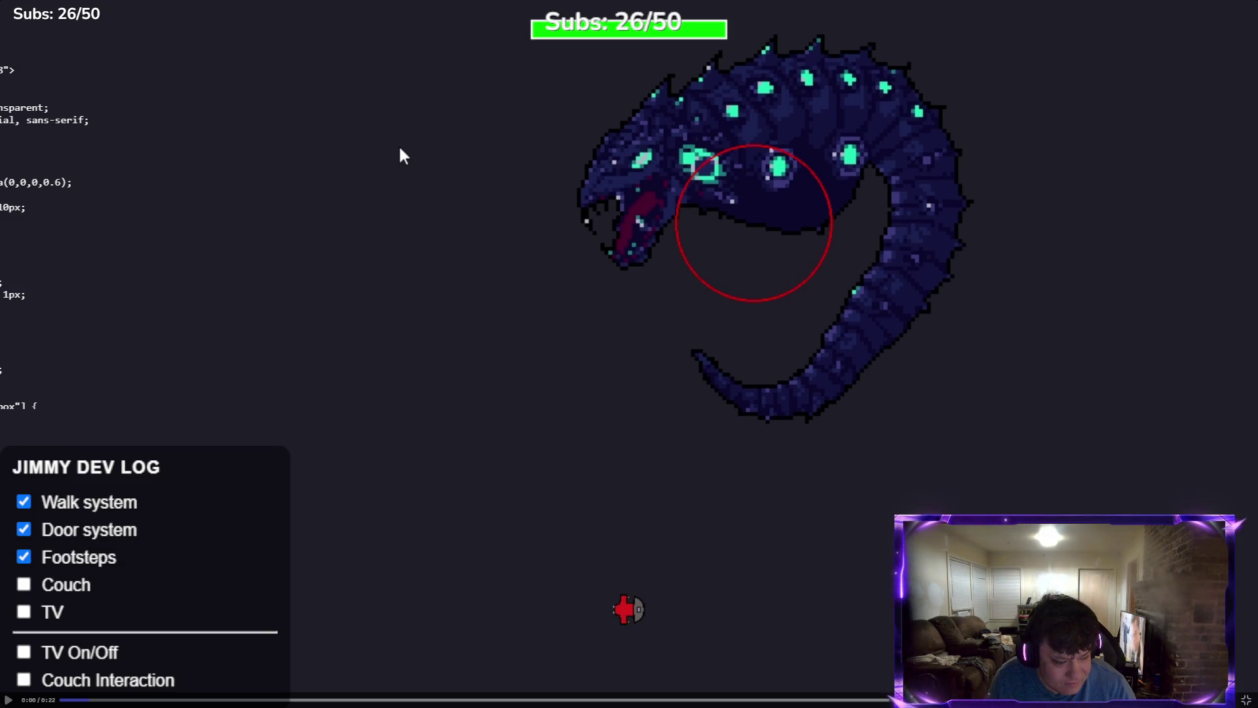
{"action": "key", "text": "Escape"}
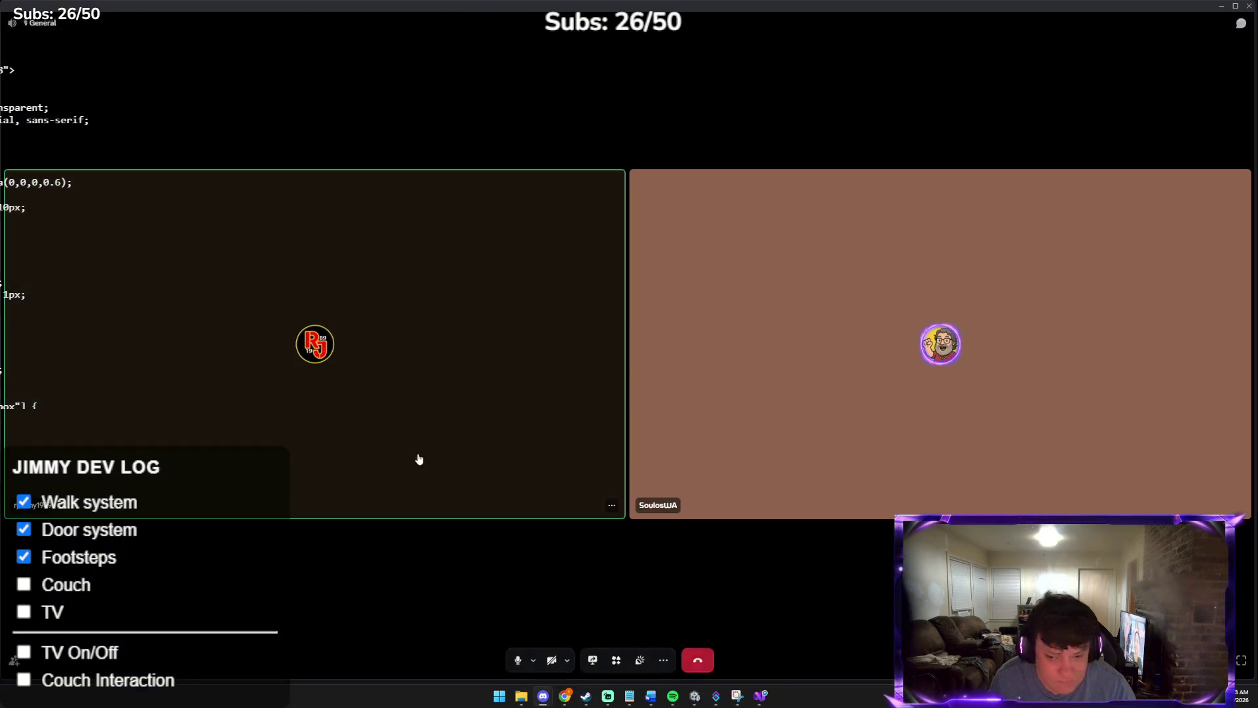
{"action": "left_click", "coordinate": [593, 660]}
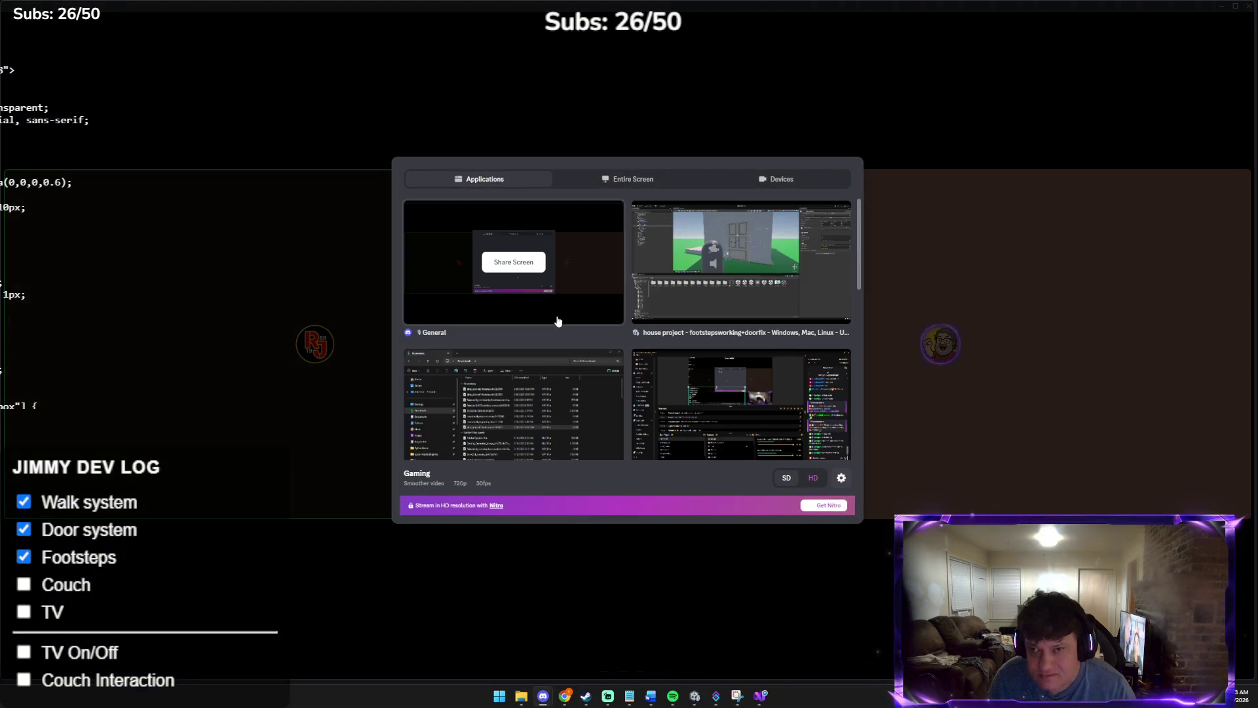
{"action": "left_click", "coordinate": [621, 179]}
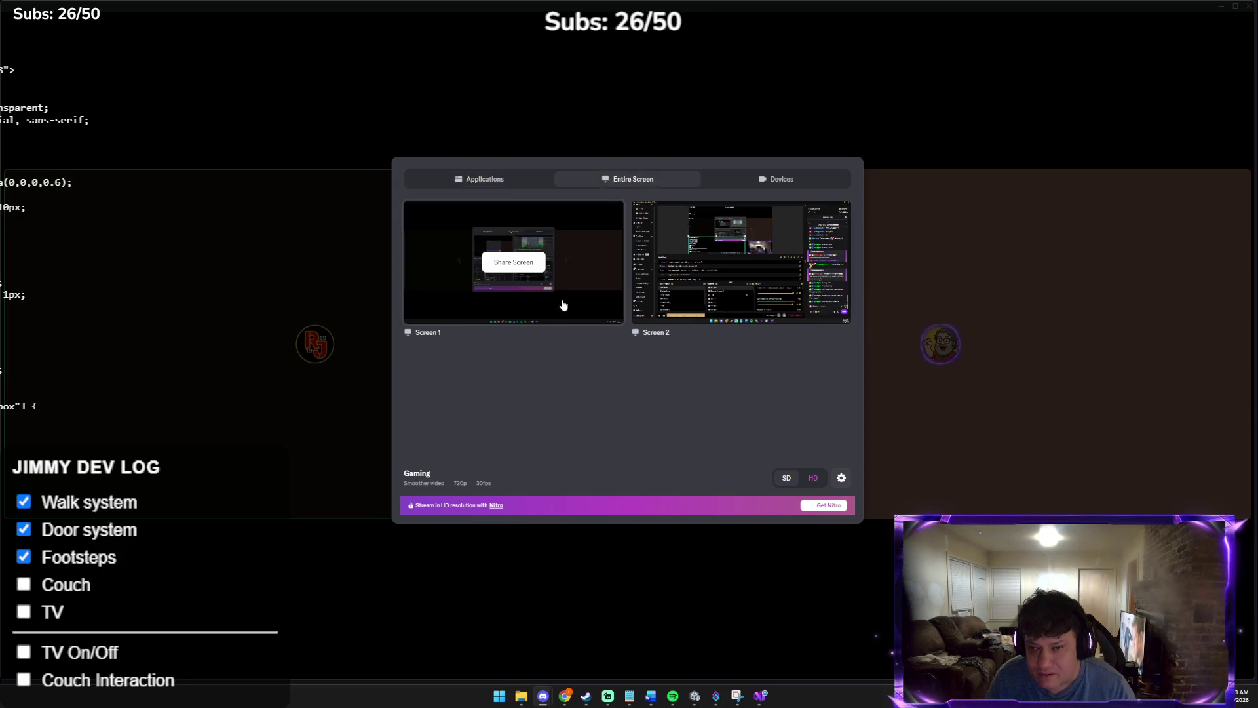
{"action": "left_click", "coordinate": [540, 268]}
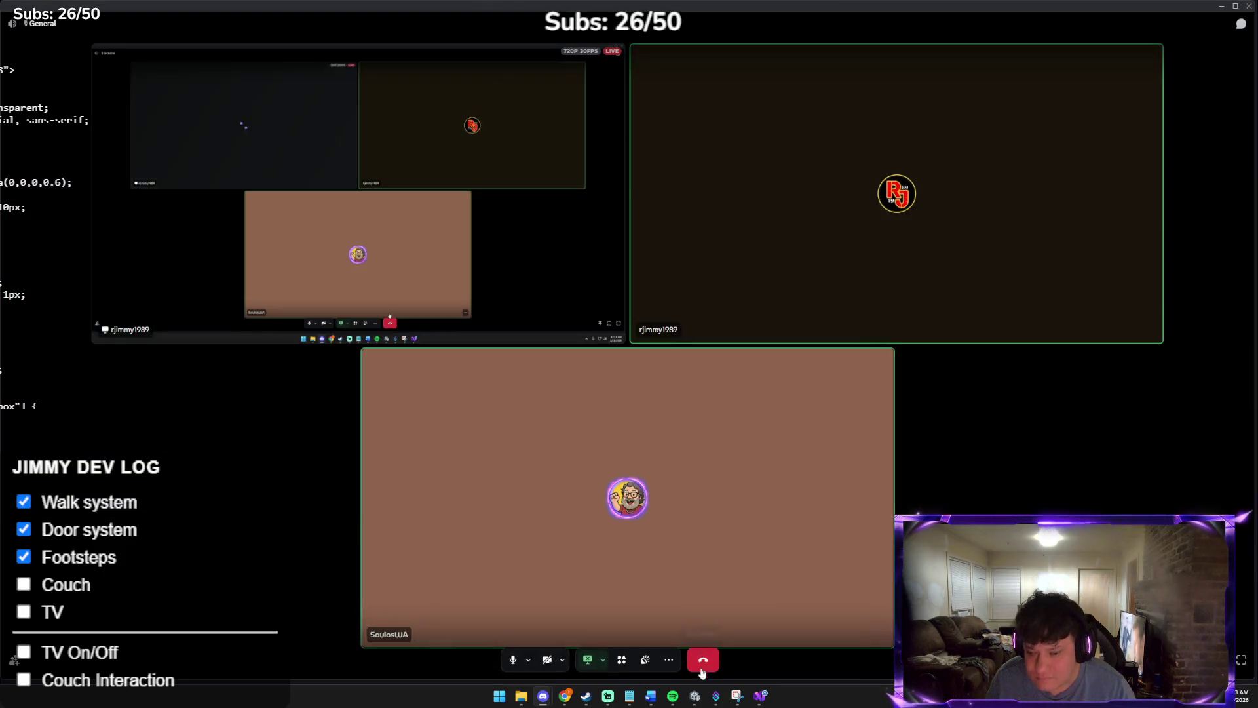
{"action": "mouse_move", "coordinate": [584, 694]}
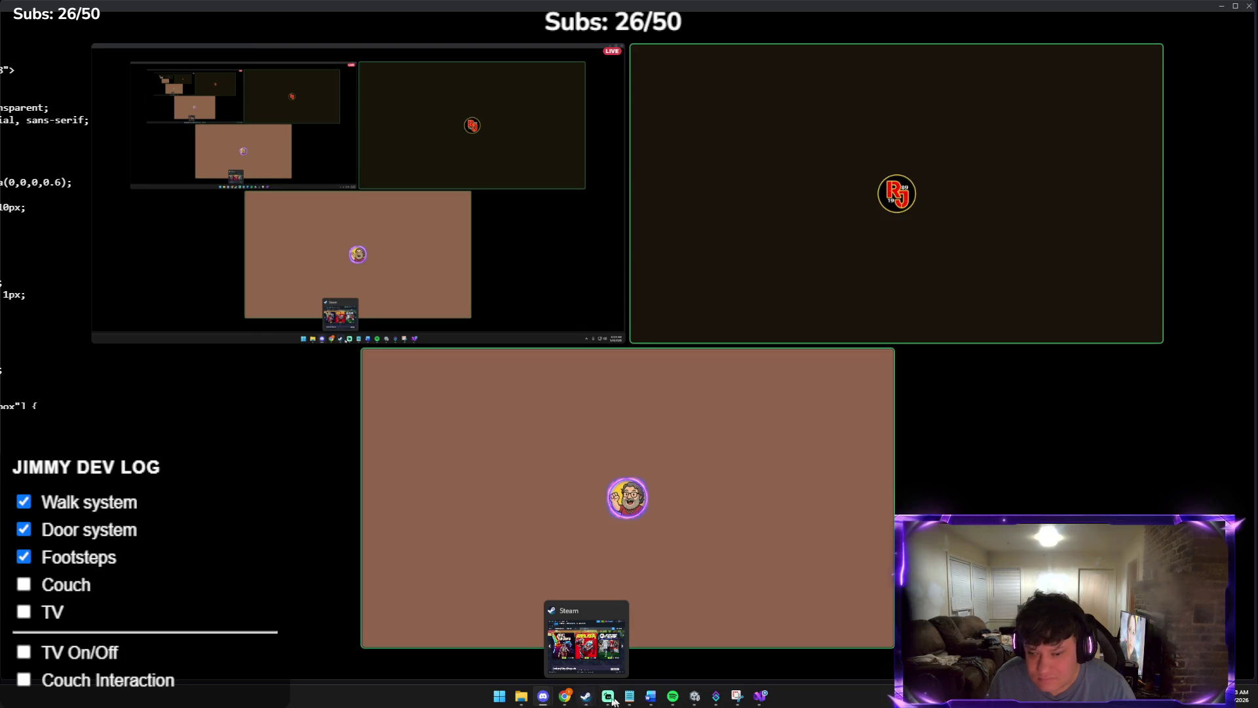
{"action": "left_click", "coordinate": [530, 628]}
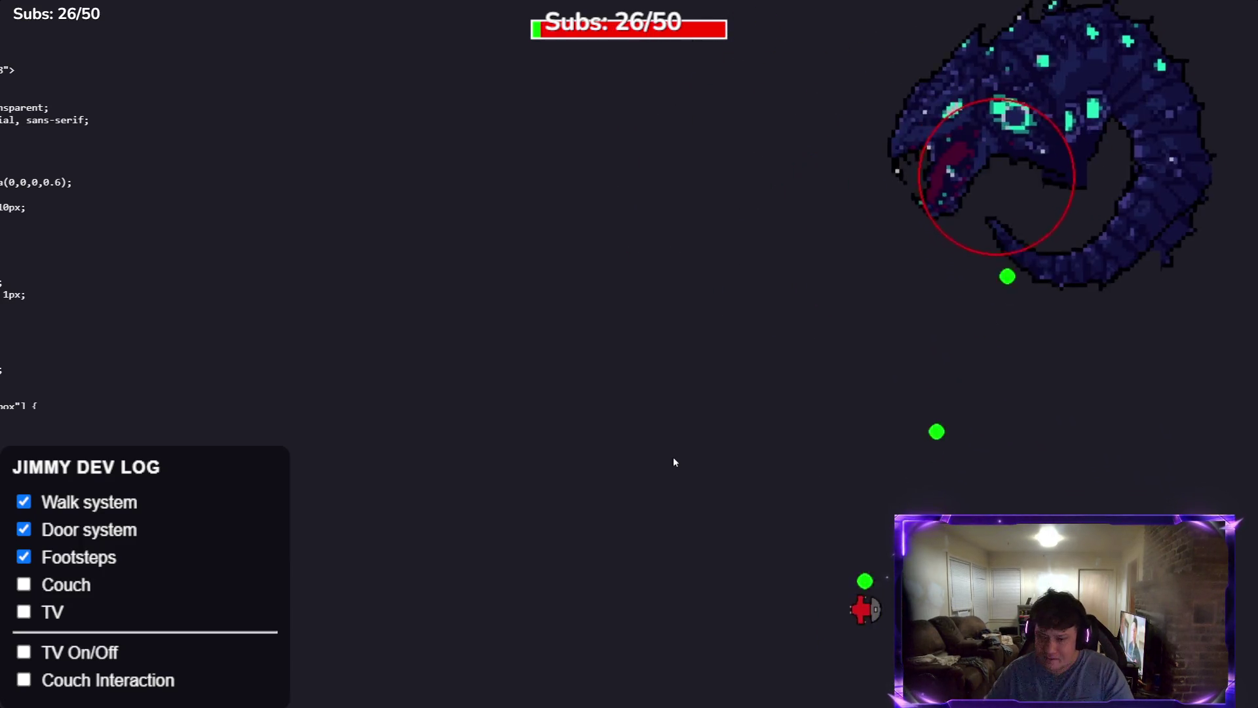
Minimize the direct messages window and stop sharing the screen
{"action": "key", "text": "alt+Tab"}
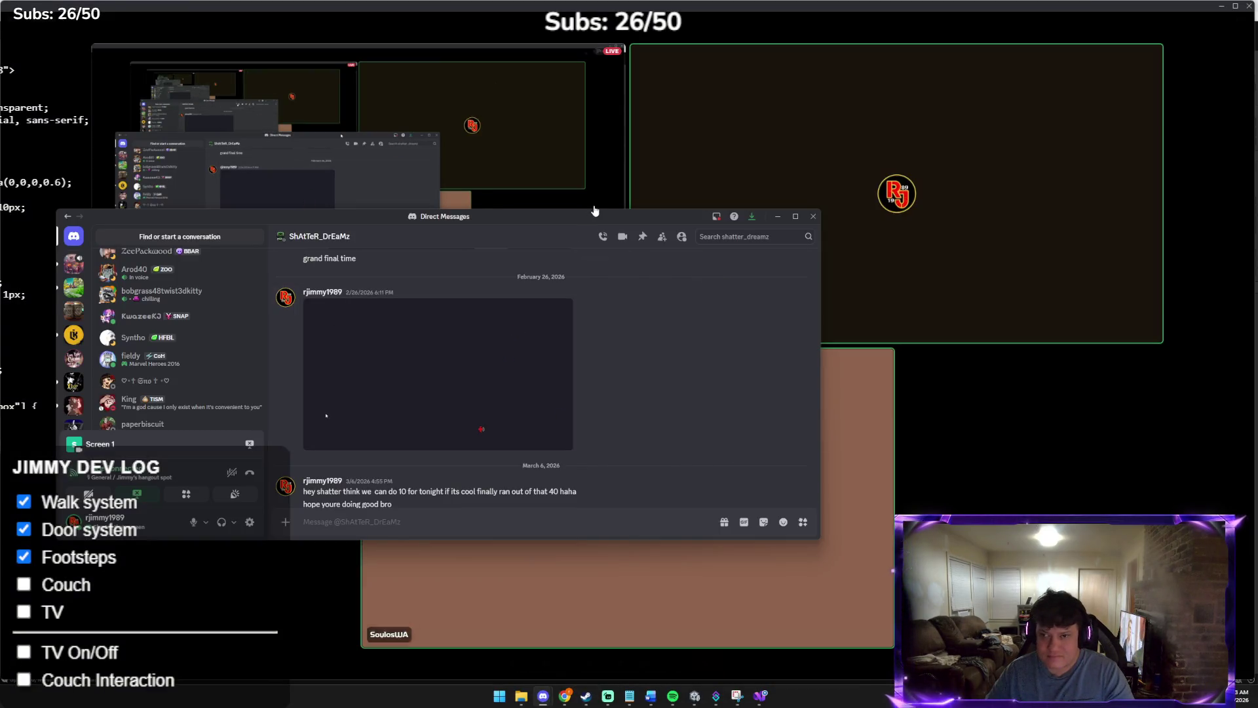
{"action": "left_click", "coordinate": [777, 216]}
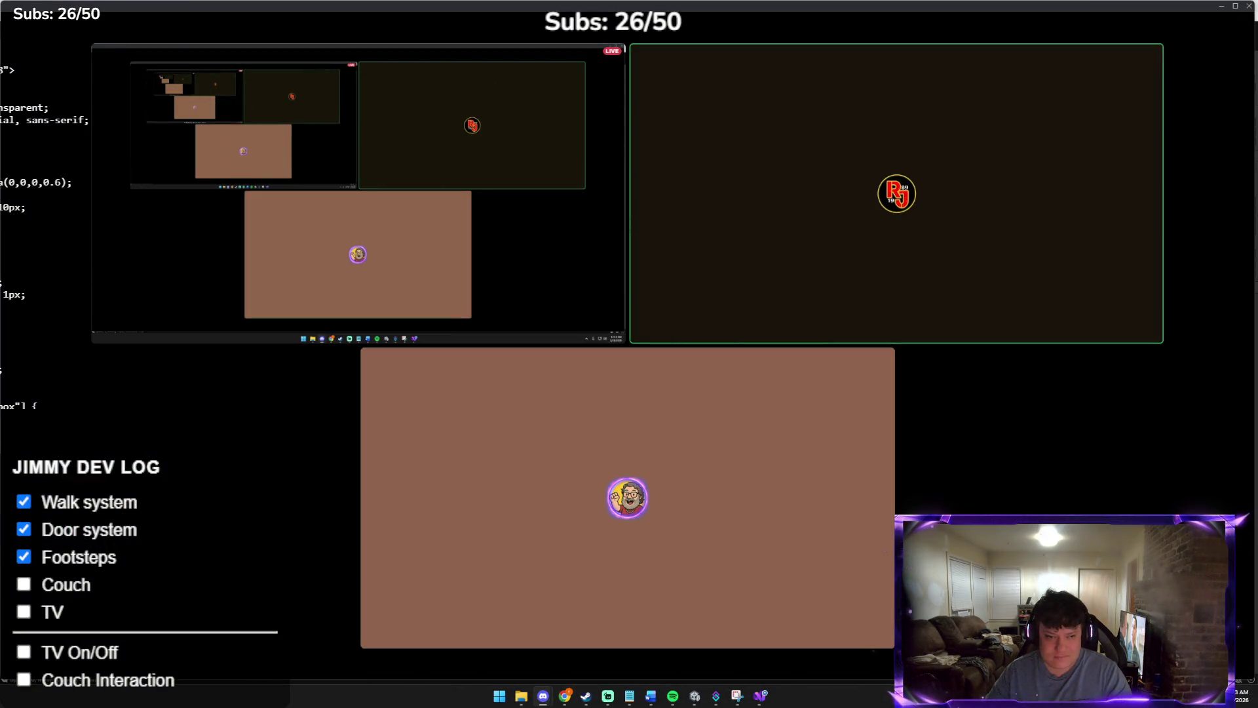
{"action": "mouse_move", "coordinate": [500, 572]}
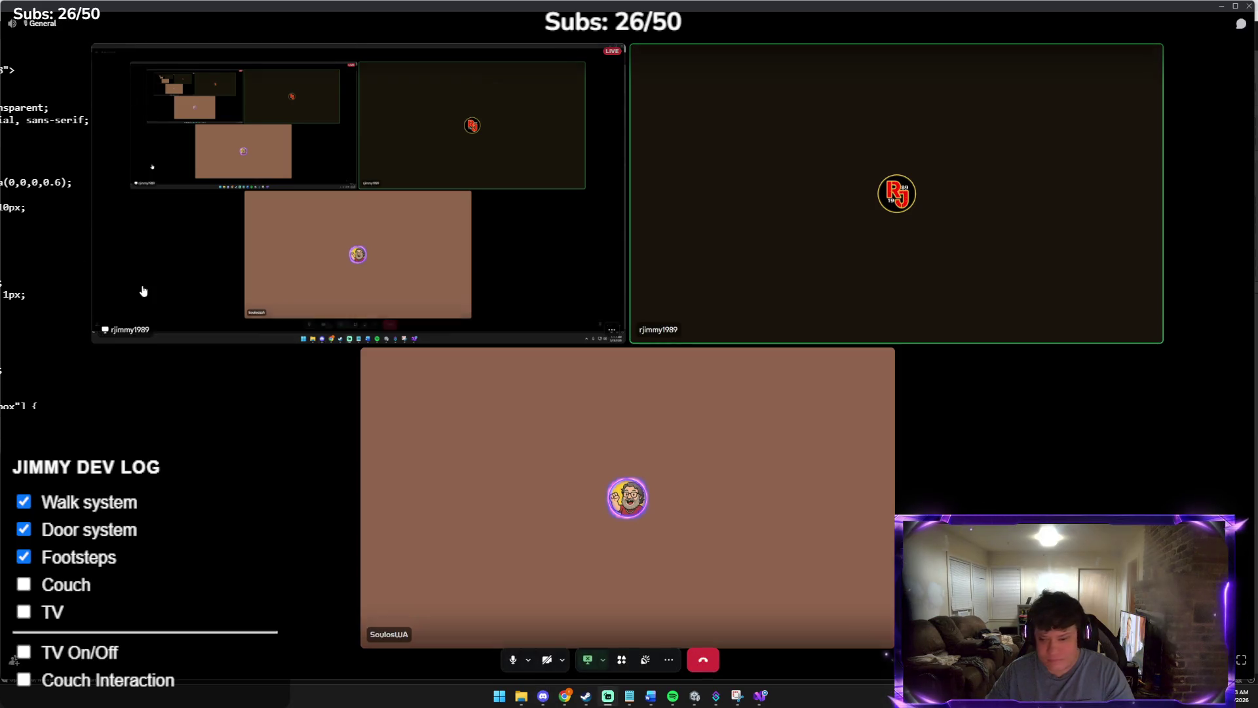
{"action": "left_click", "coordinate": [588, 659]}
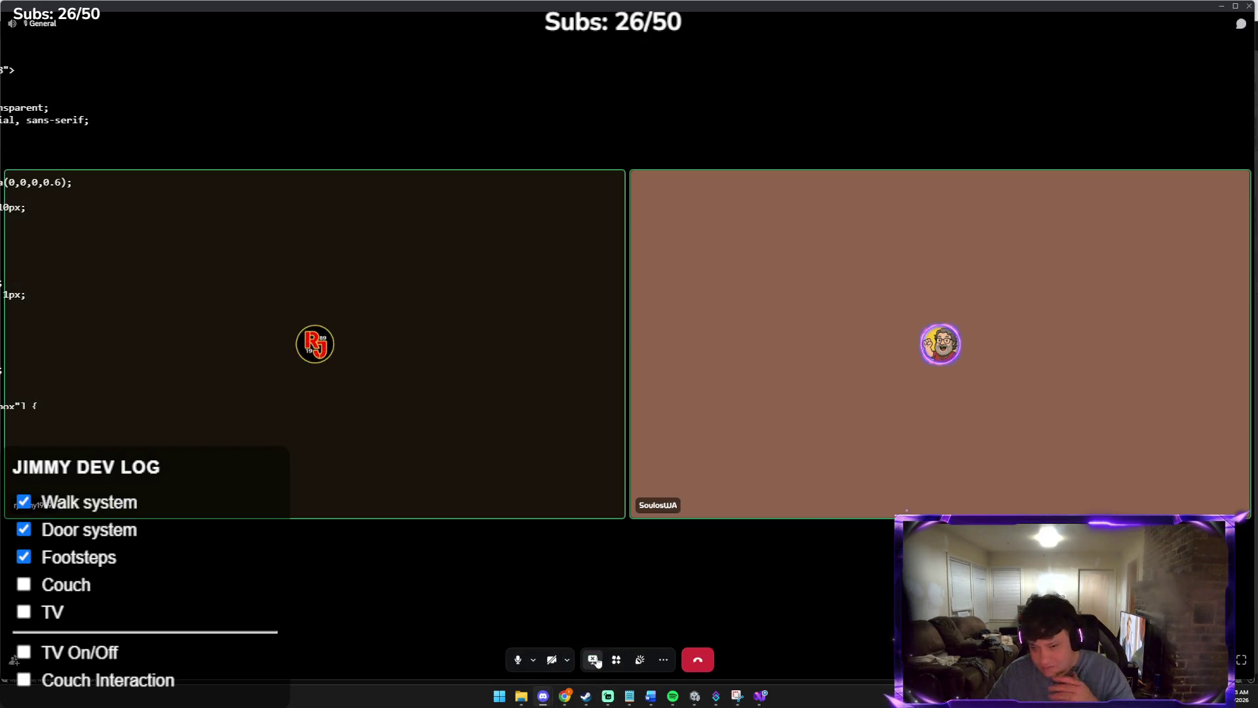
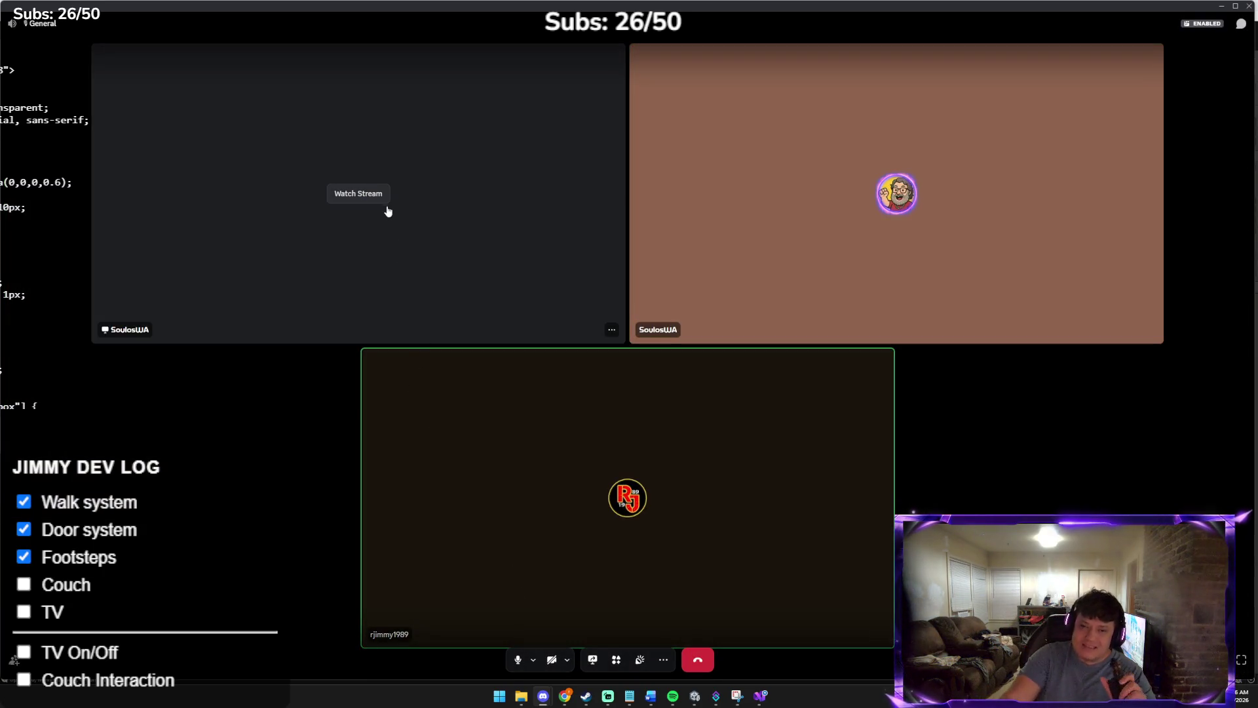
Watch the participant's screen-share tile in the Discord call to view the running Unity game
{"action": "left_click", "coordinate": [385, 199]}
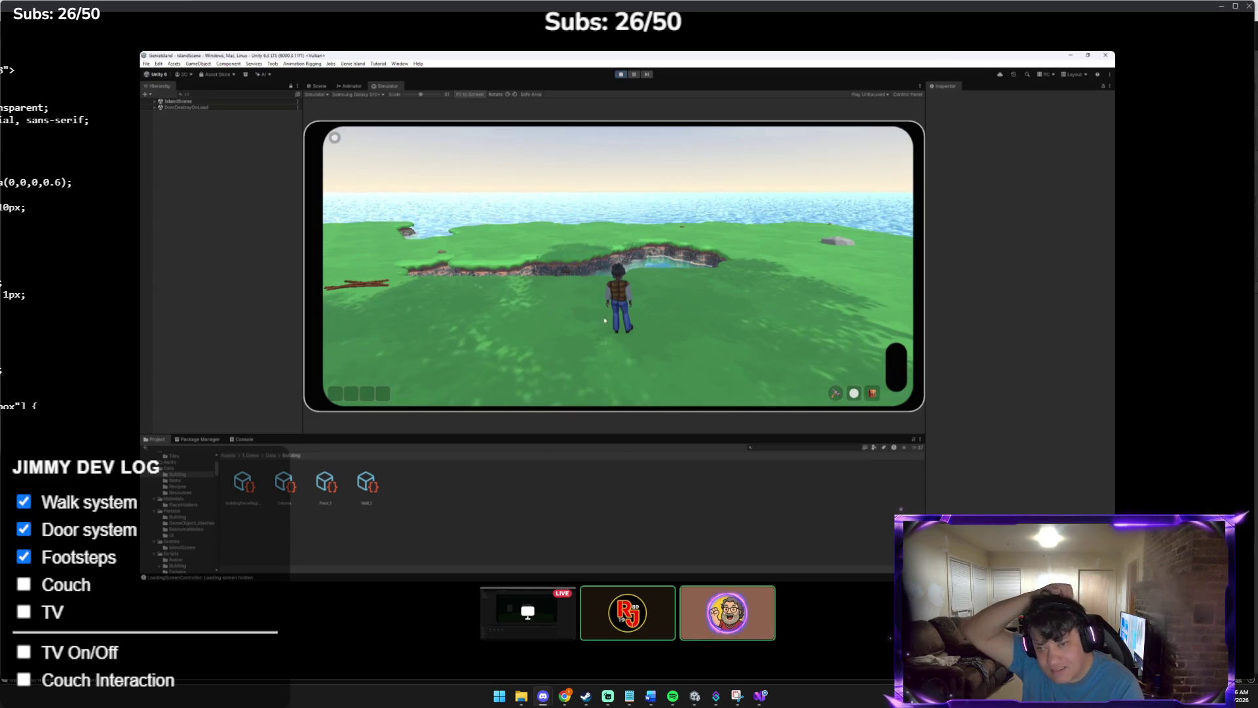
Run the character right and forward with D and W, swing the camera, then open the Bag
{"action": "key", "text": "d"}
{"action": "key", "text": "d"}
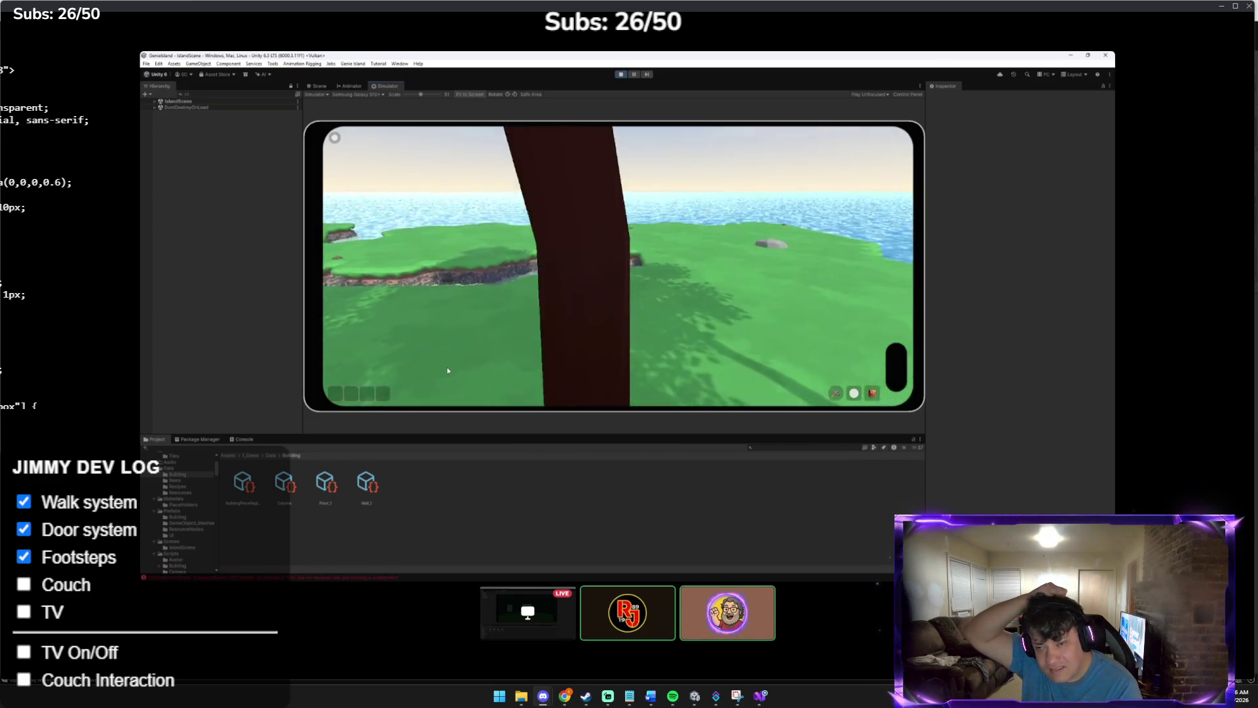
{"action": "key", "text": "w"}
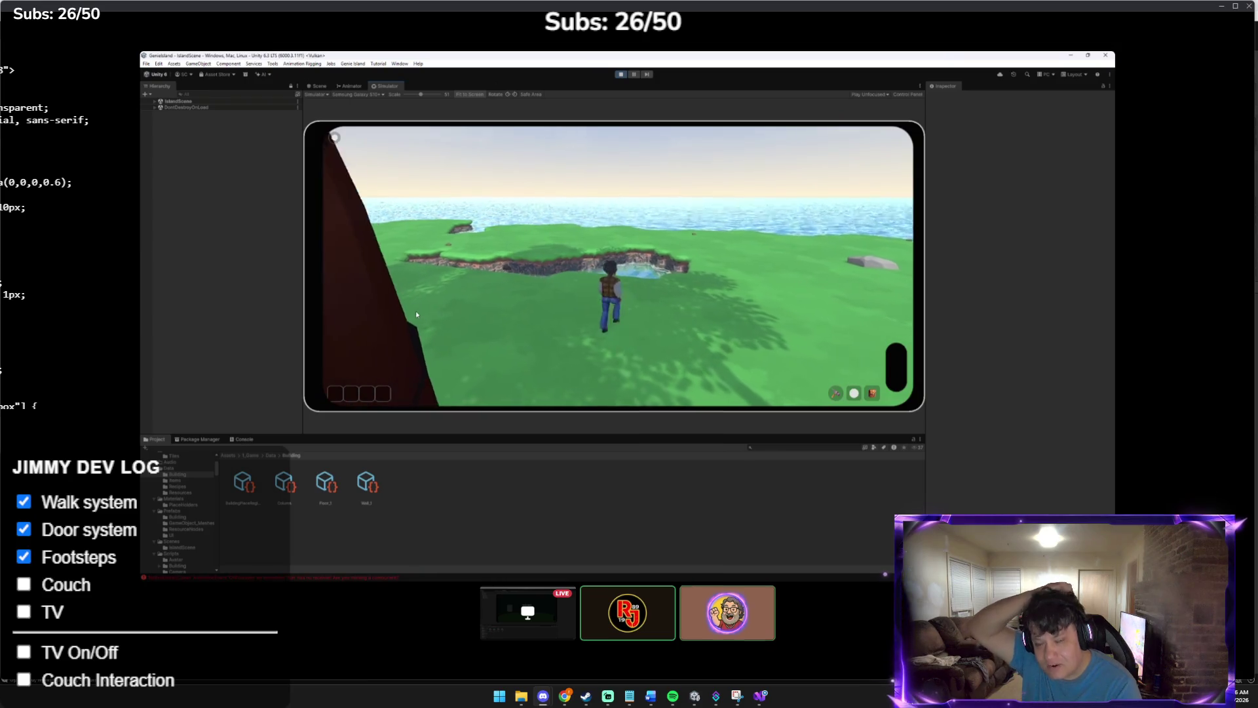
{"action": "mouse_move", "coordinate": [458, 356]}
{"action": "left_mouse_down"}
{"action": "mouse_move", "coordinate": [499, 279]}
{"action": "mouse_move", "coordinate": [583, 329]}
{"action": "mouse_move", "coordinate": [572, 315]}
{"action": "mouse_move", "coordinate": [549, 342]}
{"action": "mouse_move", "coordinate": [543, 289]}
{"action": "mouse_move", "coordinate": [600, 317]}
{"action": "mouse_move", "coordinate": [608, 354]}
{"action": "left_mouse_up"}
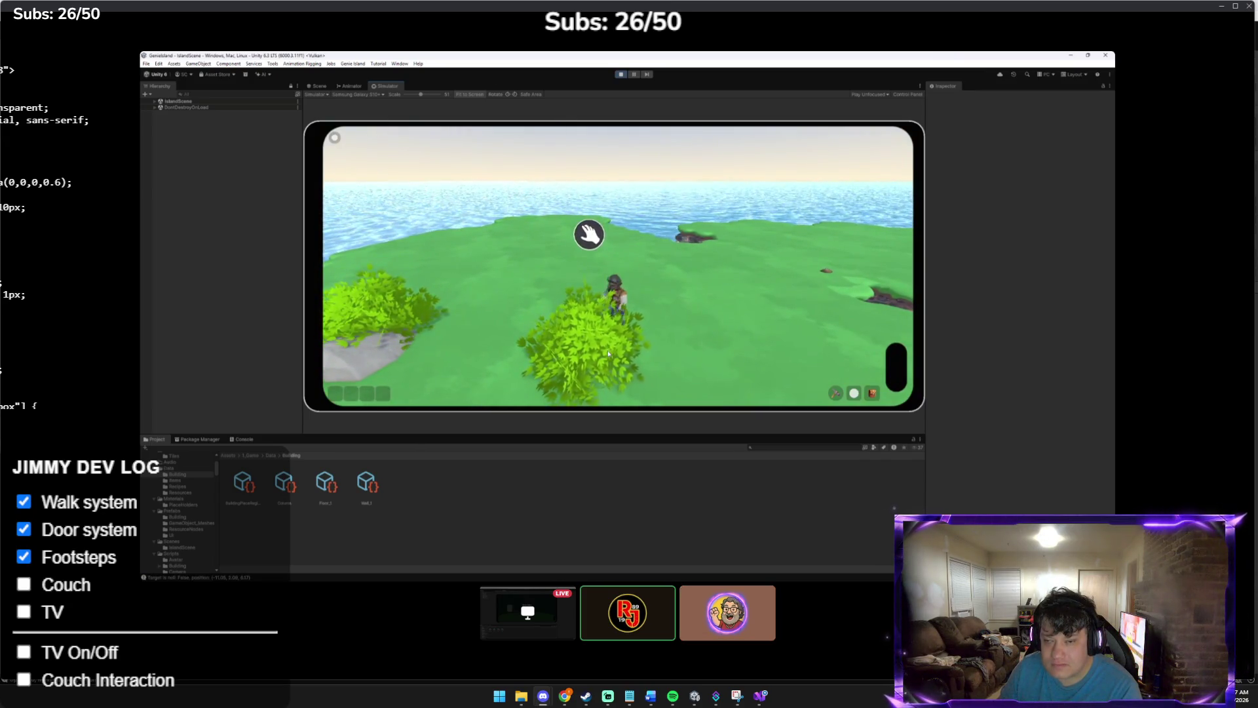
{"action": "left_click_drag", "start_coordinate": [705, 342], "coordinate": [786, 367]}
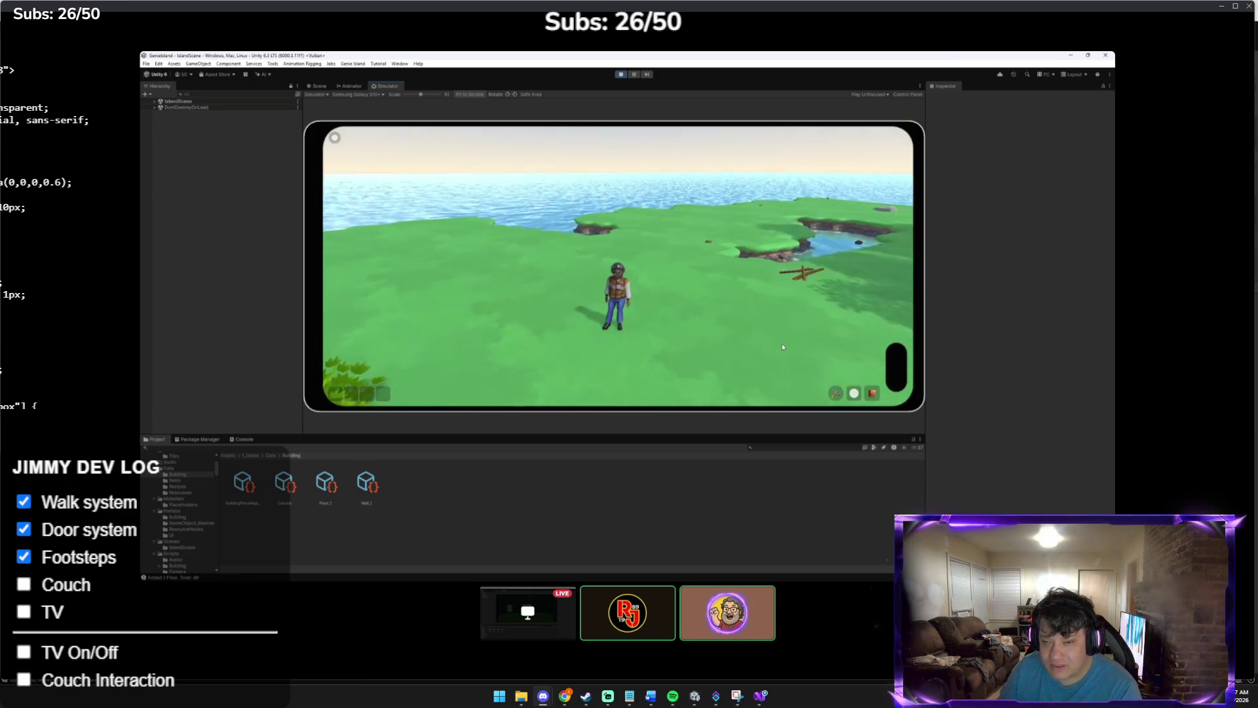
{"action": "left_click", "coordinate": [873, 394]}
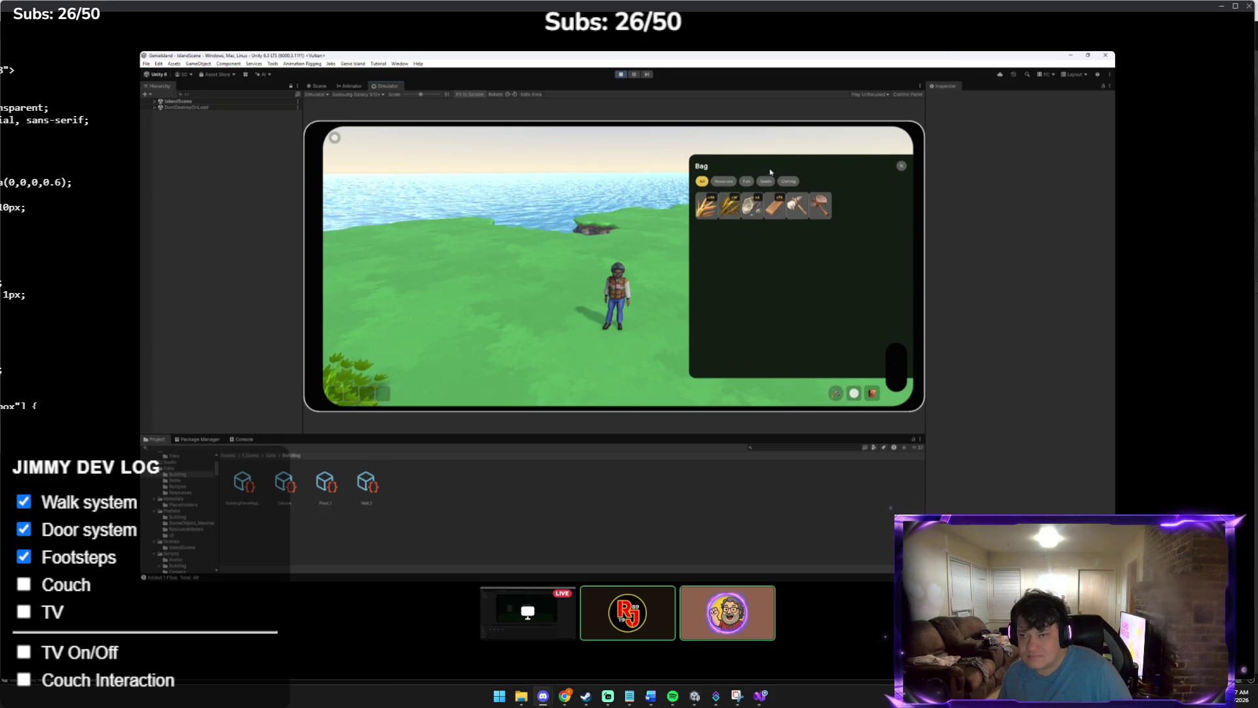
Close the Bag, try the pink hair style, and browse the glasses accessories
{"action": "left_click", "coordinate": [902, 167]}
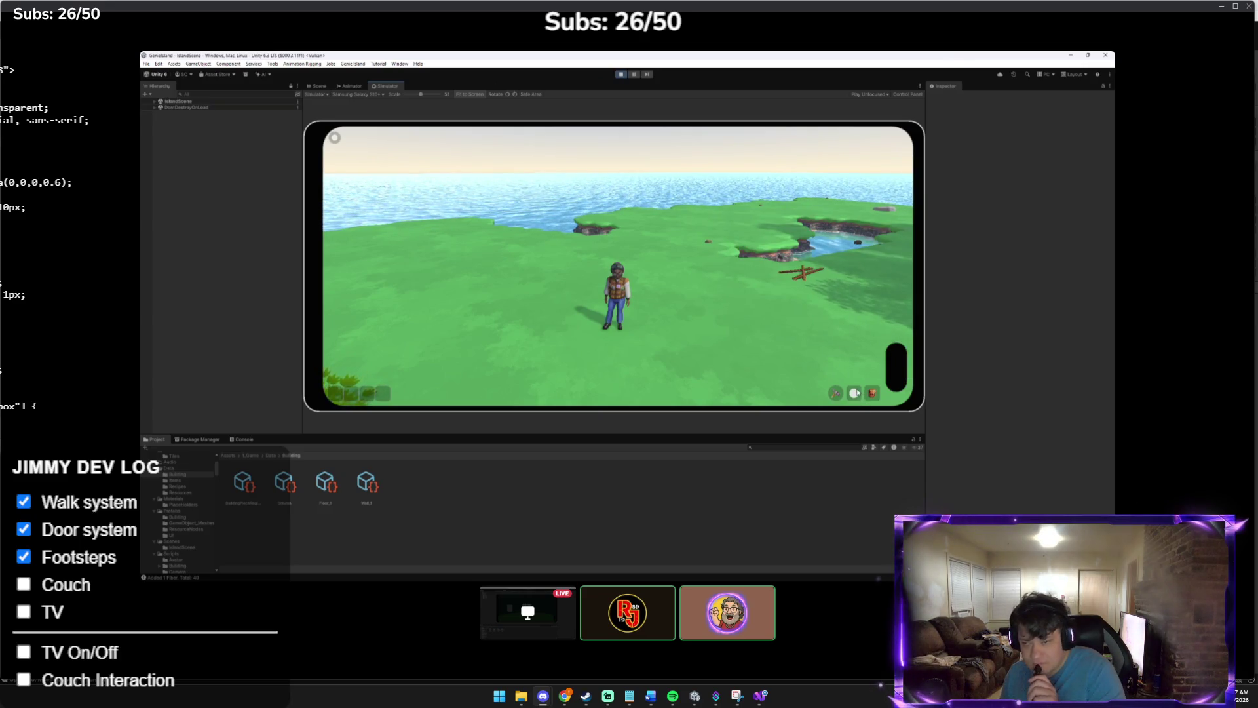
{"action": "left_click", "coordinate": [855, 393]}
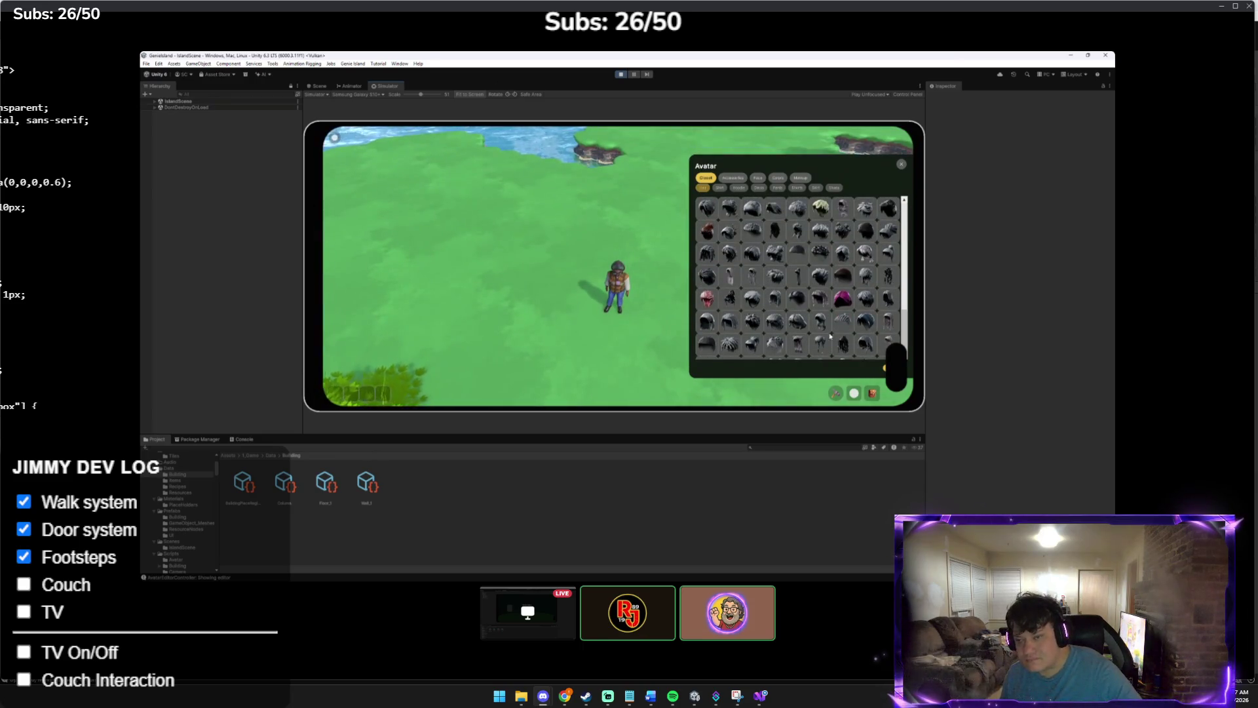
{"action": "left_click", "coordinate": [840, 310]}
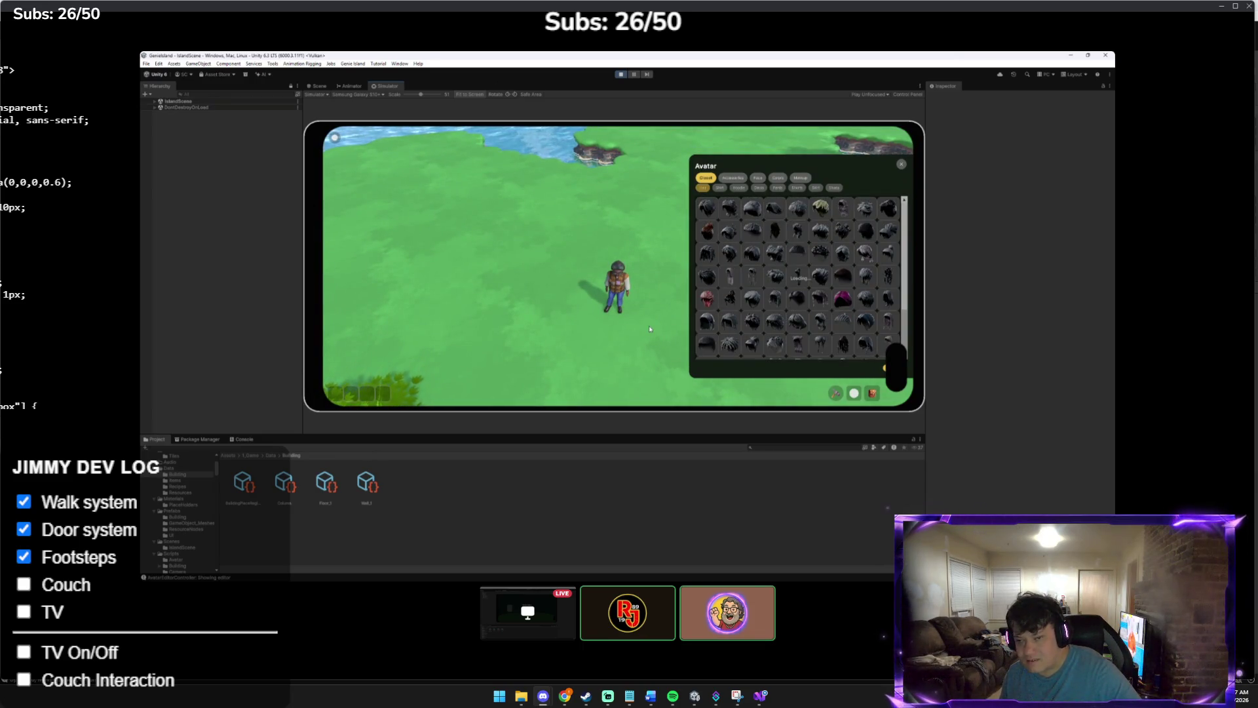
{"action": "left_click", "coordinate": [734, 181]}
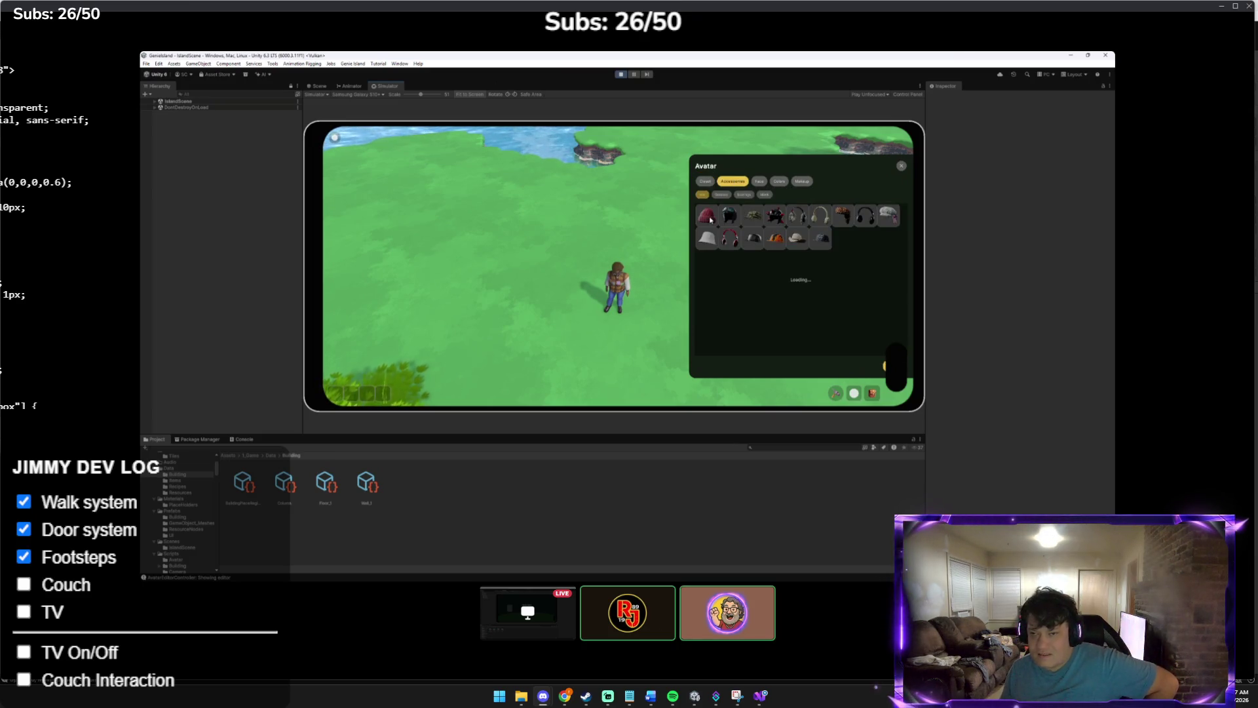
{"action": "left_click", "coordinate": [721, 195]}
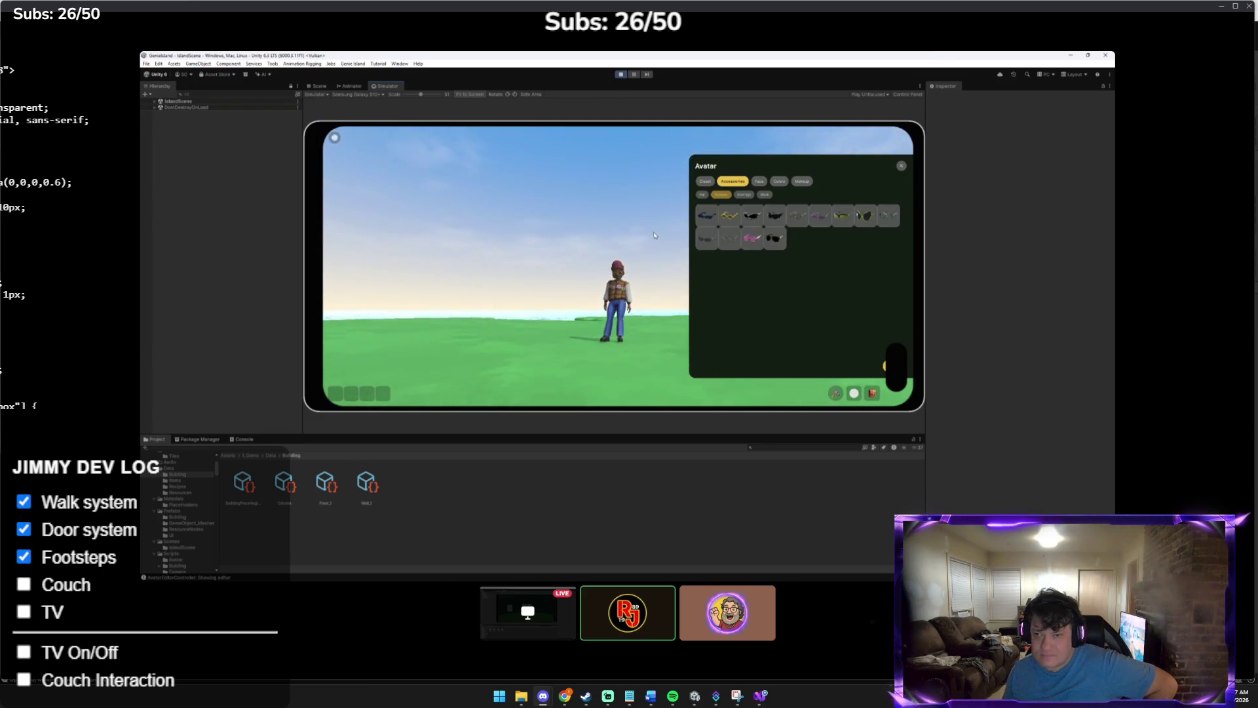
Orbit the camera behind the avatar, close the customisation panel, and face the red trees
{"action": "left_click_drag", "start_coordinate": [654, 235], "coordinate": [610, 275]}
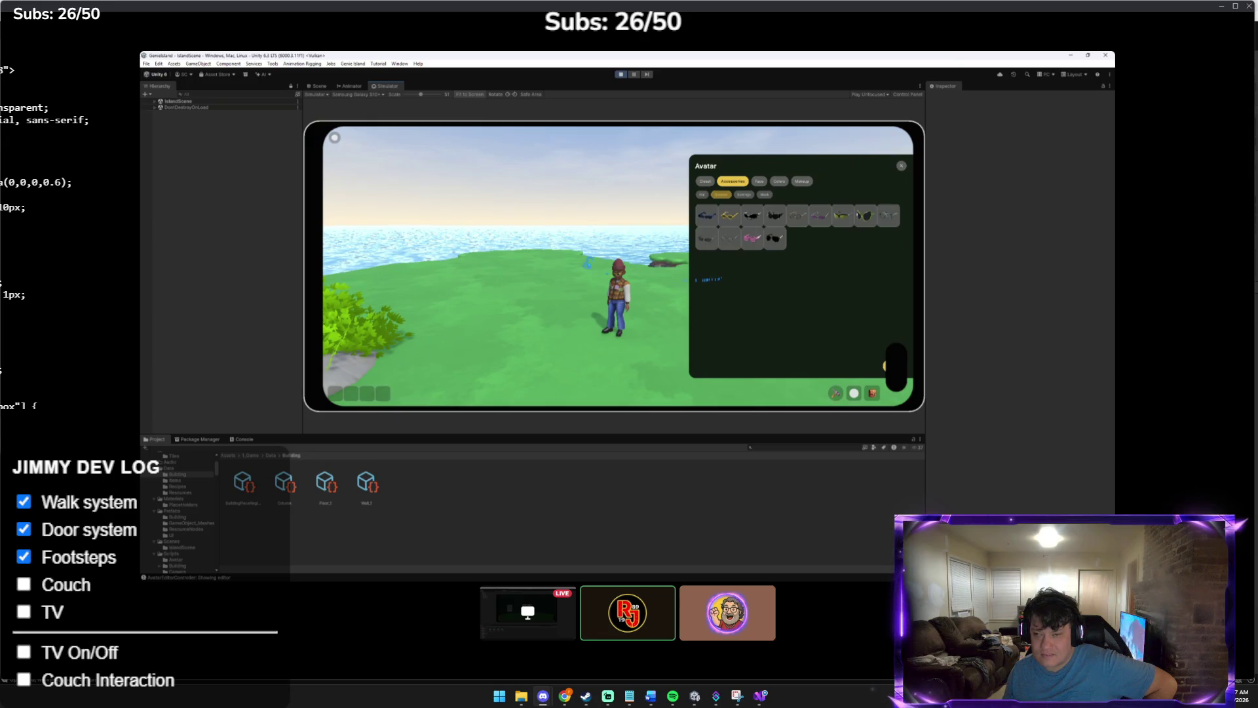
{"action": "left_click_drag", "start_coordinate": [641, 310], "coordinate": [547, 312]}
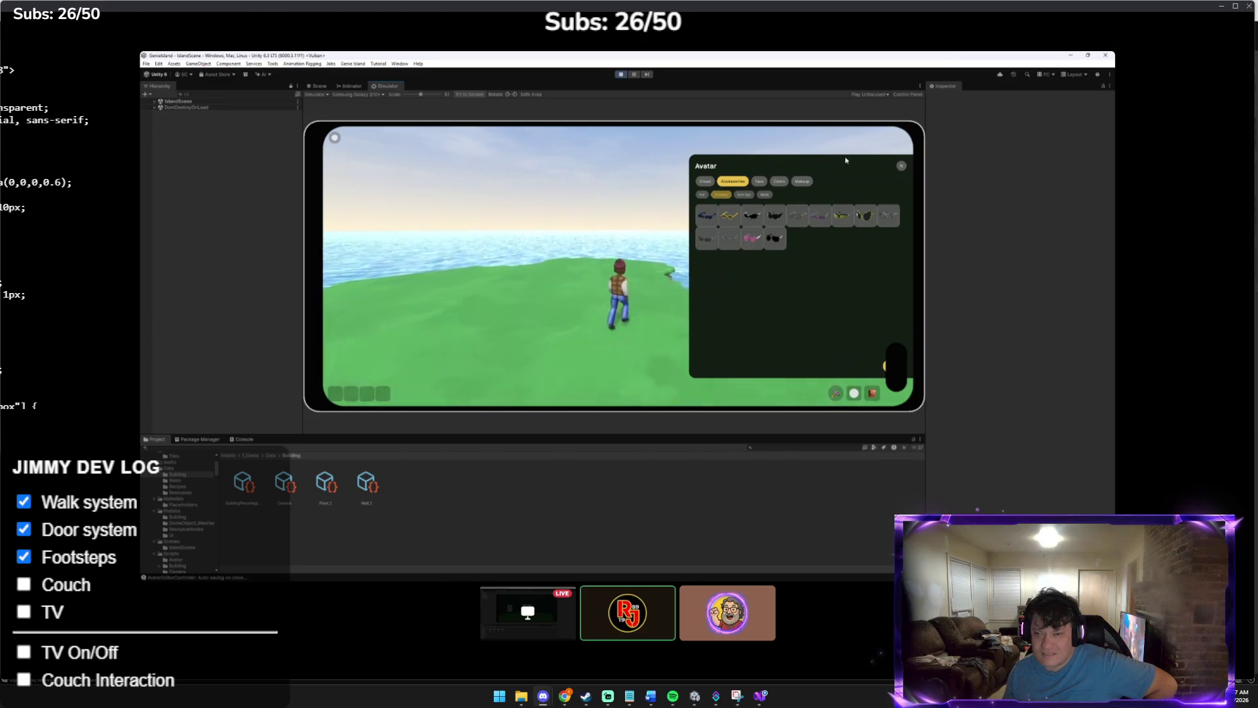
{"action": "left_click", "coordinate": [901, 166]}
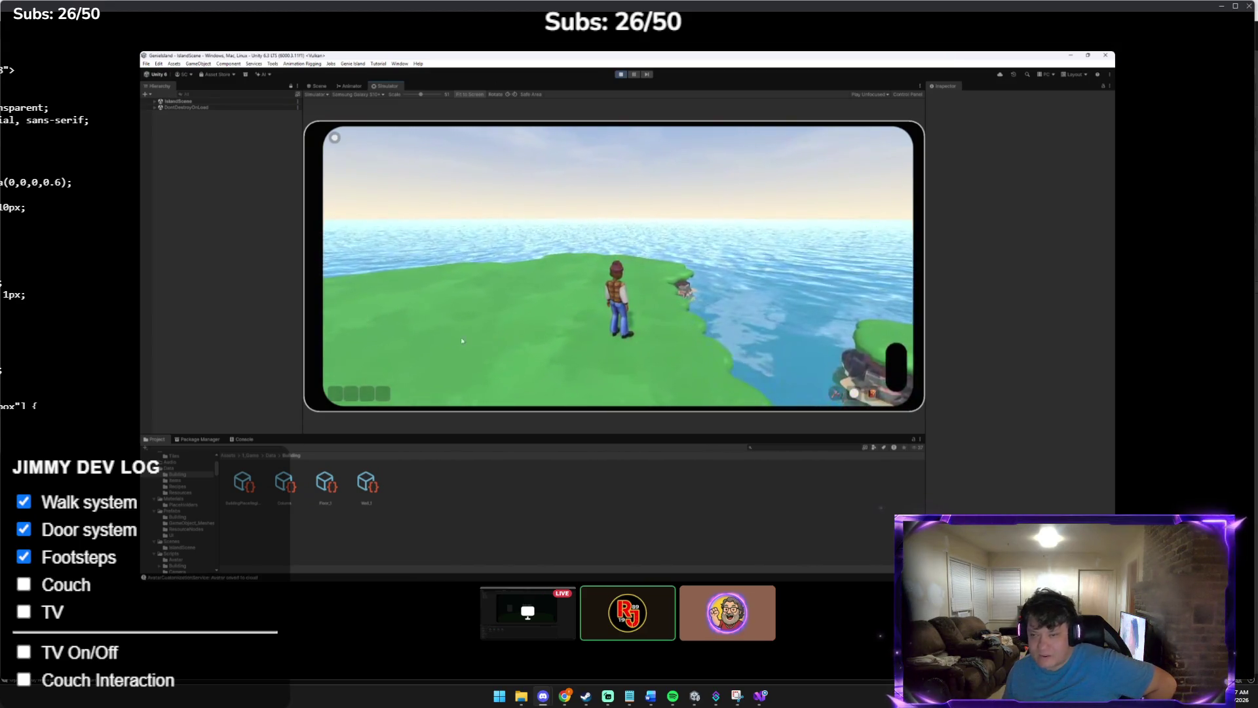
{"action": "left_click_drag", "start_coordinate": [323, 332], "coordinate": [681, 236]}
Walk toward the red trees, equip the axe from the Bag, and approach a tree to chop it
{"action": "left_click", "coordinate": [680, 232]}
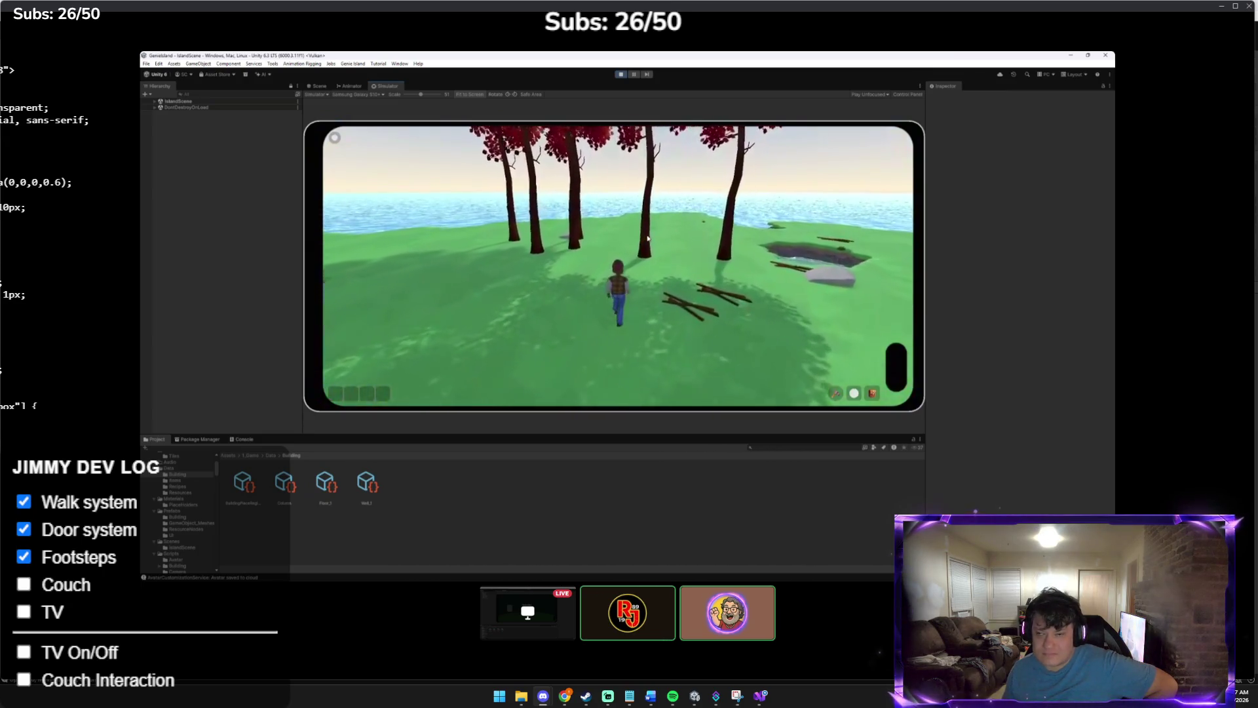
{"action": "left_click", "coordinate": [628, 209]}
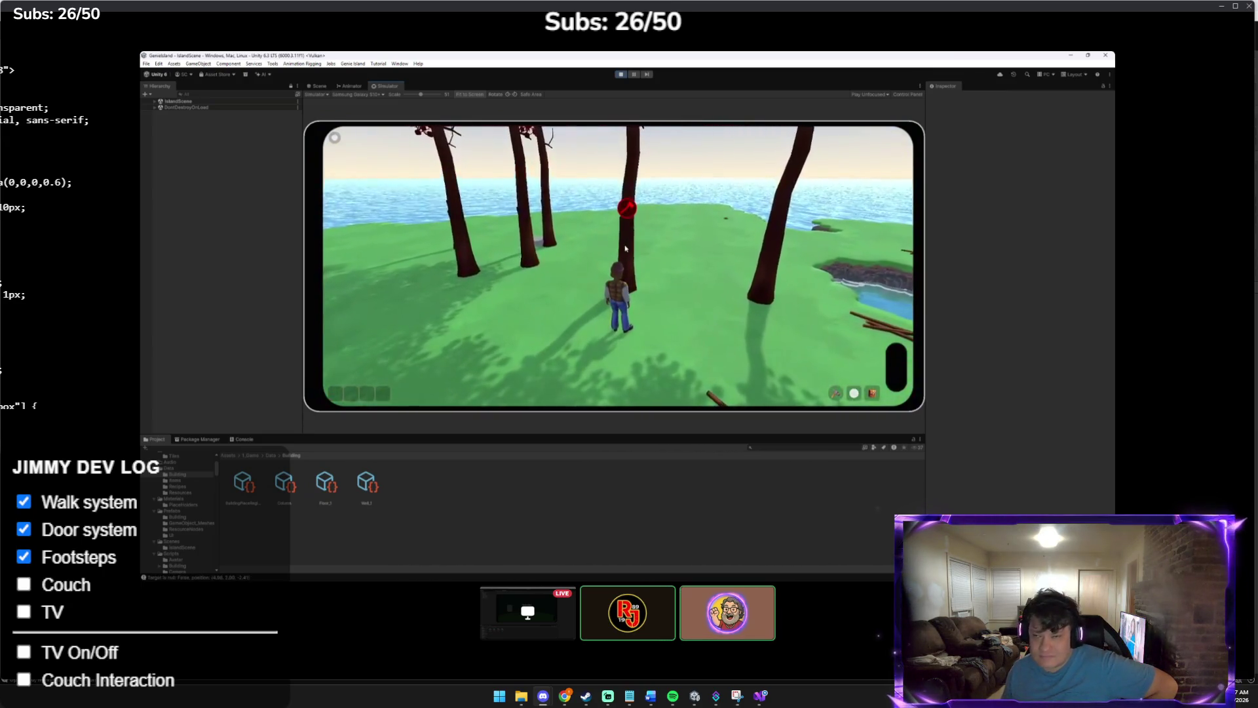
{"action": "left_click", "coordinate": [872, 394]}
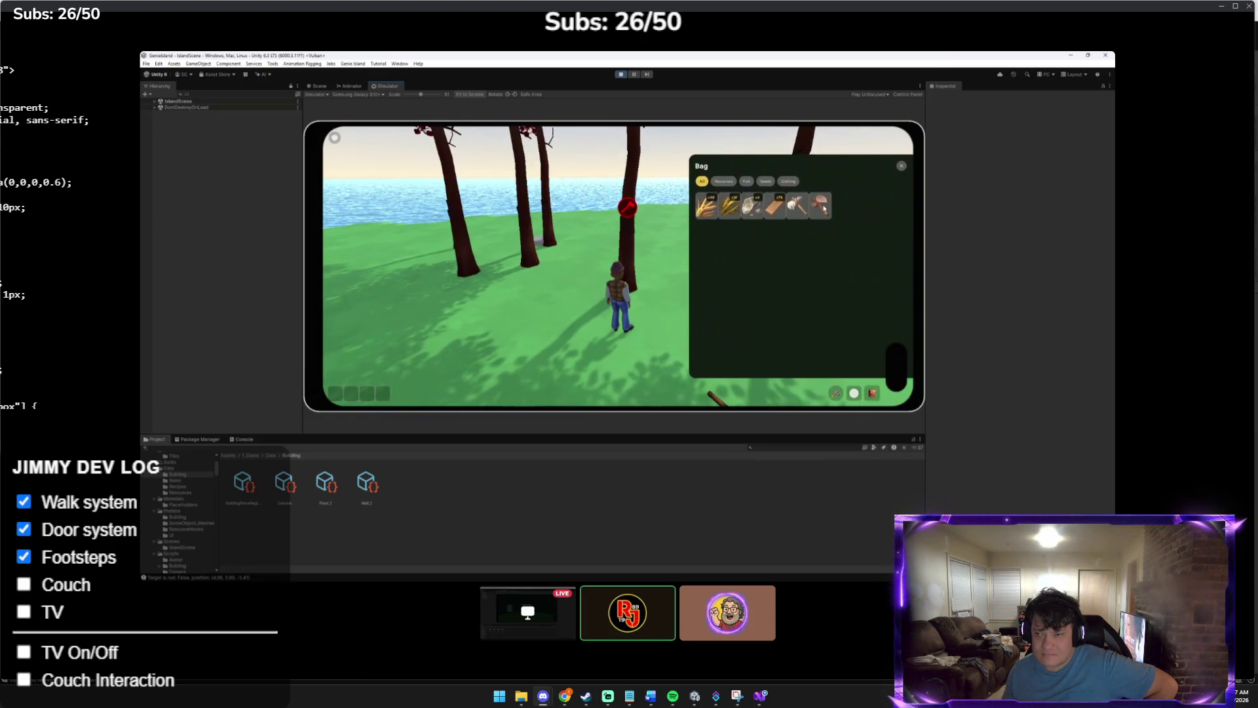
{"action": "left_click", "coordinate": [824, 207]}
{"action": "left_click", "coordinate": [901, 166]}
{"action": "mouse_move", "coordinate": [721, 295]}
{"action": "left_mouse_down"}
{"action": "mouse_move", "coordinate": [622, 336]}
{"action": "mouse_move", "coordinate": [525, 283]}
{"action": "left_mouse_up"}
{"action": "left_click", "coordinate": [584, 276]}
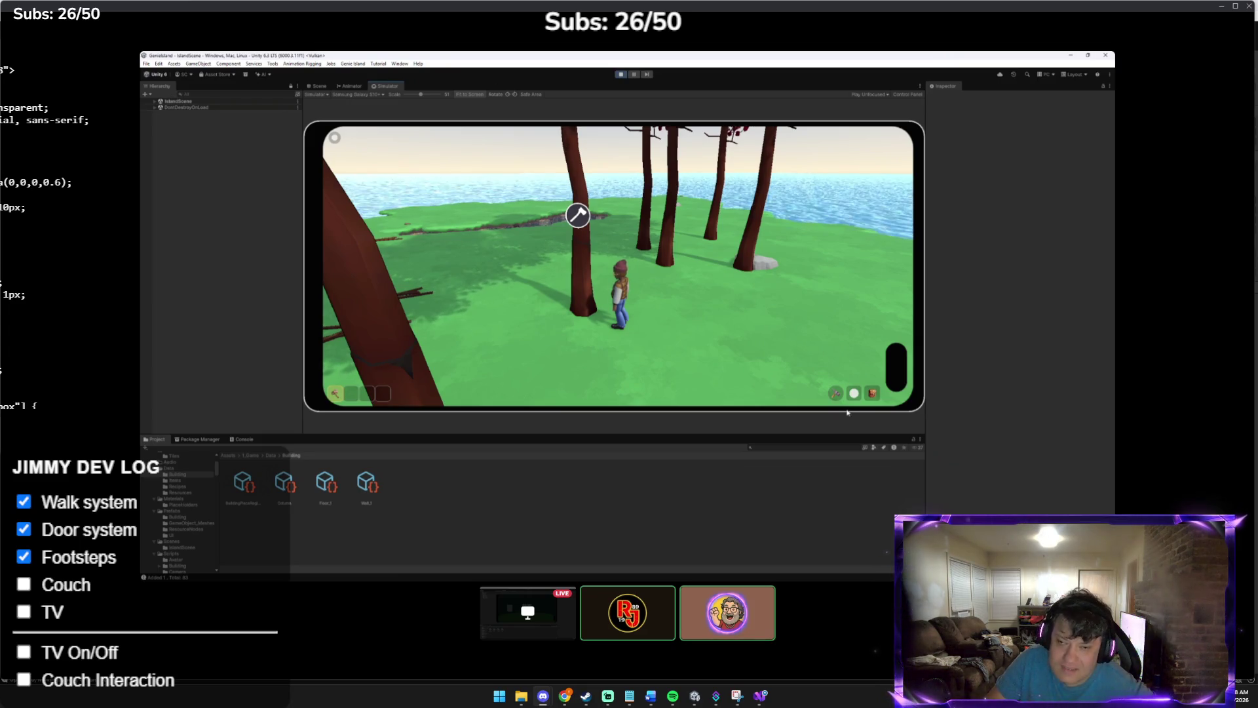
Pick the floor piece and place floor slabs on the grass in the streamed building game
{"action": "left_click", "coordinate": [836, 394]}
{"action": "left_click", "coordinate": [845, 368]}
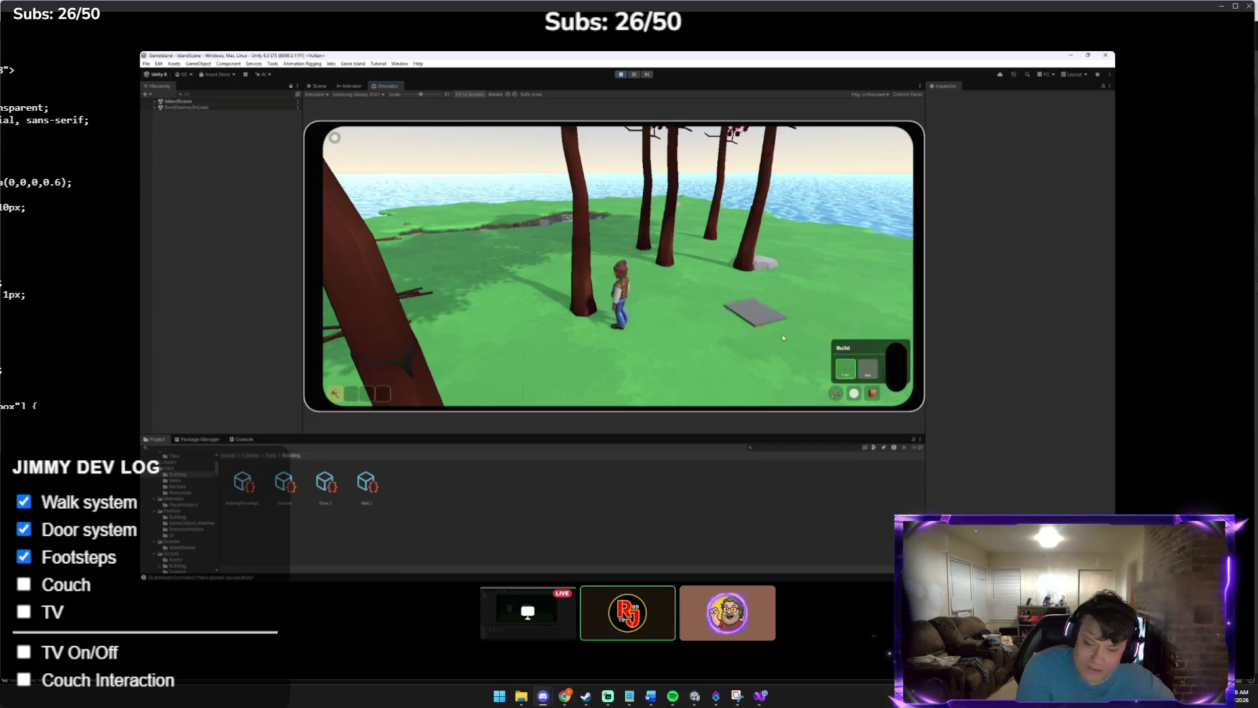
{"action": "left_click", "coordinate": [766, 356]}
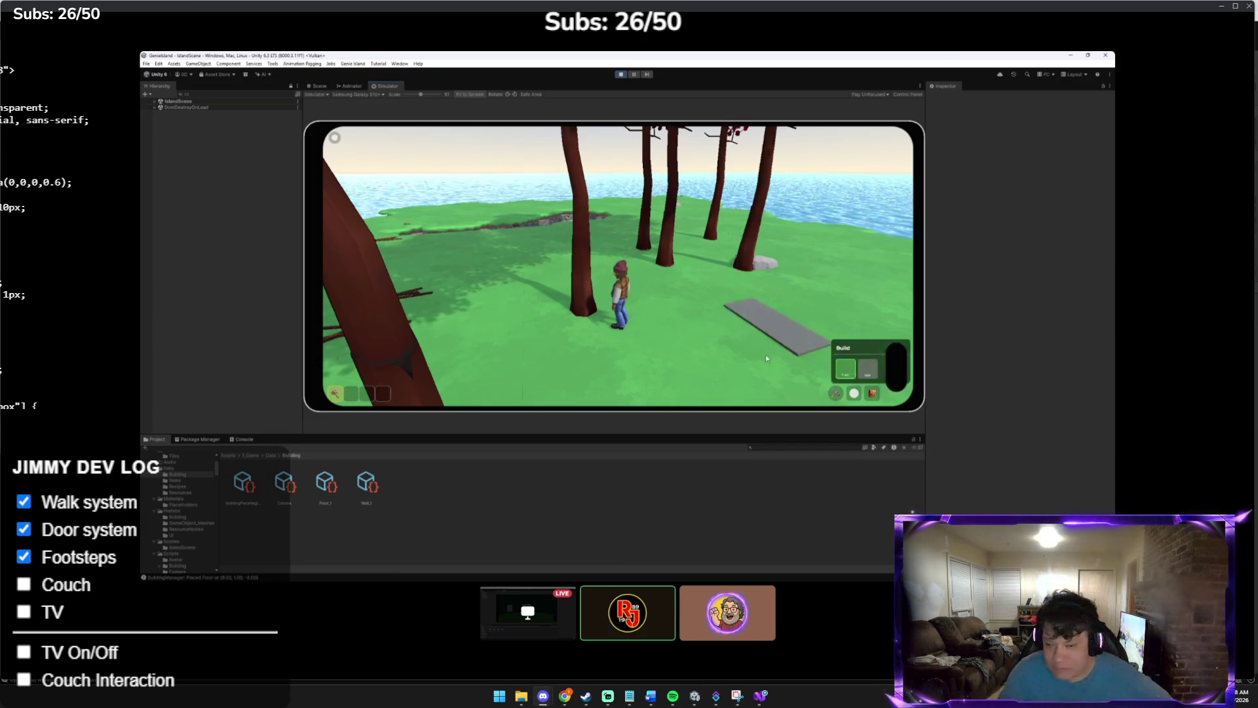
{"action": "key", "text": "2"}
{"action": "left_click", "coordinate": [619, 358]}
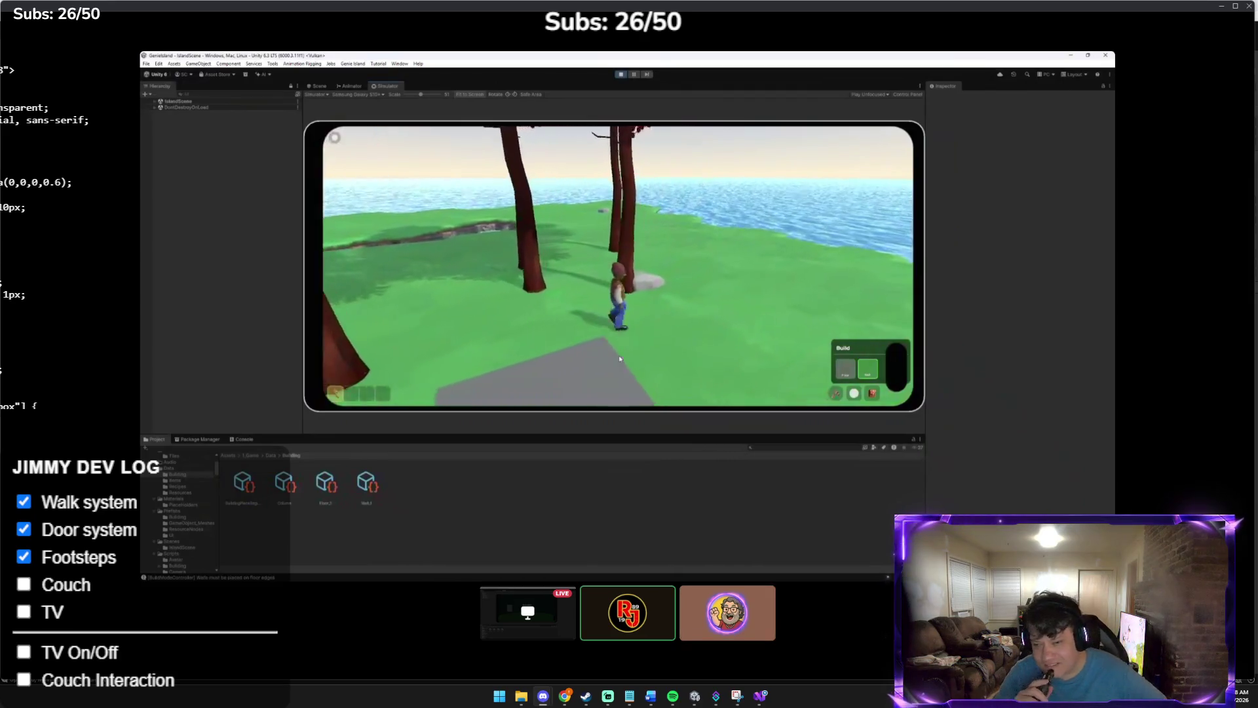
{"action": "left_click", "coordinate": [609, 380]}
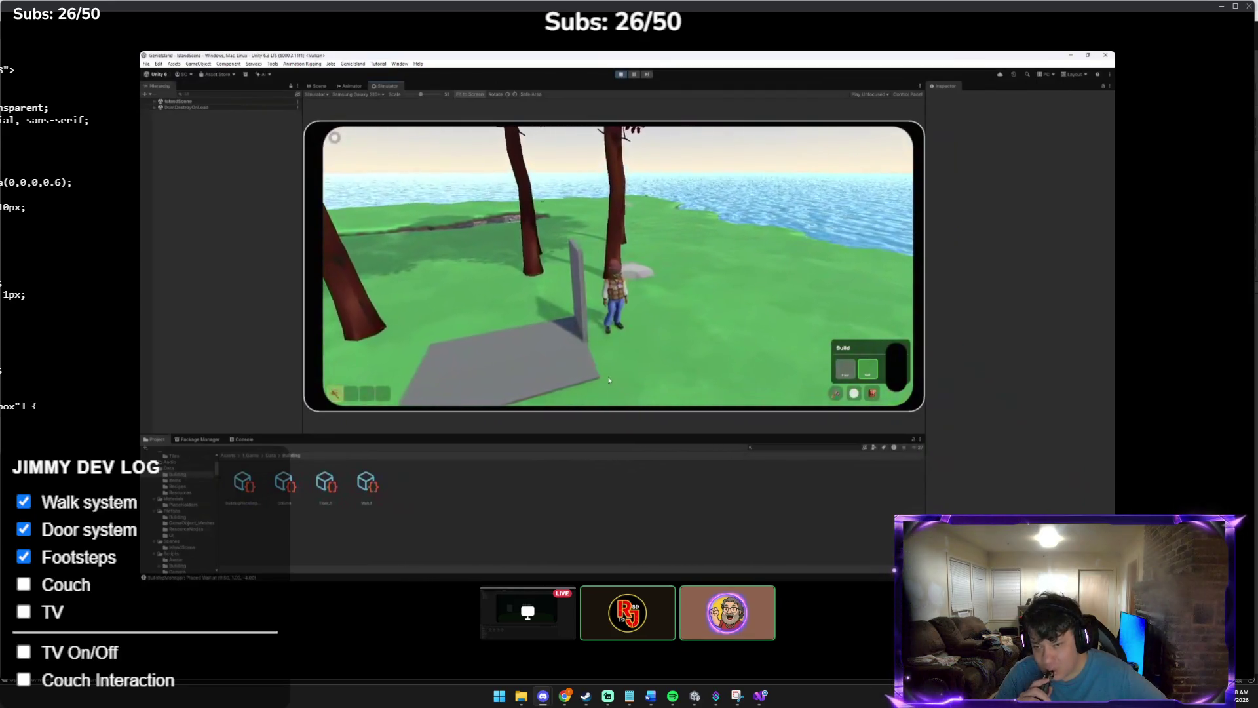
{"action": "left_click", "coordinate": [589, 370]}
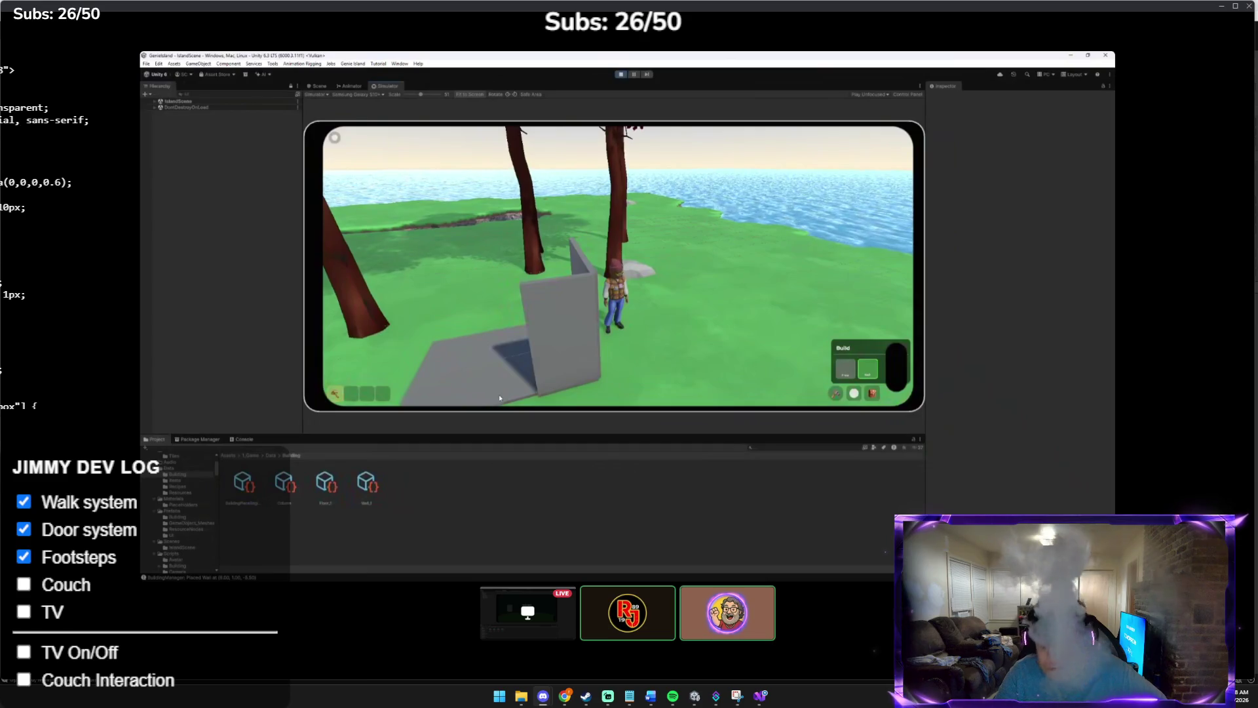
{"action": "left_click", "coordinate": [461, 392]}
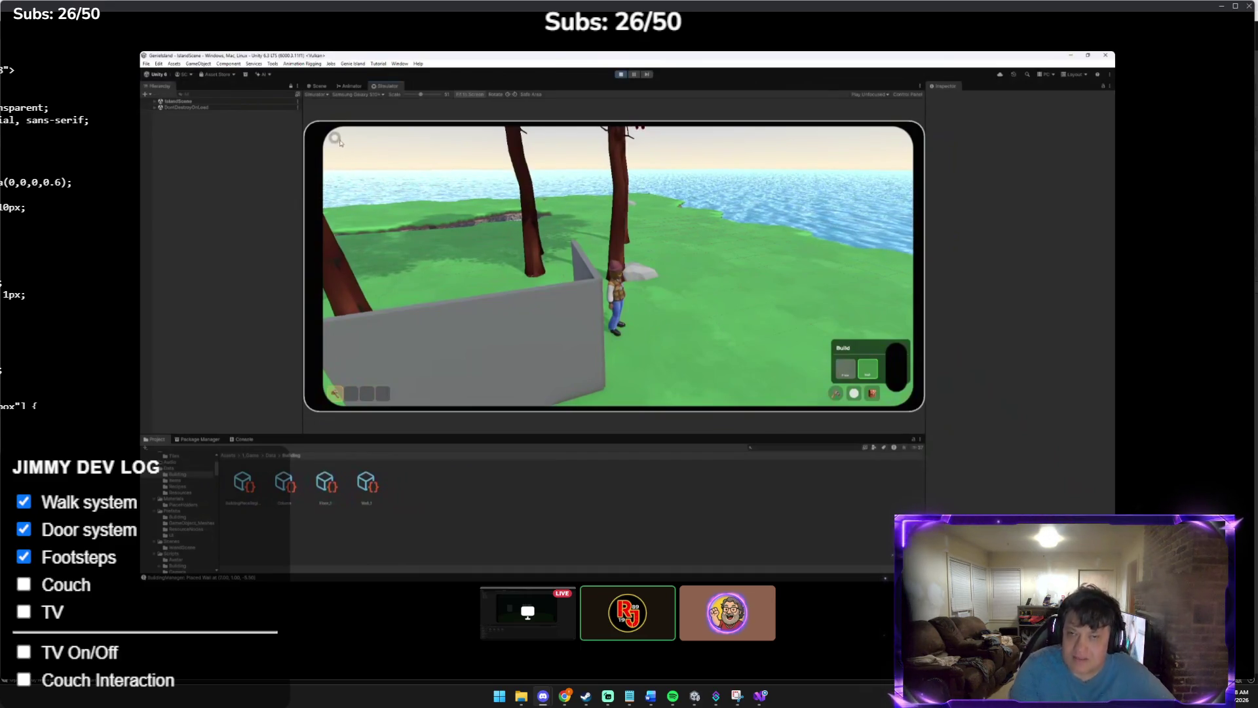
{"action": "mouse_move", "coordinate": [643, 115]}
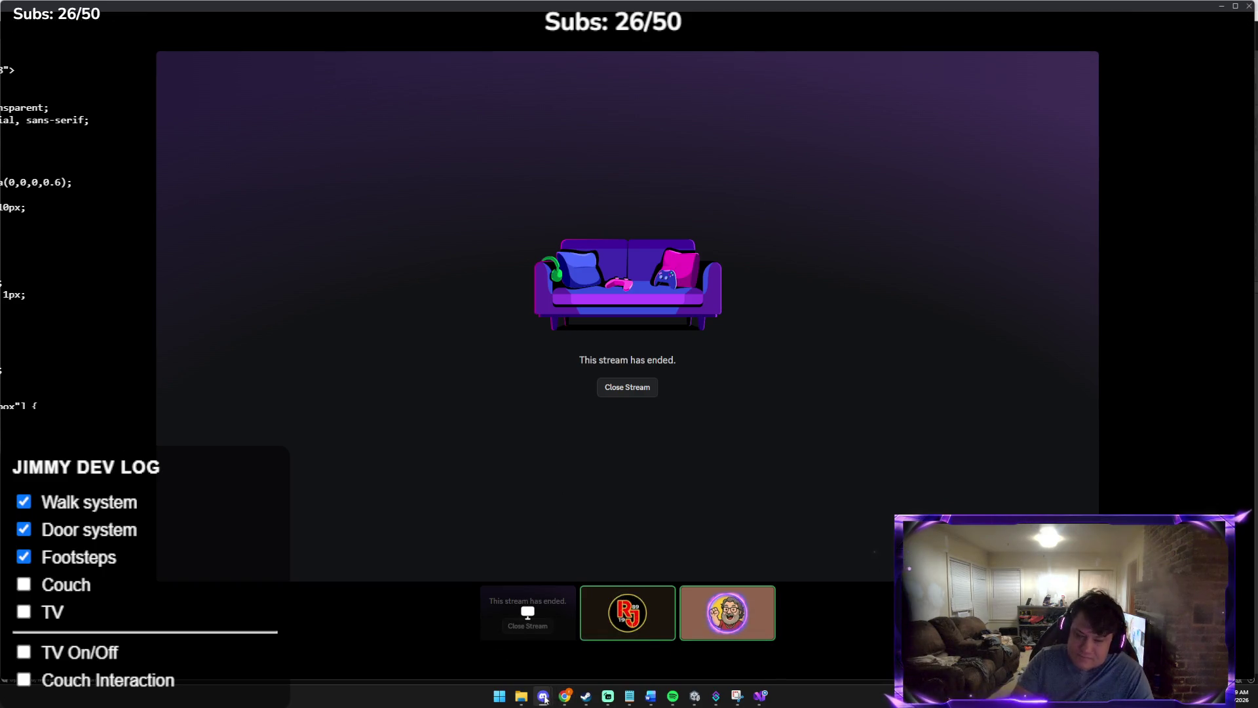
{"action": "mouse_move", "coordinate": [565, 691]}
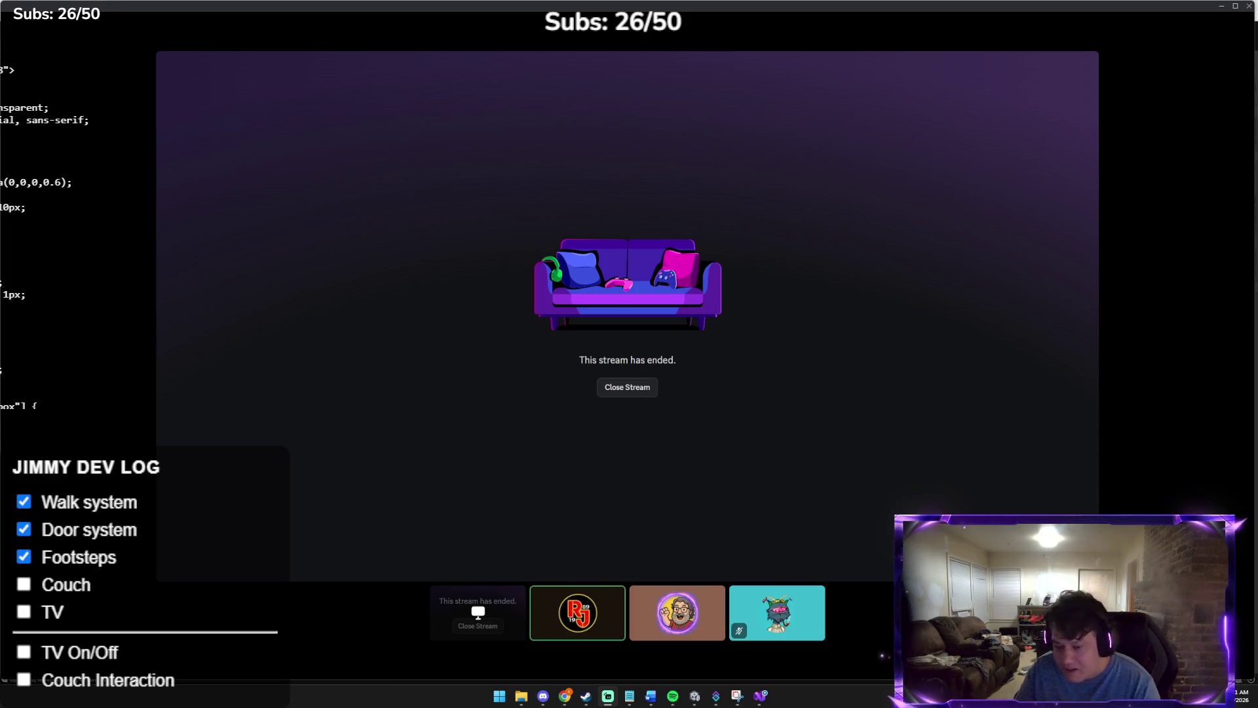
Share the Unity editor application window into the Discord General voice call
{"action": "mouse_move", "coordinate": [220, 473]}
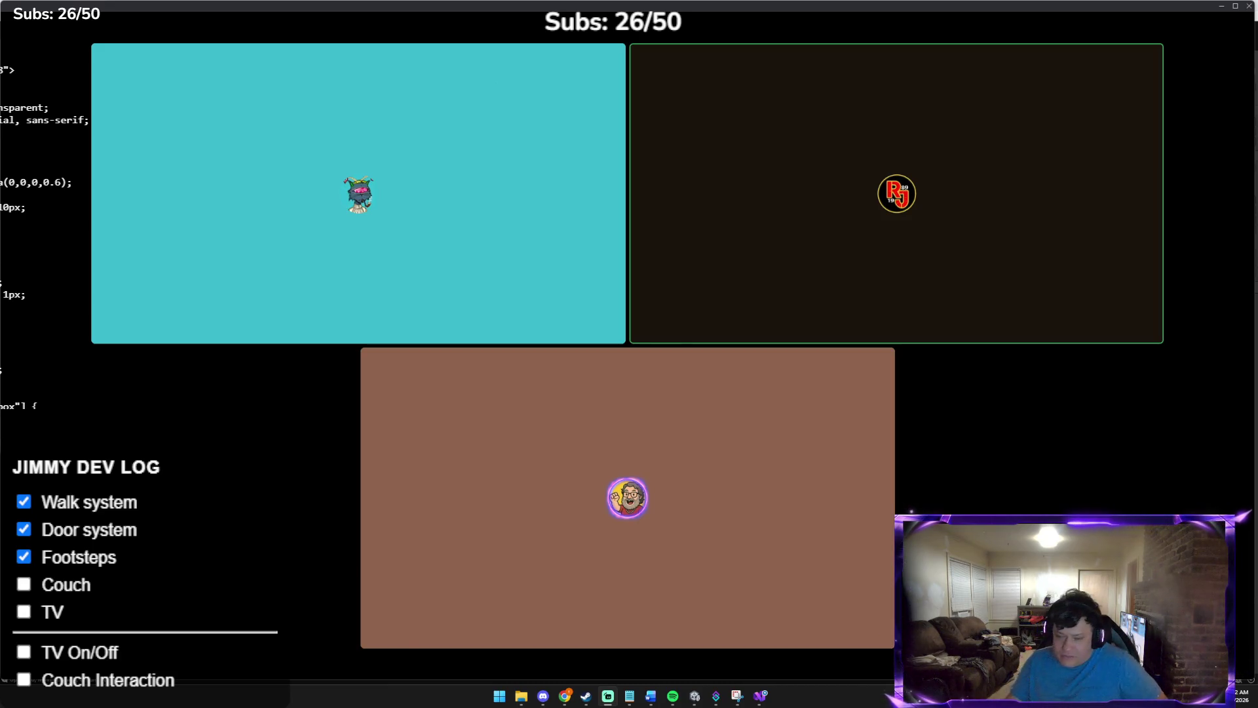
{"action": "mouse_move", "coordinate": [296, 423]}
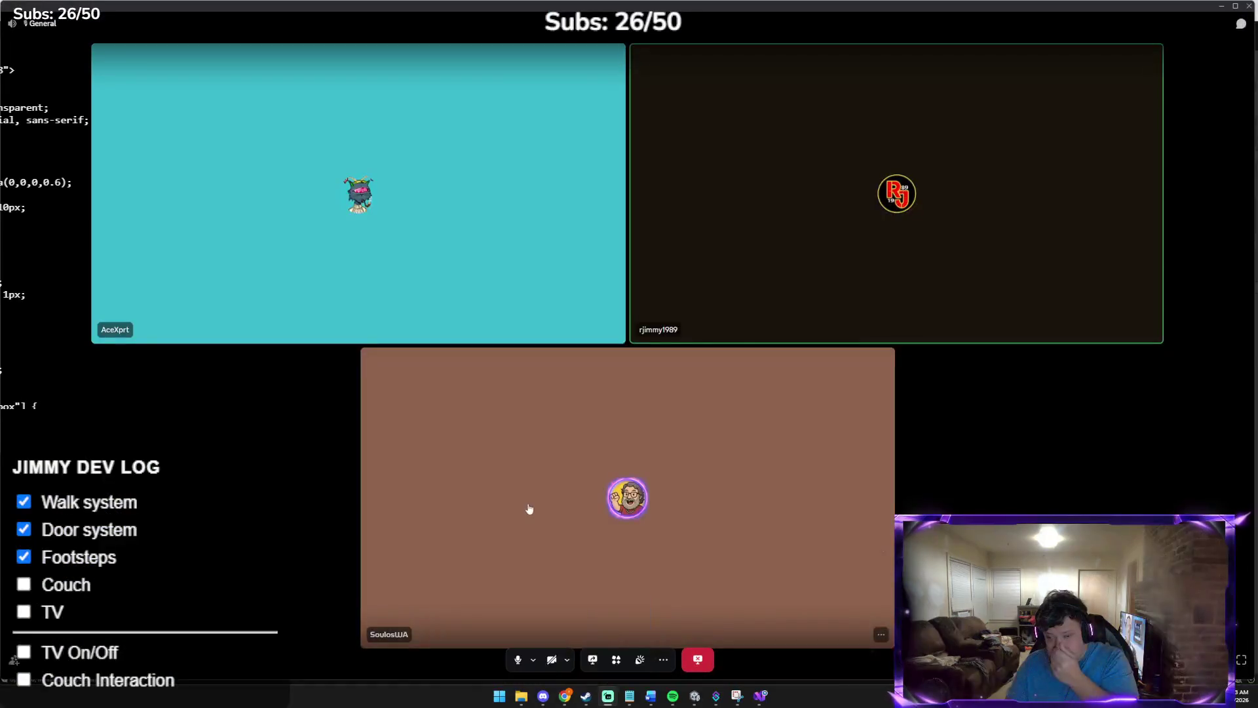
{"action": "left_click", "coordinate": [592, 659]}
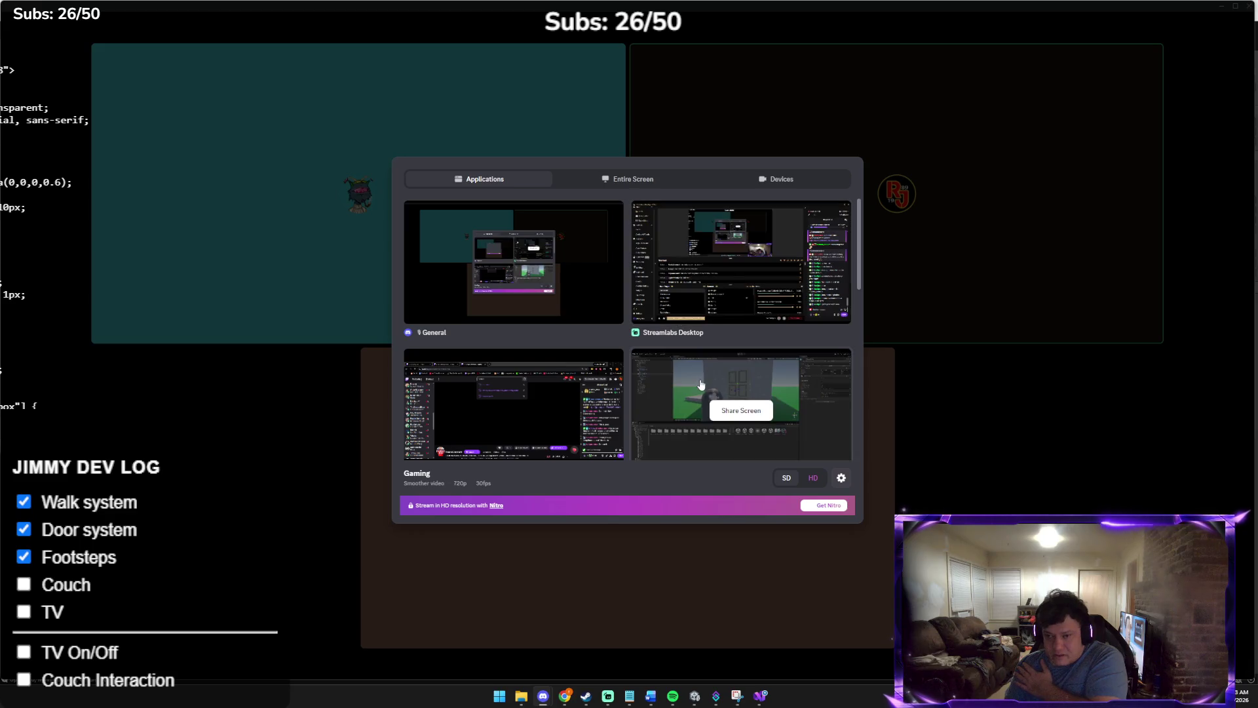
{"action": "left_click", "coordinate": [721, 414]}
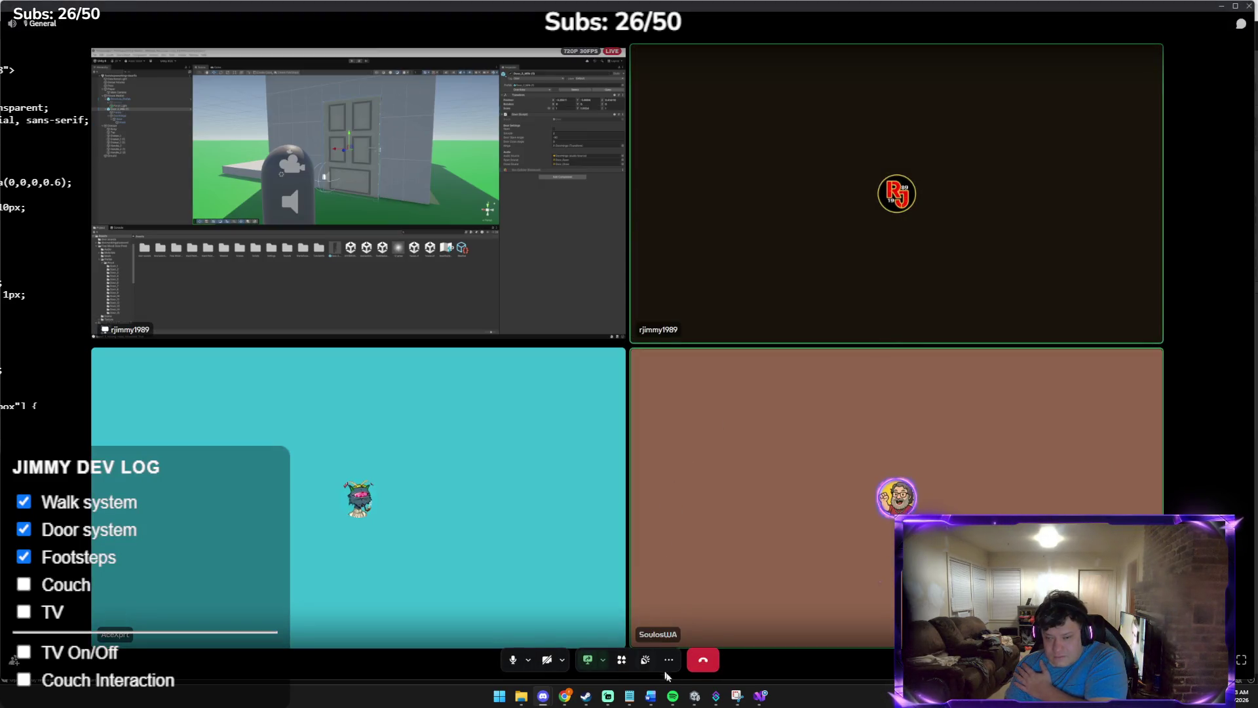
Select Door_2_Milk (1) in the Hierarchy, open its Overrides dropdown, then return to the Discord call
{"action": "left_click", "coordinate": [694, 698]}
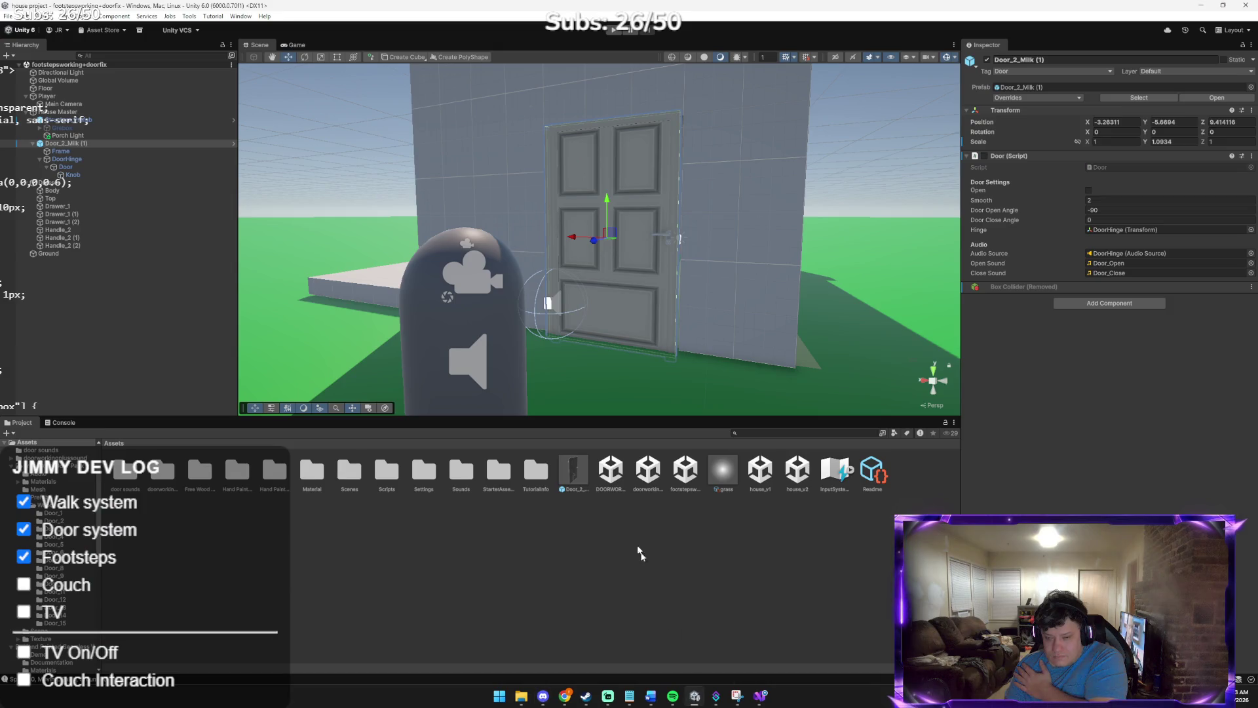
{"action": "left_click", "coordinate": [577, 475]}
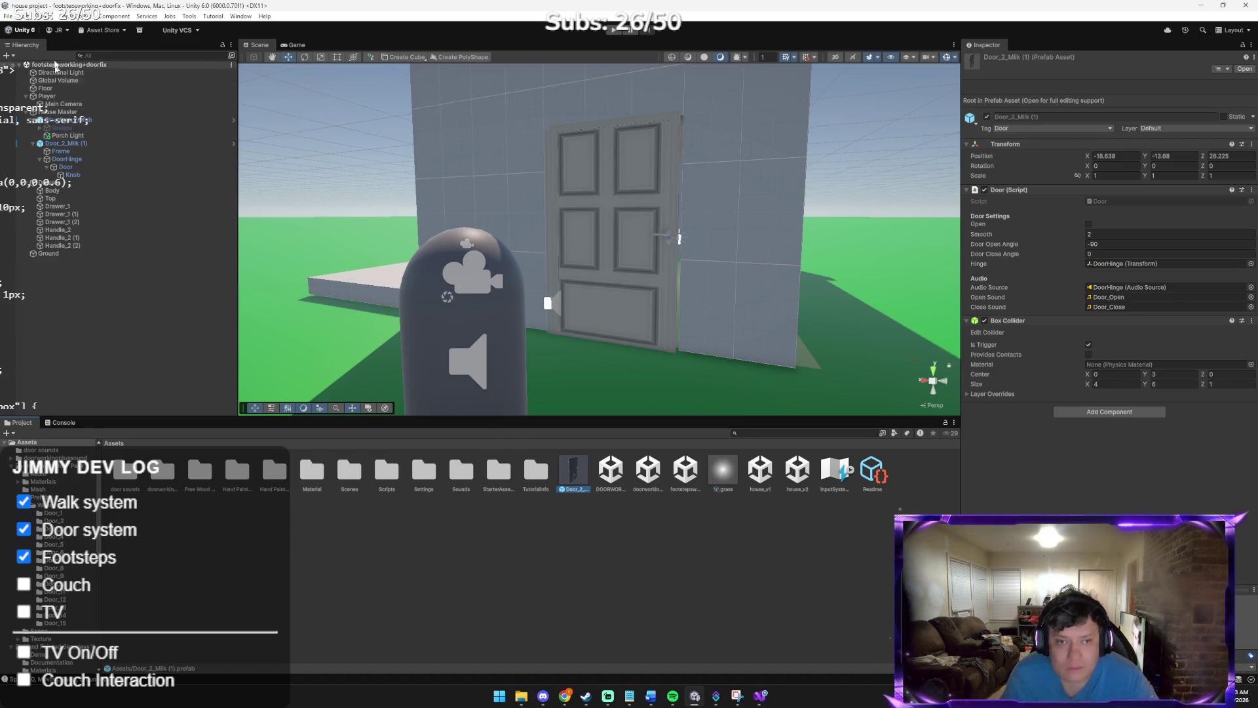
{"action": "left_click", "coordinate": [164, 142]}
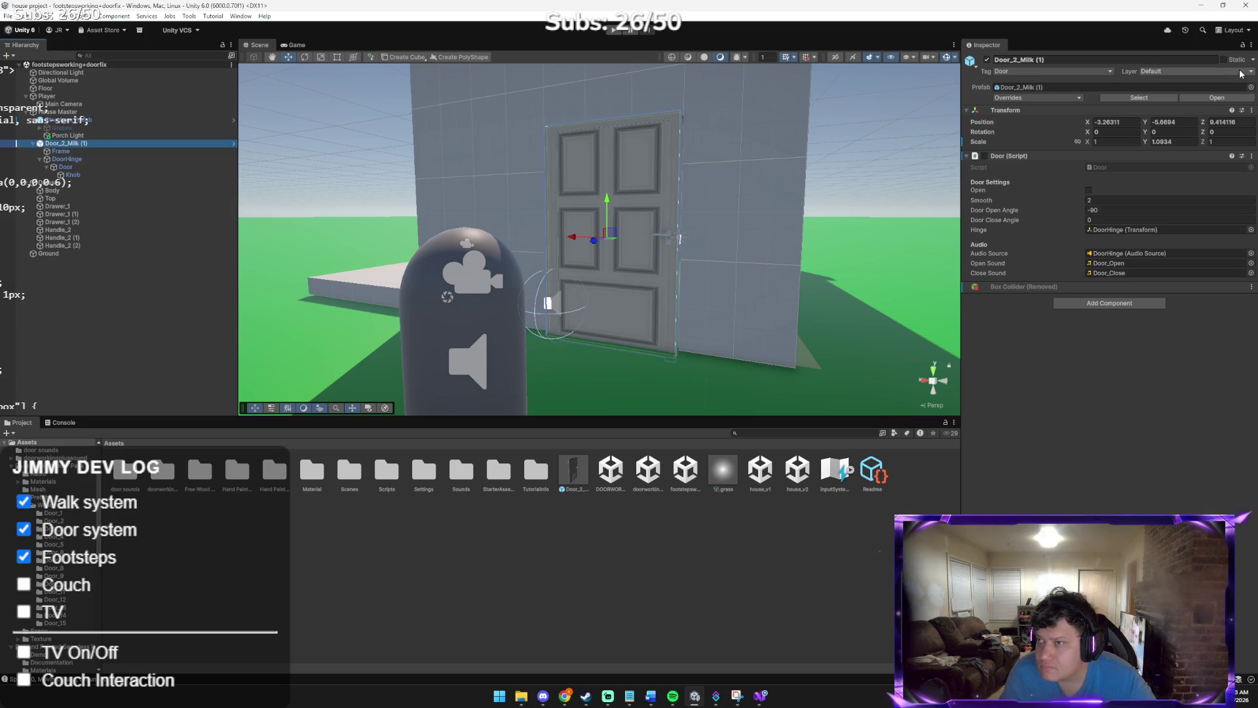
{"action": "left_click", "coordinate": [1048, 97]}
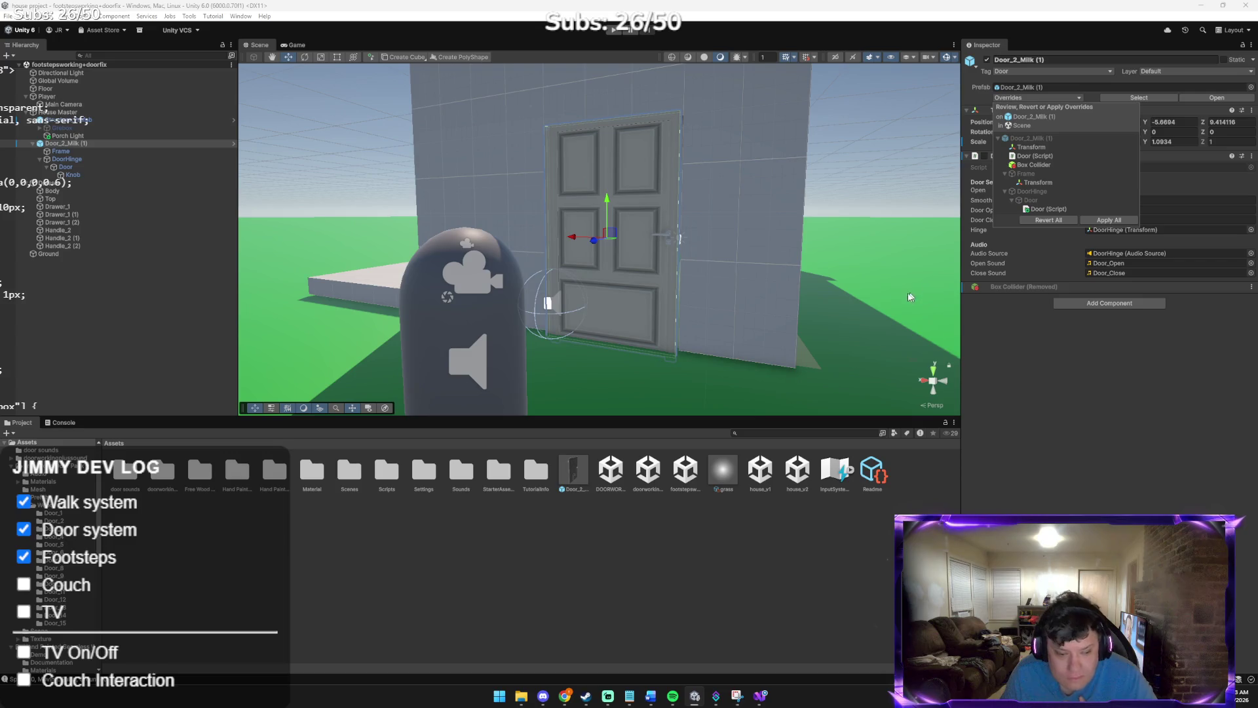
{"action": "left_click", "coordinate": [542, 696]}
{"action": "left_click", "coordinate": [569, 675]}
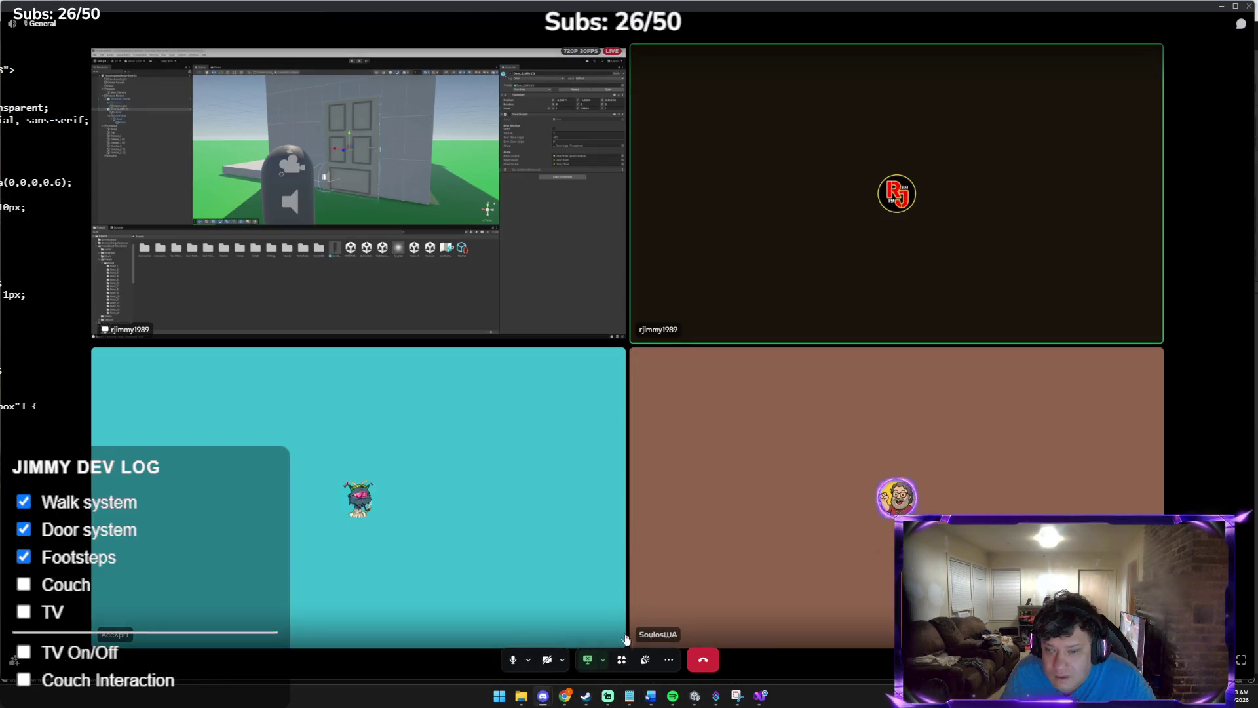
Switch the Discord share to Entire Screen, Screen 1, then reopen the door's Overrides list in Unity
{"action": "left_click", "coordinate": [593, 660]}
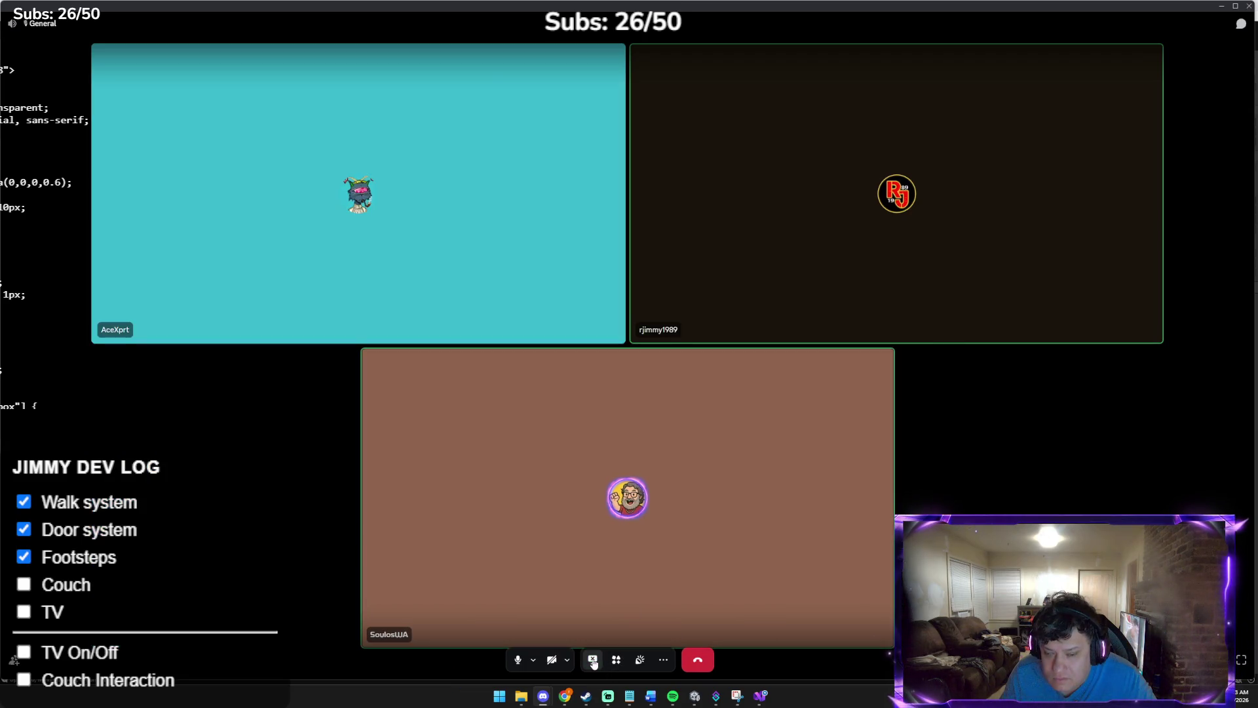
{"action": "left_click", "coordinate": [592, 659]}
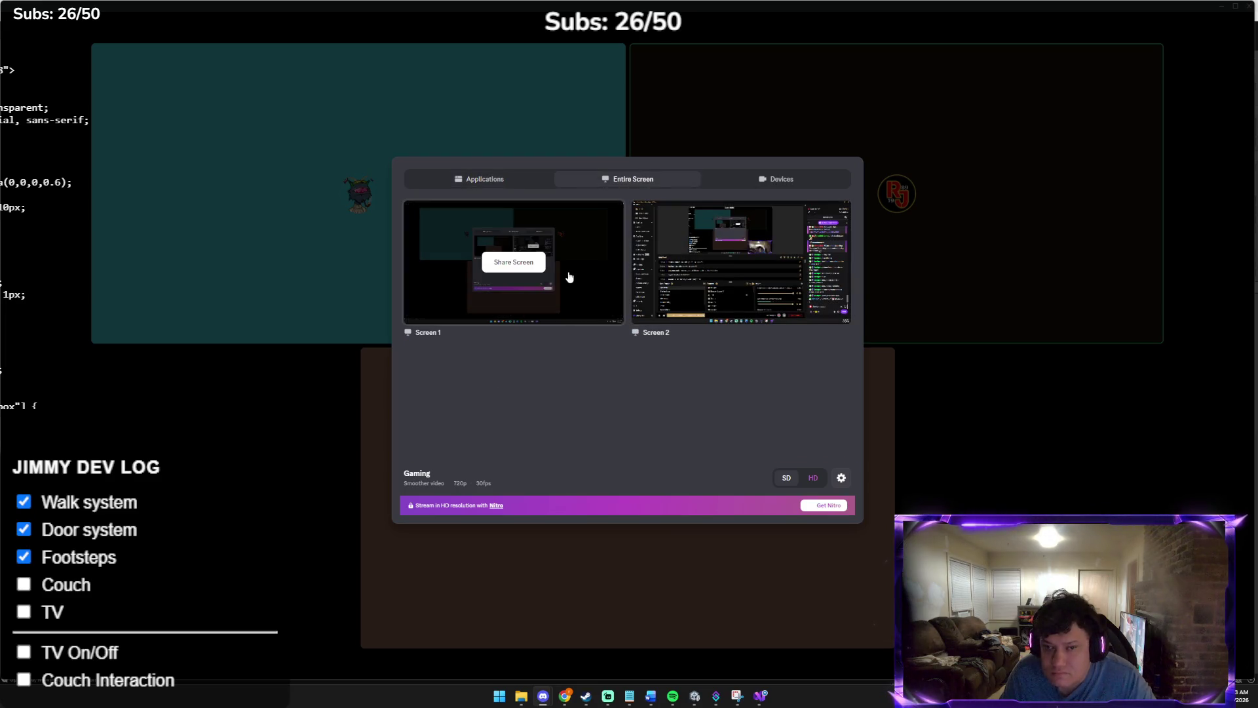
{"action": "left_click", "coordinate": [570, 274]}
{"action": "left_click", "coordinate": [1222, 6]}
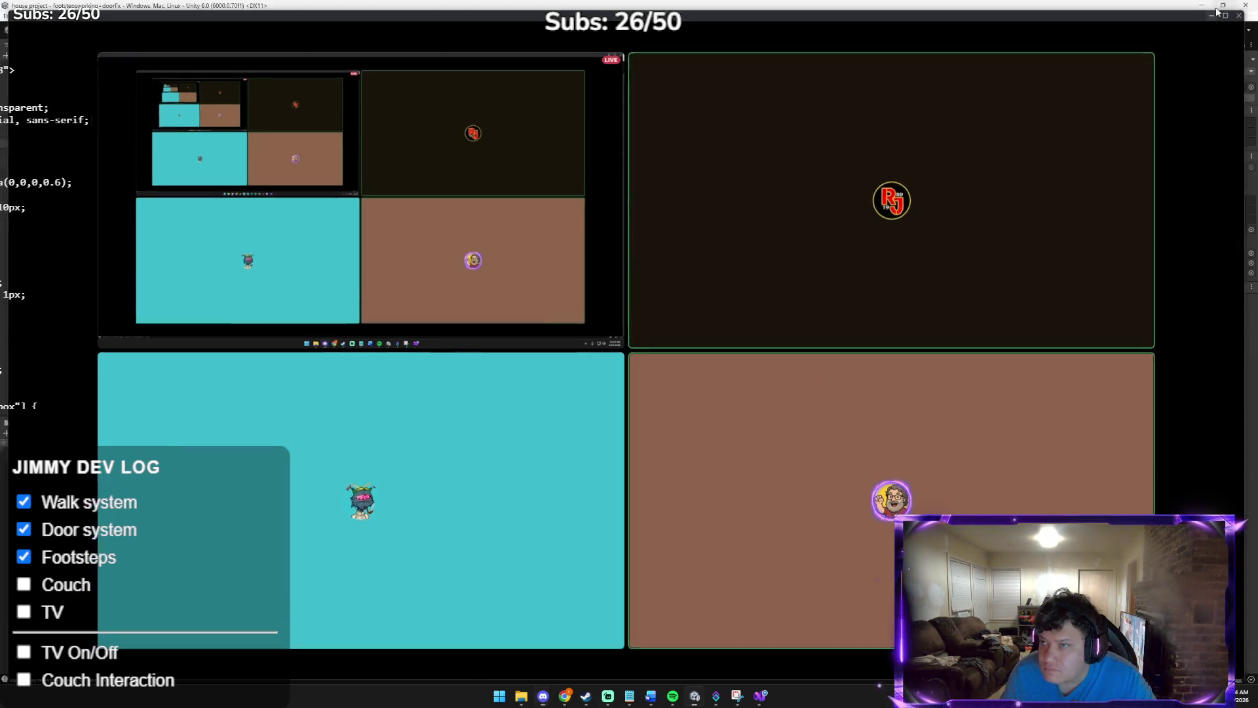
{"action": "left_click", "coordinate": [1031, 97]}
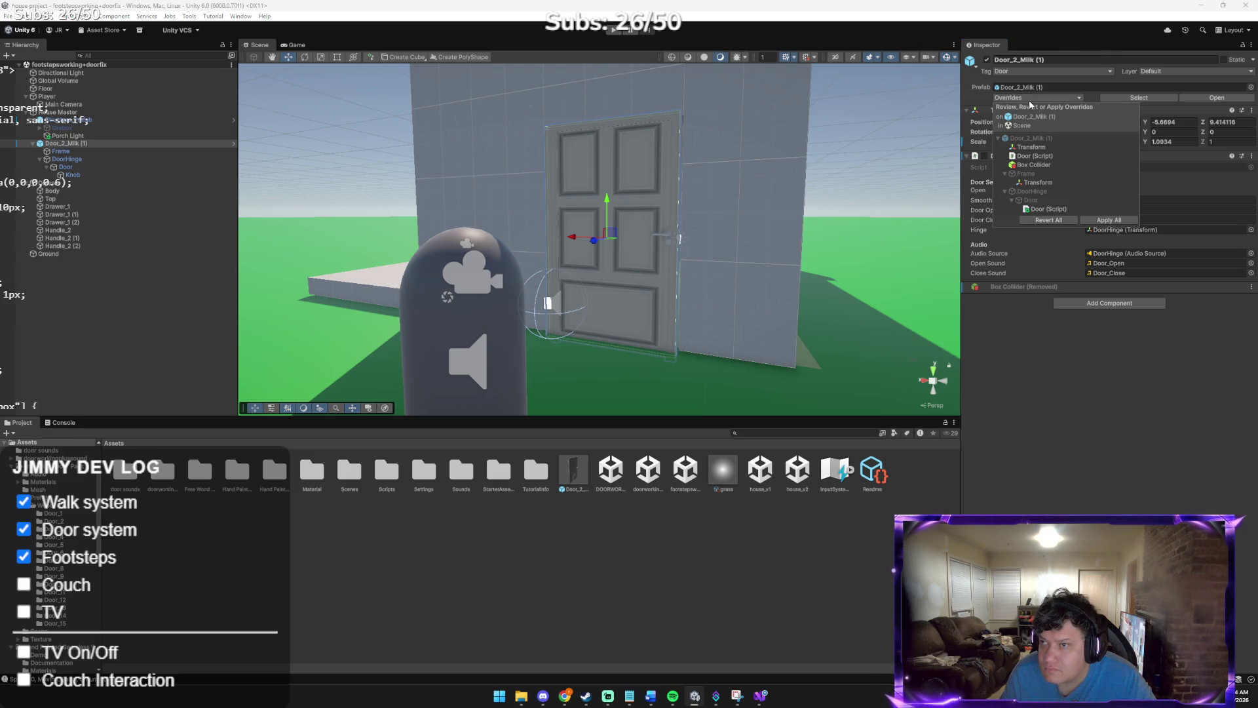
Apply all Door_2_Milk (1) overrides, confirm none remain, and save the scene via File > Save
{"action": "left_click", "coordinate": [1109, 220]}
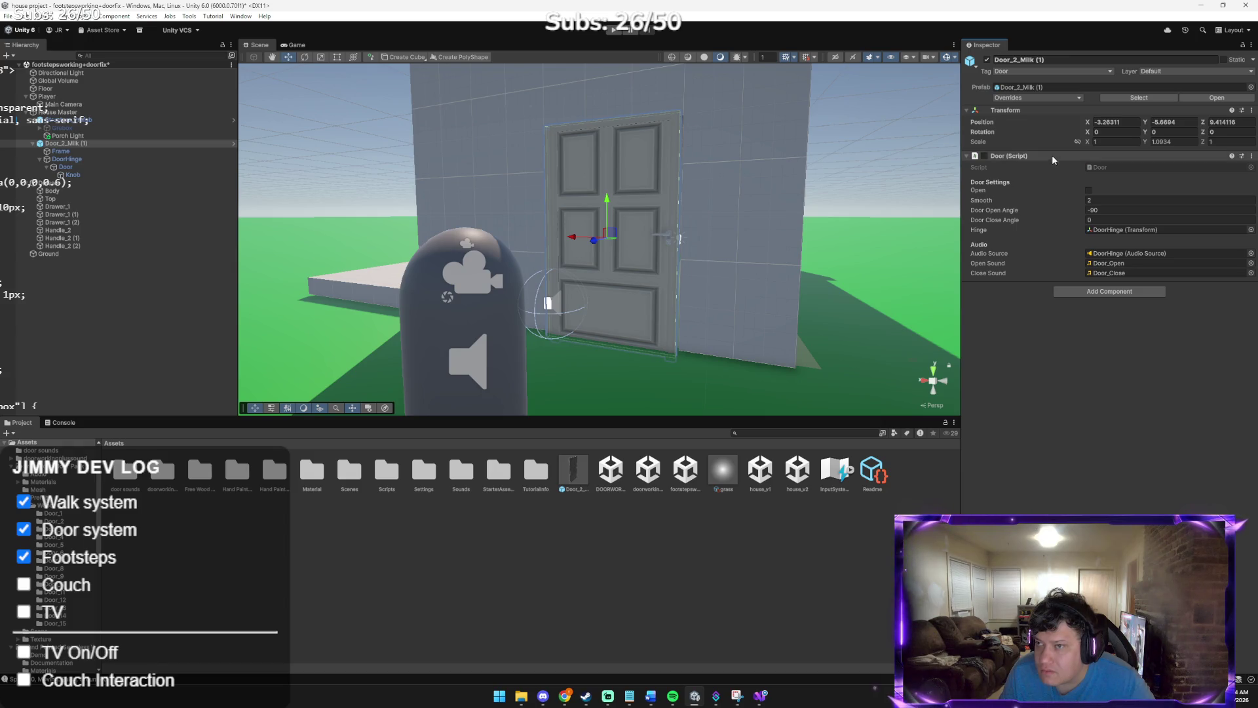
{"action": "left_click", "coordinate": [1017, 98]}
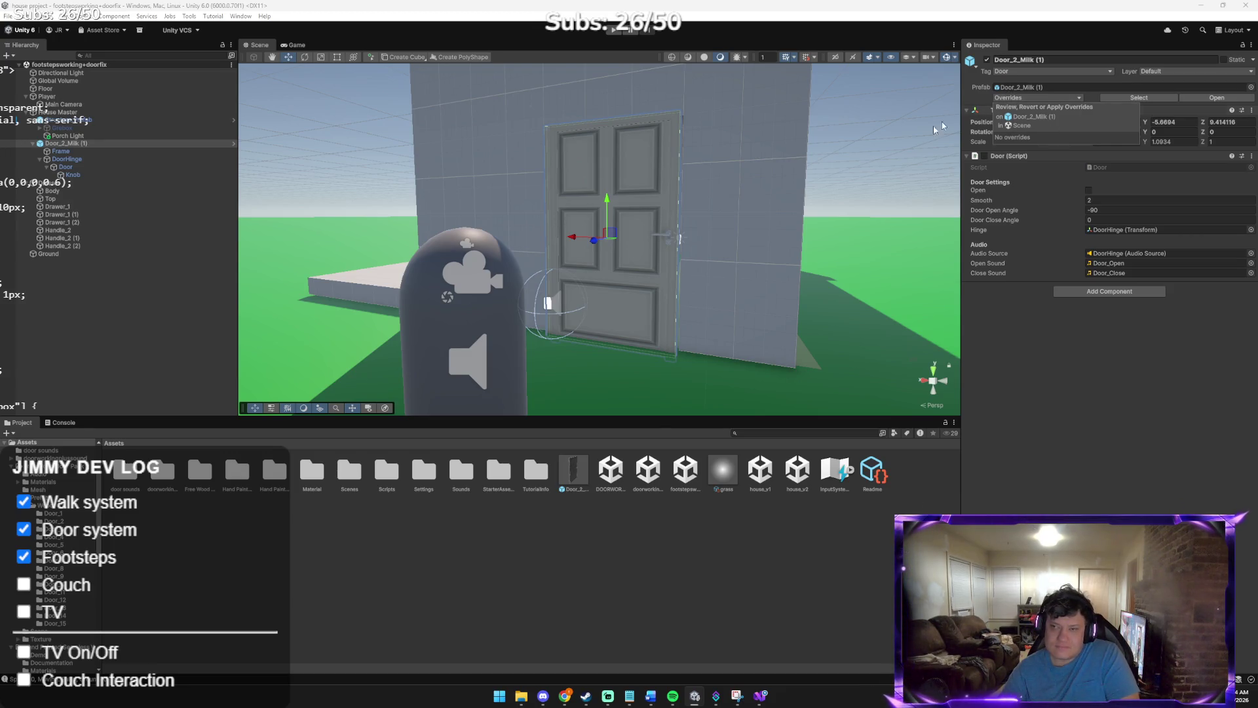
{"action": "left_click", "coordinate": [9, 16]}
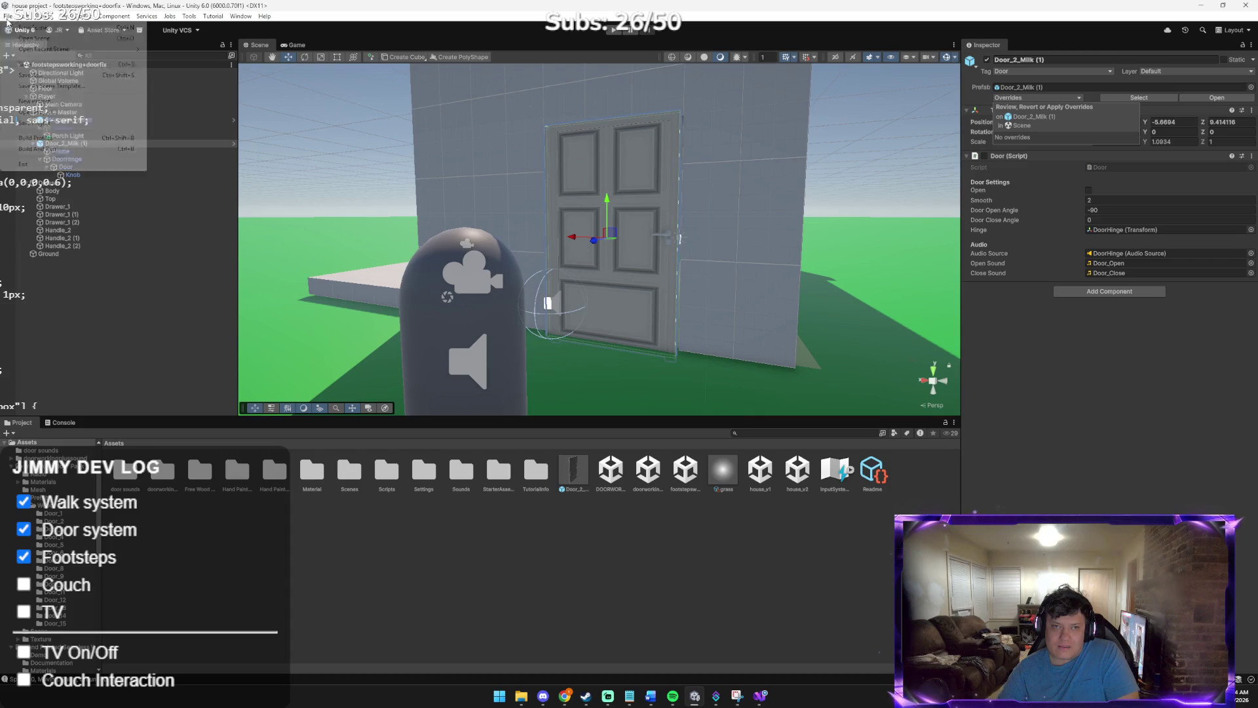
{"action": "left_click", "coordinate": [45, 65]}
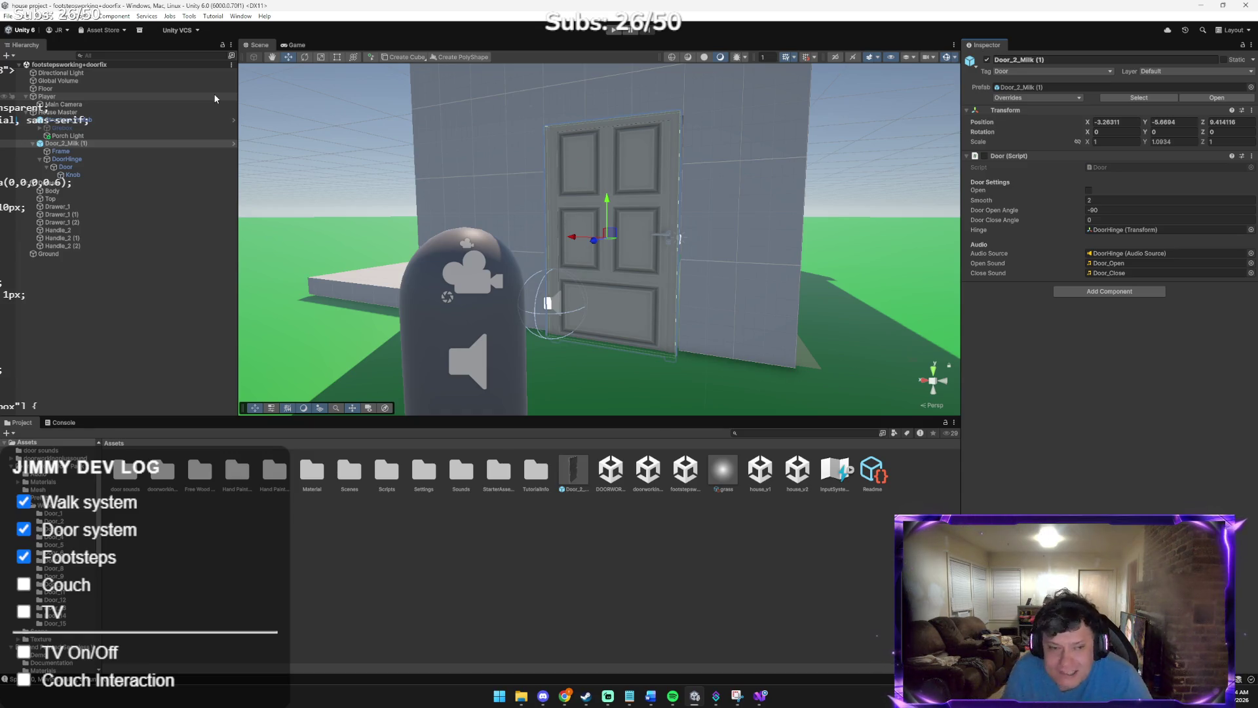
{"action": "left_click", "coordinate": [54, 184]}
Fly the view through the door, select the Floor, and orbit toward the empty room's corner wall
{"action": "mouse_move", "coordinate": [370, 204]}
{"action": "left_mouse_down"}
{"action": "mouse_move", "coordinate": [500, 197]}
{"action": "mouse_move", "coordinate": [599, 262]}
{"action": "mouse_move", "coordinate": [455, 250]}
{"action": "mouse_move", "coordinate": [500, 273]}
{"action": "mouse_move", "coordinate": [479, 255]}
{"action": "mouse_move", "coordinate": [658, 234]}
{"action": "mouse_move", "coordinate": [718, 250]}
{"action": "mouse_move", "coordinate": [374, 225]}
{"action": "mouse_move", "coordinate": [598, 273]}
{"action": "mouse_move", "coordinate": [679, 264]}
{"action": "mouse_move", "coordinate": [733, 165]}
{"action": "mouse_move", "coordinate": [564, 309]}
{"action": "mouse_move", "coordinate": [584, 312]}
{"action": "left_mouse_up"}
{"action": "key", "text": "w"}
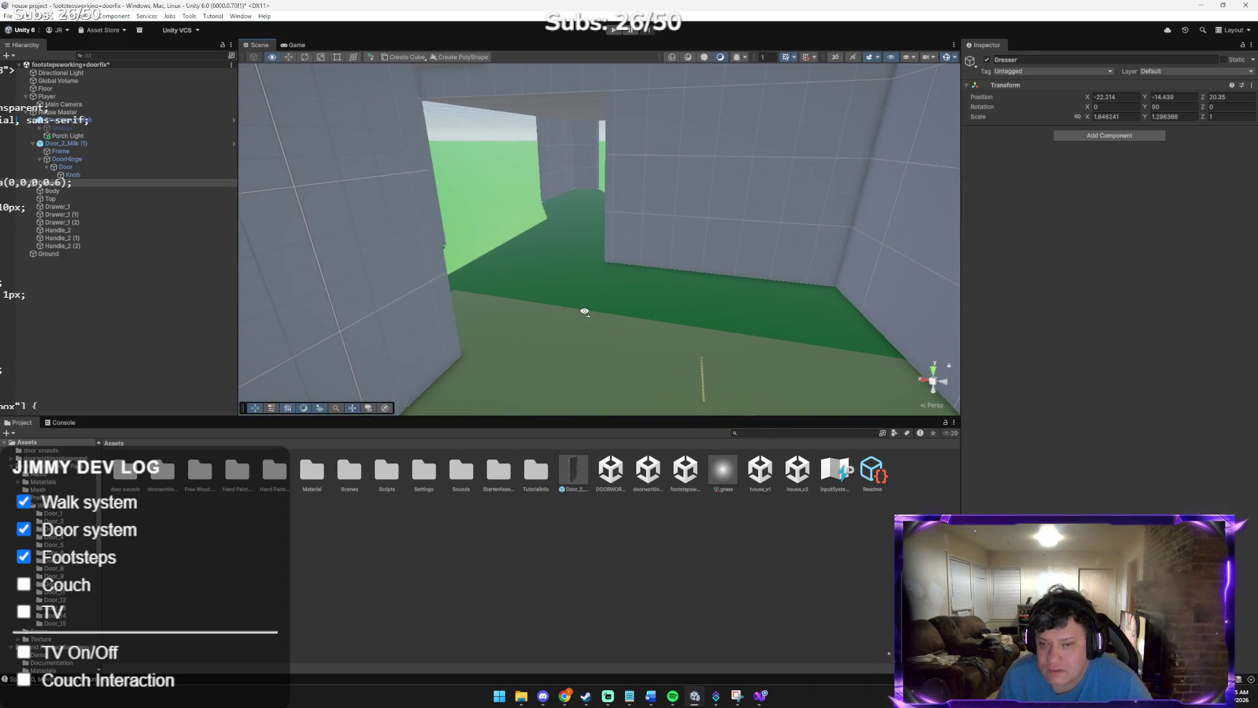
{"action": "right_click", "coordinate": [567, 317]}
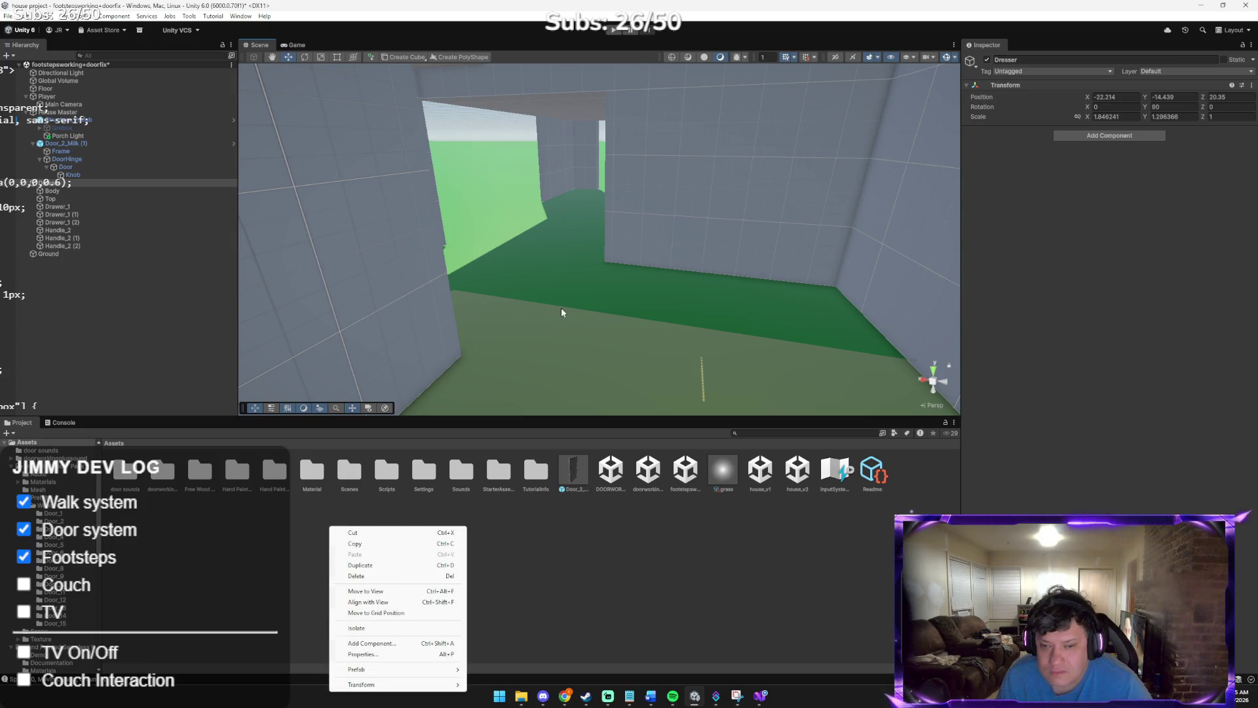
{"action": "left_click", "coordinate": [561, 308]}
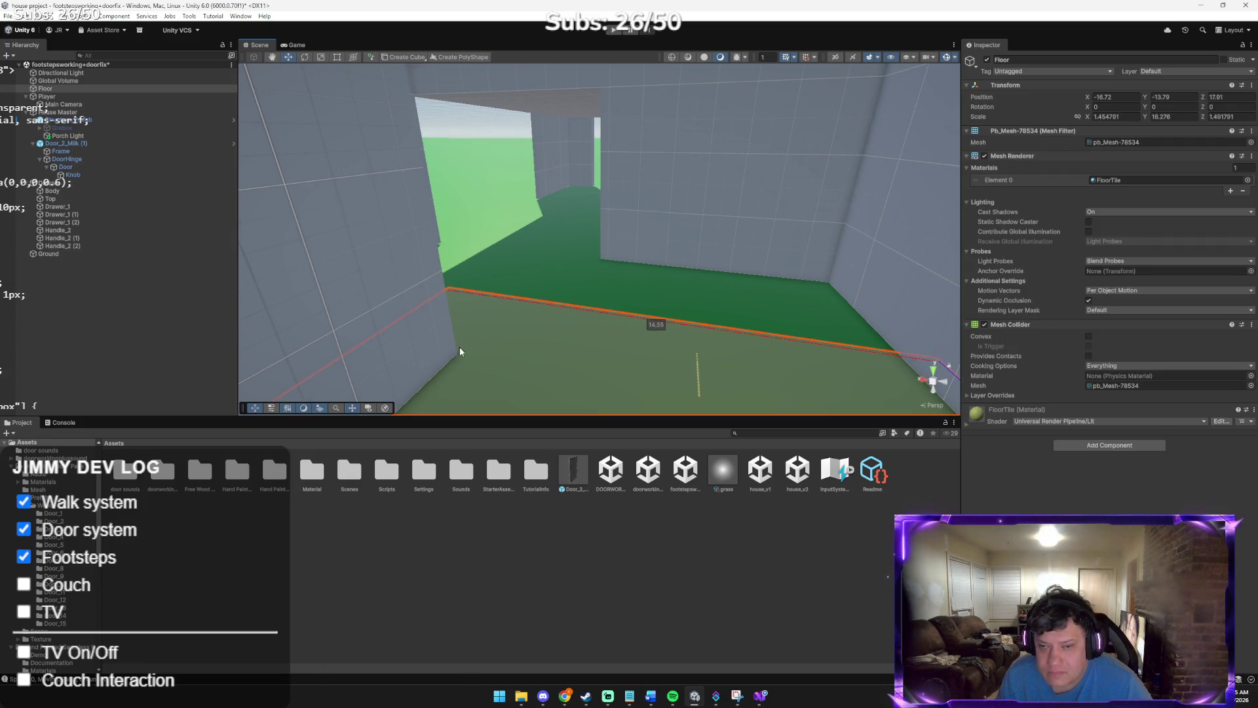
{"action": "mouse_move", "coordinate": [710, 368]}
{"action": "left_mouse_down"}
{"action": "mouse_move", "coordinate": [809, 356]}
{"action": "mouse_move", "coordinate": [709, 370]}
{"action": "mouse_move", "coordinate": [550, 346]}
{"action": "mouse_move", "coordinate": [759, 368]}
{"action": "mouse_move", "coordinate": [798, 359]}
{"action": "mouse_move", "coordinate": [609, 358]}
{"action": "mouse_move", "coordinate": [675, 364]}
{"action": "mouse_move", "coordinate": [822, 364]}
{"action": "mouse_move", "coordinate": [803, 369]}
{"action": "left_mouse_up"}
{"action": "left_click_drag", "start_coordinate": [696, 359], "coordinate": [550, 345]}
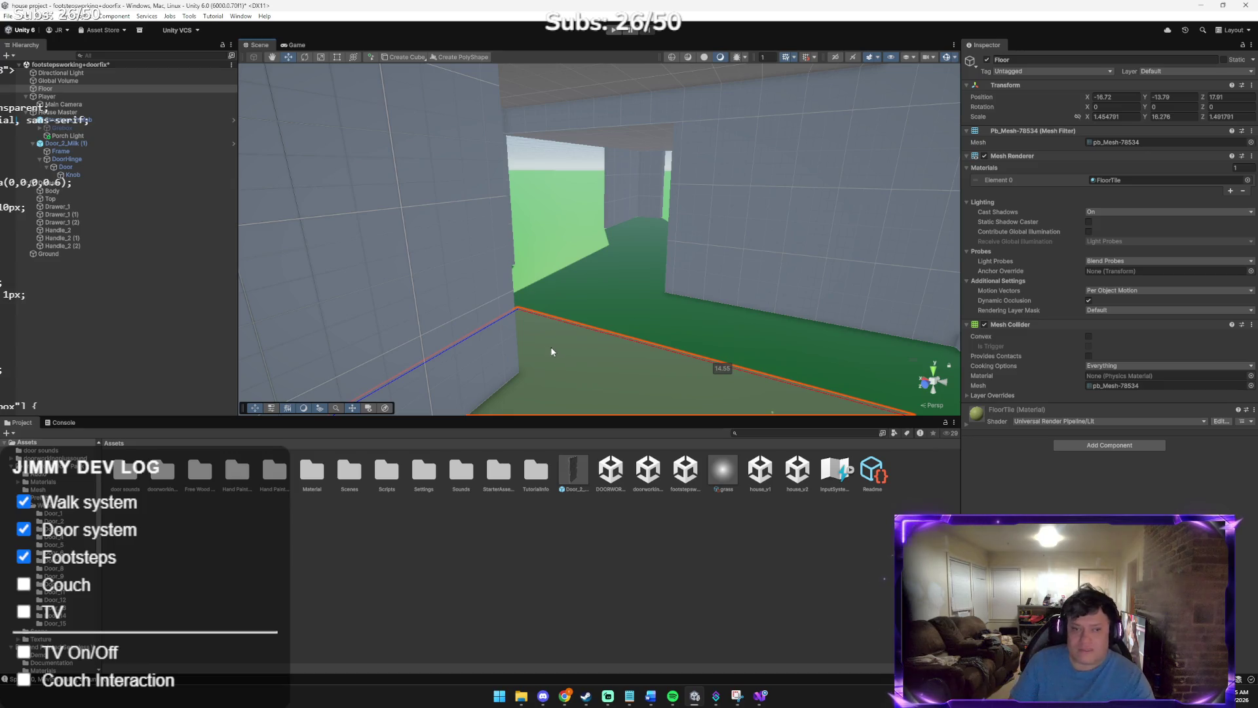
{"action": "left_click_drag", "start_coordinate": [432, 312], "coordinate": [610, 308]}
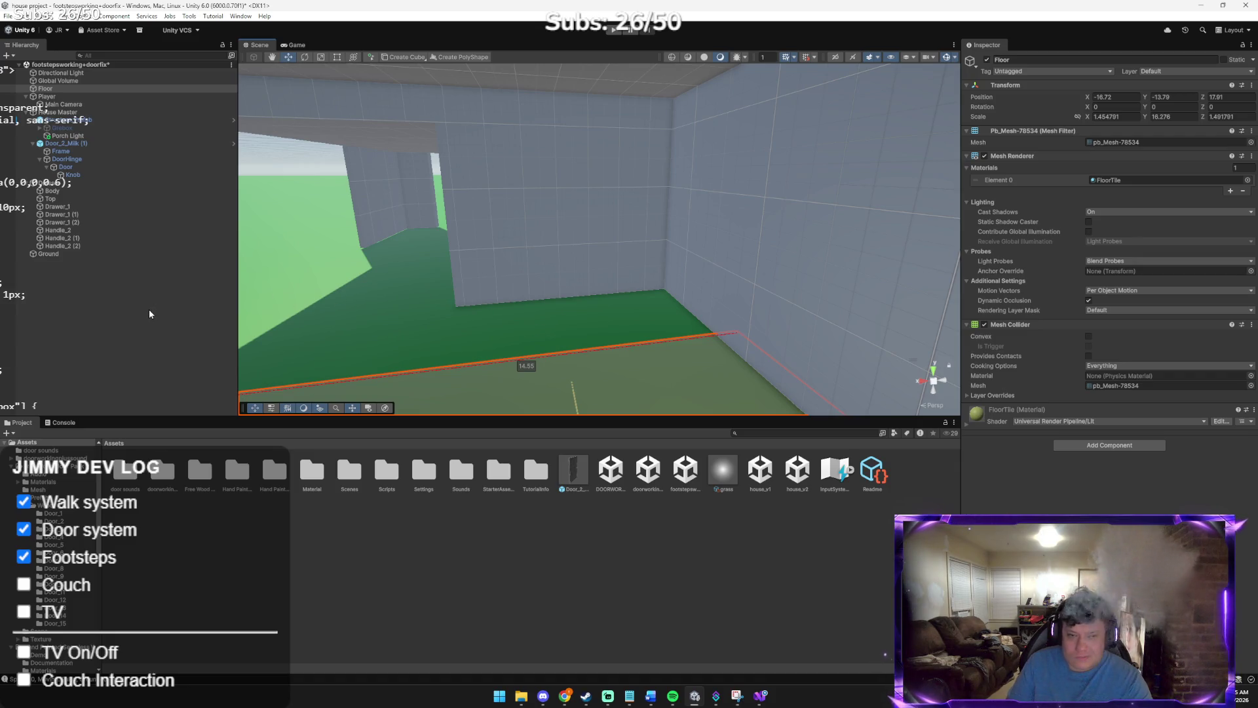
{"action": "right_click", "coordinate": [109, 300]}
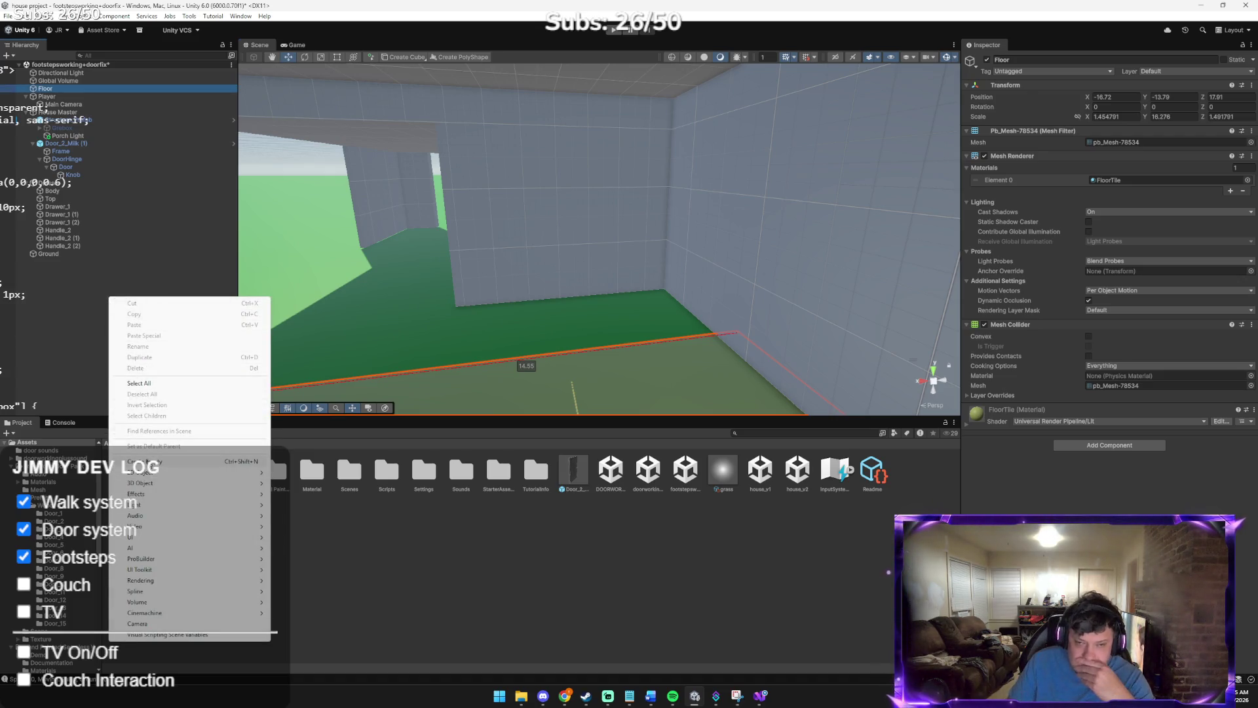
Add a new cube, pull it forward to Z 17, and widen it along X
{"action": "mouse_move", "coordinate": [152, 485]}
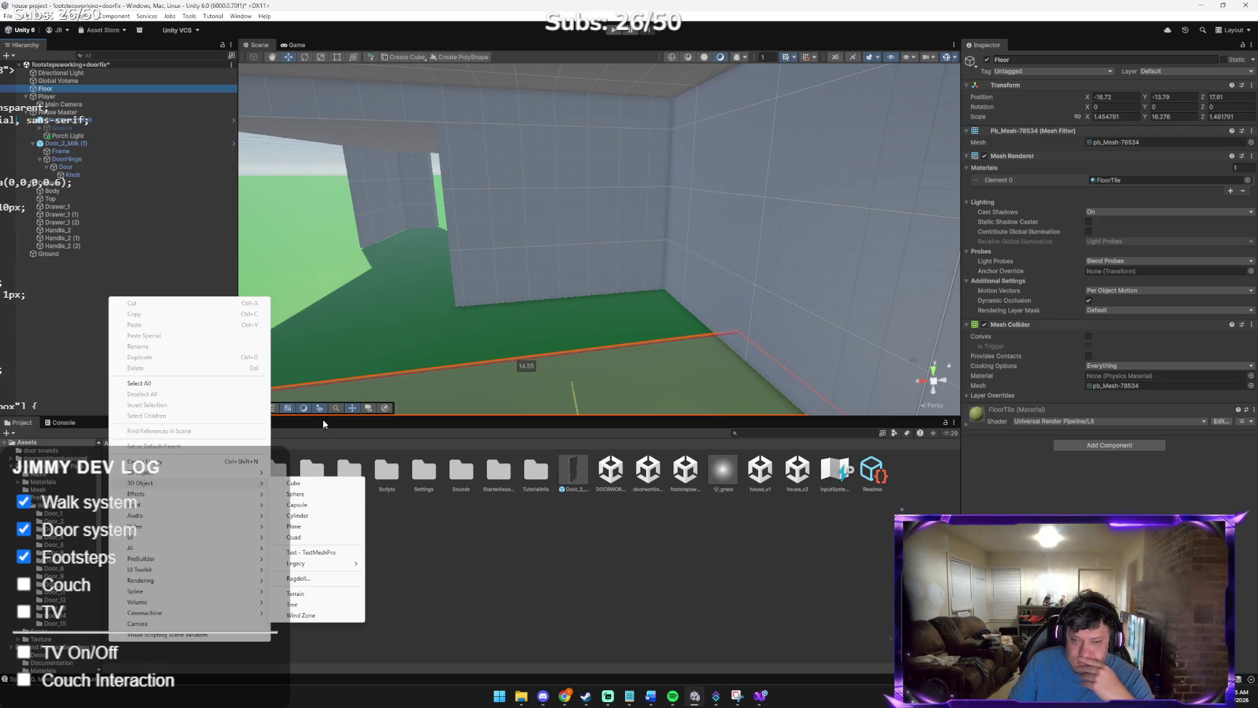
{"action": "left_click", "coordinate": [304, 484]}
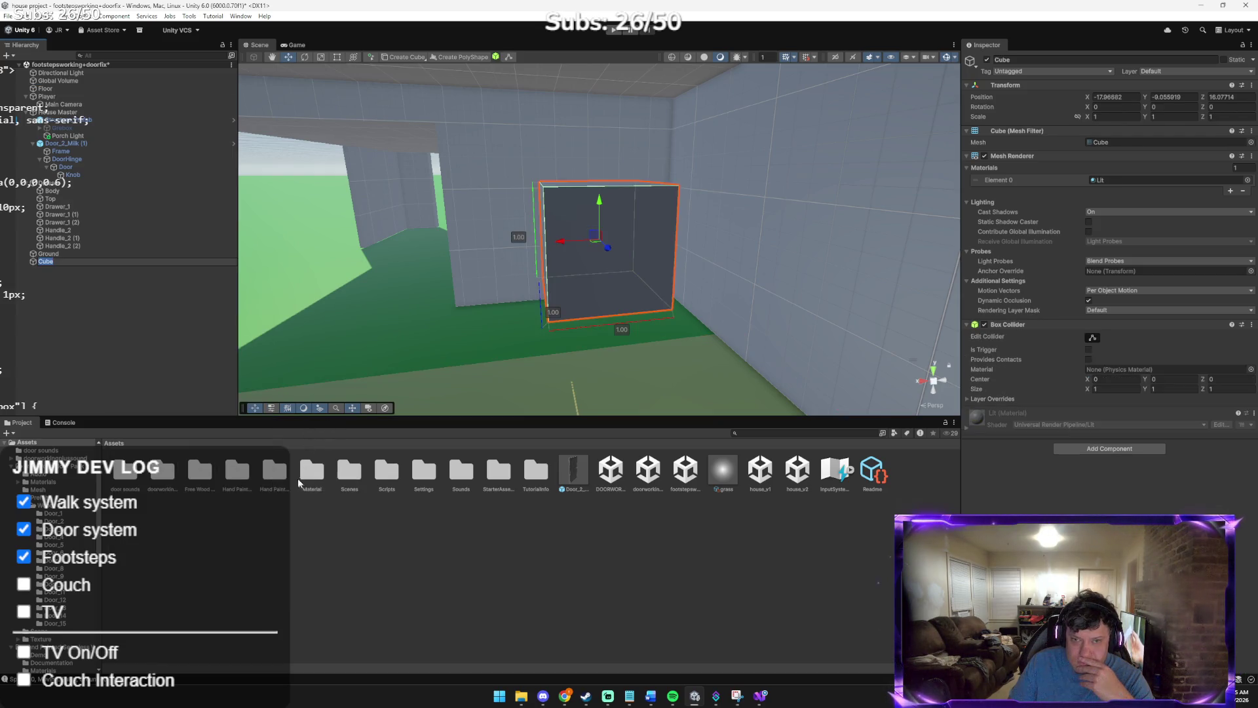
{"action": "mouse_move", "coordinate": [612, 256]}
{"action": "left_mouse_down"}
{"action": "mouse_move", "coordinate": [620, 320]}
{"action": "mouse_move", "coordinate": [604, 274]}
{"action": "mouse_move", "coordinate": [536, 299]}
{"action": "mouse_move", "coordinate": [471, 302]}
{"action": "left_mouse_up"}
{"action": "key", "text": "r"}
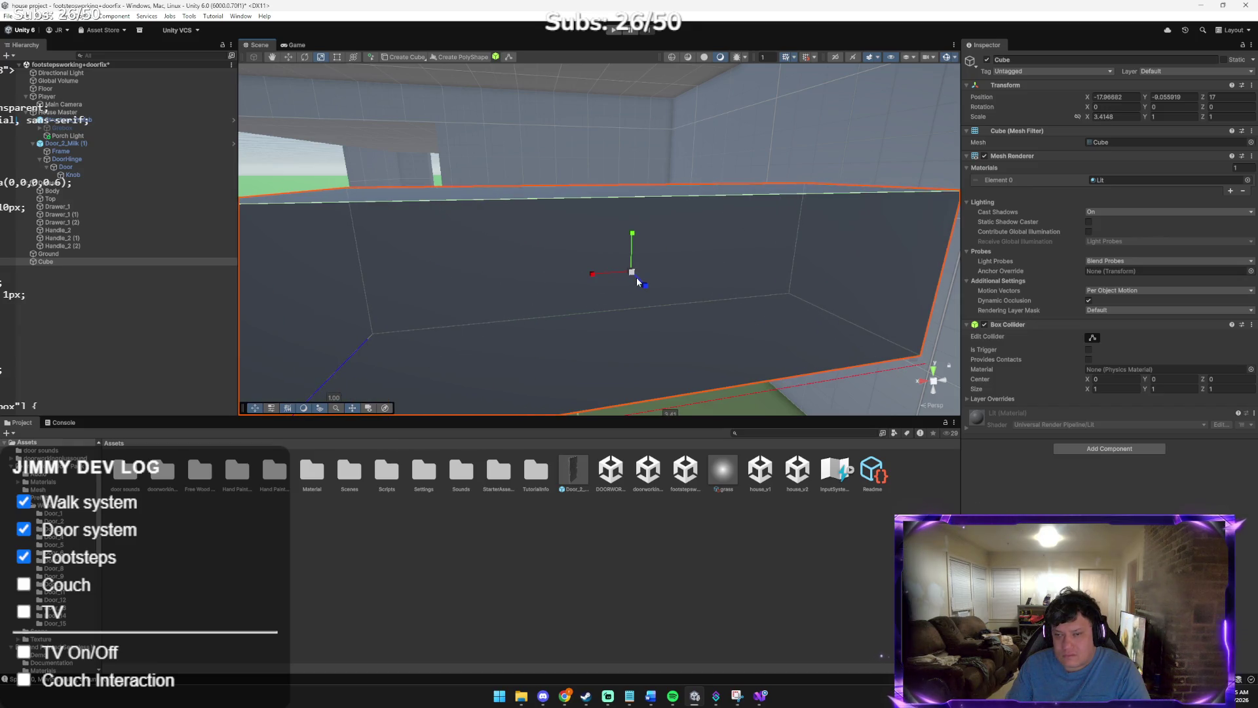
{"action": "mouse_move", "coordinate": [611, 277]}
{"action": "left_mouse_down"}
{"action": "mouse_move", "coordinate": [594, 280]}
{"action": "mouse_move", "coordinate": [691, 282]}
{"action": "mouse_move", "coordinate": [740, 309]}
{"action": "mouse_move", "coordinate": [735, 226]}
{"action": "left_mouse_up"}
{"action": "left_click", "coordinate": [586, 285]}
Slide the cube to X -17.3, set its X scale to 6, and nudge it to Z 16.86
{"action": "key", "text": "f"}
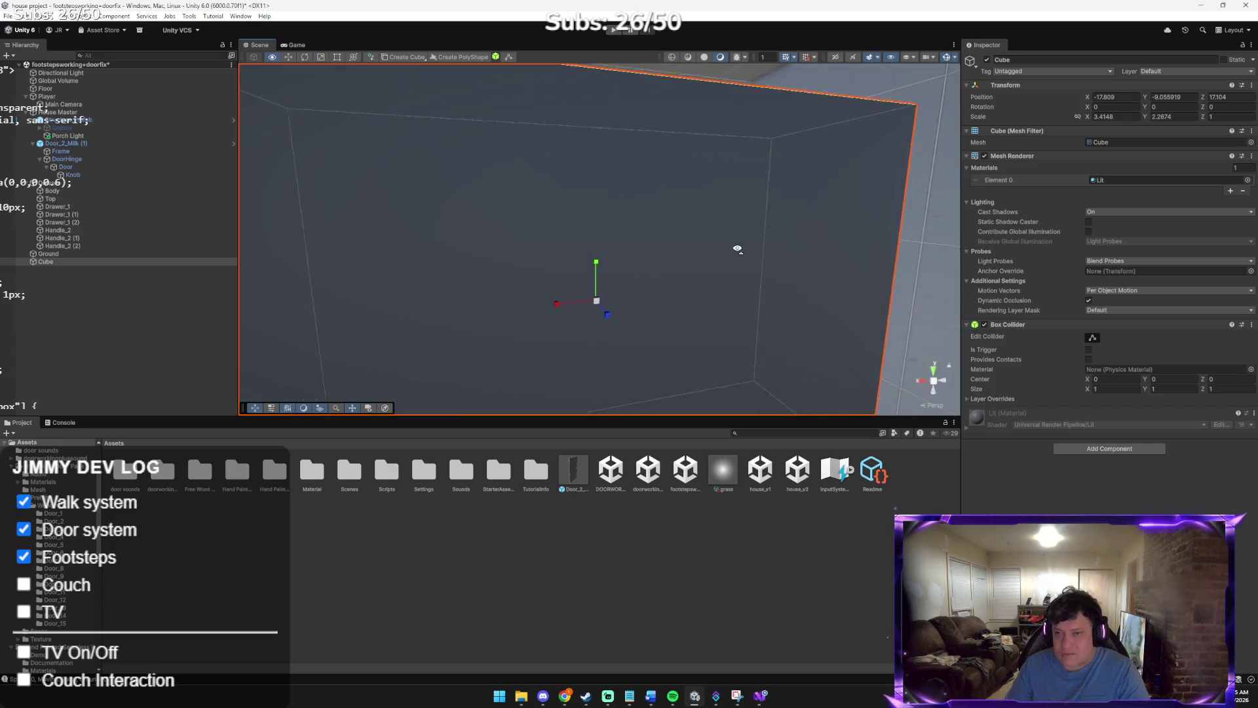
{"action": "scroll", "coordinate": [718, 275], "scroll_direction": "down", "scroll_amount": 3}
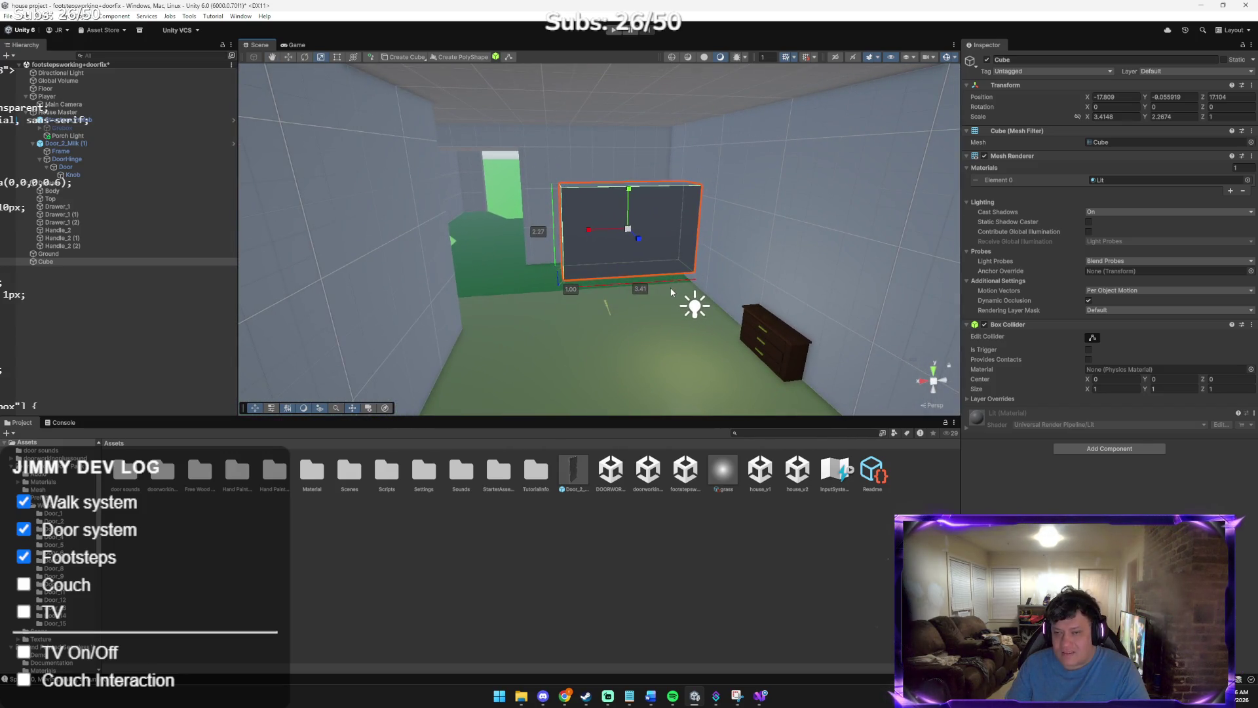
{"action": "key", "text": "w"}
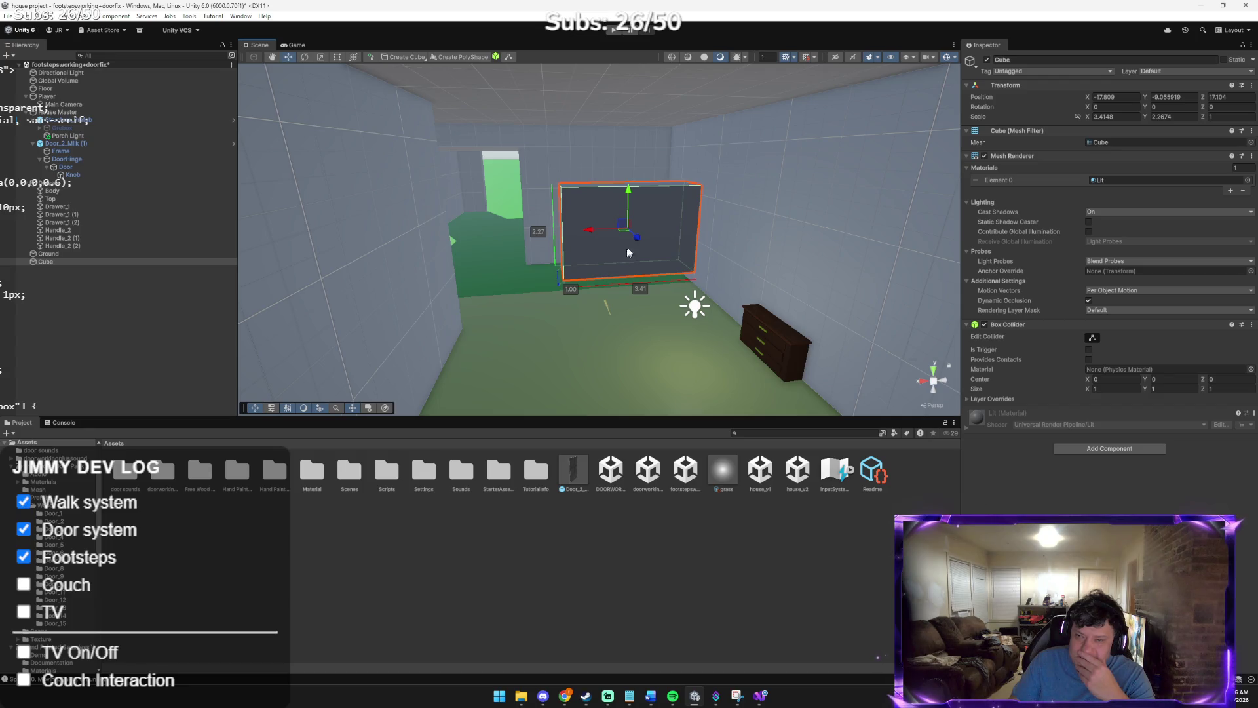
{"action": "left_click_drag", "start_coordinate": [597, 237], "coordinate": [576, 241]}
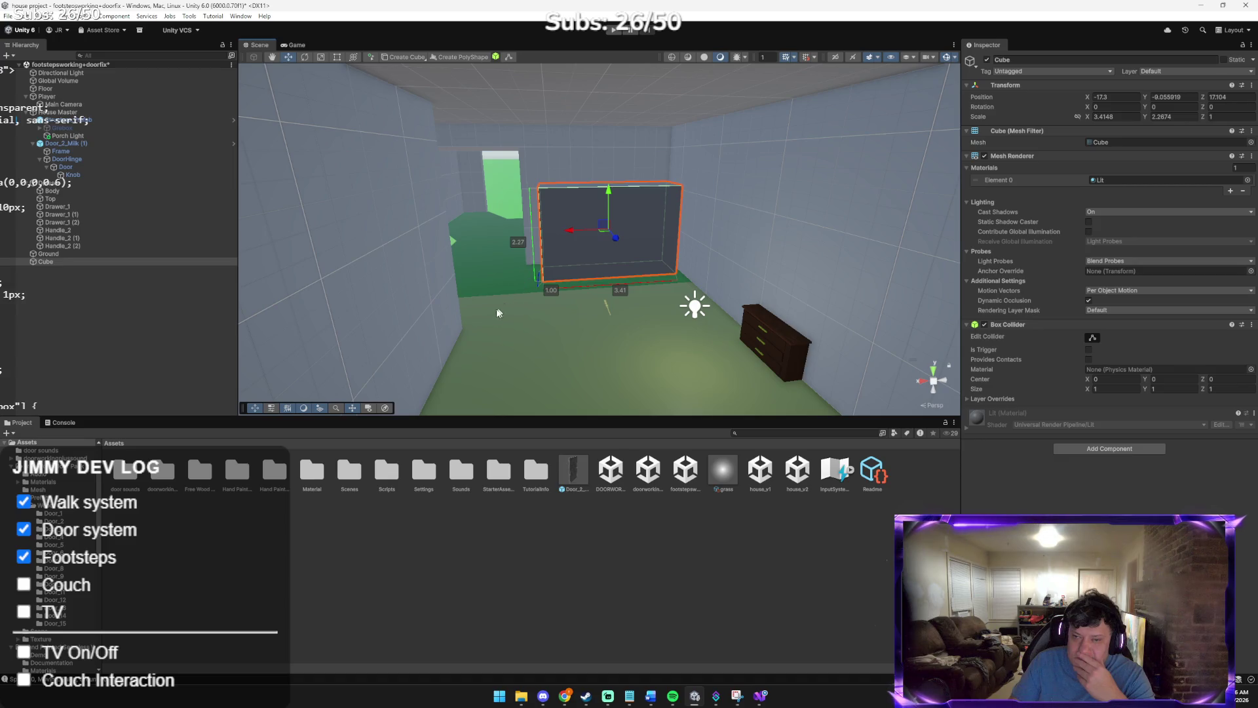
{"action": "left_click", "coordinate": [1108, 117]}
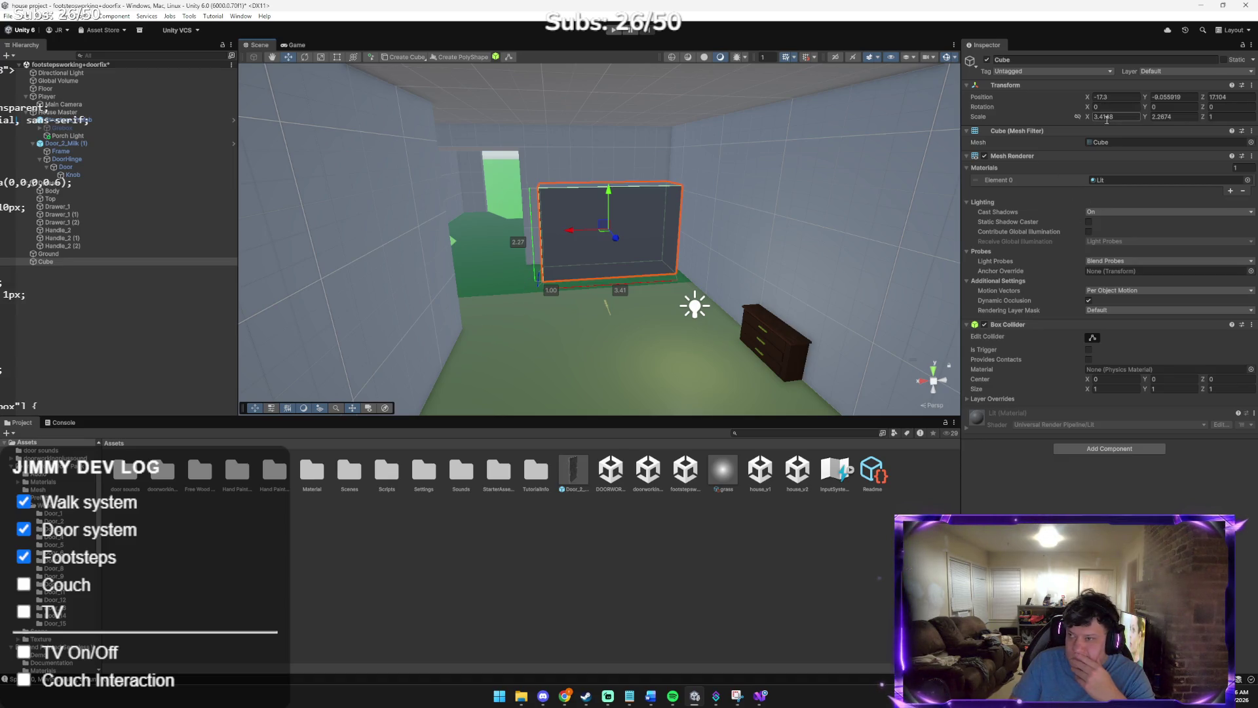
{"action": "type", "text": "6"}
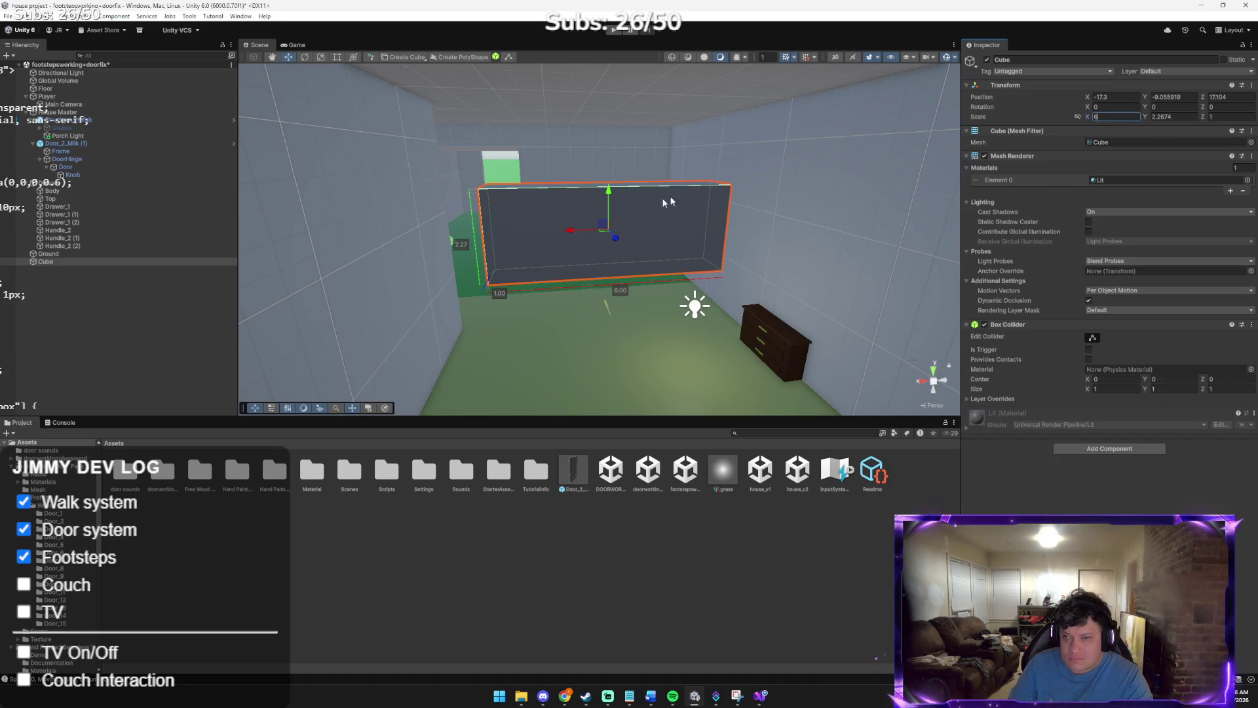
{"action": "mouse_move", "coordinate": [613, 240]}
{"action": "left_mouse_down"}
{"action": "mouse_move", "coordinate": [539, 236]}
{"action": "mouse_move", "coordinate": [701, 241]}
{"action": "mouse_move", "coordinate": [576, 236]}
{"action": "mouse_move", "coordinate": [533, 219]}
{"action": "mouse_move", "coordinate": [653, 200]}
{"action": "mouse_move", "coordinate": [766, 215]}
{"action": "mouse_move", "coordinate": [713, 215]}
{"action": "left_mouse_up"}
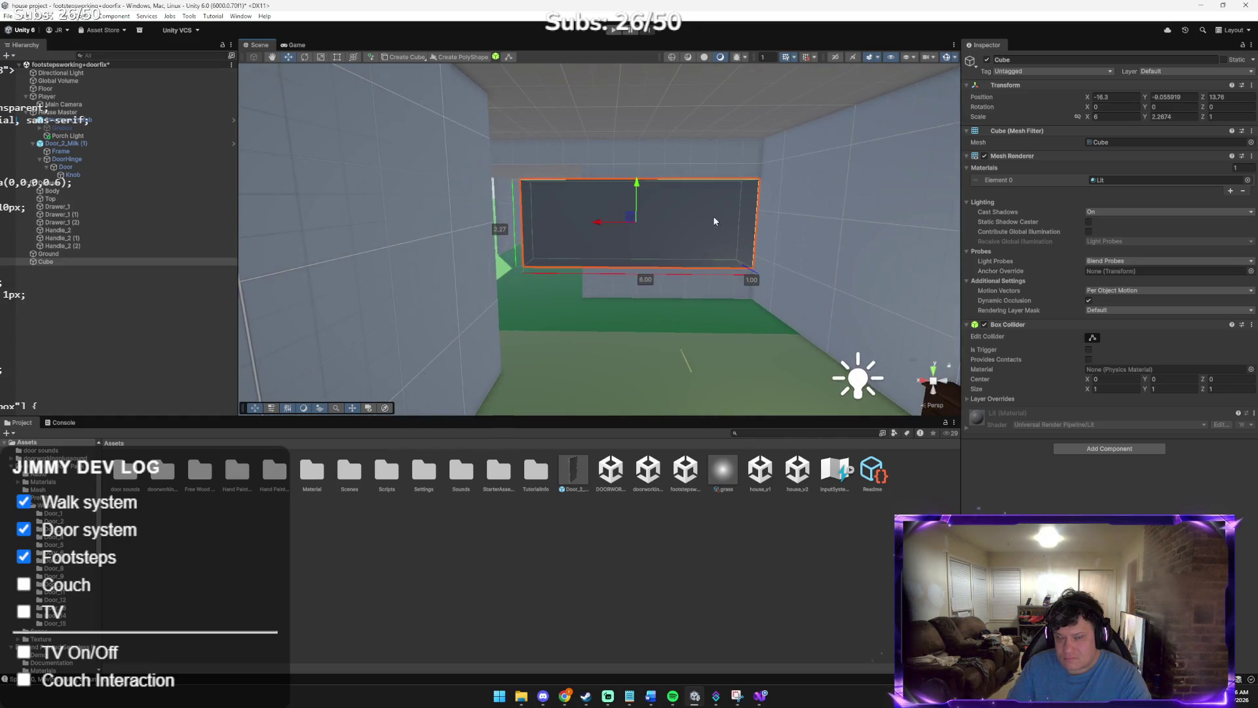